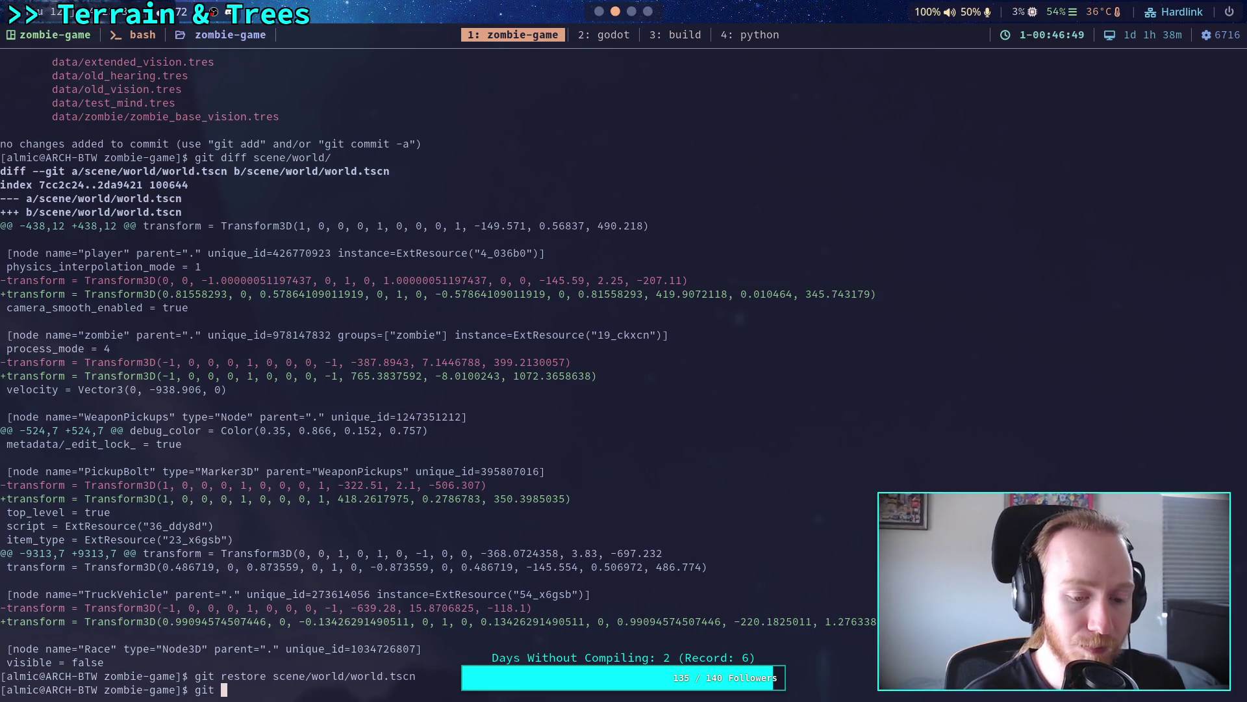
Step: Run git status and scroll back through the changed and untracked files
{"action": "type", "text": "status"}
{"action": "key", "text": "Return"}
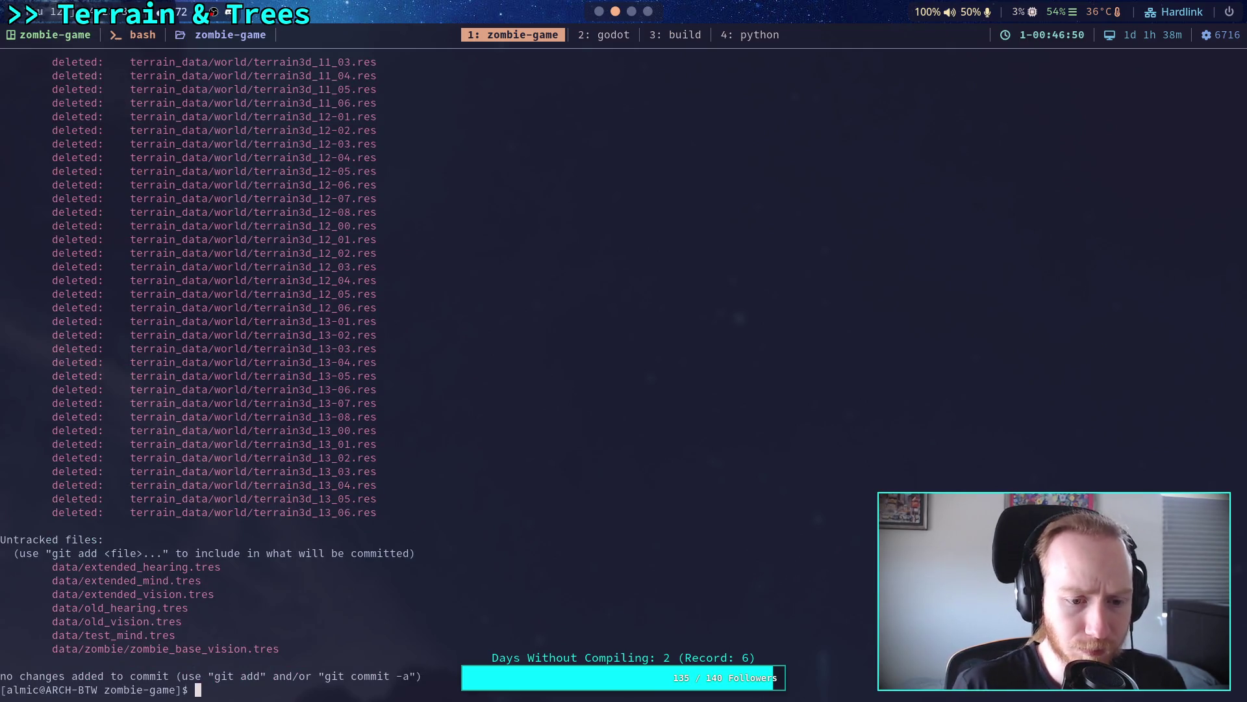
{"action": "scroll", "coordinate": [588, 512], "scroll_direction": "up", "scroll_amount": 2}
{"action": "scroll", "coordinate": [344, 494], "scroll_direction": "up", "scroll_amount": 20}
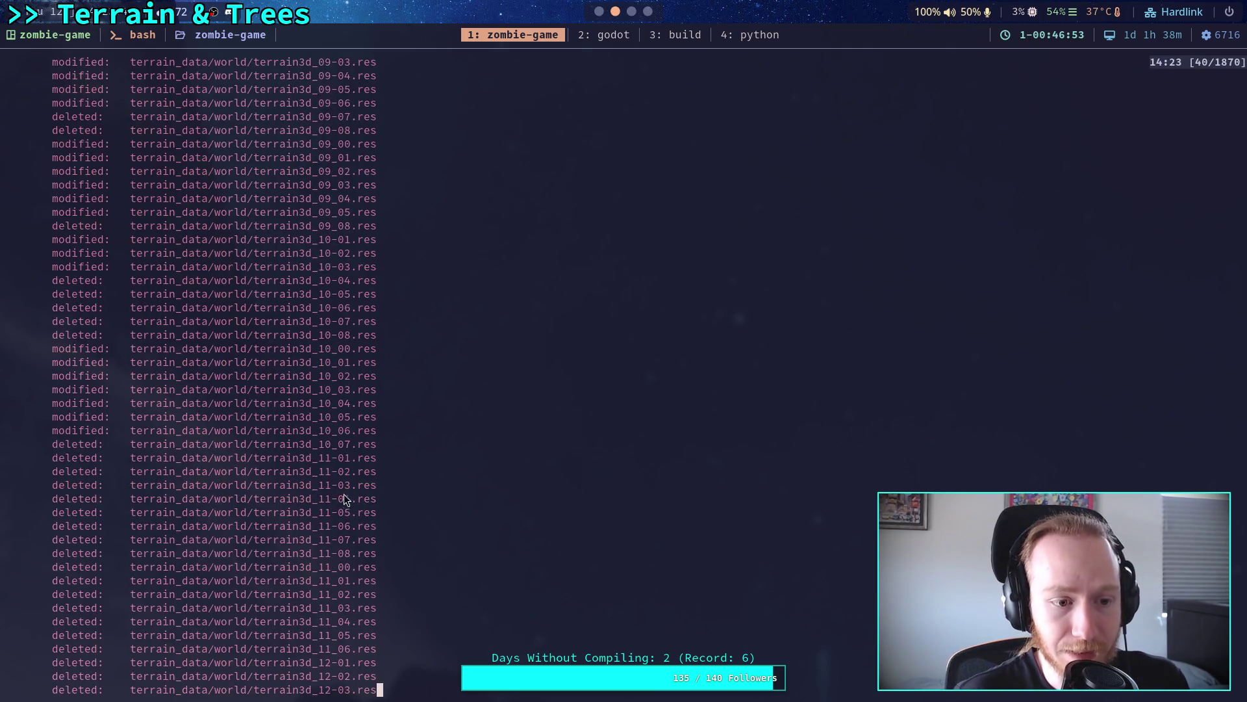
{"action": "scroll", "coordinate": [340, 494], "scroll_direction": "up", "scroll_amount": 20}
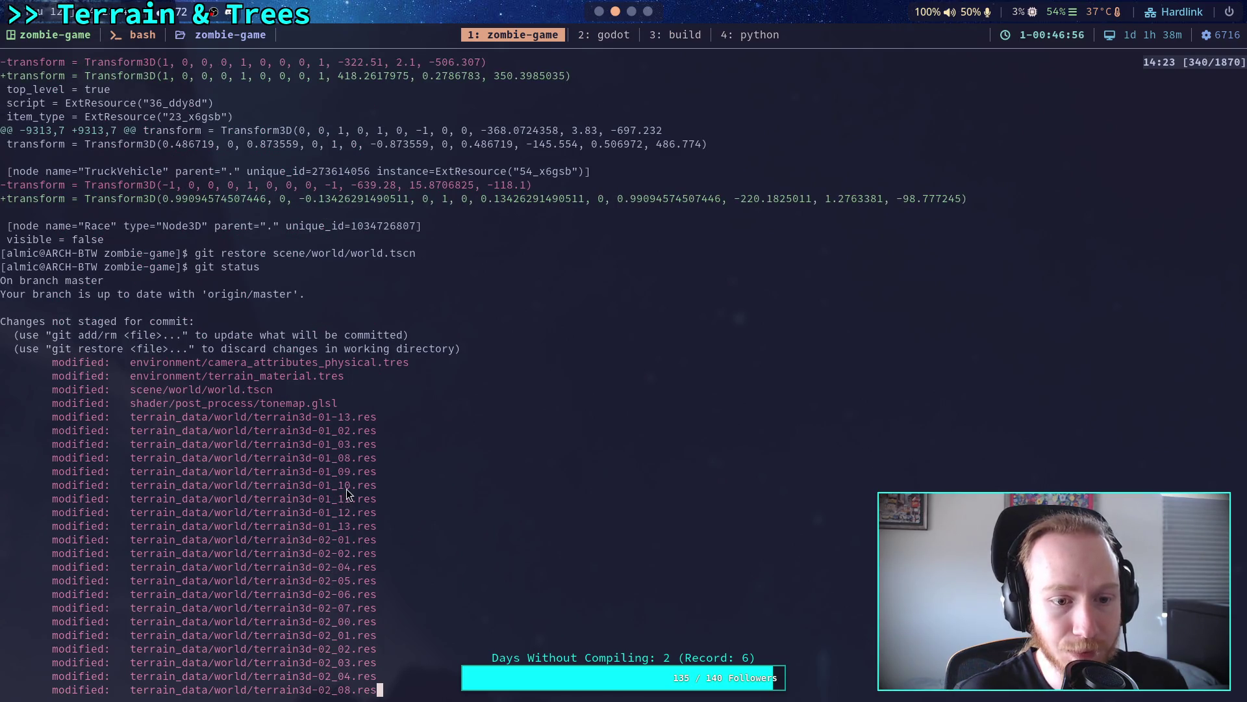
{"action": "type", "text": "git"}
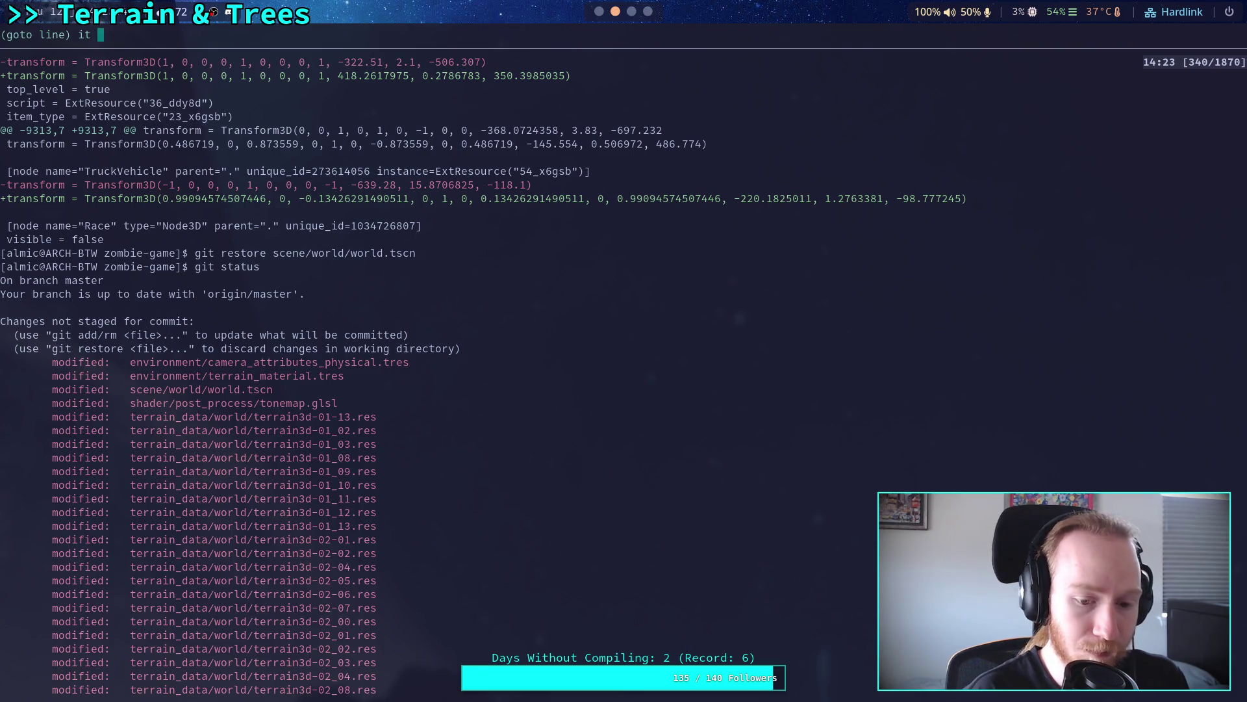
{"action": "key", "text": "Escape"}
{"action": "key", "text": "Escape"}
Step: Page through git diff, from the MoonLight and player changes to the tonemap shader and terrain data
{"action": "type", "text": "git diff"}
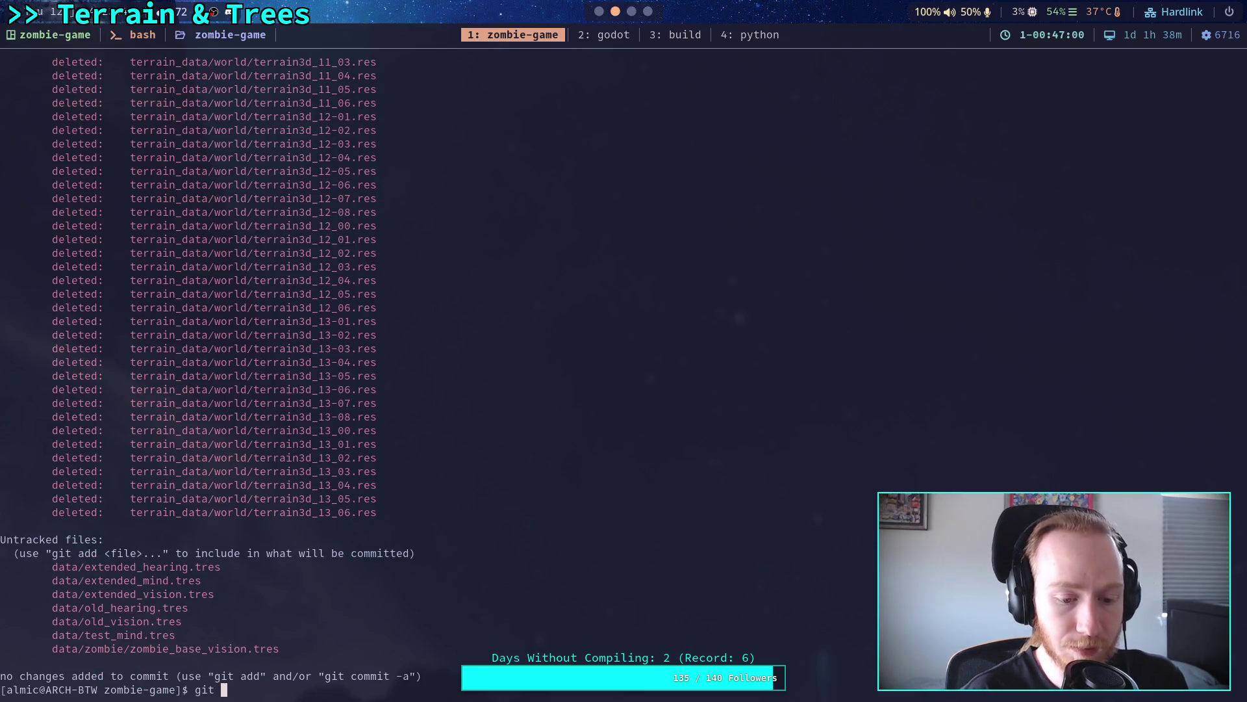
{"action": "key", "text": "Return"}
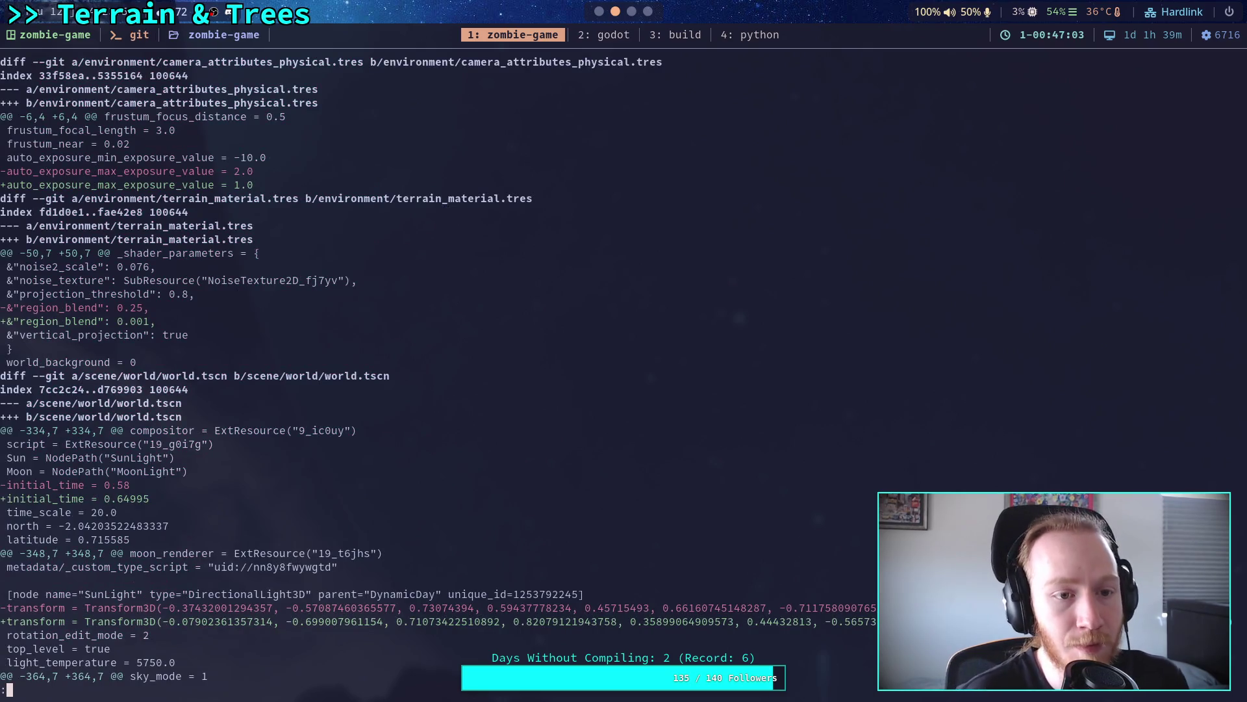
{"action": "key", "text": "q"}
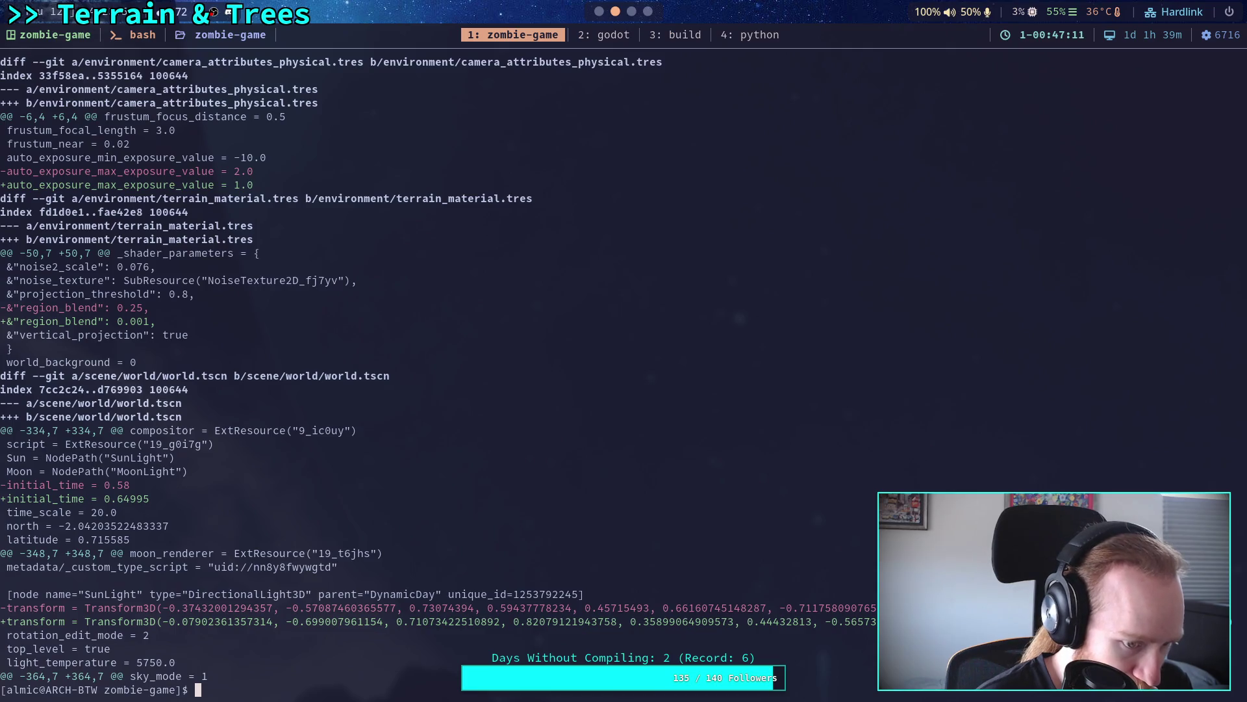
{"action": "type", "text": "git diff"}
{"action": "key", "text": "Return"}
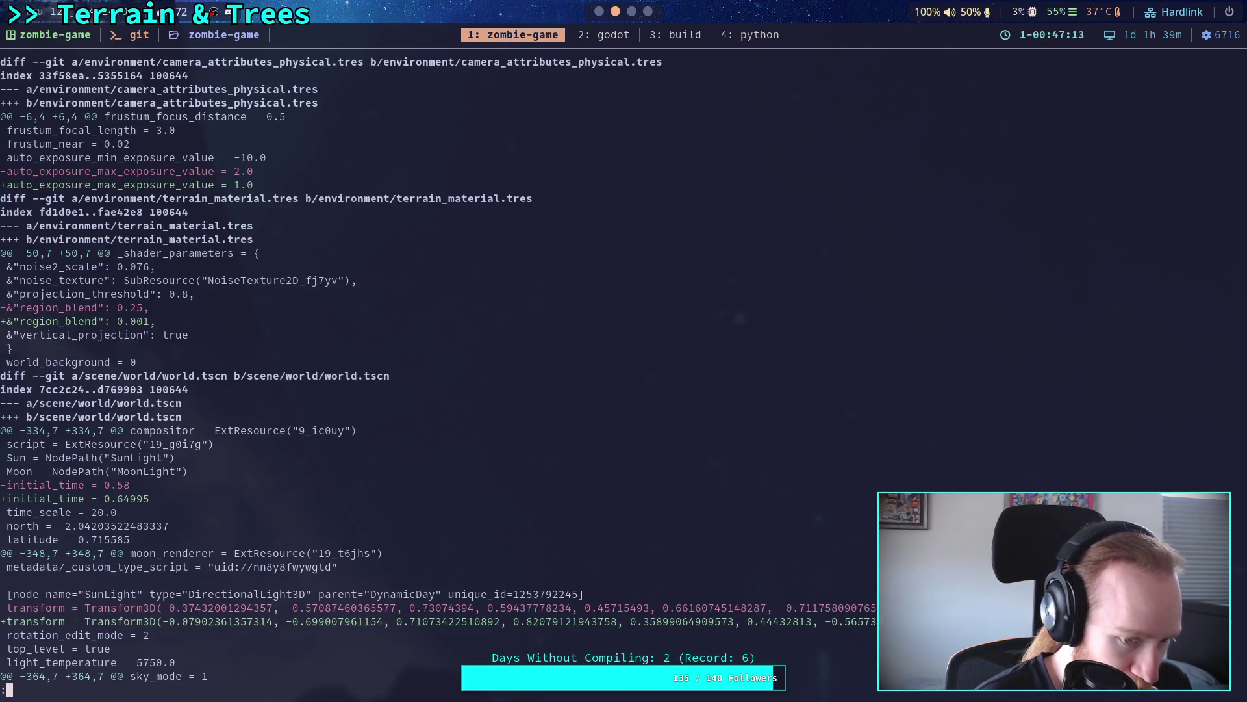
{"action": "key", "text": "Down"}
{"action": "key", "text": "Down"}
{"action": "key", "text": "Down"}
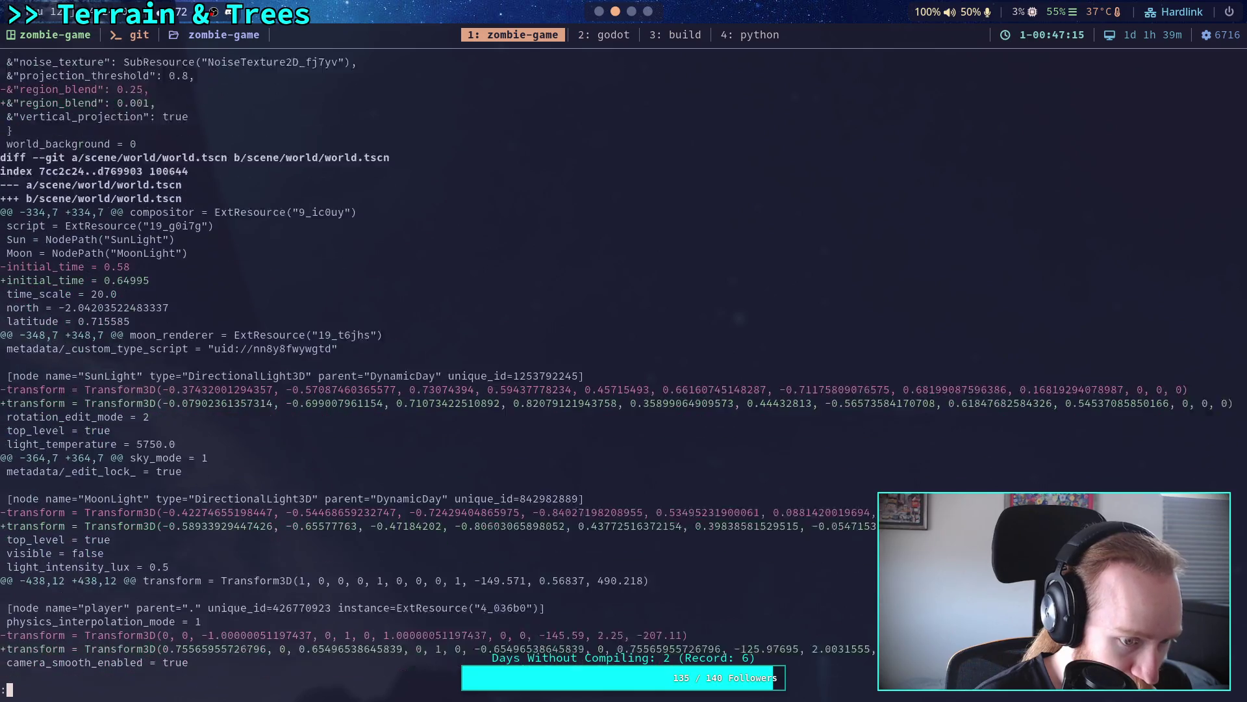
{"action": "key", "text": "Down"}
{"action": "key", "text": "Down"}
{"action": "key", "text": "Down"}
{"action": "key", "text": "Down"}
{"action": "key", "text": "Down"}
{"action": "key", "text": "Down"}
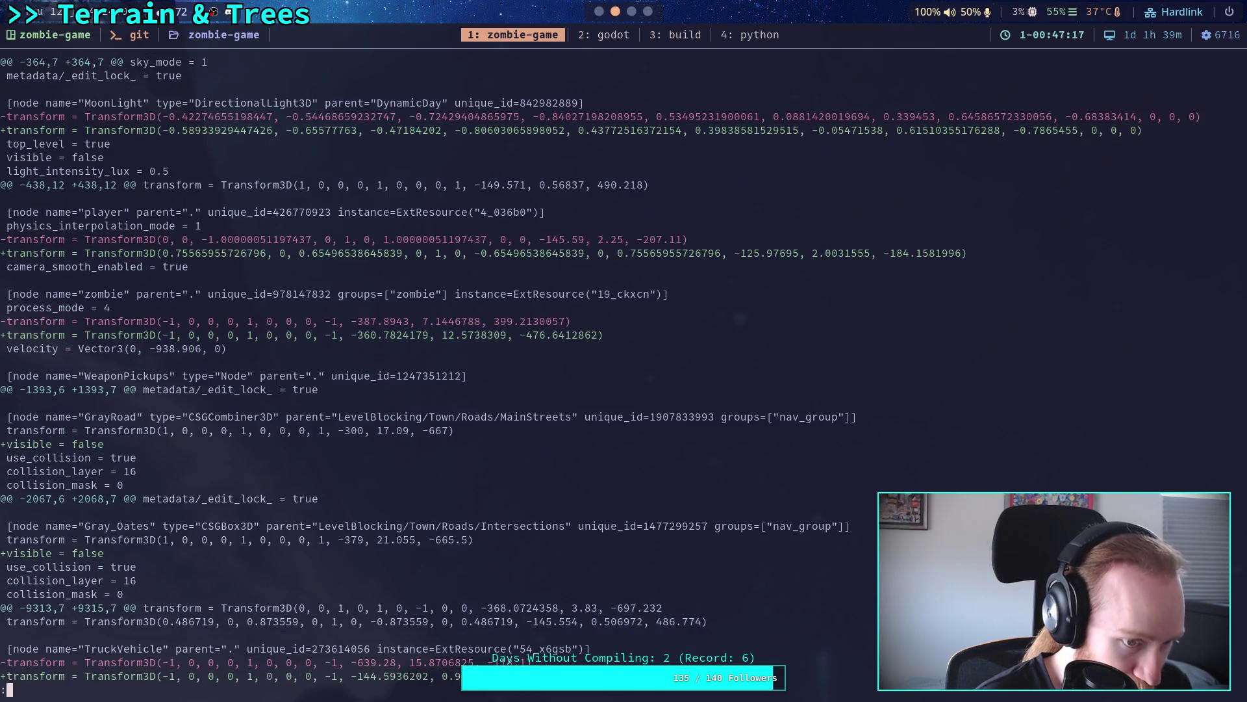
{"action": "key", "text": "Down"}
{"action": "key", "text": "Down"}
{"action": "key", "text": "Down"}
{"action": "key", "text": "Down"}
{"action": "key", "text": "Down"}
{"action": "key", "text": "Down"}
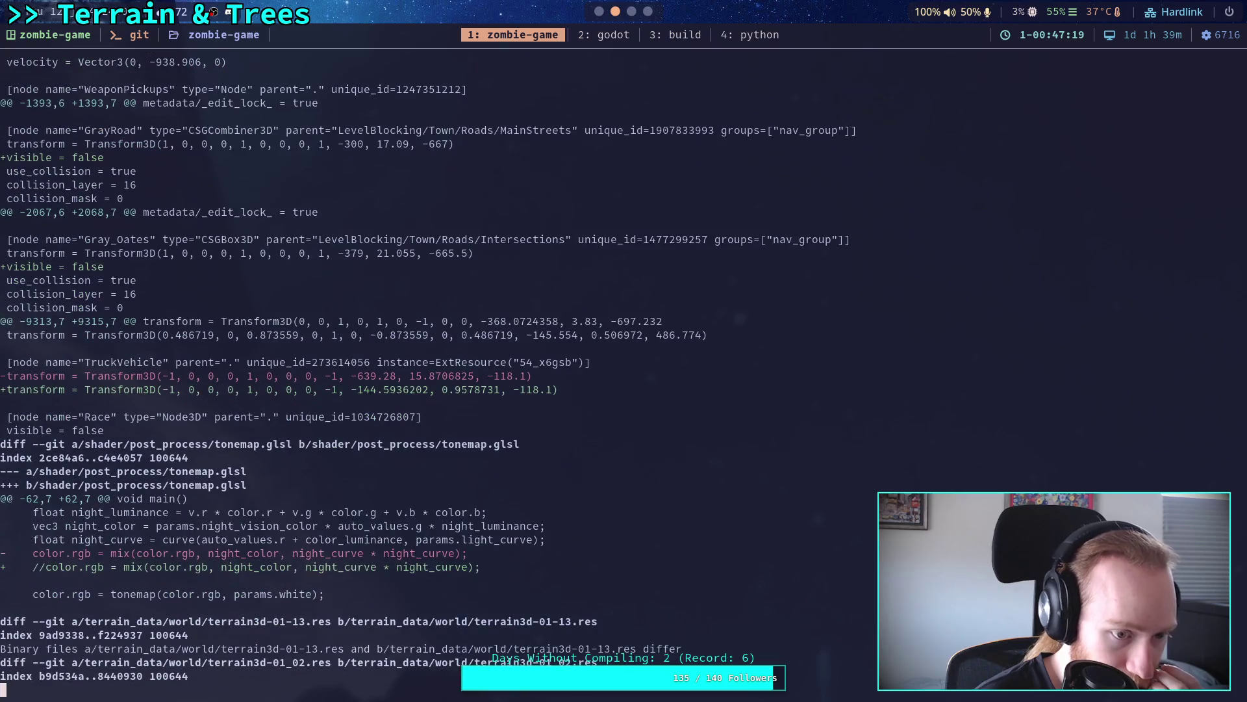
{"action": "key", "text": "Down"}
{"action": "key", "text": "Down"}
{"action": "key", "text": "Down"}
{"action": "key", "text": "Down"}
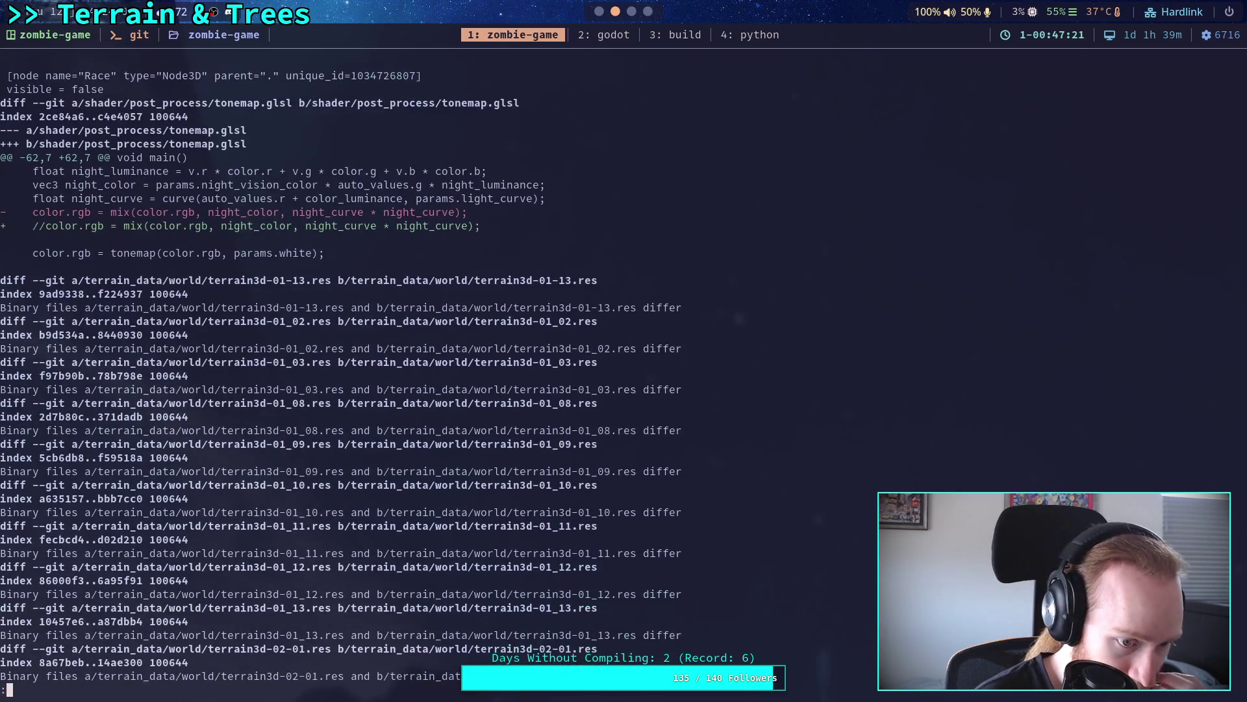
{"action": "key", "text": "Down"}
{"action": "key", "text": "Down"}
{"action": "key", "text": "Down"}
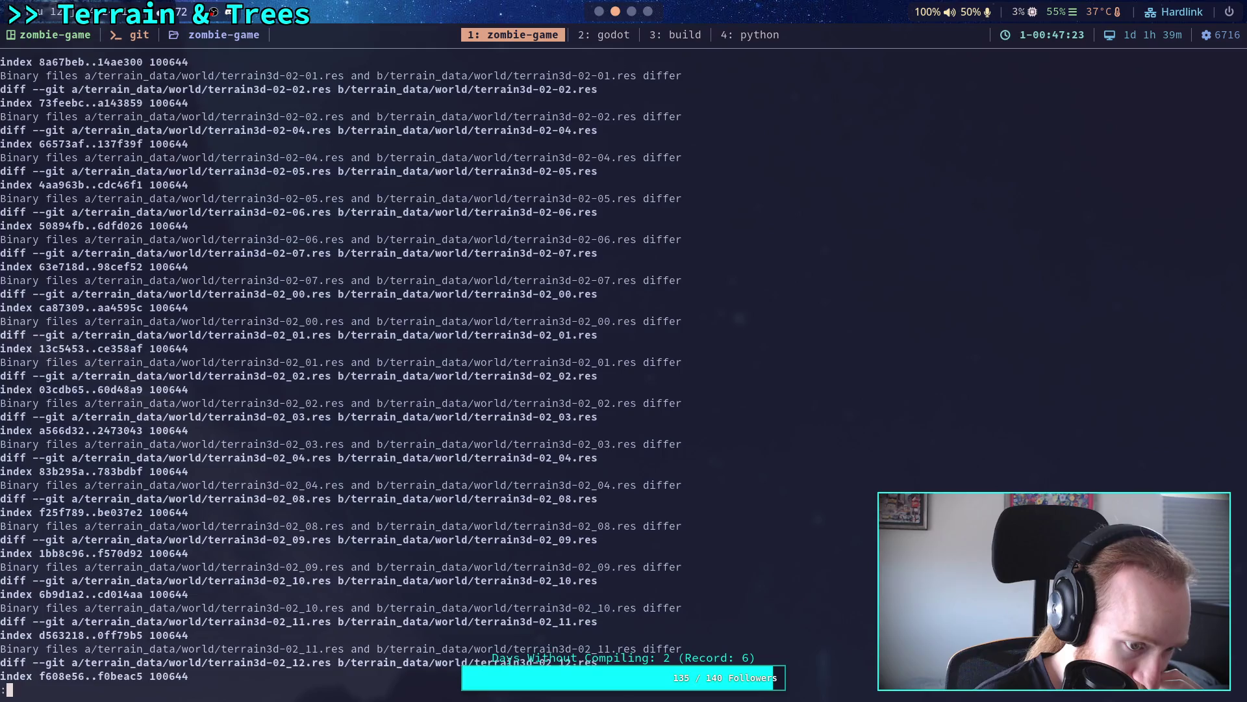
{"action": "key", "text": "Down"}
{"action": "key", "text": "Down"}
{"action": "key", "text": "Down"}
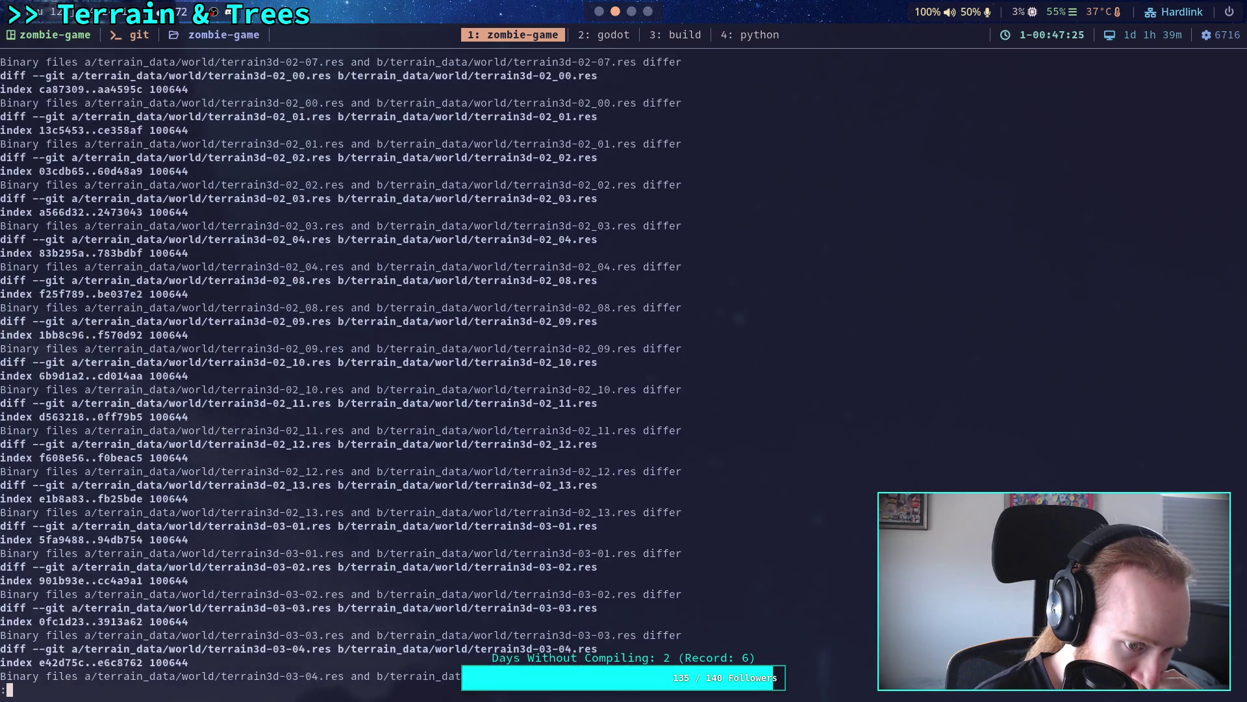
{"action": "key", "text": "Down"}
{"action": "key", "text": "Down"}
{"action": "key", "text": "Down"}
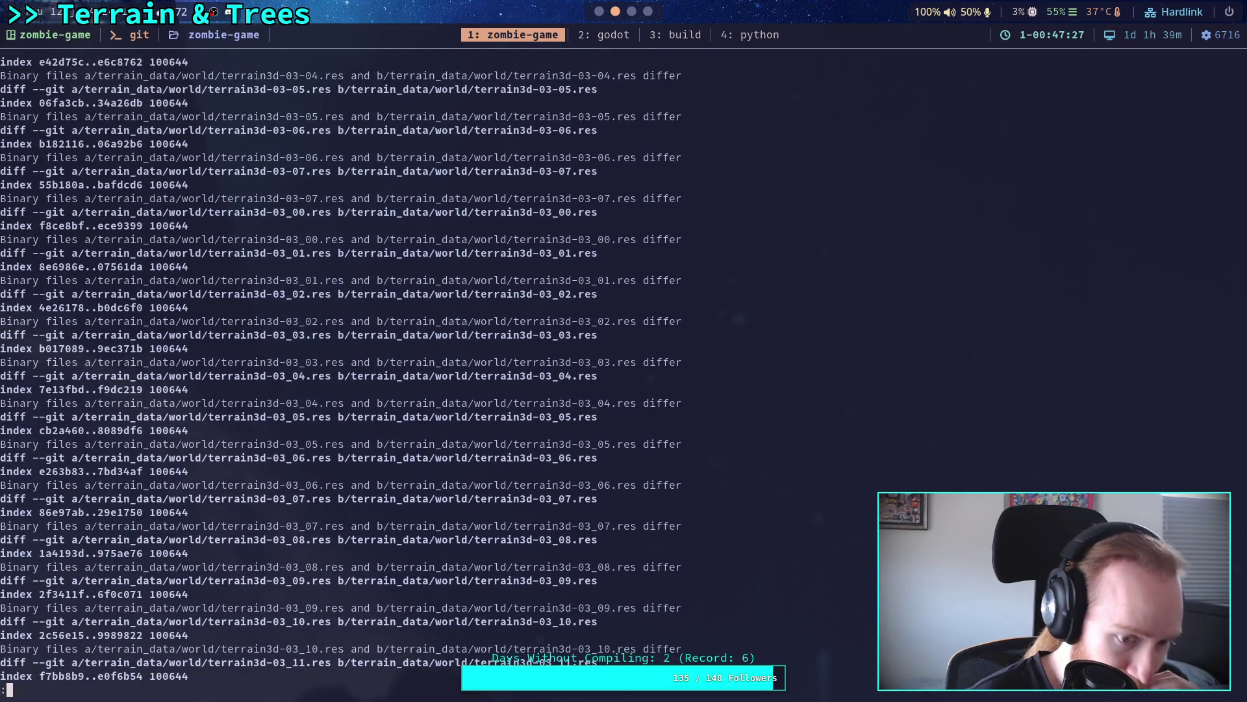
Step: Clear the stray prompt characters and start a git add for the terrain data folder
{"action": "type", "text": "q"}
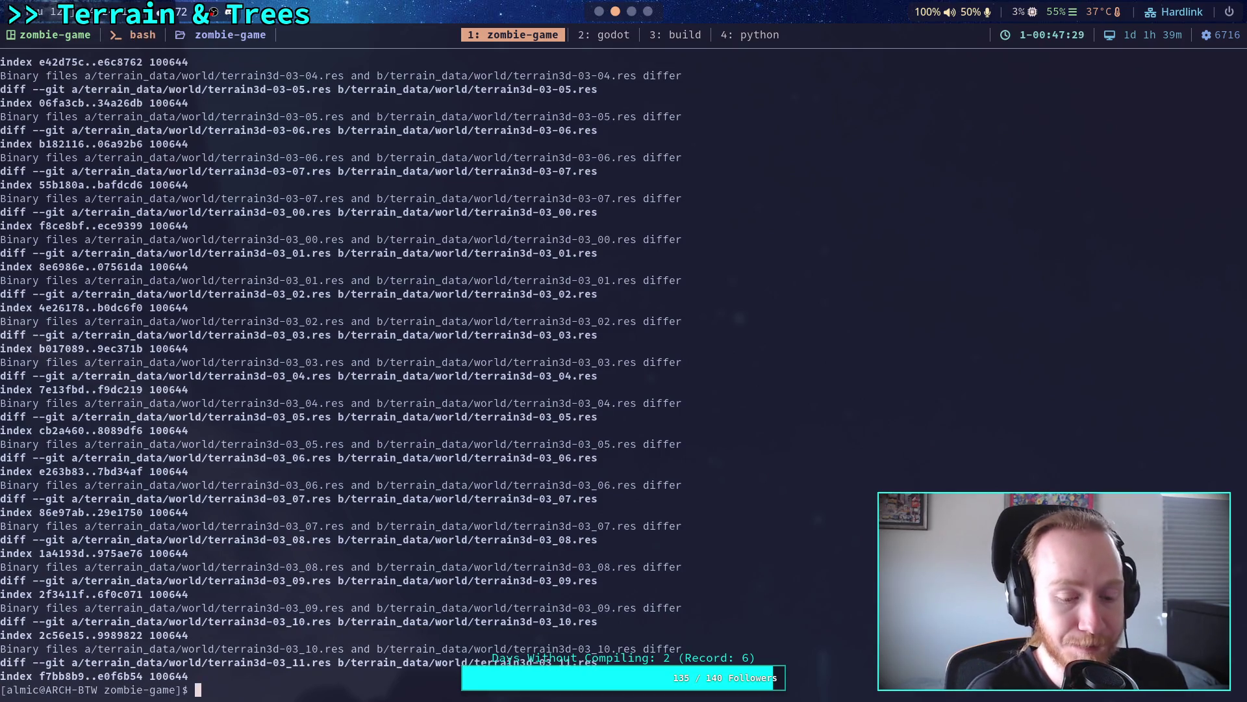
{"action": "type", "text": "fi"}
{"action": "key", "text": "BackSpace"}
{"action": "key", "text": "BackSpace"}
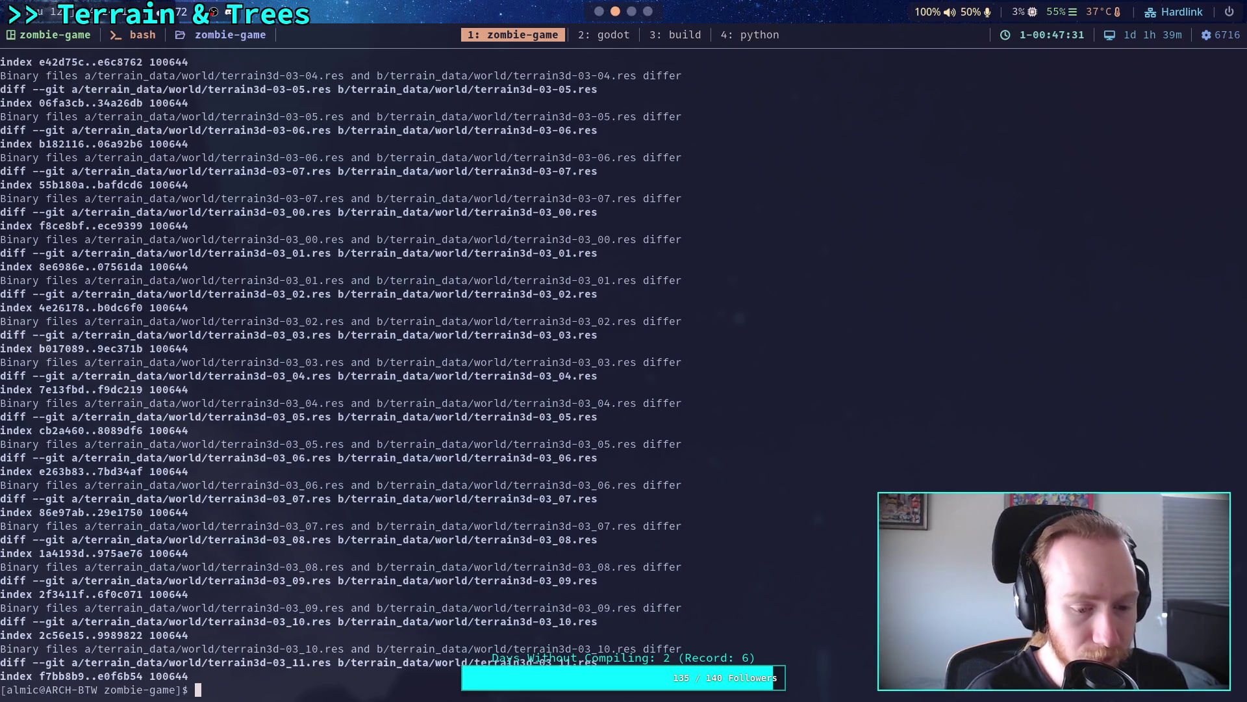
{"action": "type", "text": "git add "}
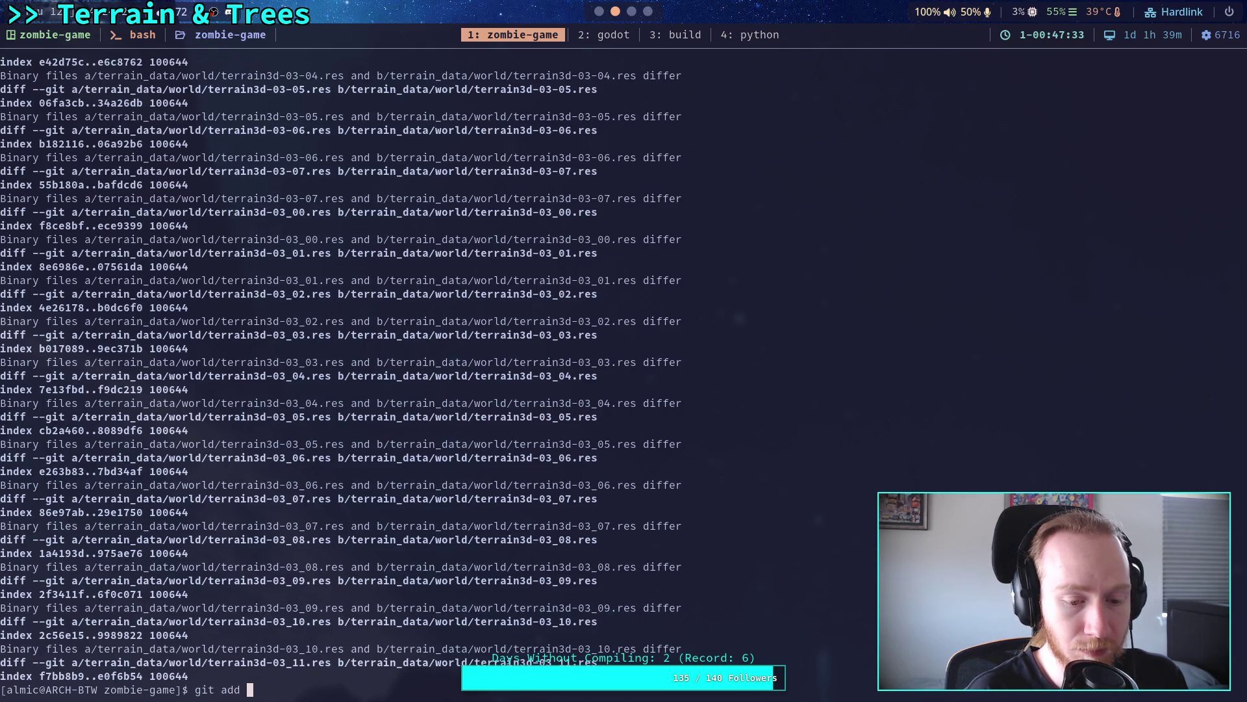
{"action": "type", "text": "ter"}
Step: Stage terrain_data/world/* and check git status for remaining unstaged changes
{"action": "key", "text": "Tab"}
{"action": "type", "text": "wo"}
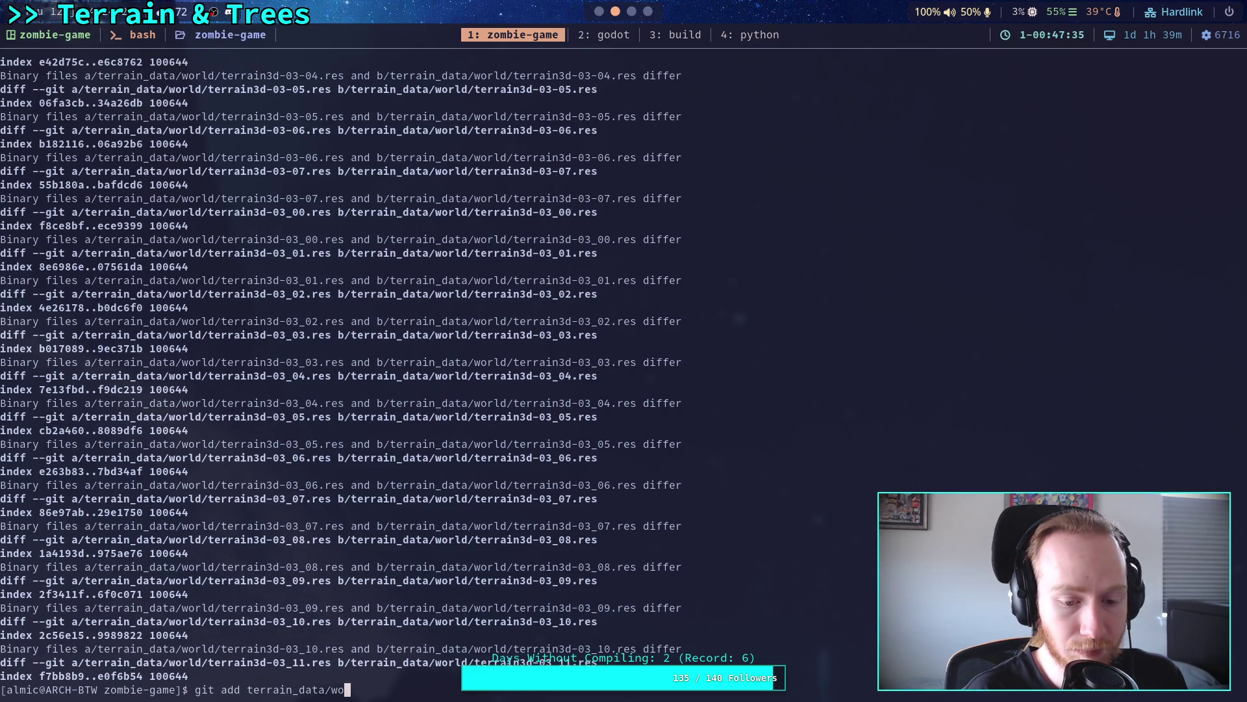
{"action": "key", "text": "Tab"}
{"action": "type", "text": "*"}
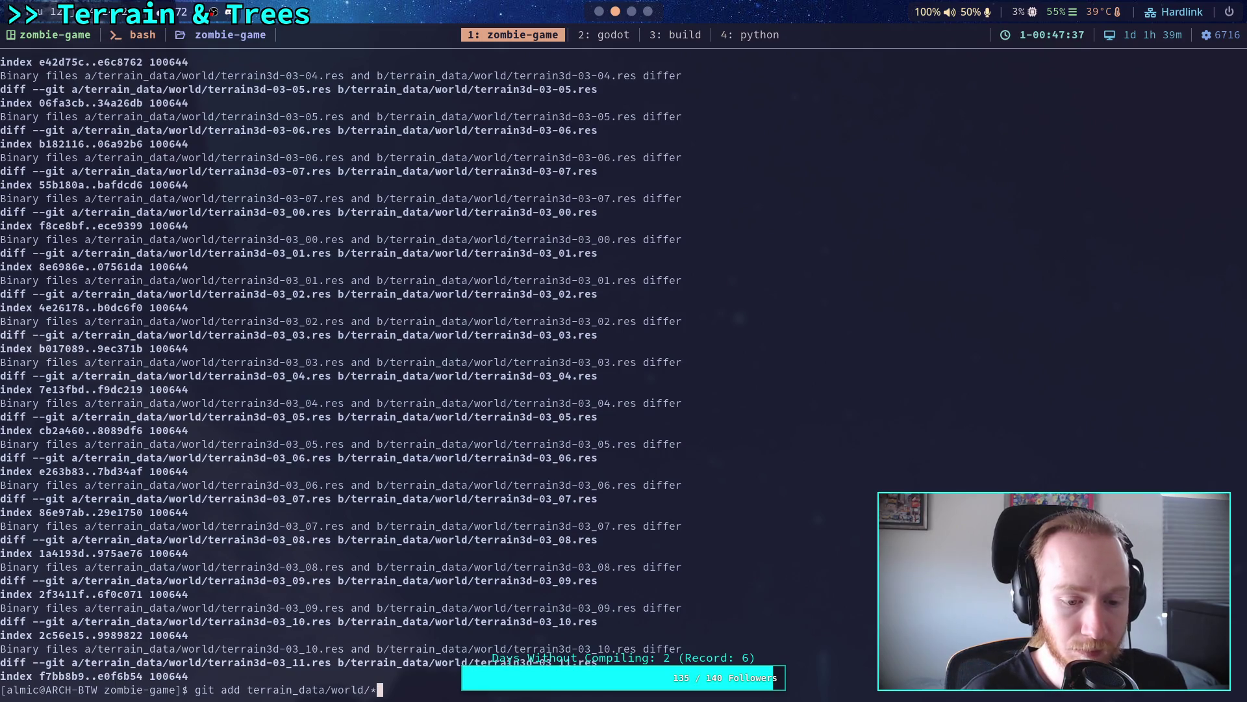
{"action": "key", "text": "Return"}
{"action": "type", "text": "git status"}
{"action": "key", "text": "Return"}
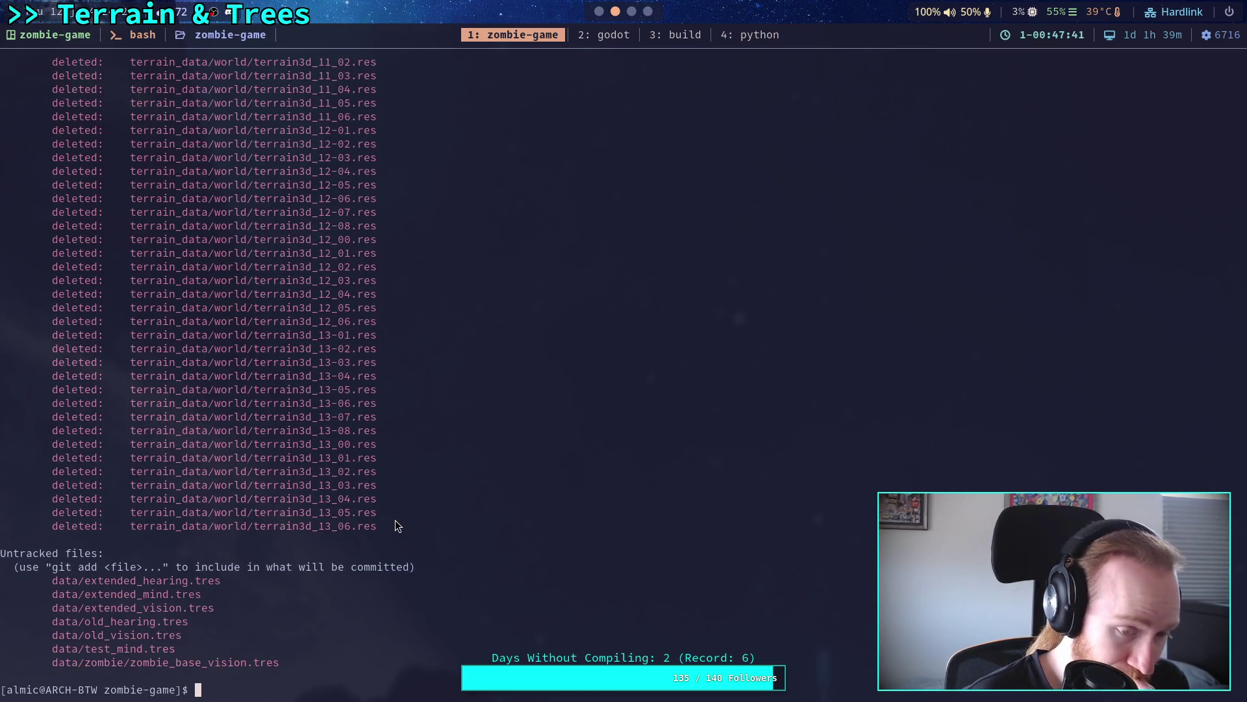
{"action": "scroll", "coordinate": [396, 524], "scroll_direction": "up", "scroll_amount": 13}
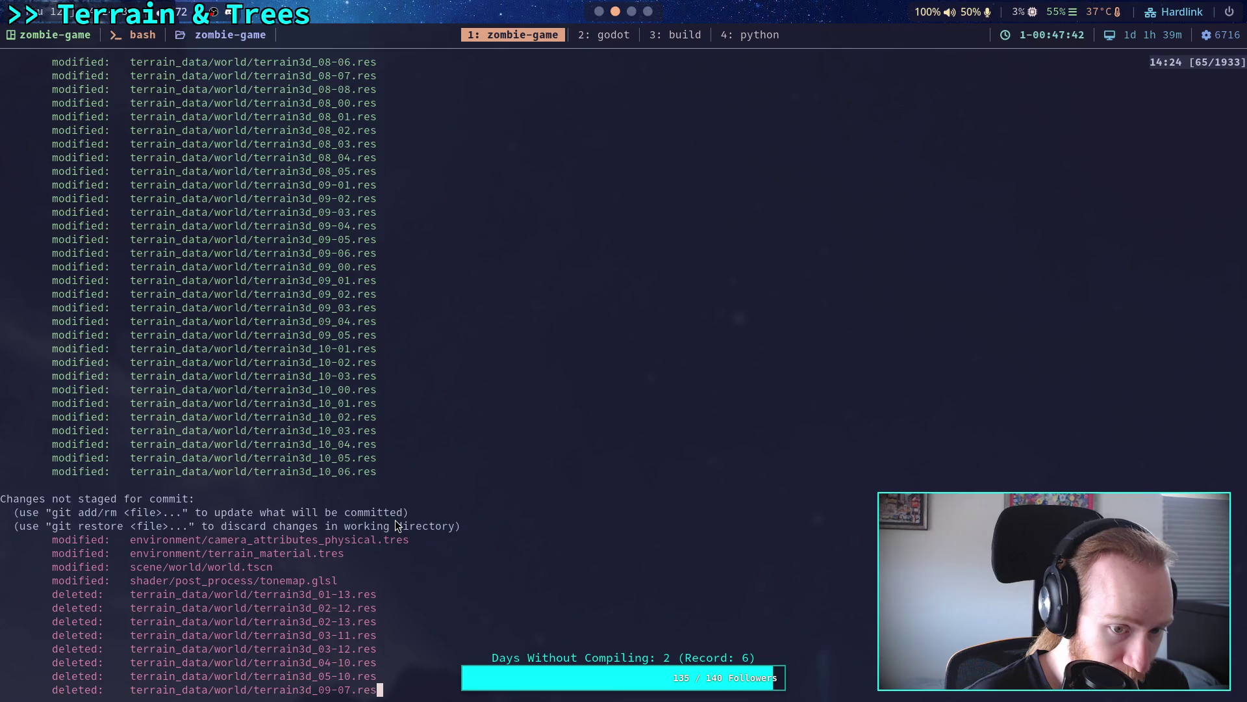
{"action": "scroll", "coordinate": [395, 520], "scroll_direction": "down", "scroll_amount": 13}
Step: Stage the whole terrain_data/world/ folder including deletions, review the status, and run git commit
{"action": "type", "text": "git add terrain_data/world/*"}
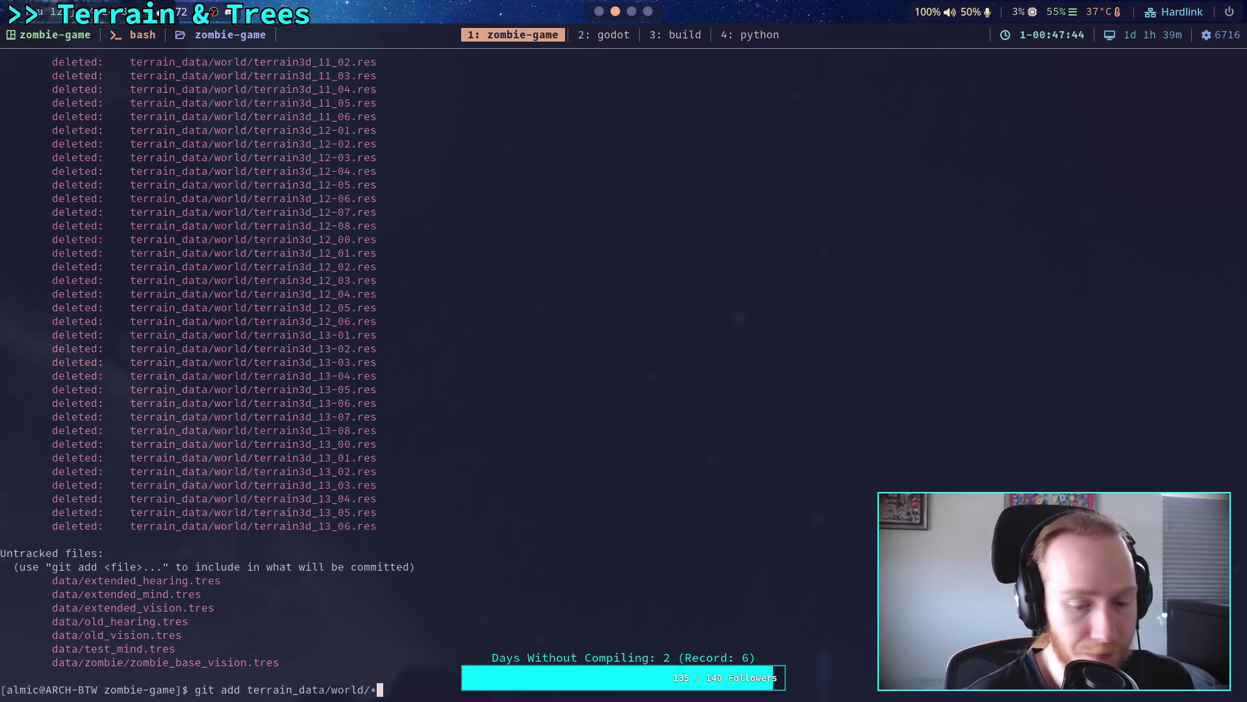
{"action": "type", "text": "/"}
{"action": "key", "text": "Return"}
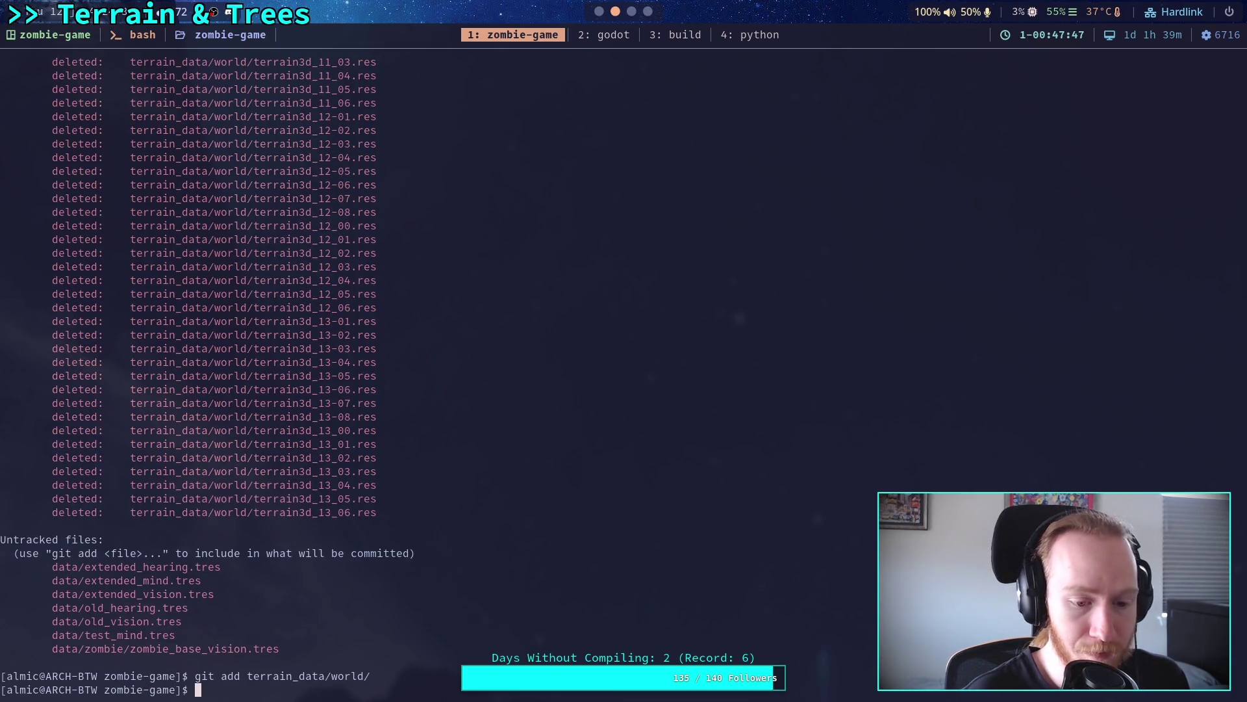
{"action": "type", "text": "git status"}
{"action": "key", "text": "Return"}
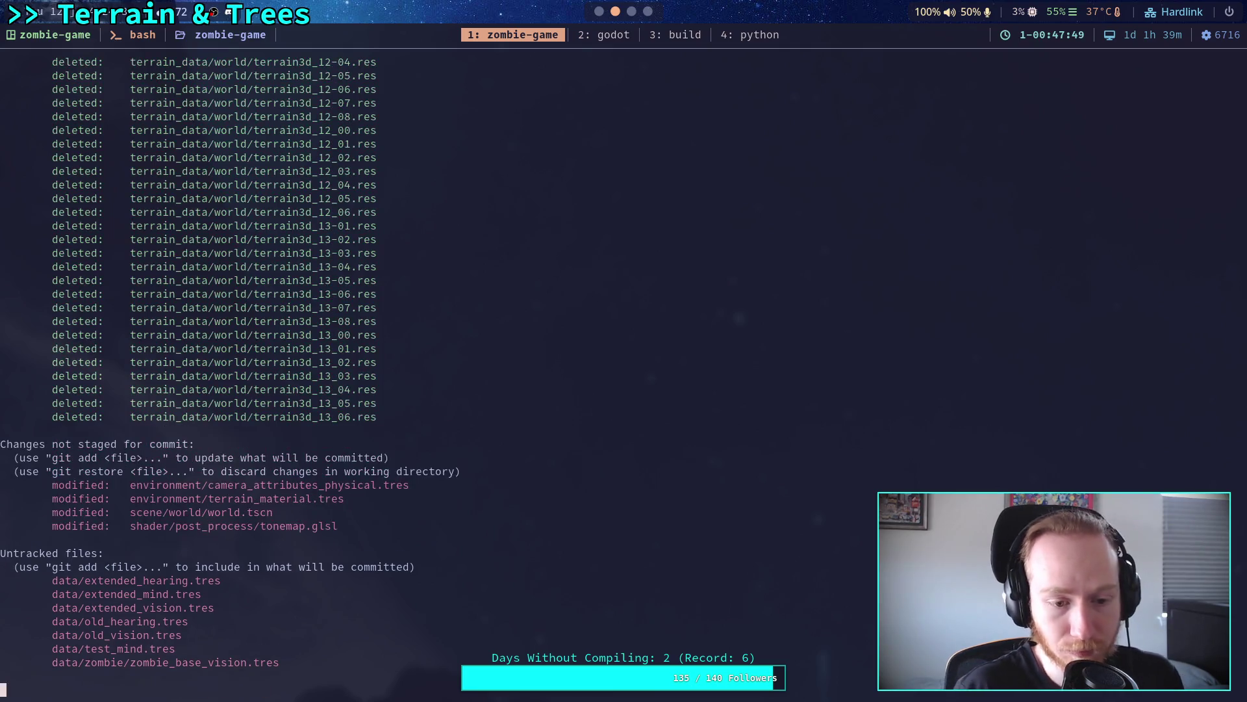
{"action": "scroll", "coordinate": [359, 539], "scroll_direction": "up", "scroll_amount": 9}
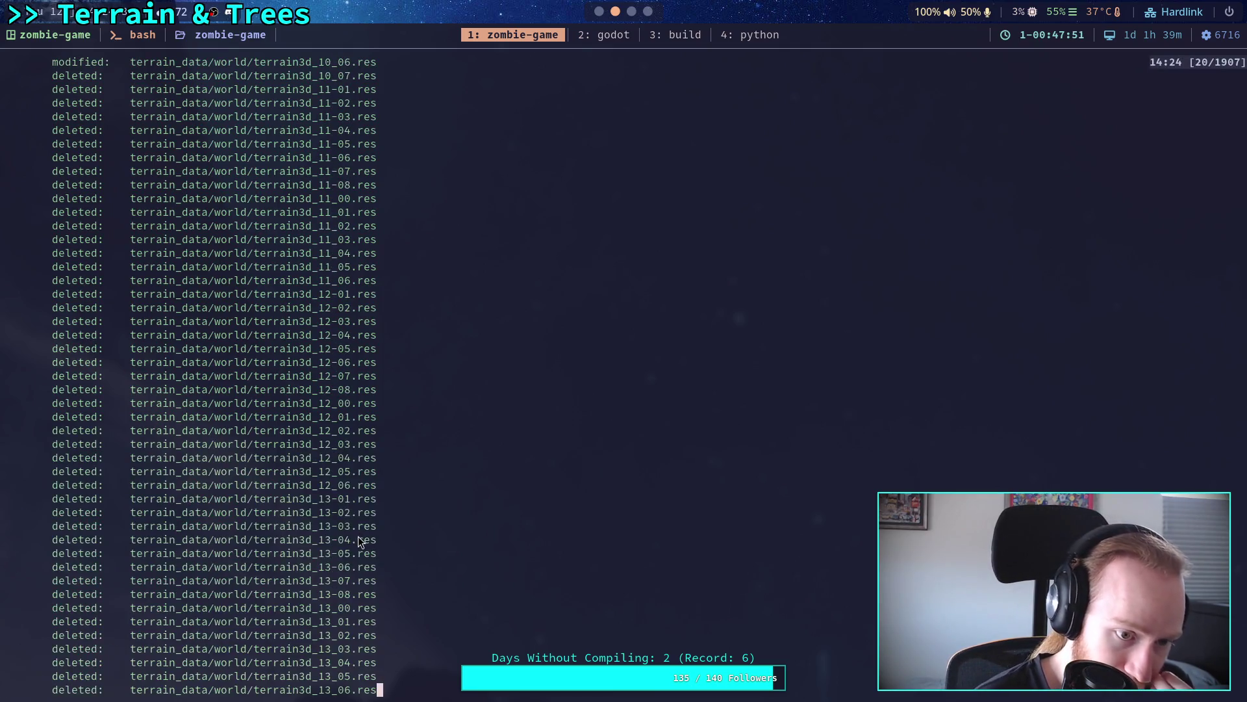
{"action": "scroll", "coordinate": [359, 540], "scroll_direction": "up", "scroll_amount": 20}
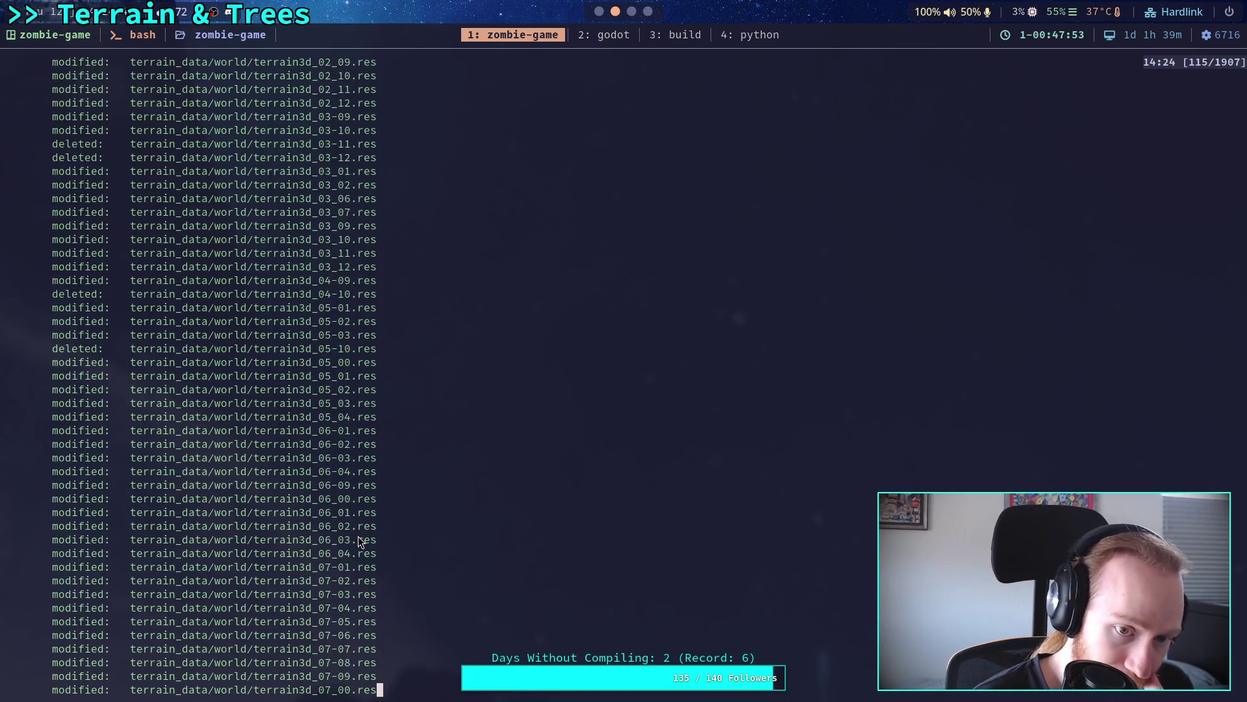
{"action": "scroll", "coordinate": [358, 539], "scroll_direction": "up", "scroll_amount": 7}
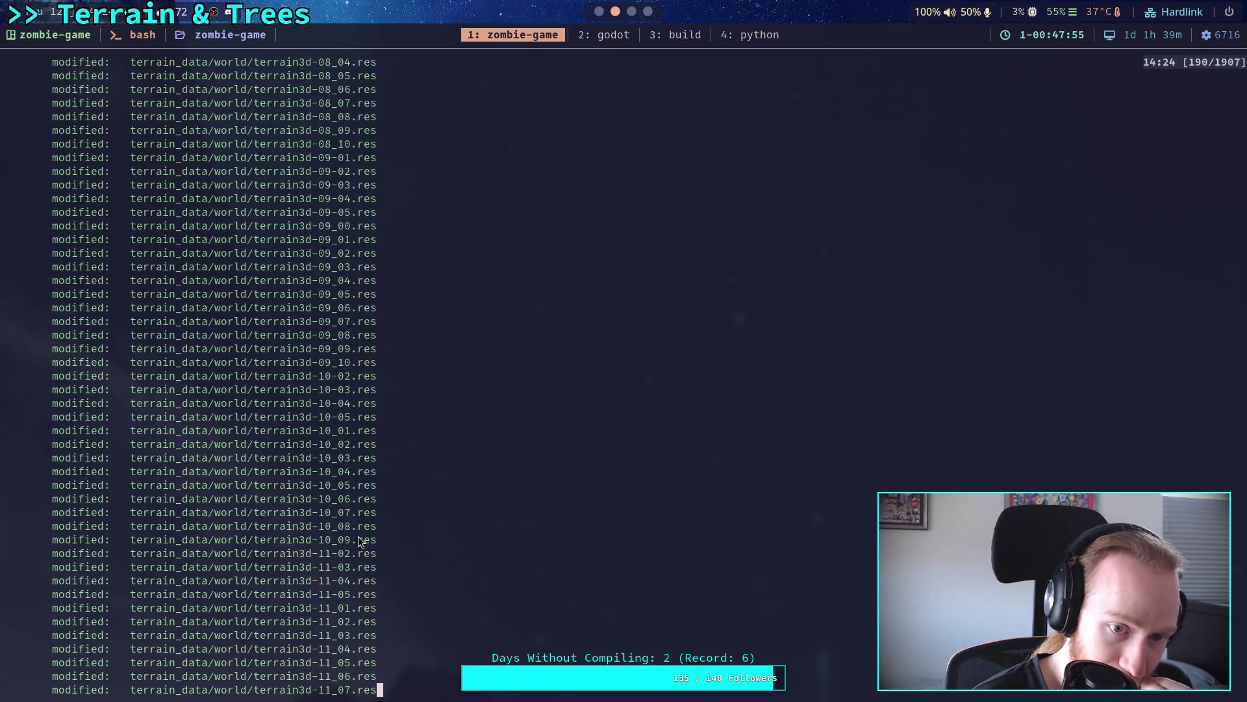
{"action": "scroll", "coordinate": [358, 541], "scroll_direction": "up", "scroll_amount": 10}
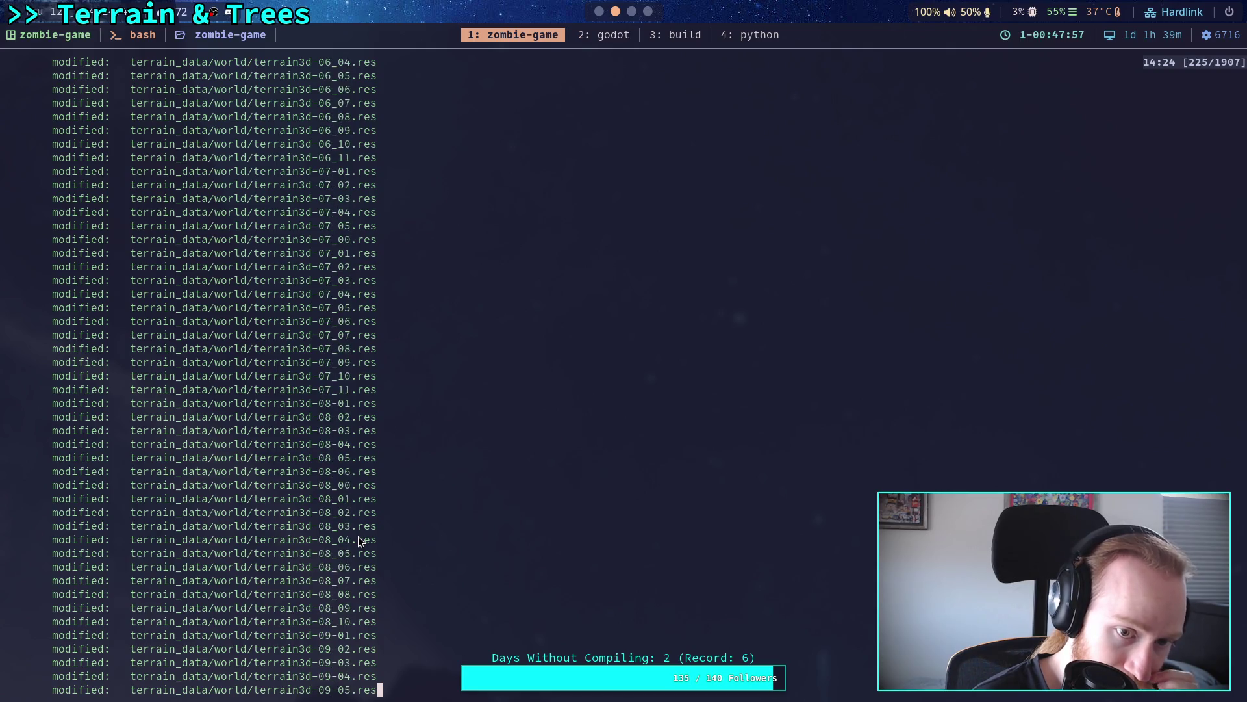
{"action": "scroll", "coordinate": [358, 539], "scroll_direction": "up", "scroll_amount": 20}
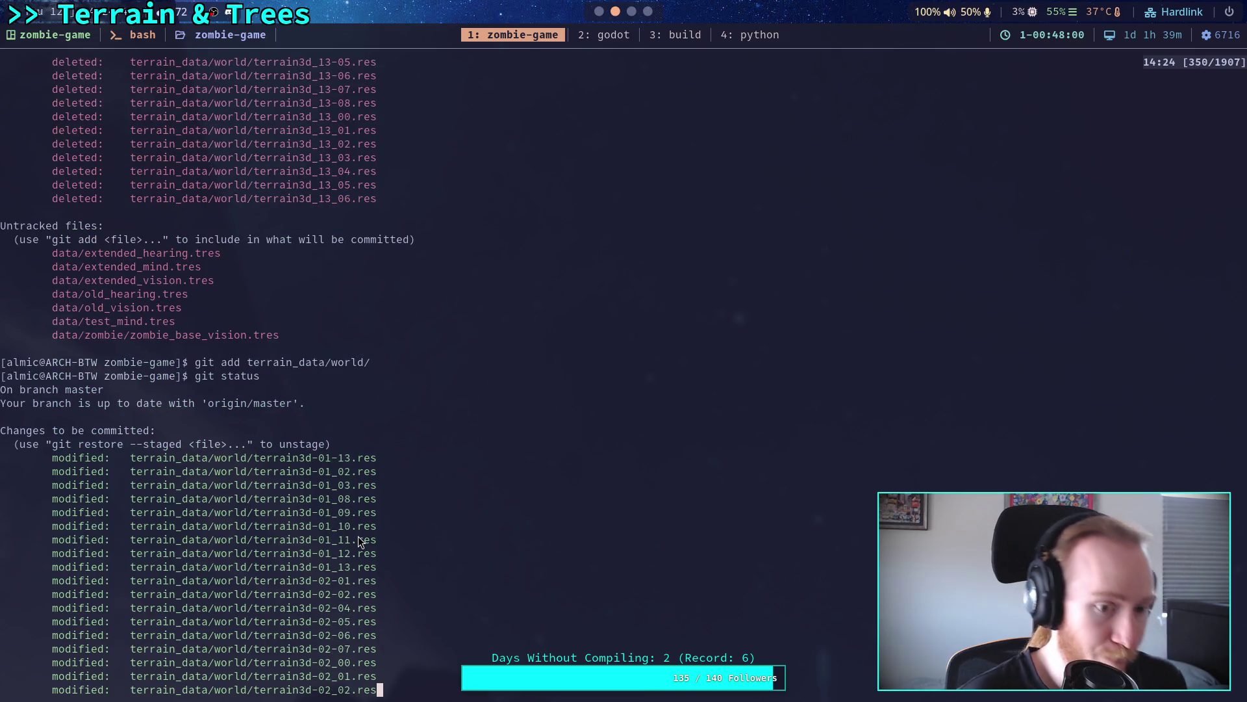
{"action": "type", "text": "qgit commit"}
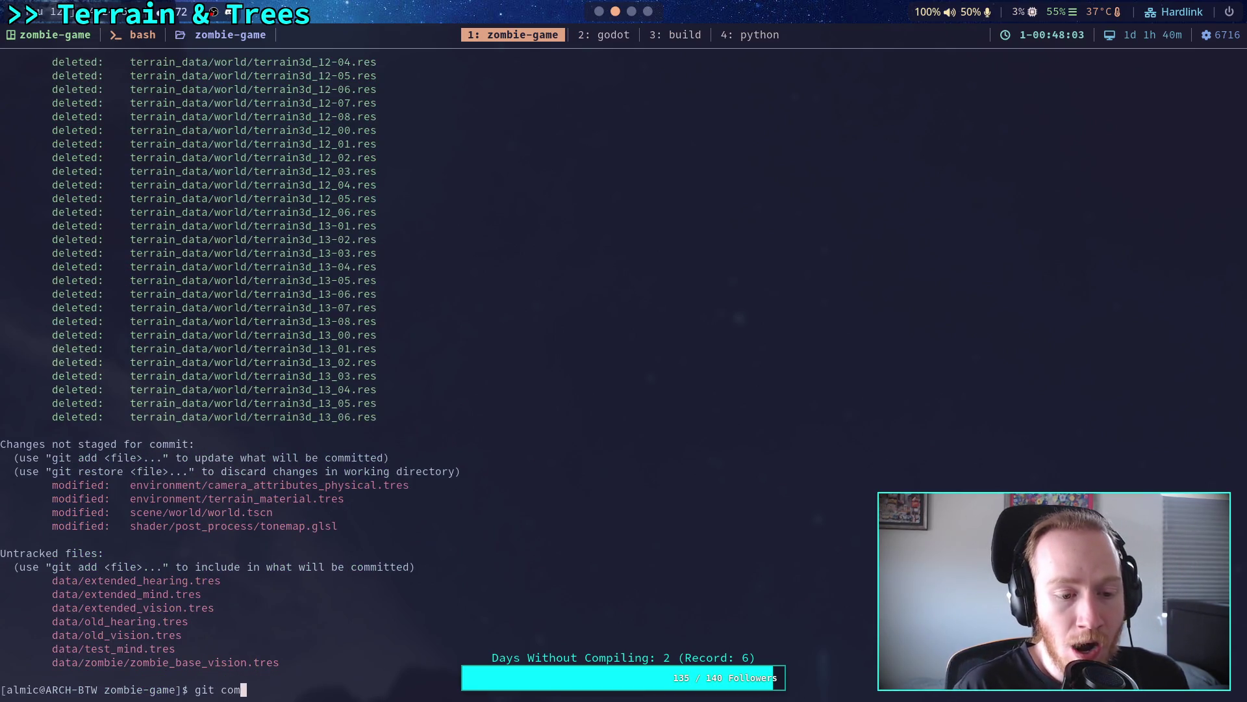
{"action": "key", "text": "Return"}
Step: Type the commit title 'Update world terrain' and begin a bullet reading '- Remapped'
{"action": "type", "text": "Update "}
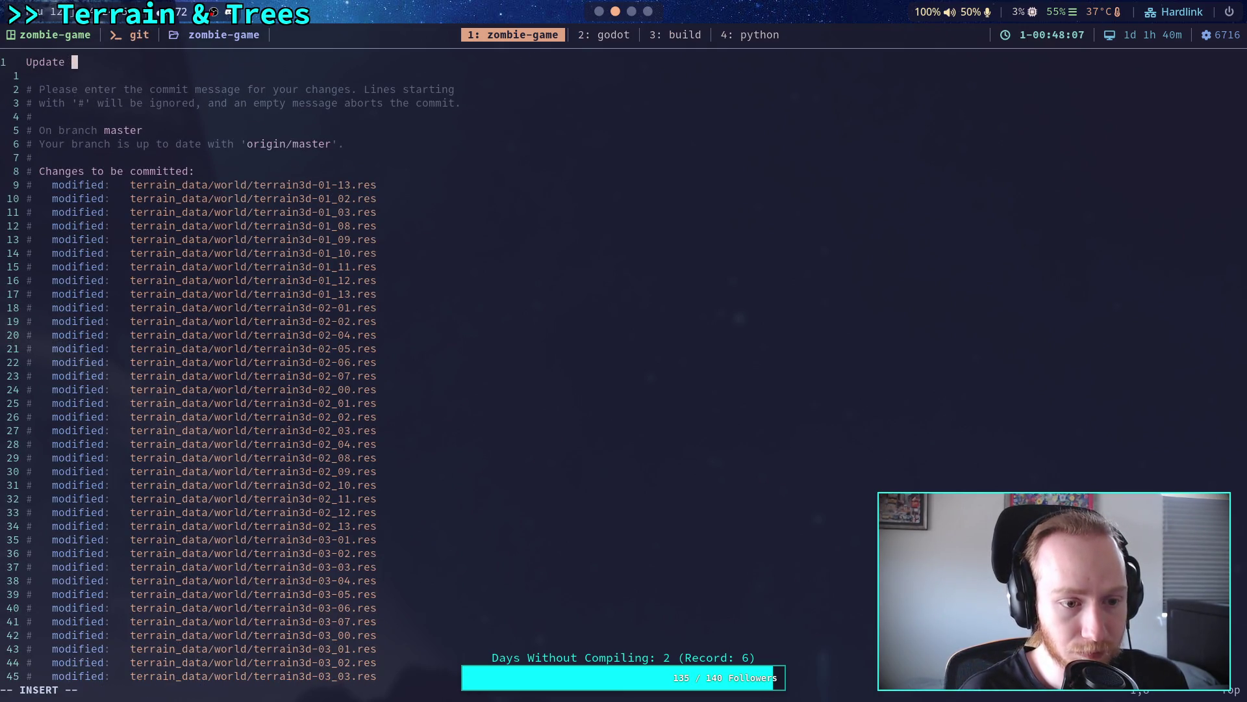
{"action": "type", "text": "world terrain"}
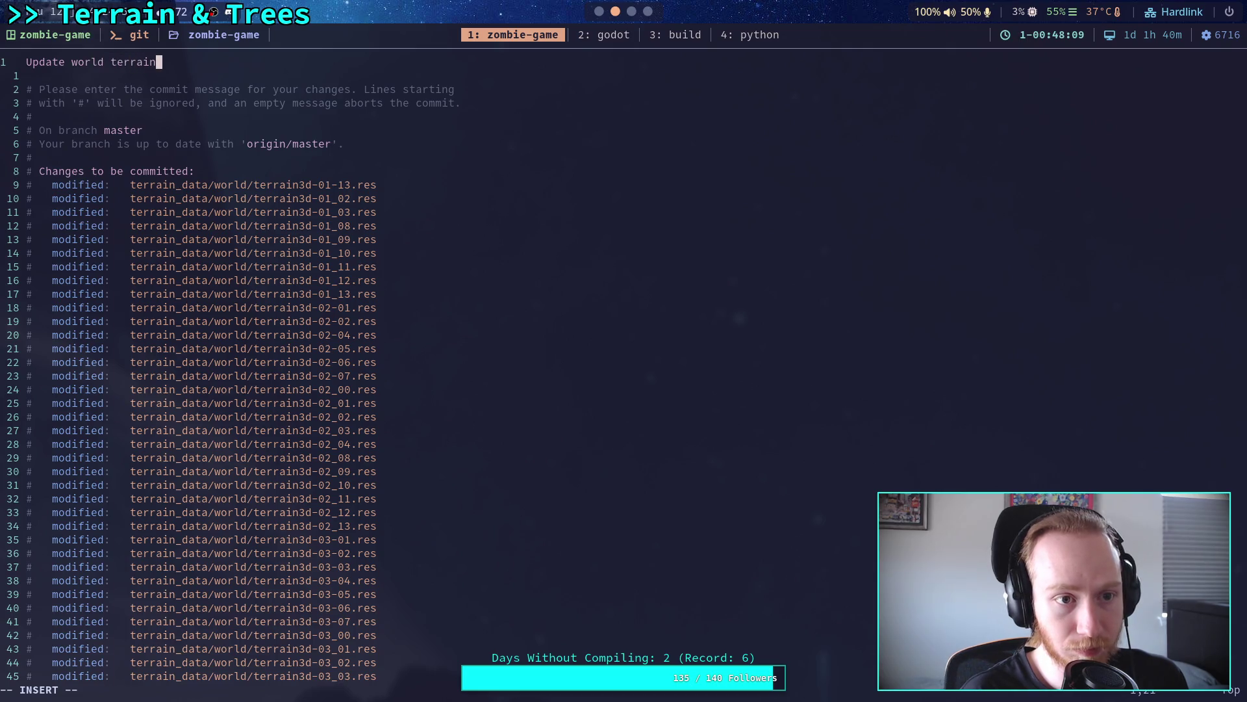
{"action": "key", "text": "Return"}
{"action": "key", "text": "Return"}
{"action": "type", "text": "- L"}
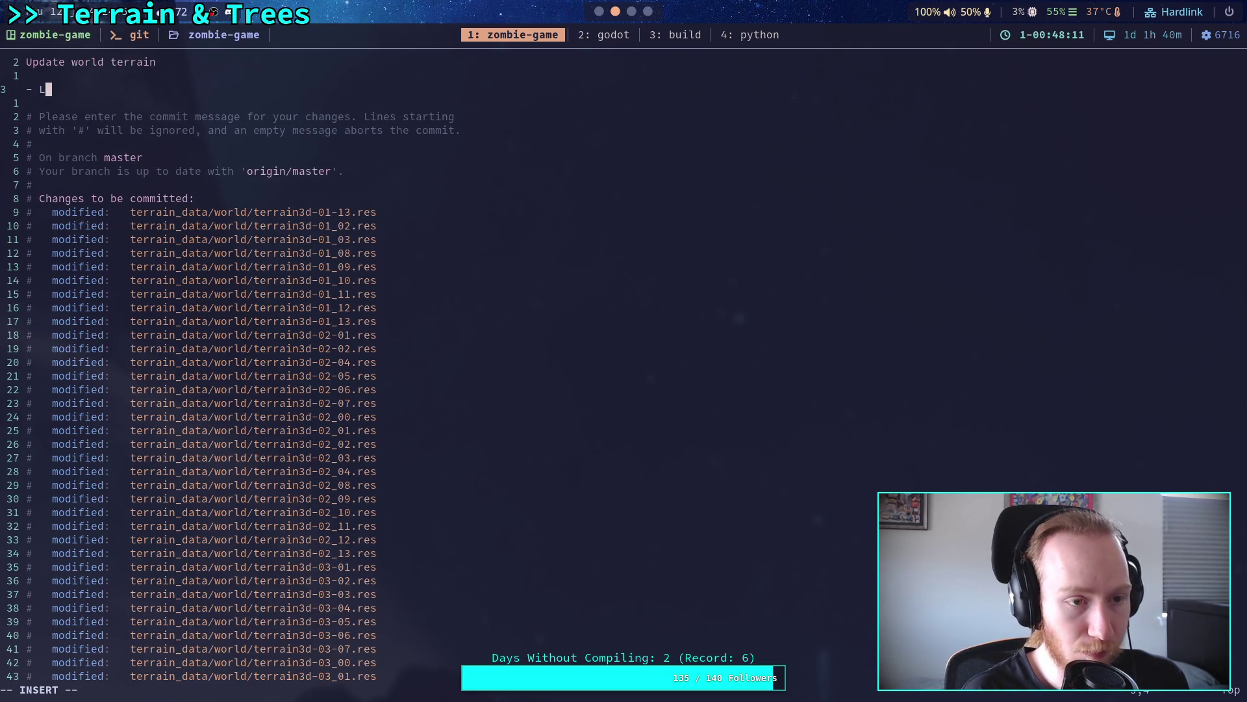
{"action": "key", "text": "BackSpace"}
{"action": "type", "text": "New"}
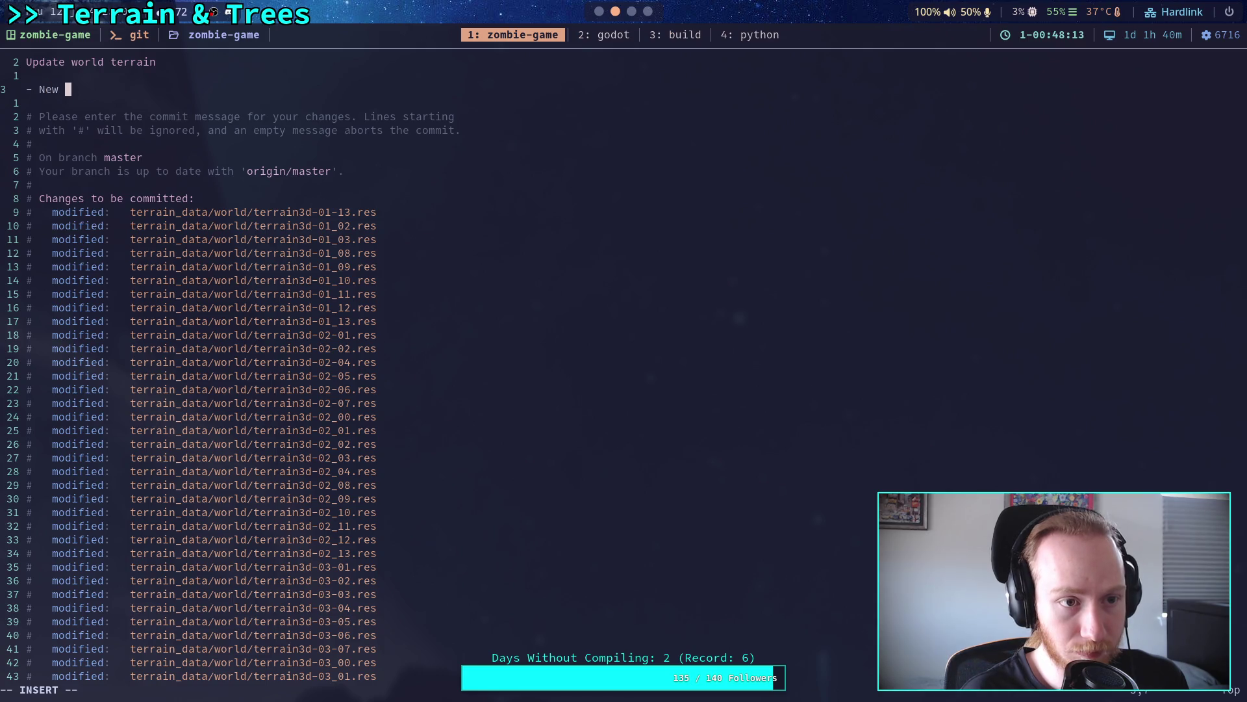
{"action": "key", "text": "BackSpace"}
{"action": "key", "text": "BackSpace"}
{"action": "key", "text": "BackSpace"}
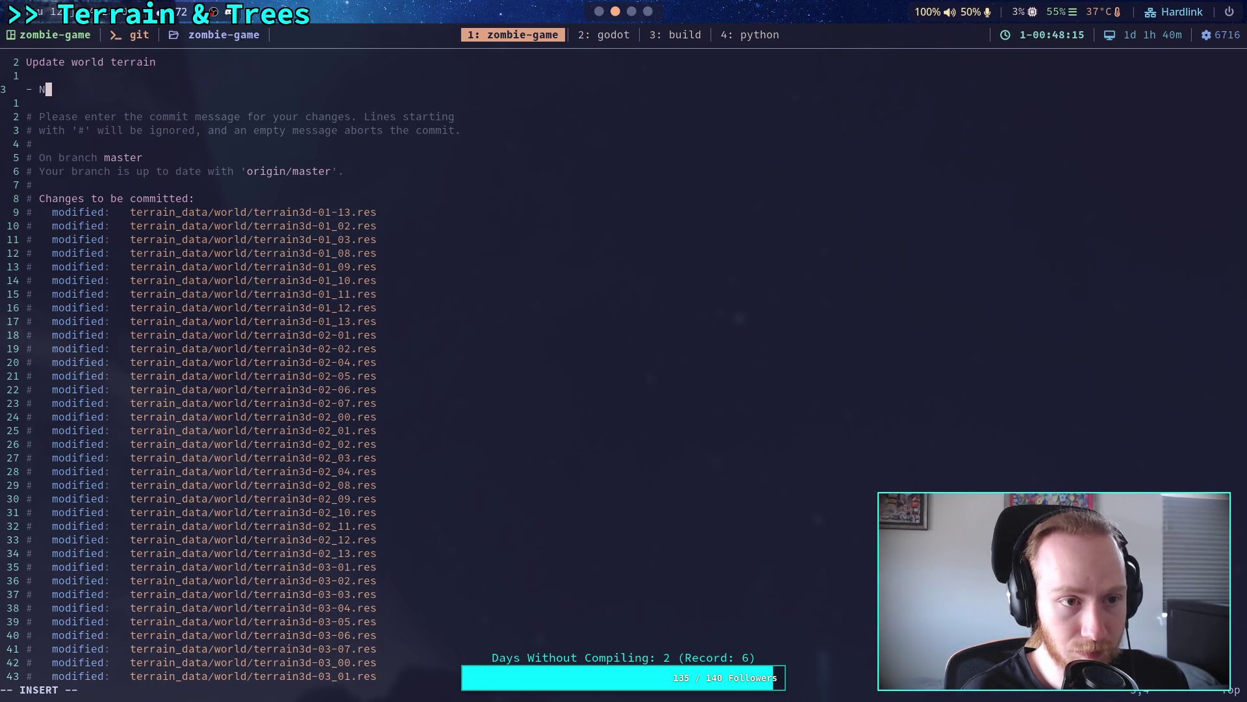
{"action": "type", "text": "Re"}
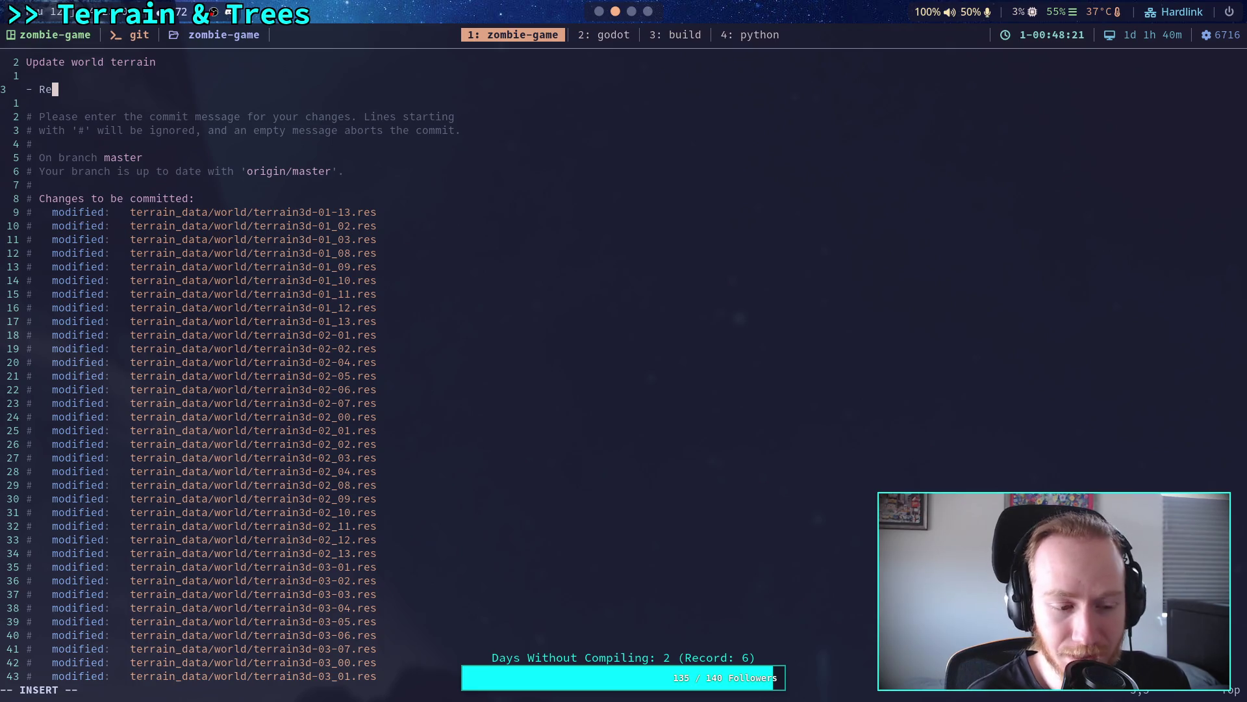
{"action": "type", "text": "did"}
{"action": "key", "text": "BackSpace"}
{"action": "key", "text": "BackSpace"}
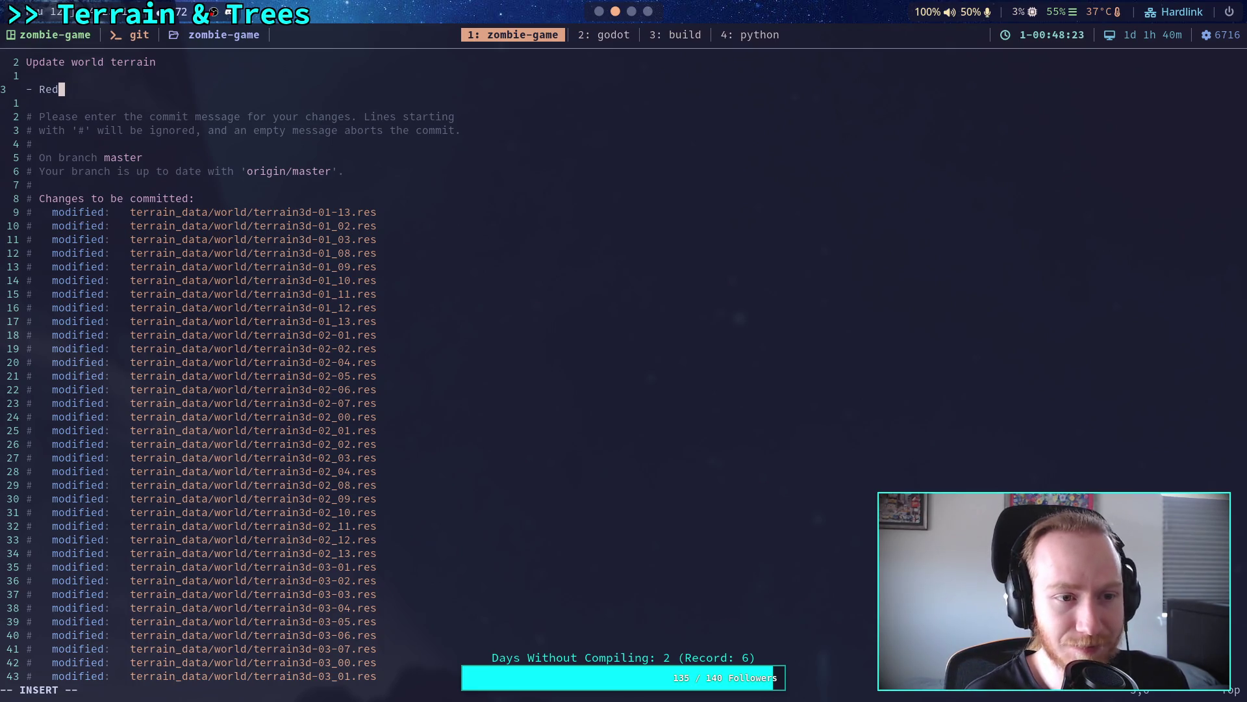
{"action": "type", "text": "o"}
{"action": "key", "text": "BackSpace"}
{"action": "key", "text": "BackSpace"}
{"action": "key", "text": "BackSpace"}
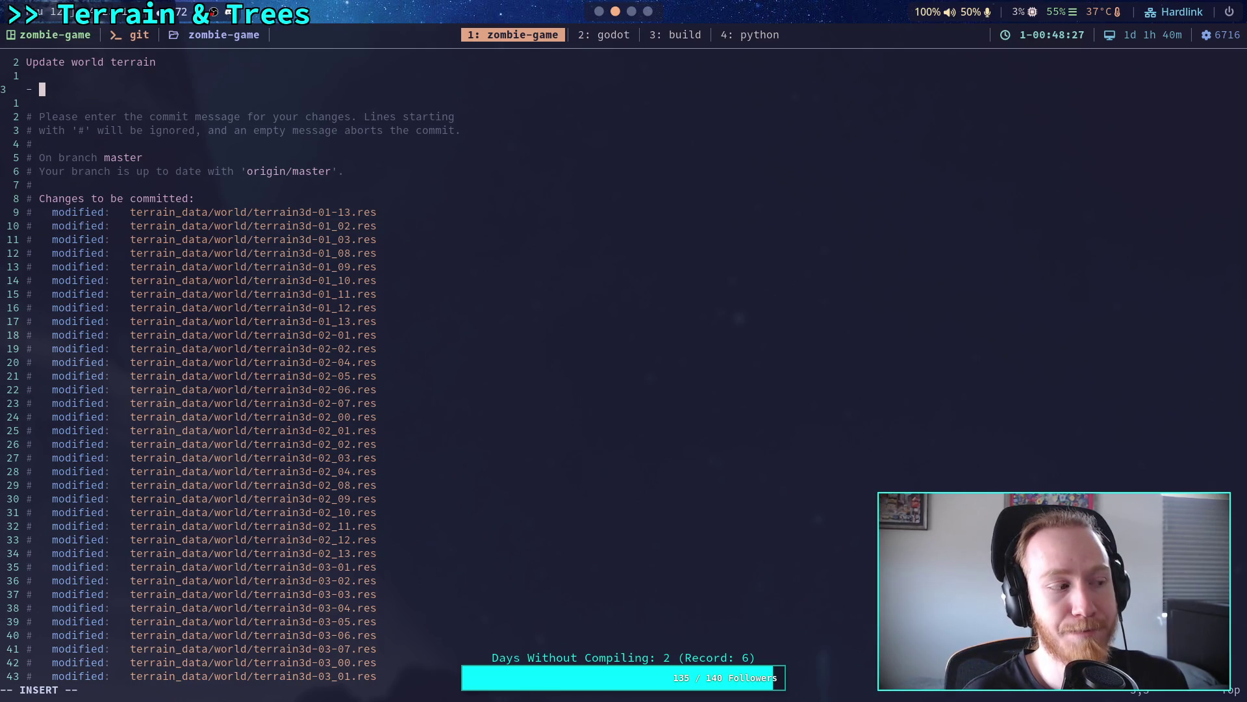
{"action": "type", "text": "Re"}
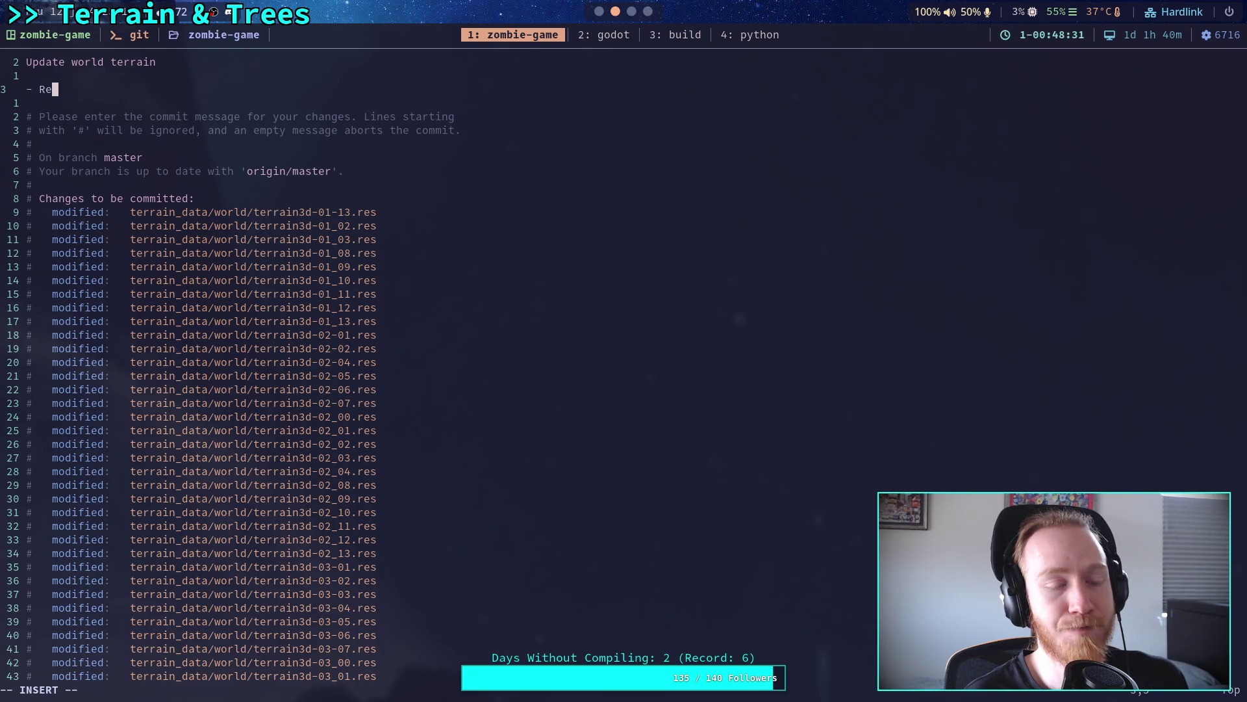
{"action": "type", "text": "mapped"}
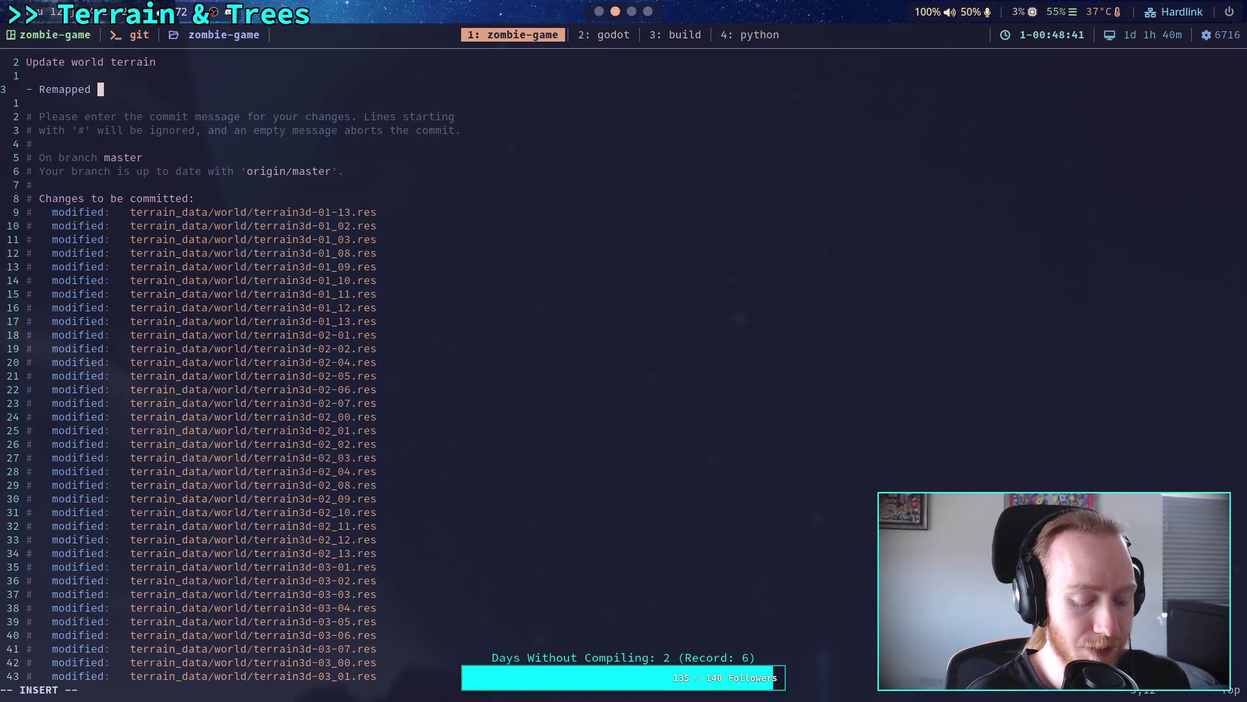
{"action": "key", "text": "super+2"}
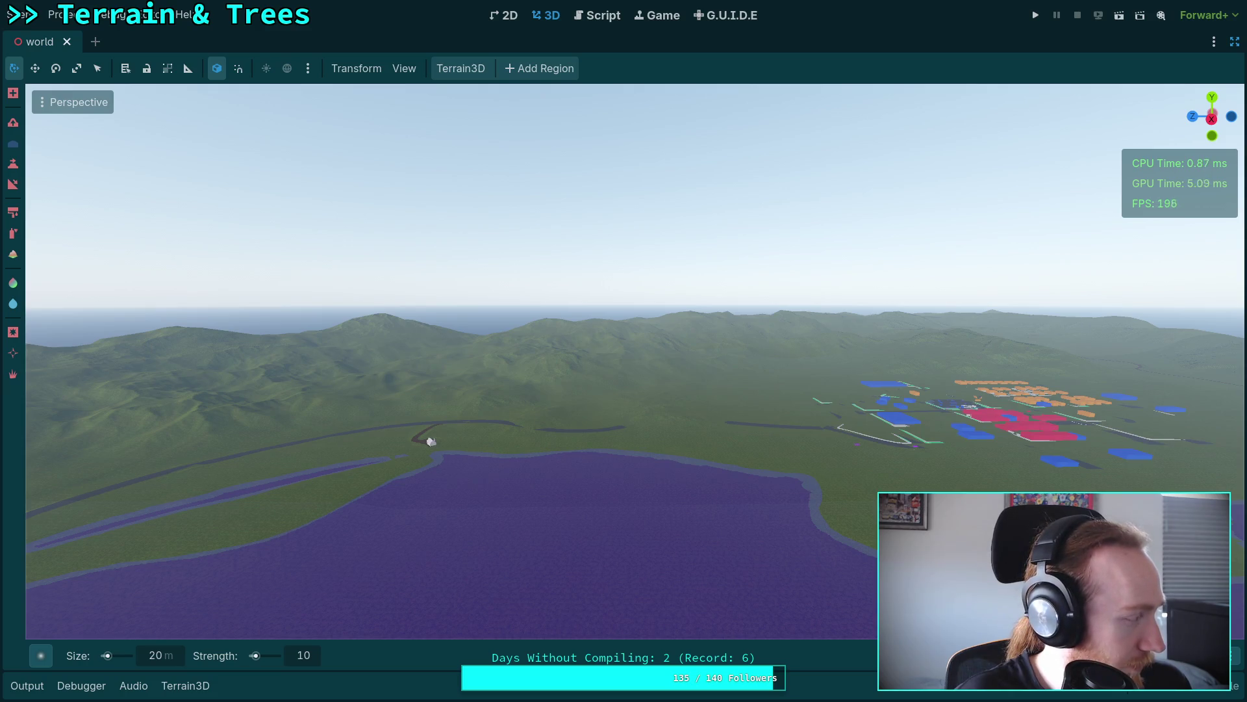
{"action": "left_click_drag", "start_coordinate": [430, 442], "coordinate": [864, 455]}
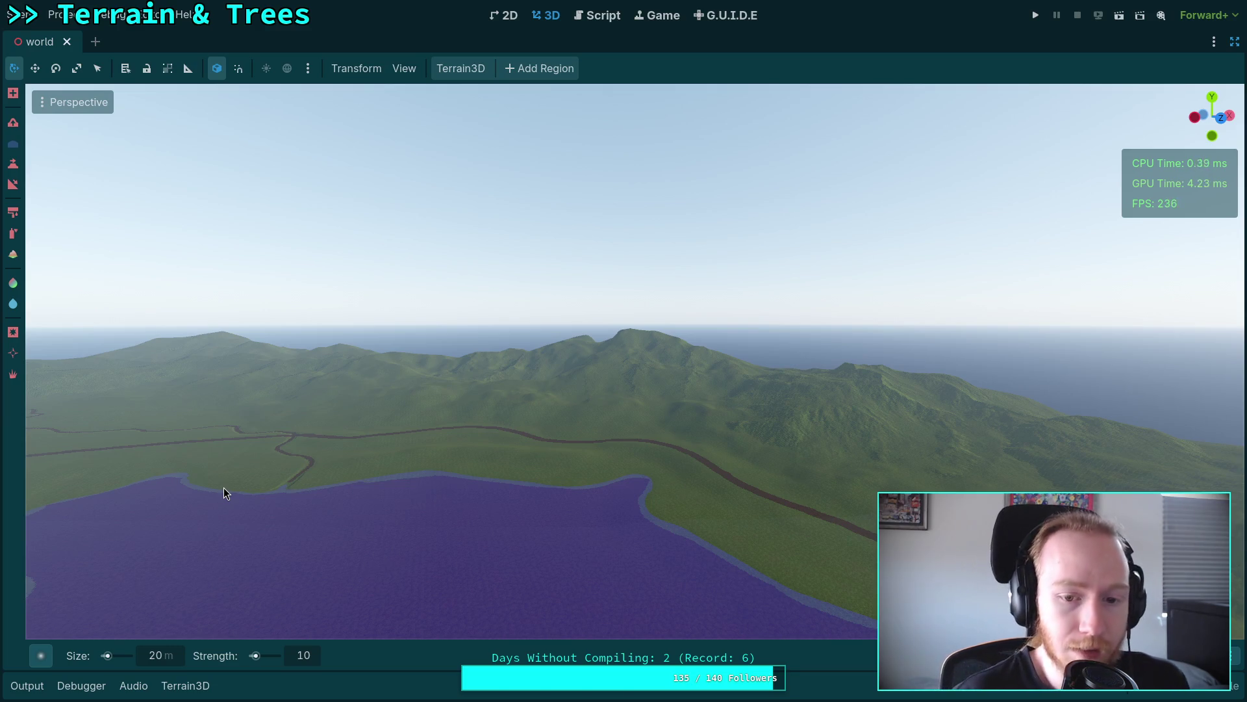
{"action": "mouse_move", "coordinate": [462, 275]}
{"action": "left_mouse_down"}
{"action": "mouse_move", "coordinate": [390, 279]}
{"action": "mouse_move", "coordinate": [425, 435]}
{"action": "left_mouse_up"}
{"action": "mouse_move", "coordinate": [529, 432]}
{"action": "left_mouse_down"}
{"action": "mouse_move", "coordinate": [521, 532]}
{"action": "mouse_move", "coordinate": [548, 405]}
{"action": "left_mouse_up"}
Step: Finish the bullet 'Remapped the north, north-west, and south boundaries of the terrain' and save with :wq
{"action": "key", "text": "super+2"}
{"action": "type", "text": "- Remapped the n"}
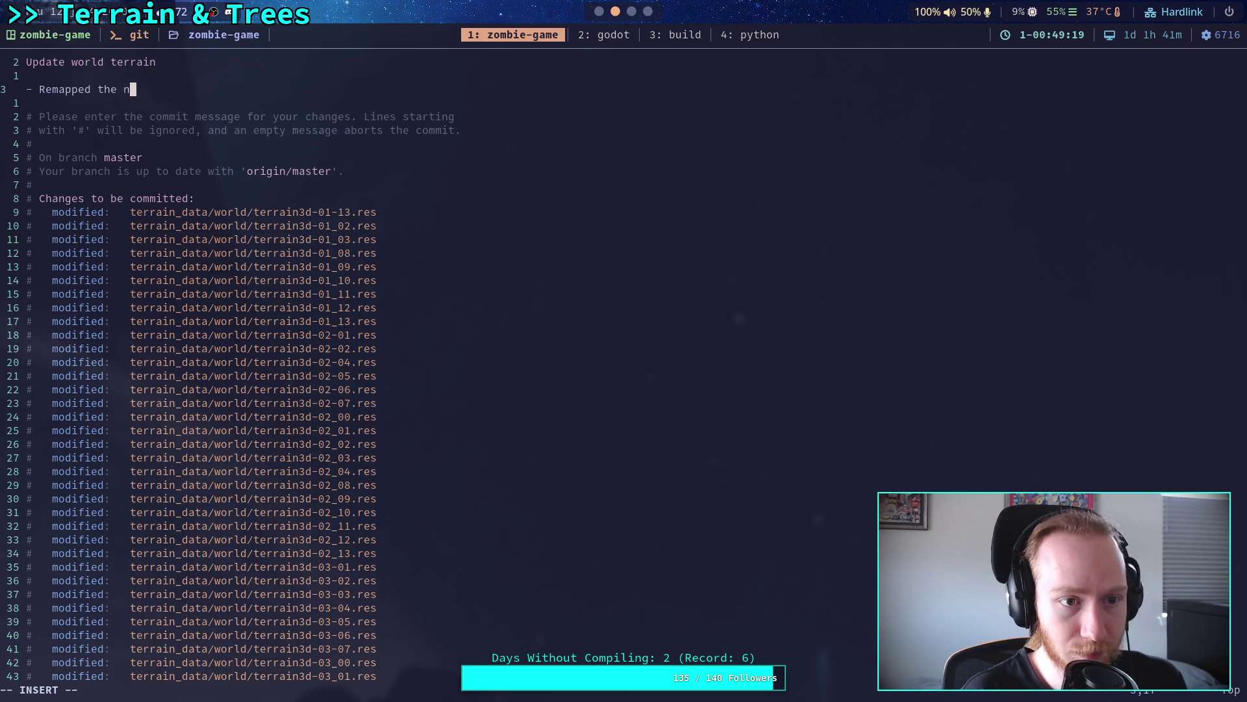
{"action": "type", "text": "orth, north-west, and south"}
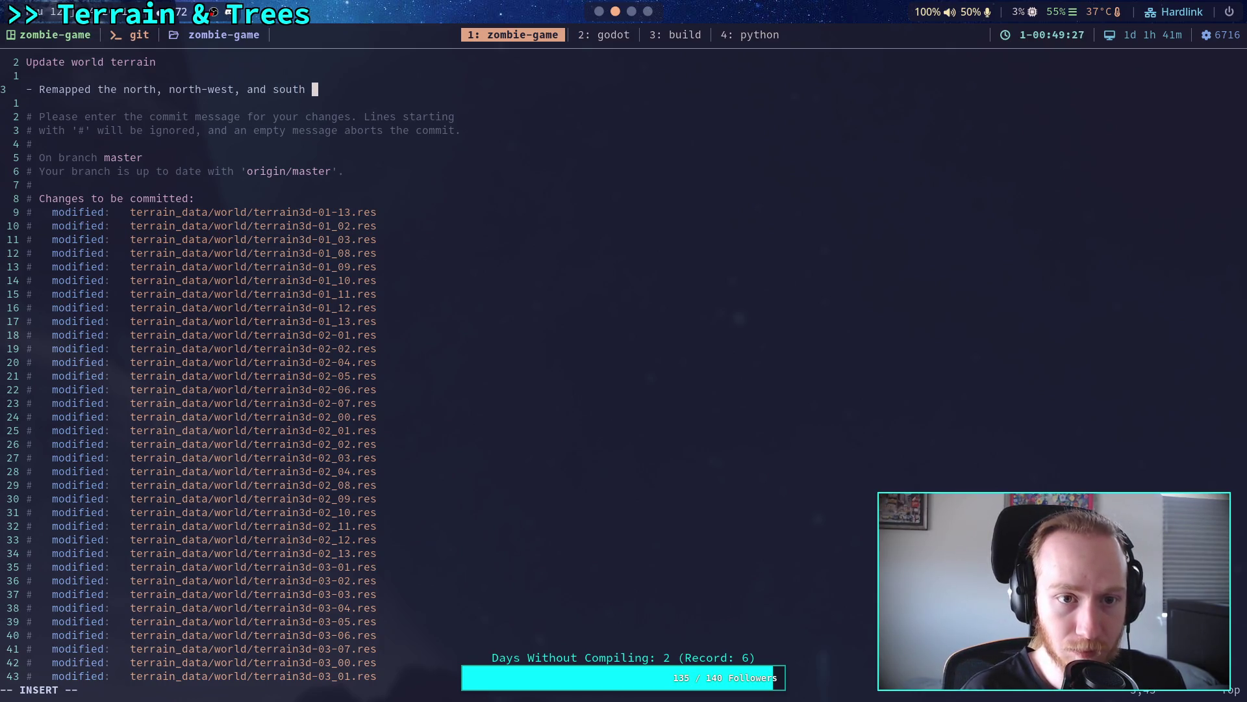
{"action": "type", "text": "boundaries of"}
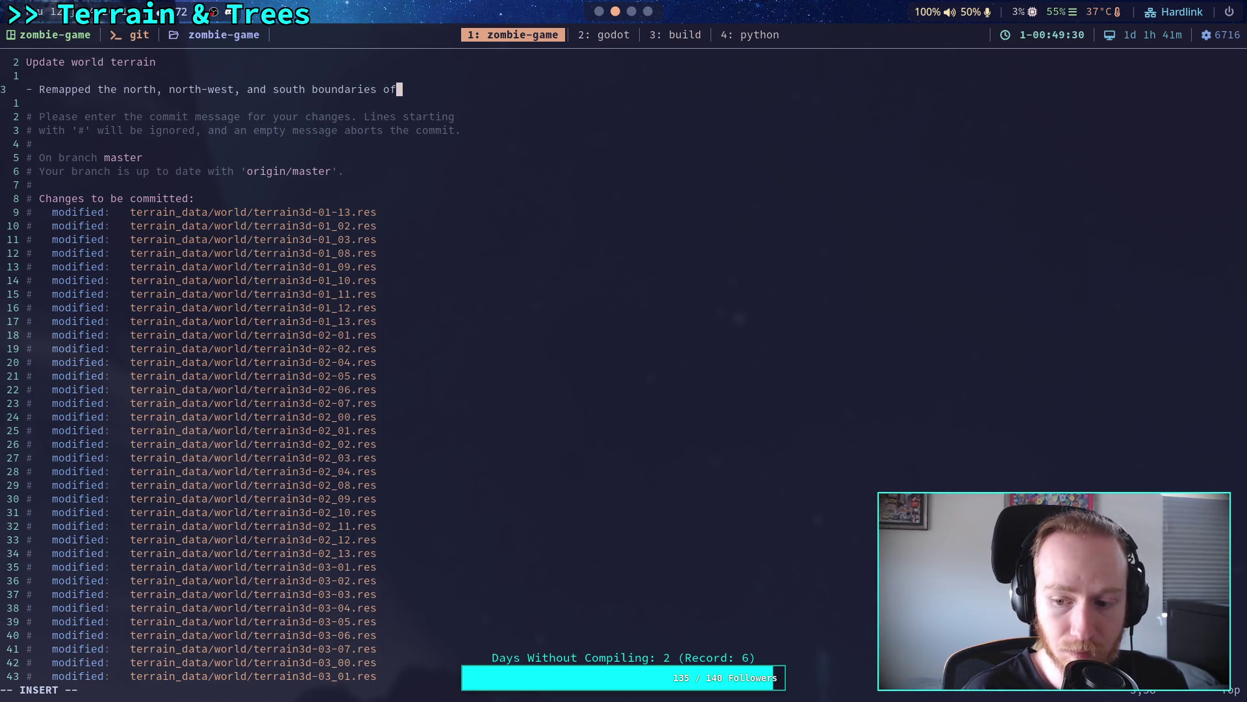
{"action": "key", "text": "Return"}
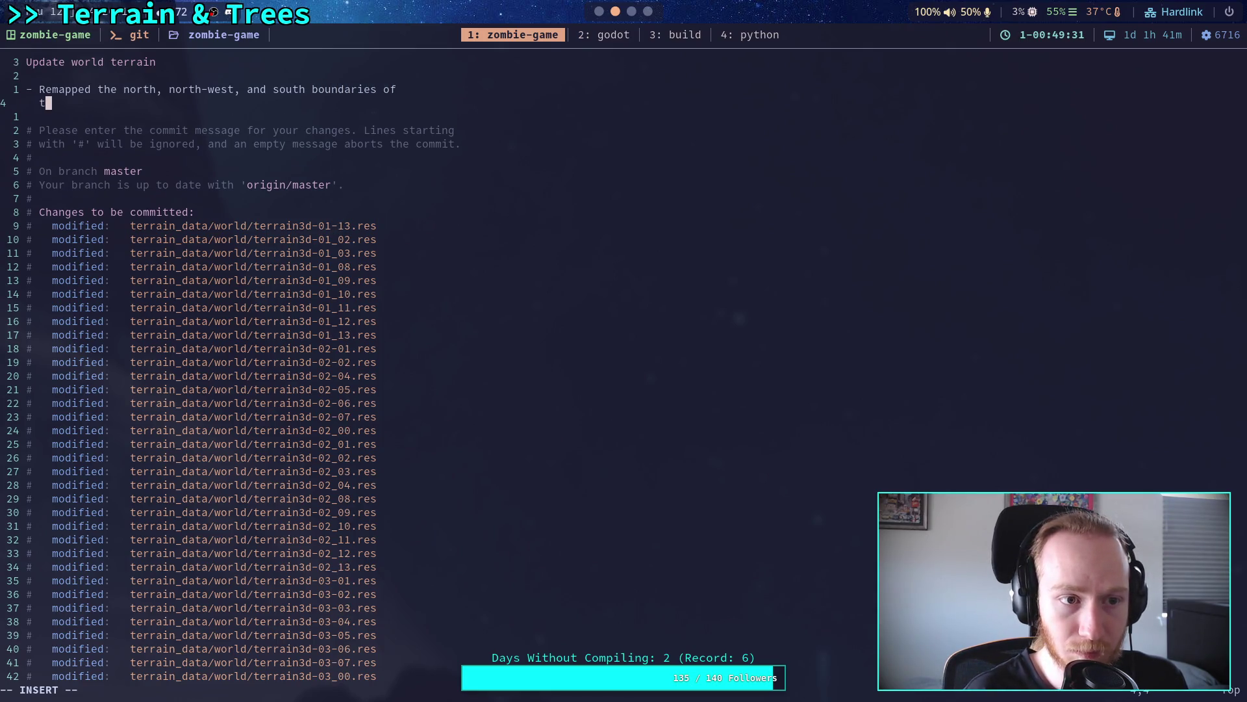
{"action": "type", "text": "he terrain"}
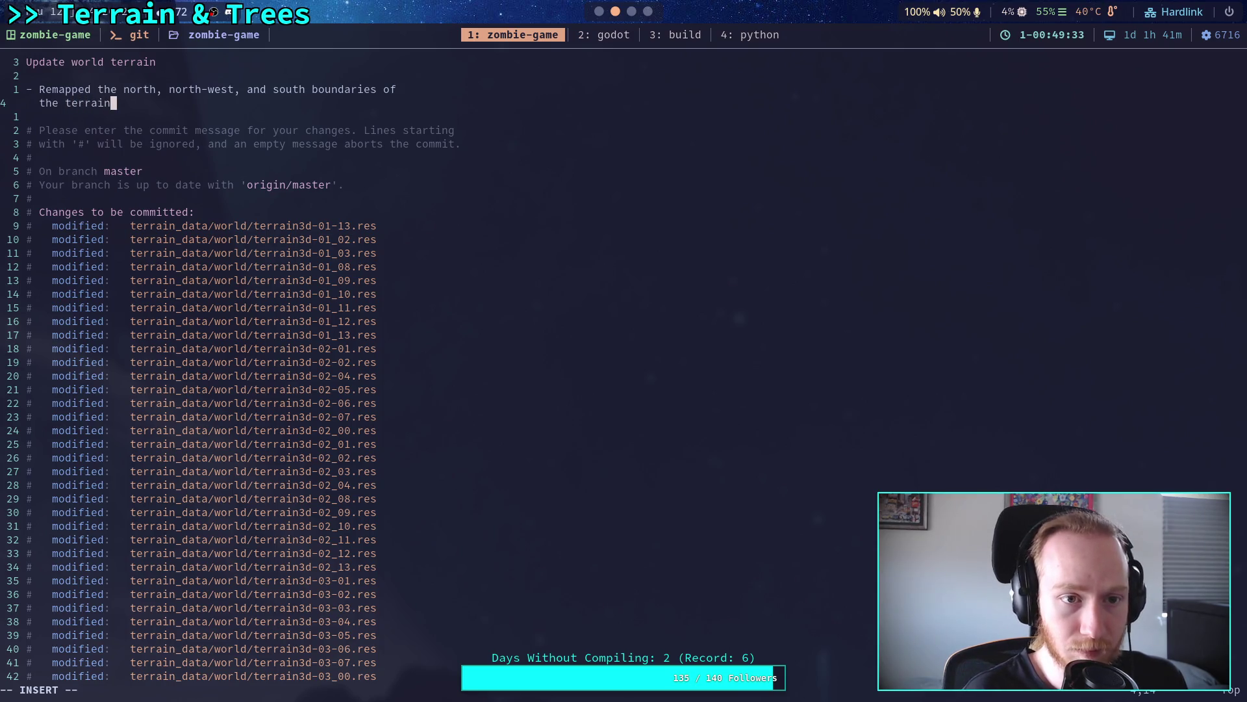
{"action": "key", "text": "Return"}
{"action": "type", "text": "-"}
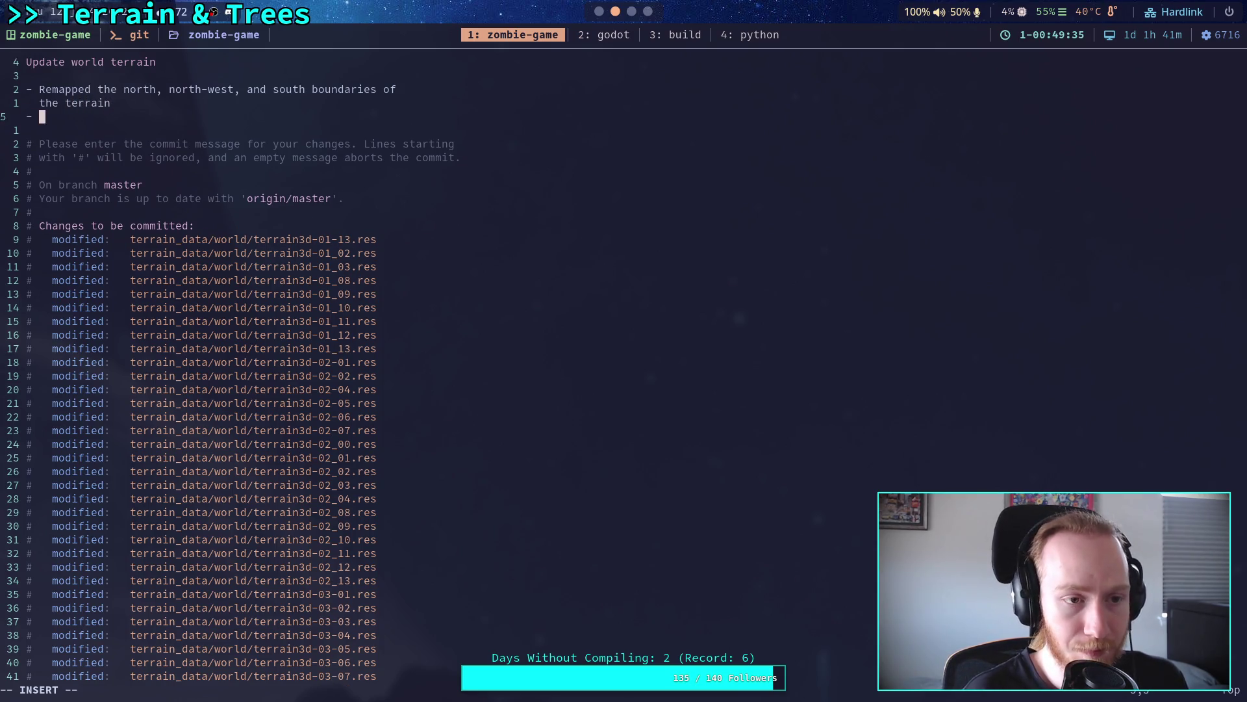
{"action": "key", "text": "BackSpace"}
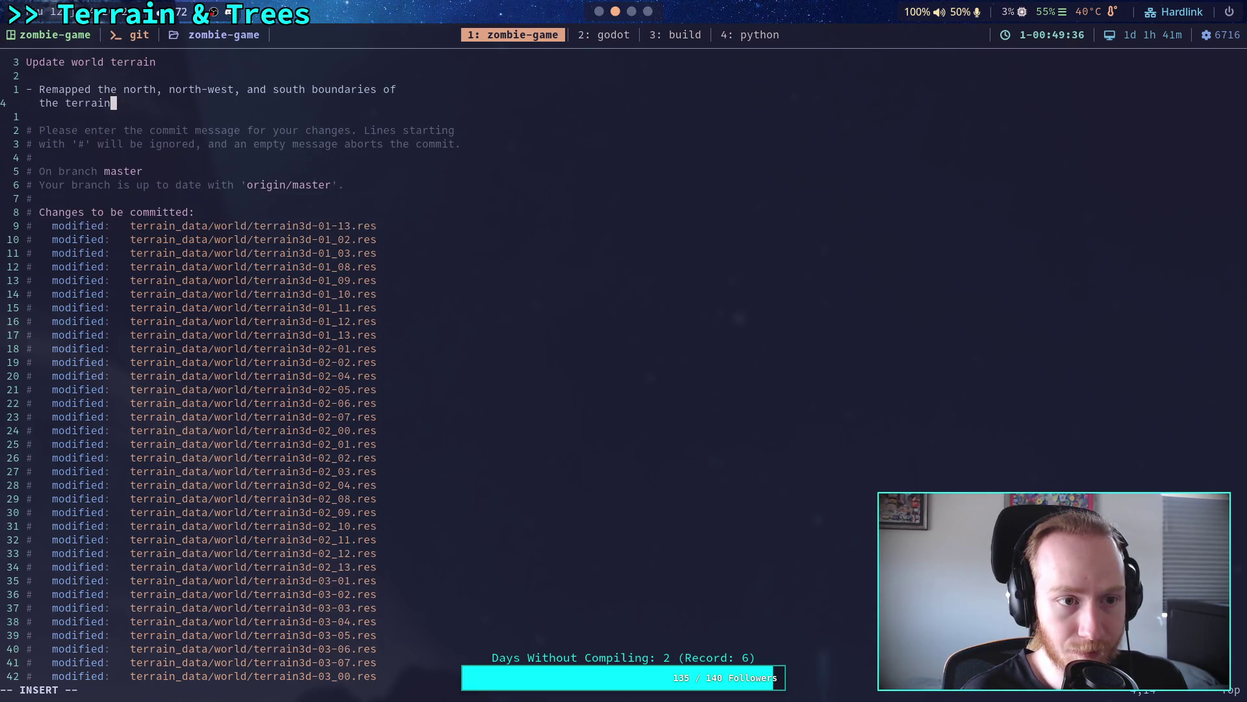
{"action": "key", "text": "Escape"}
{"action": "key", "text": "Return"}
{"action": "type", "text": "gi"}
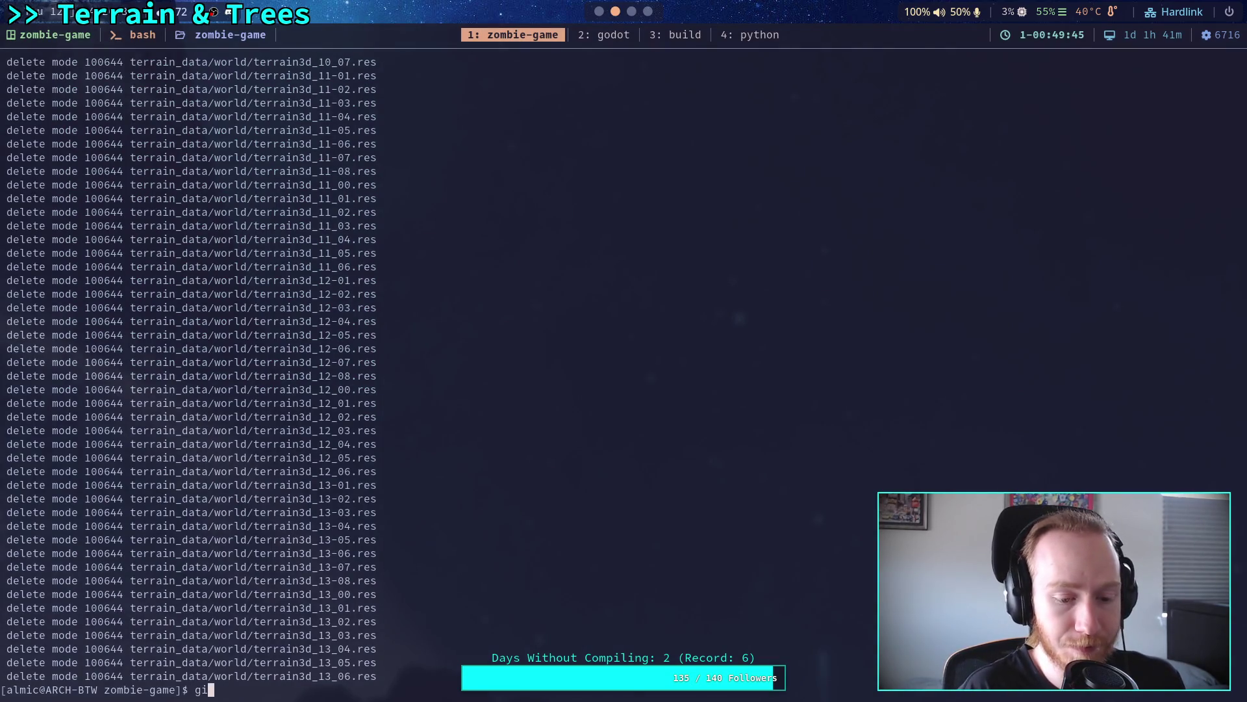
Step: Push the commit to the GitHub master branch, advancing it from 2261062 to f83ffb3
{"action": "type", "text": "t push"}
{"action": "key", "text": "Return"}
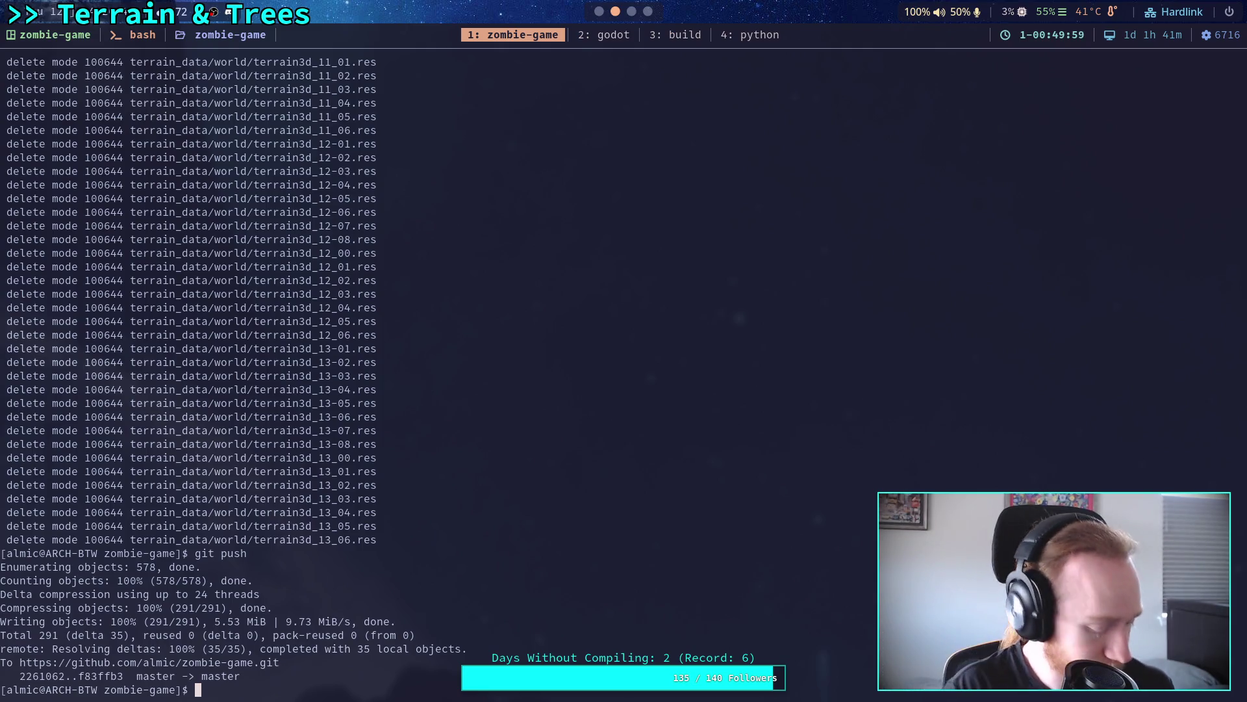
{"action": "key", "text": "super+2"}
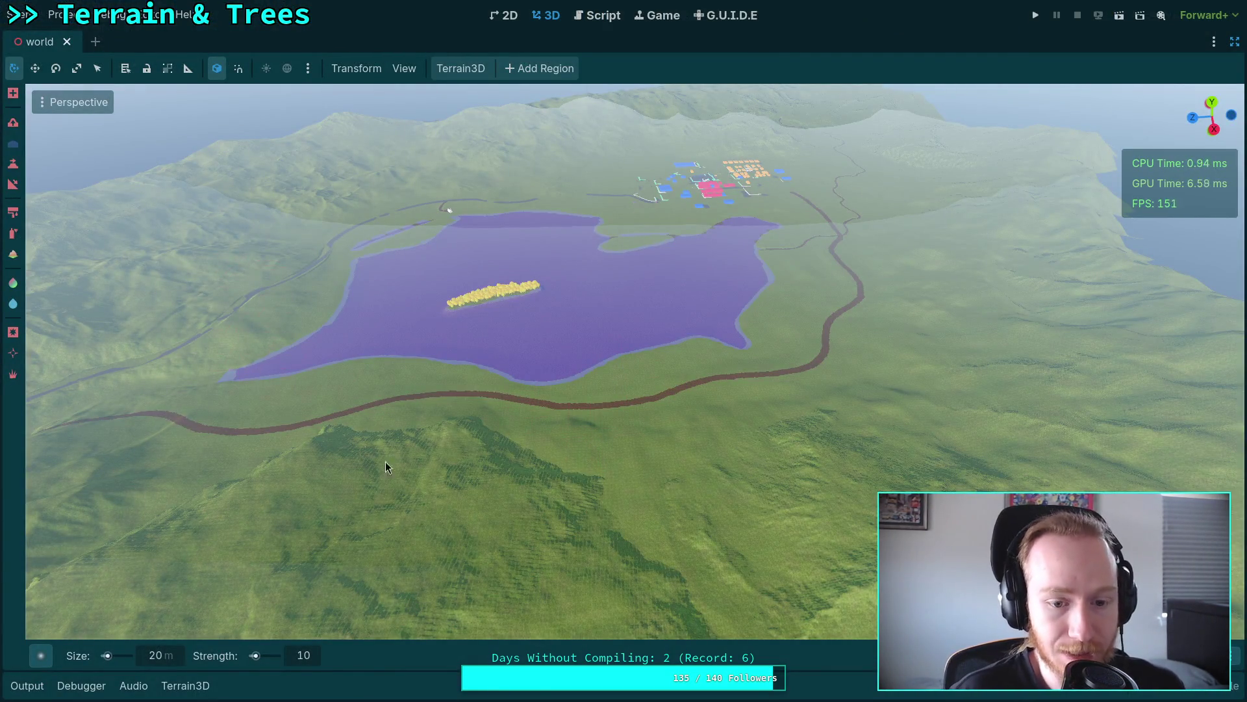
Step: Show the Terrain3D inspector and tick the Heightmap debug view to render greyscale terrain
{"action": "mouse_move", "coordinate": [385, 462]}
{"action": "left_mouse_down"}
{"action": "mouse_move", "coordinate": [338, 494]}
{"action": "mouse_move", "coordinate": [312, 480]}
{"action": "mouse_move", "coordinate": [337, 415]}
{"action": "left_mouse_up"}
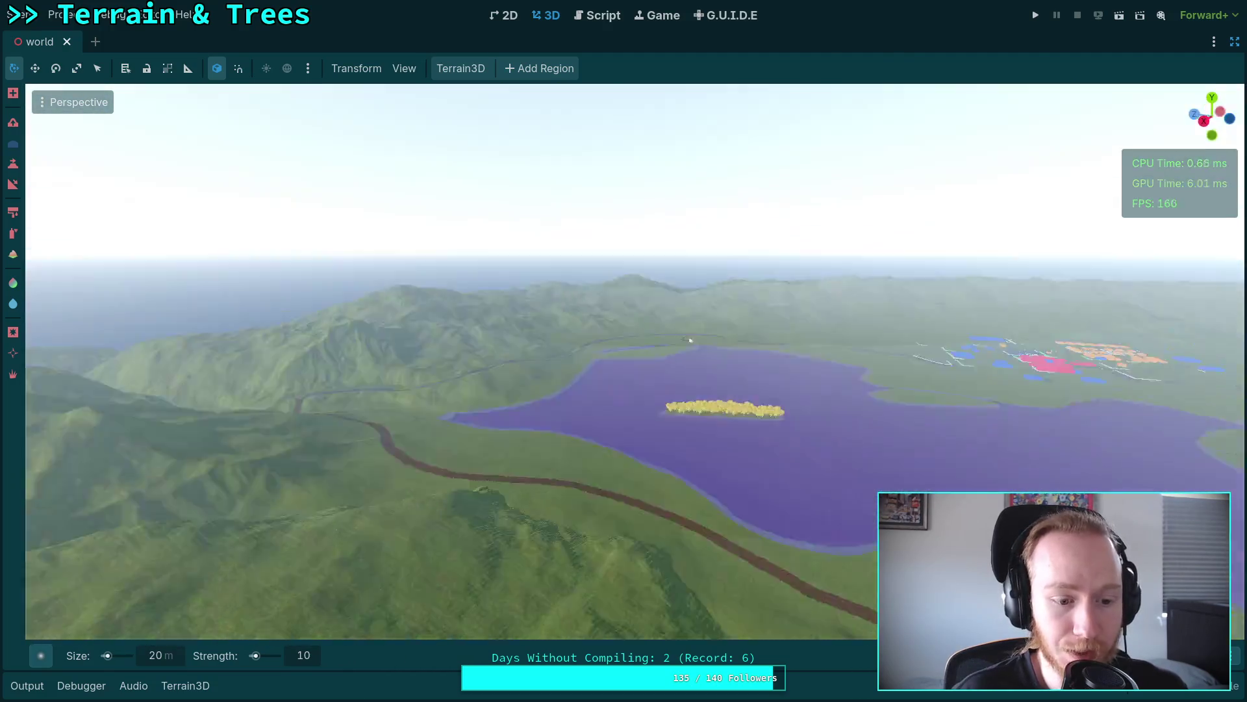
{"action": "left_click_drag", "start_coordinate": [585, 455], "coordinate": [599, 480]}
{"action": "scroll", "coordinate": [588, 461], "scroll_direction": "up", "scroll_amount": 3}
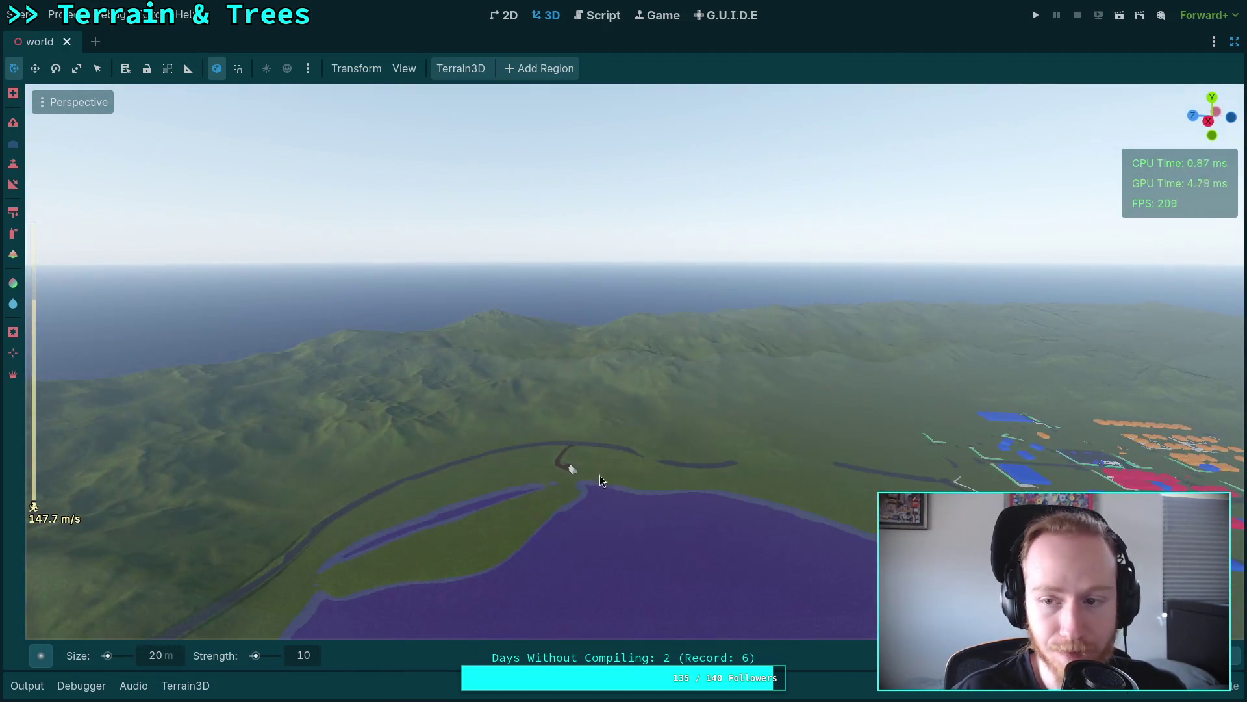
{"action": "key", "text": "ctrl+shift+F11"}
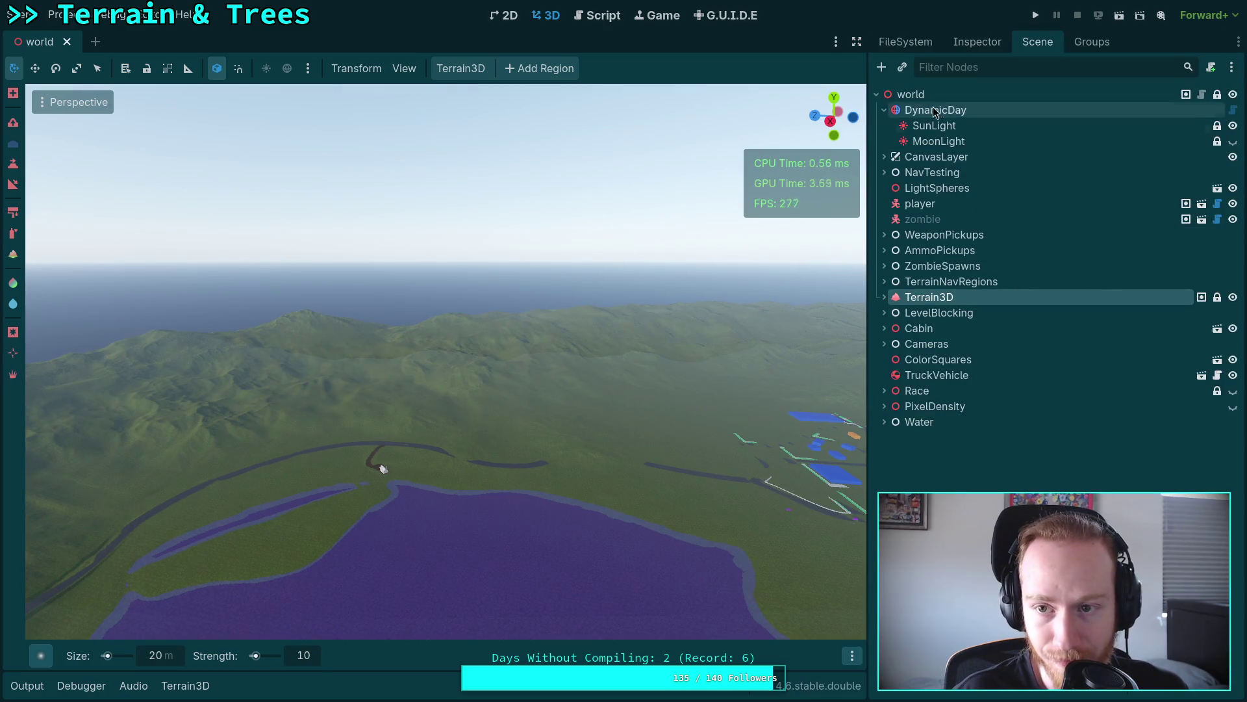
{"action": "left_click", "coordinate": [974, 43]}
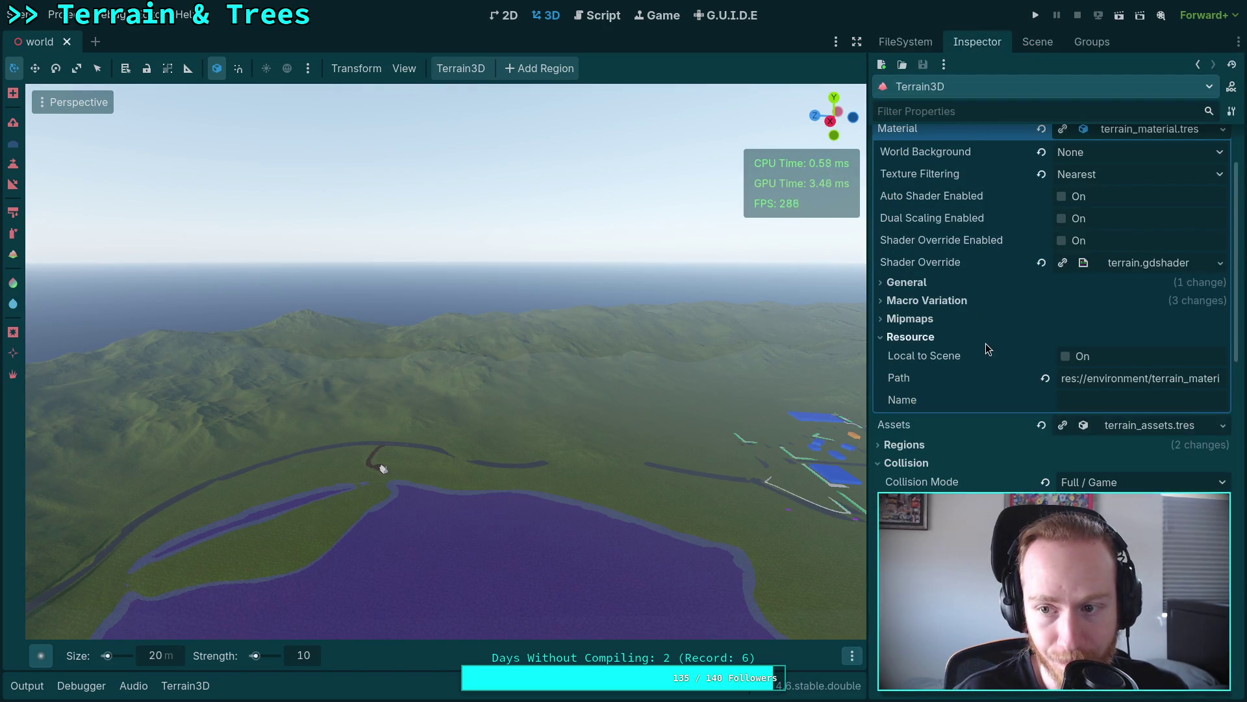
{"action": "scroll", "coordinate": [987, 364], "scroll_direction": "down", "scroll_amount": 15}
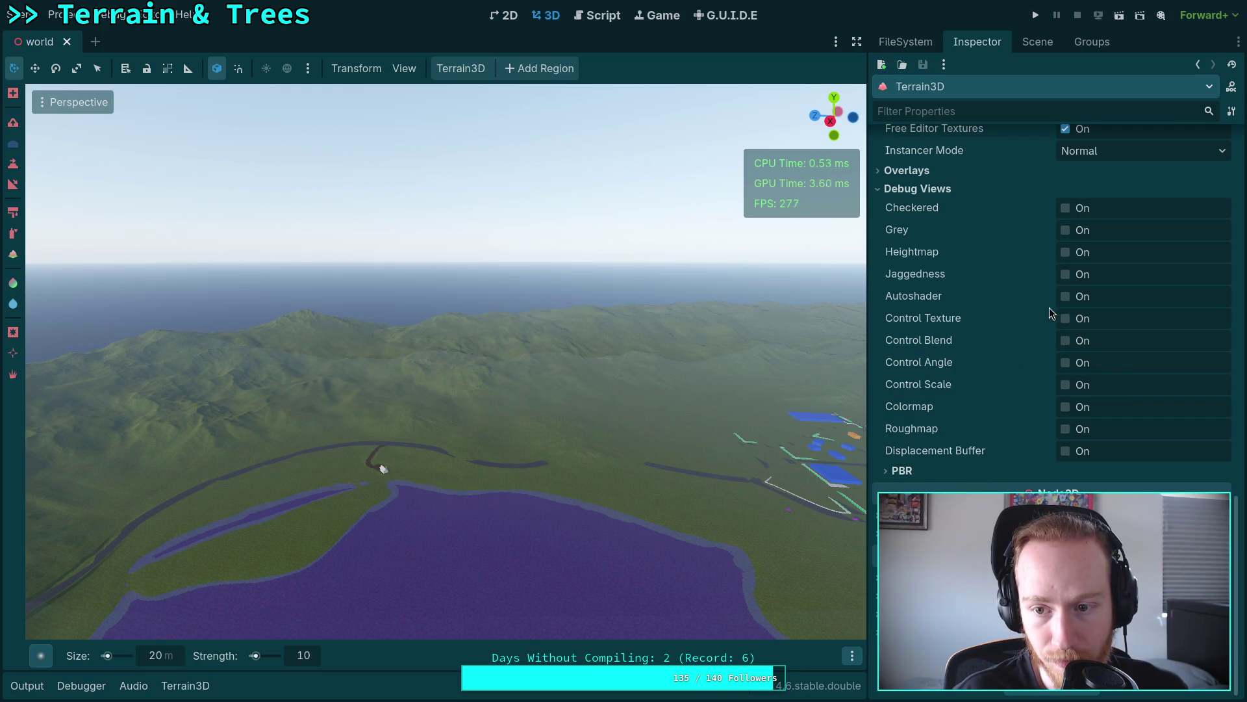
{"action": "left_click", "coordinate": [1068, 254]}
{"action": "scroll", "coordinate": [987, 351], "scroll_direction": "up", "scroll_amount": 10}
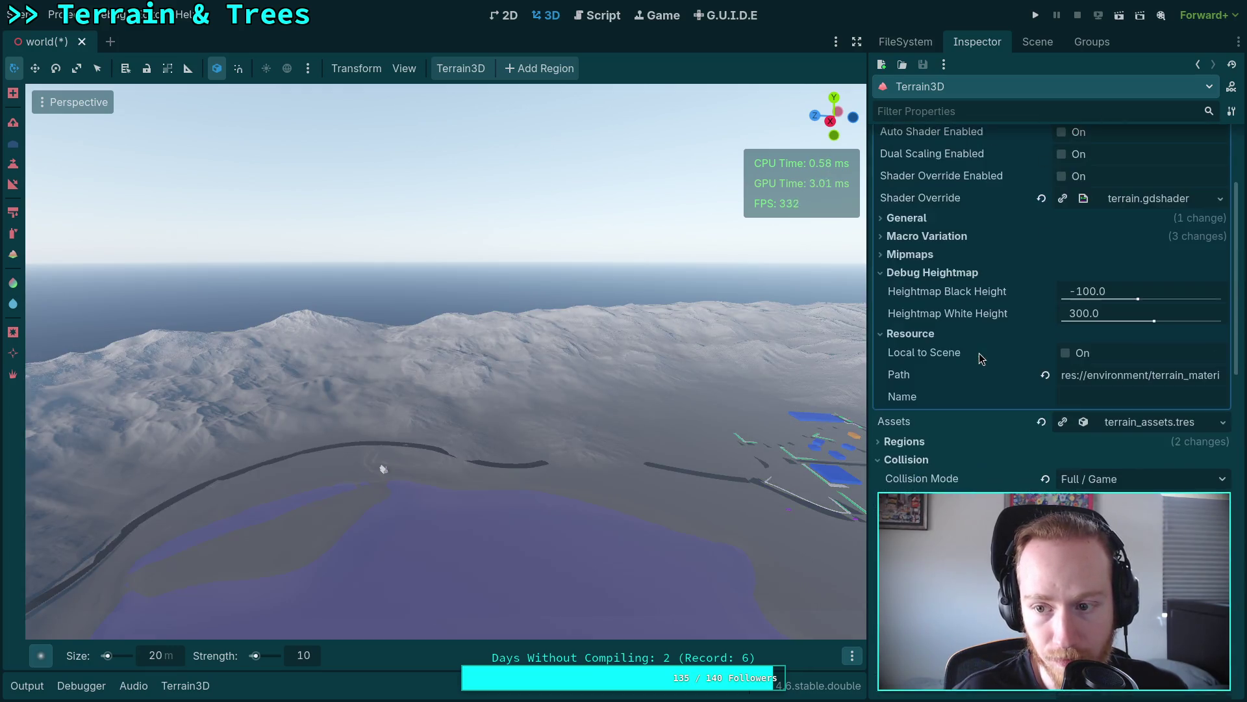
Step: Set Heightmap Black Height to -10 and Heightmap White Height to 200
{"action": "left_click", "coordinate": [1092, 291]}
{"action": "type", "text": "-20"}
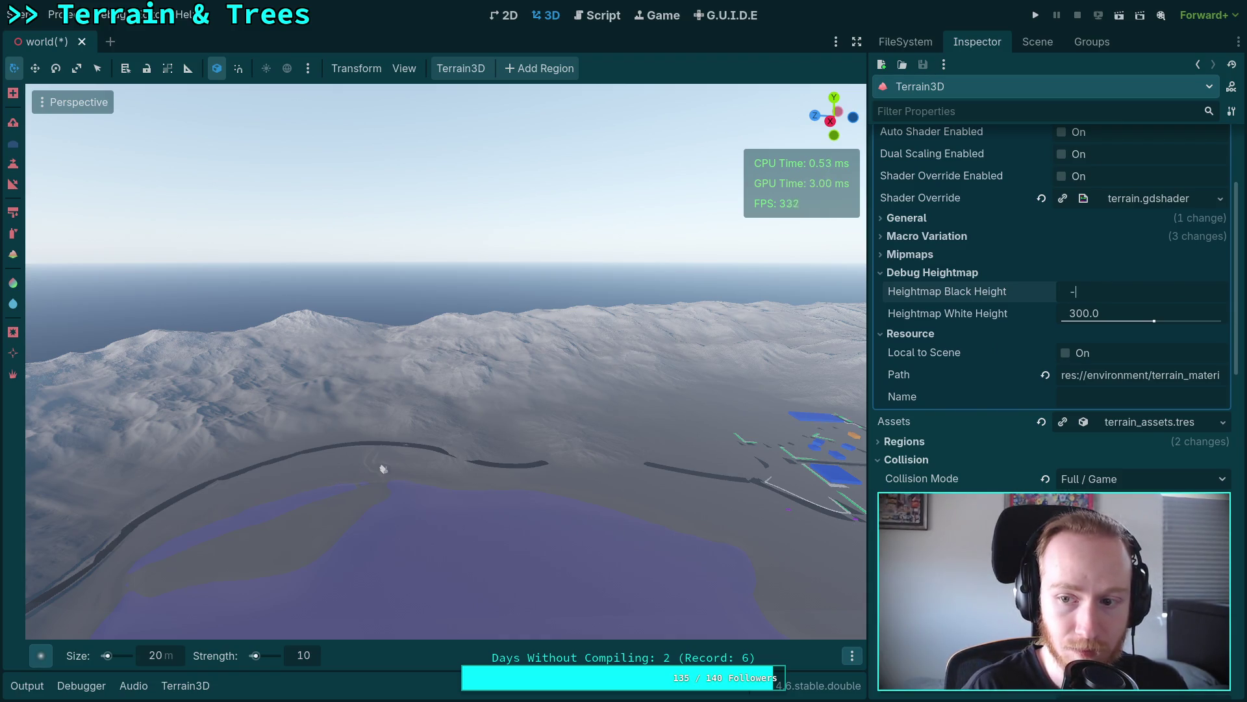
{"action": "key", "text": "Return"}
{"action": "left_click", "coordinate": [1104, 316]}
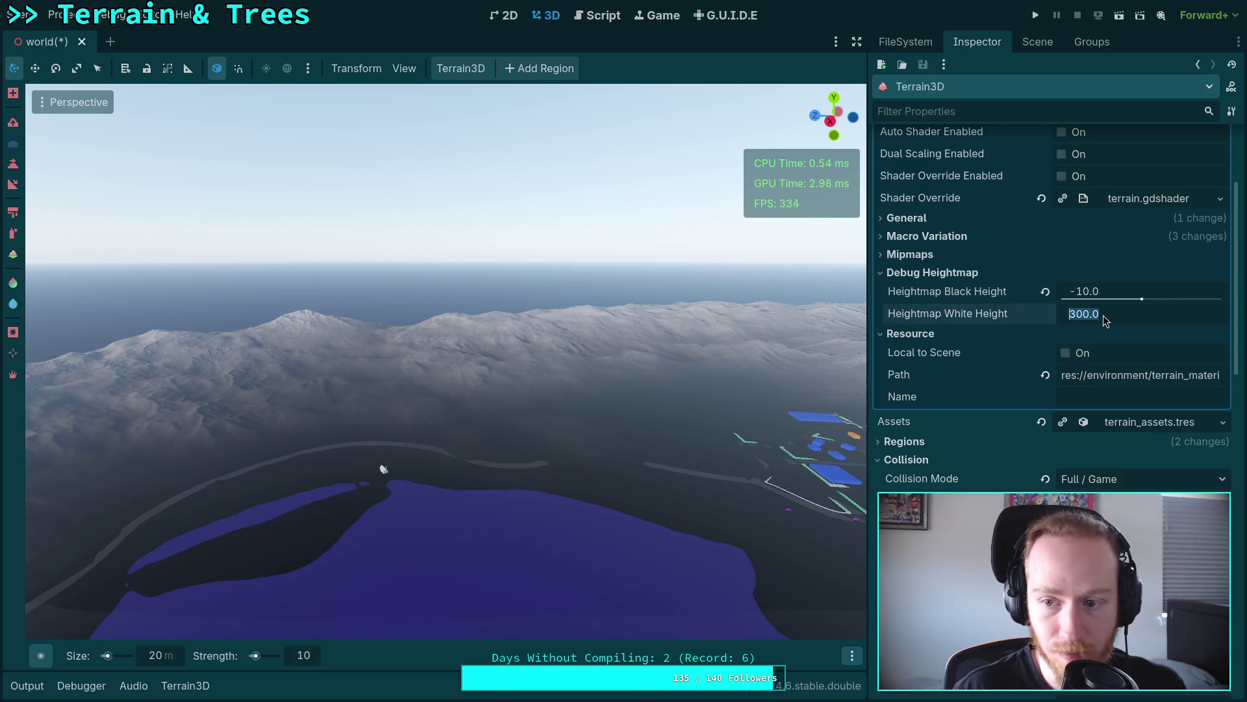
{"action": "type", "text": "200"}
{"action": "key", "text": "Return"}
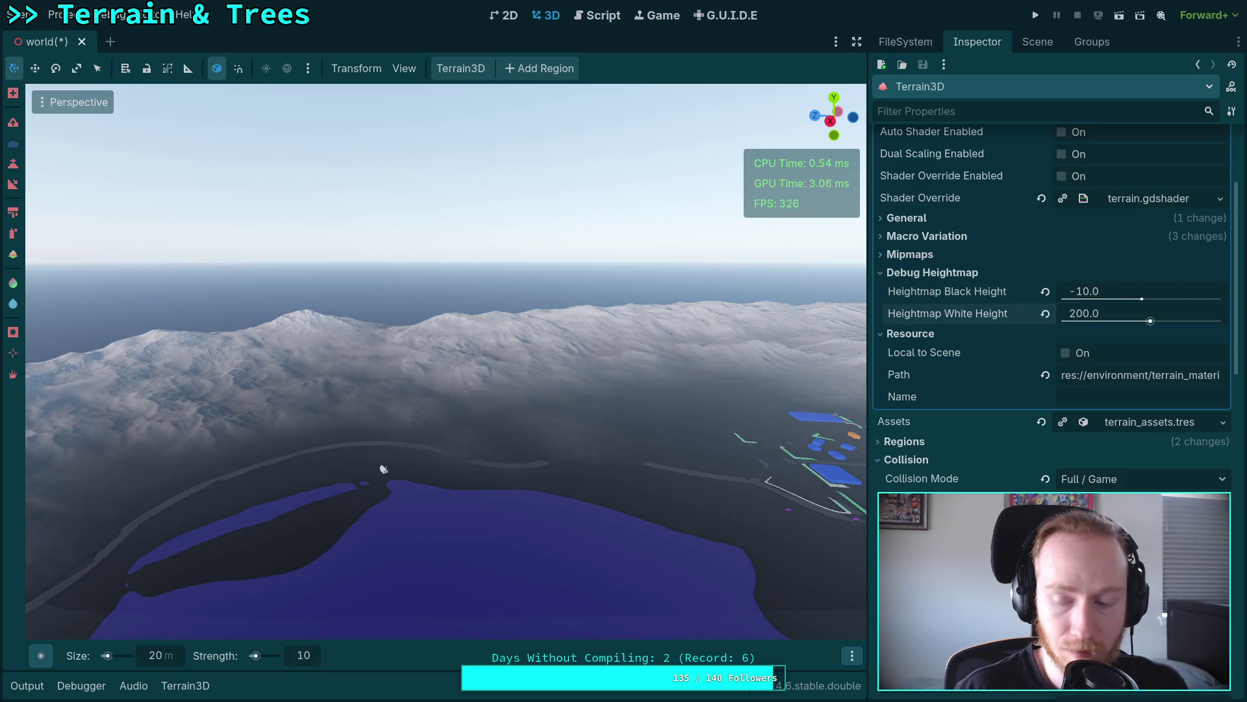
{"action": "left_click", "coordinate": [1094, 315]}
{"action": "type", "text": "1"}
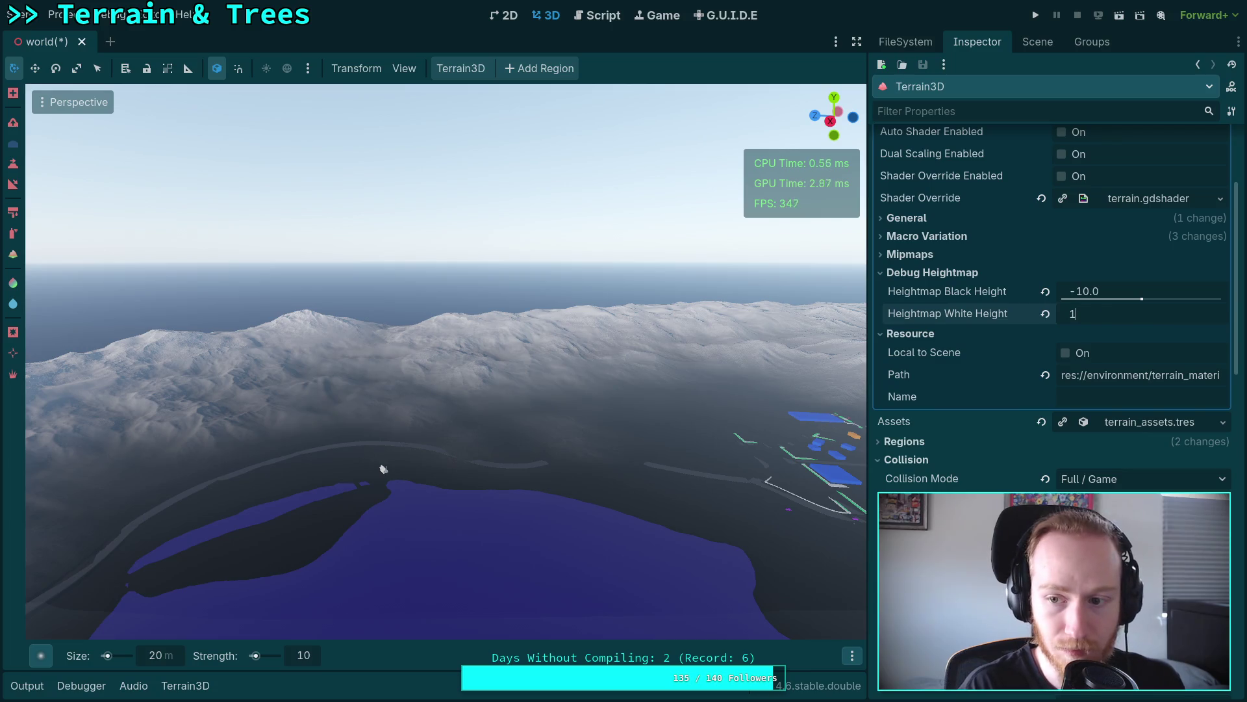
{"action": "type", "text": "200"}
{"action": "key", "text": "Return"}
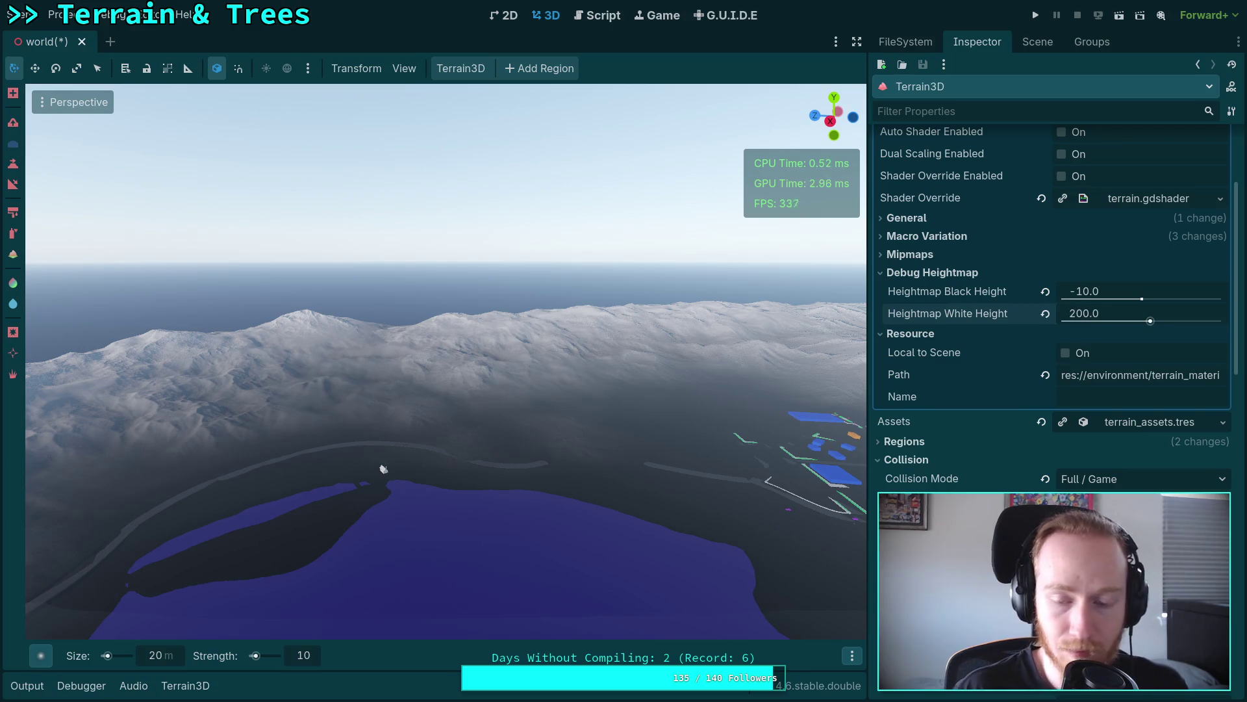
Step: Select the height sculpt brush and sample a 117.5 target height from the snowy ridge
{"action": "key", "text": "q"}
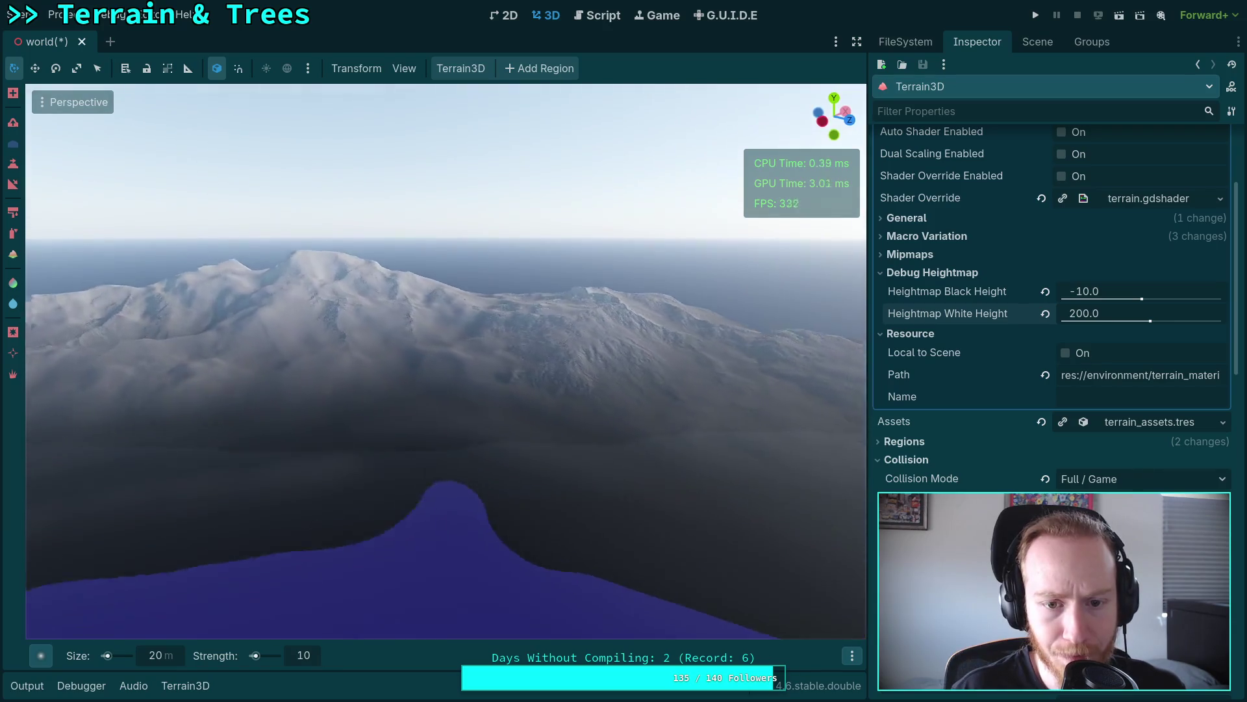
{"action": "key", "text": "e"}
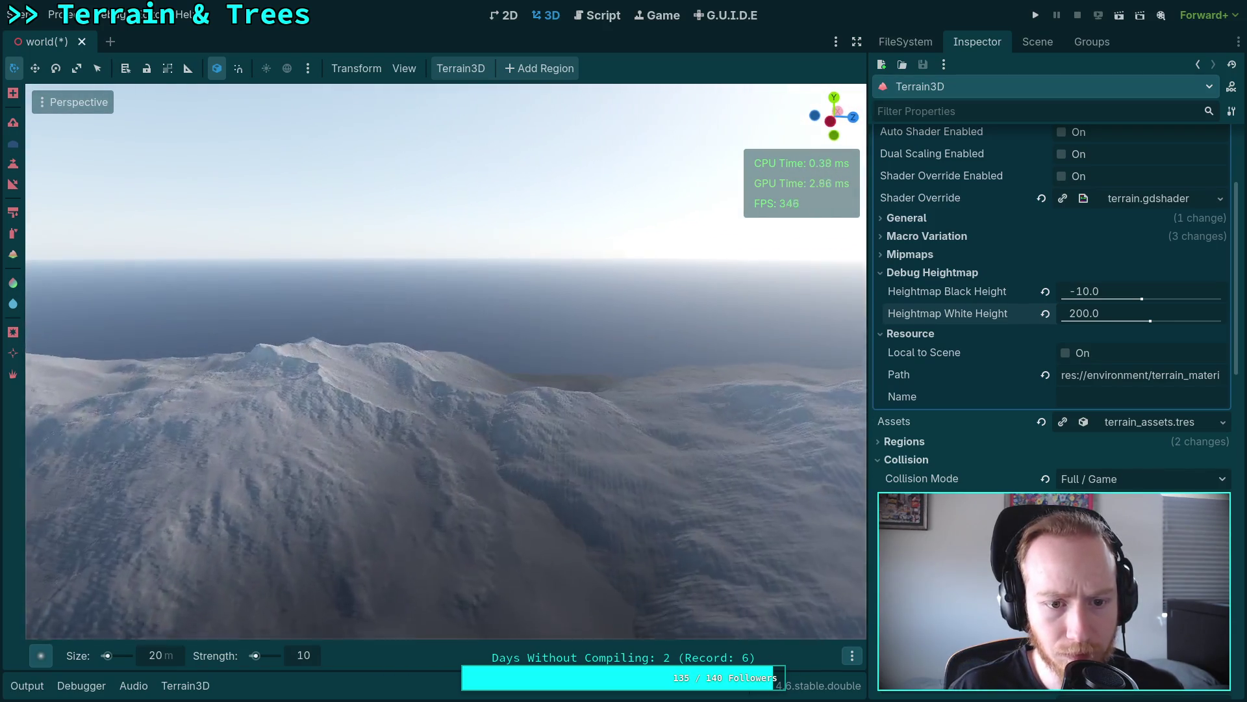
{"action": "key", "text": "w"}
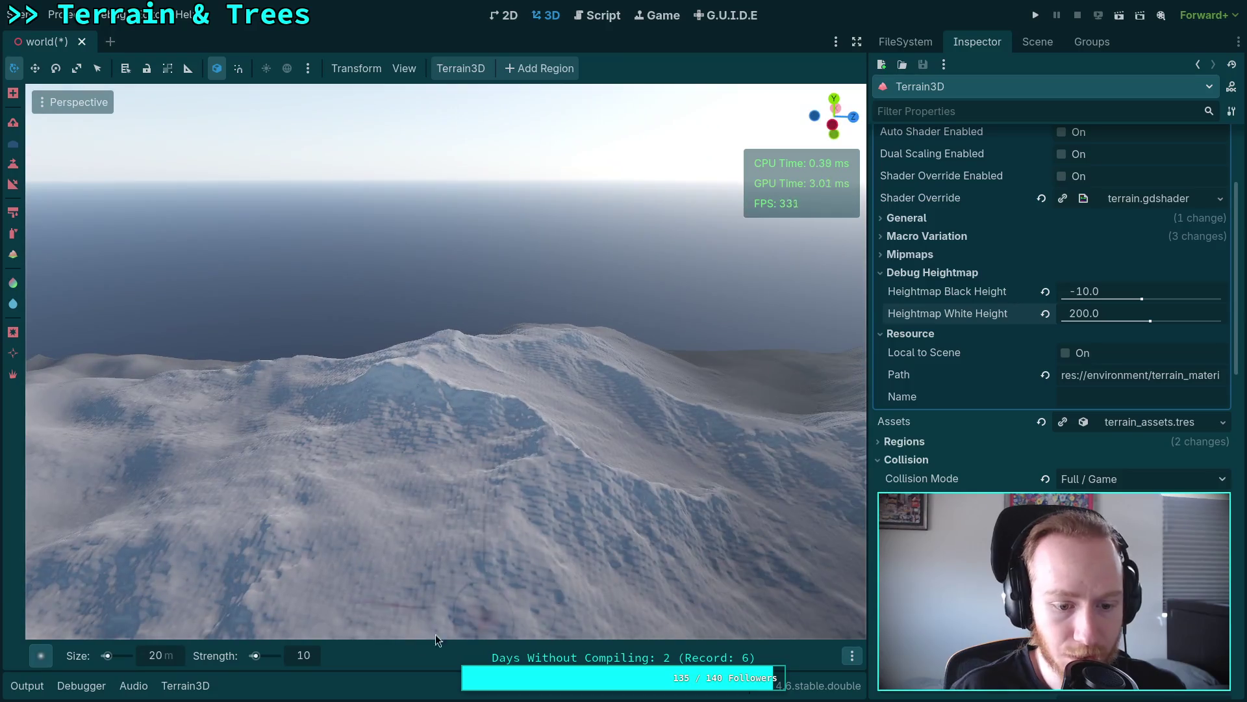
{"action": "left_click", "coordinate": [13, 164]}
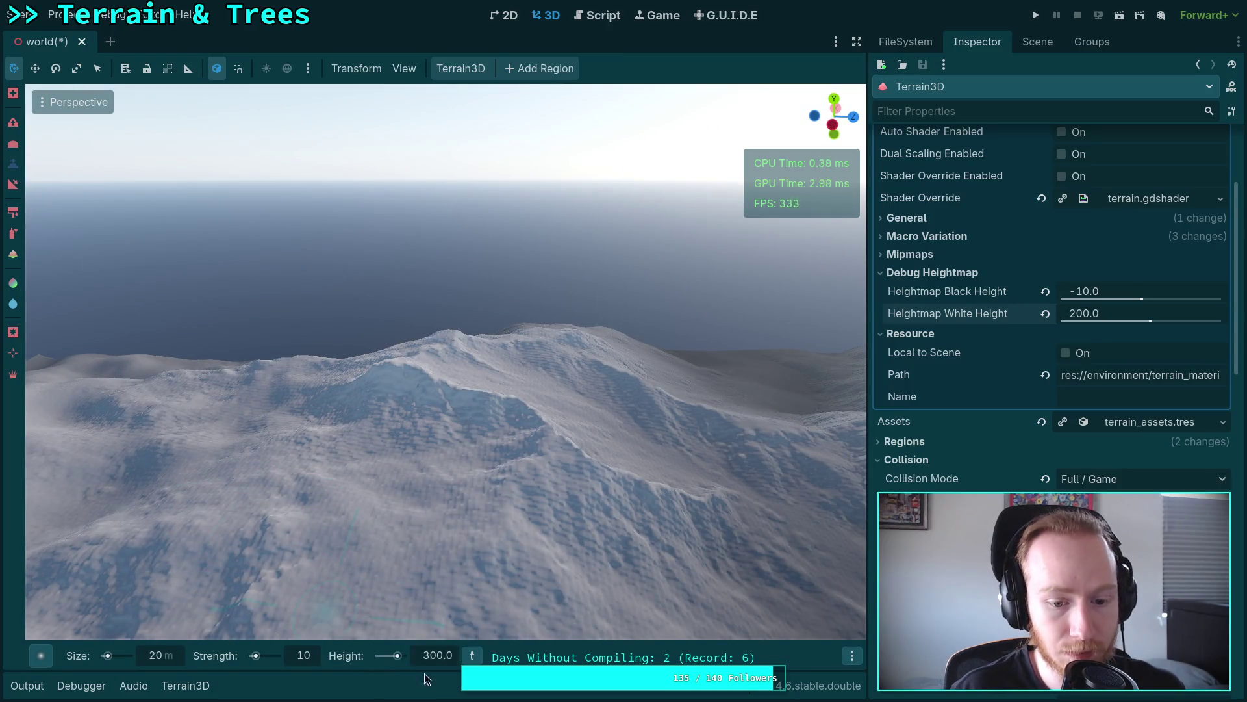
{"action": "key", "text": "w"}
{"action": "key", "text": "e"}
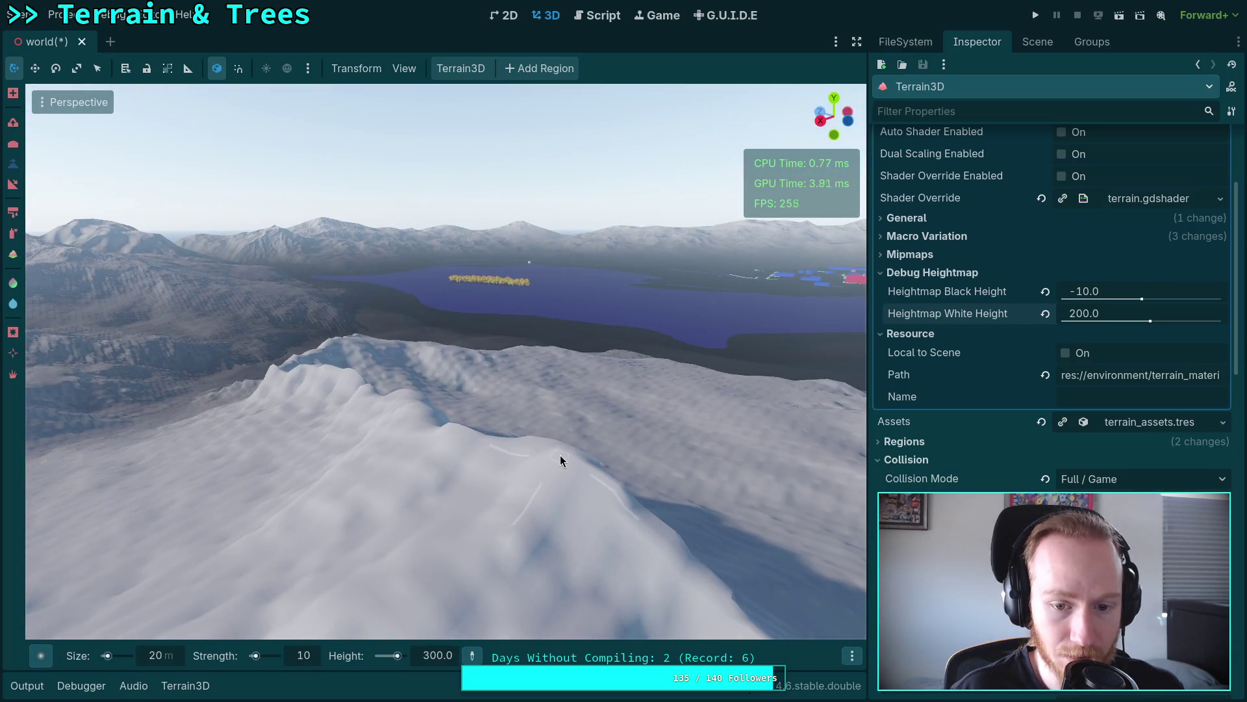
{"action": "left_click", "coordinate": [560, 454], "text": "ctrl"}
{"action": "key", "text": "w"}
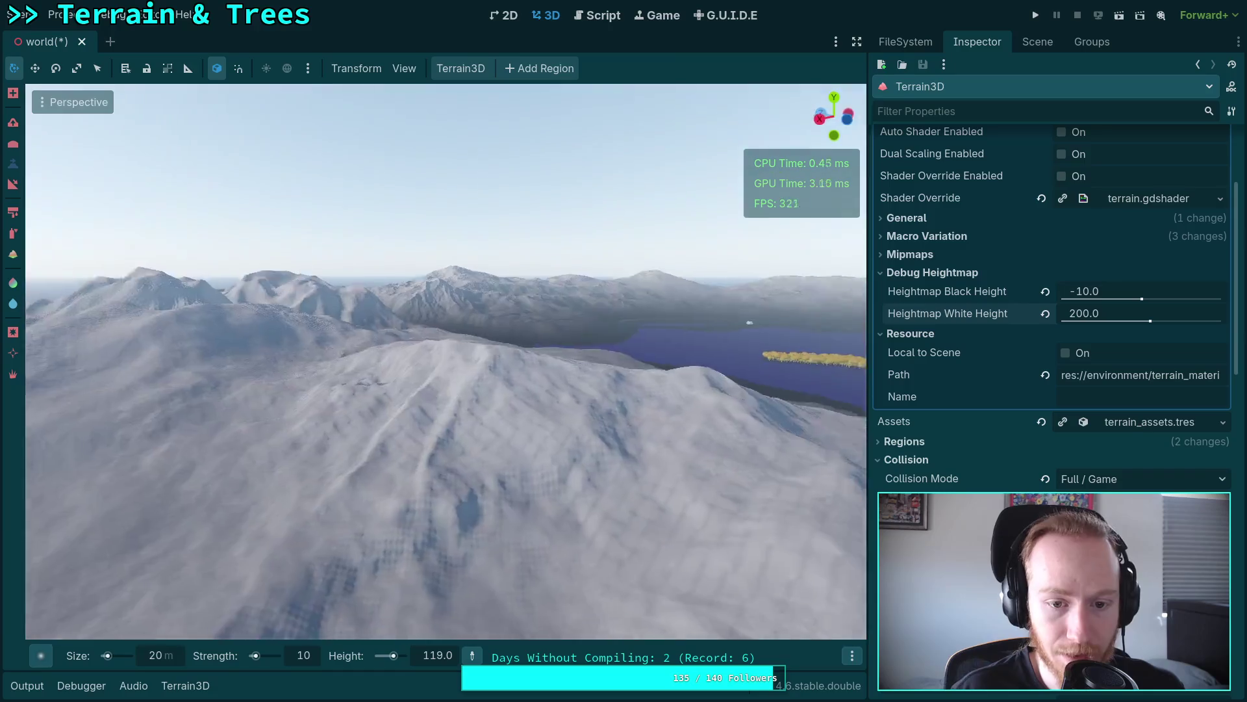
{"action": "key", "text": "w"}
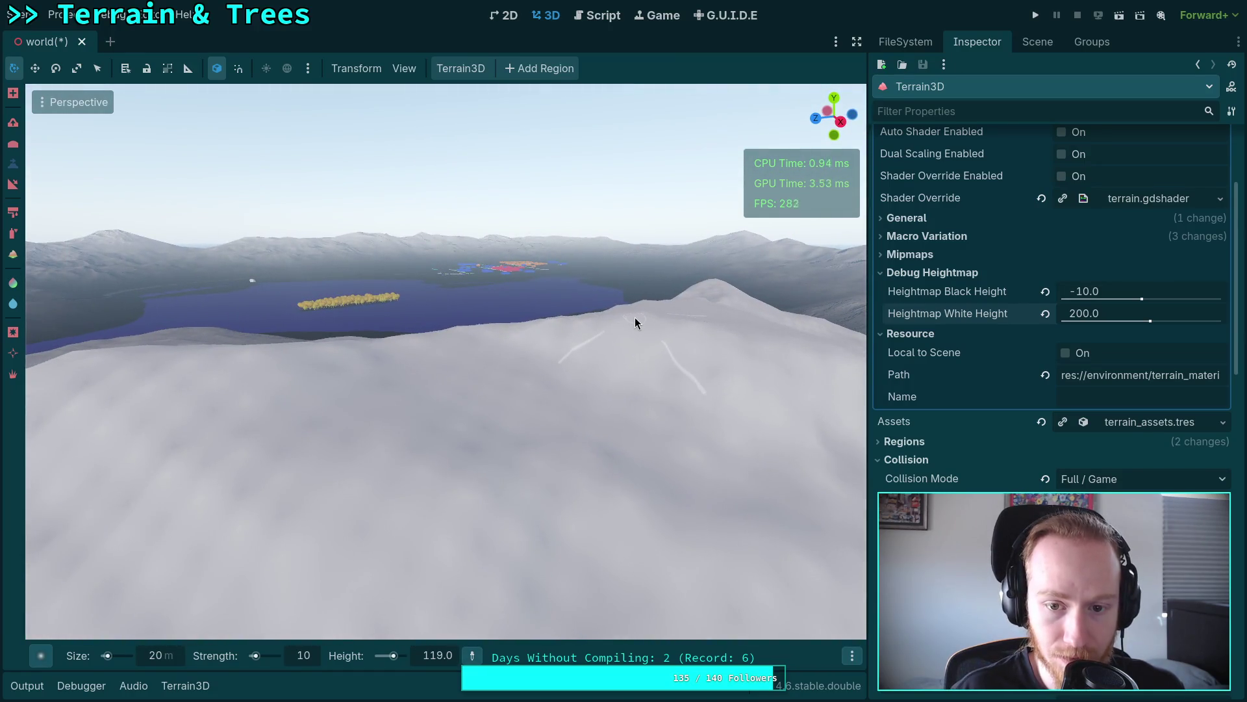
{"action": "left_click", "coordinate": [634, 317], "text": "ctrl"}
Step: Fly over the snowy ridge and lake to survey the greyscale heightmap terrain
{"action": "key", "text": "w"}
{"action": "key", "text": "w"}
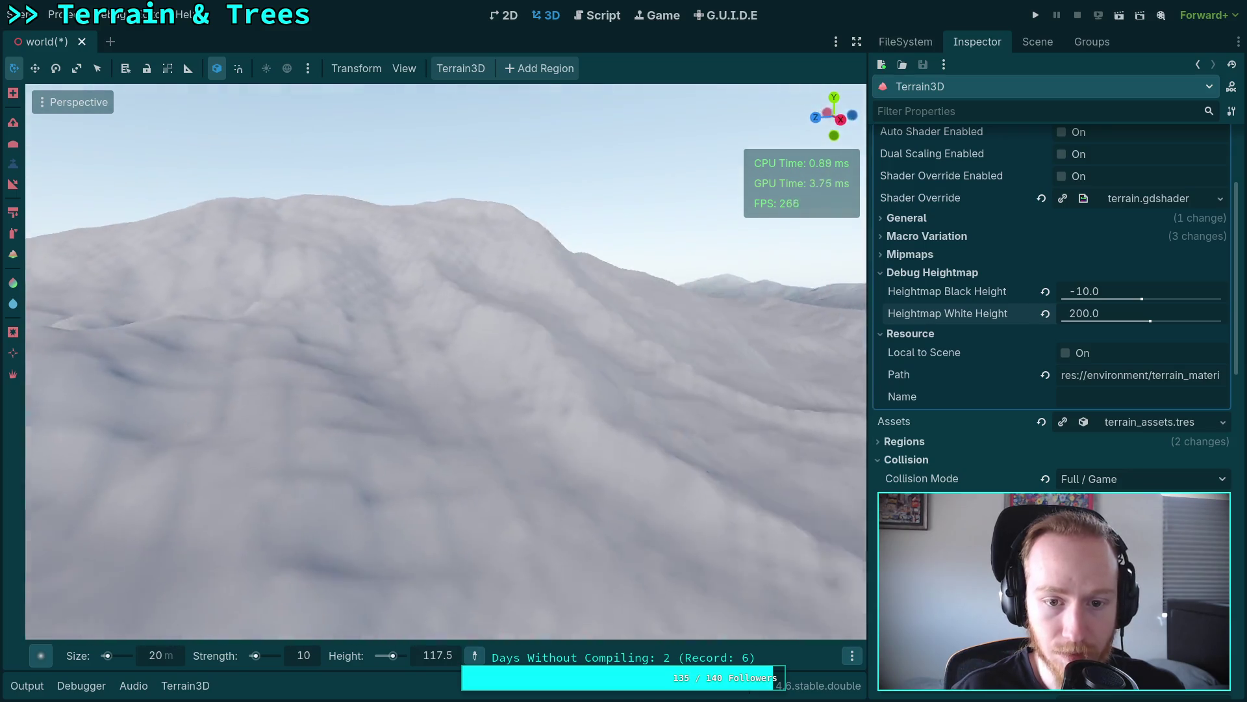
{"action": "key", "text": "w"}
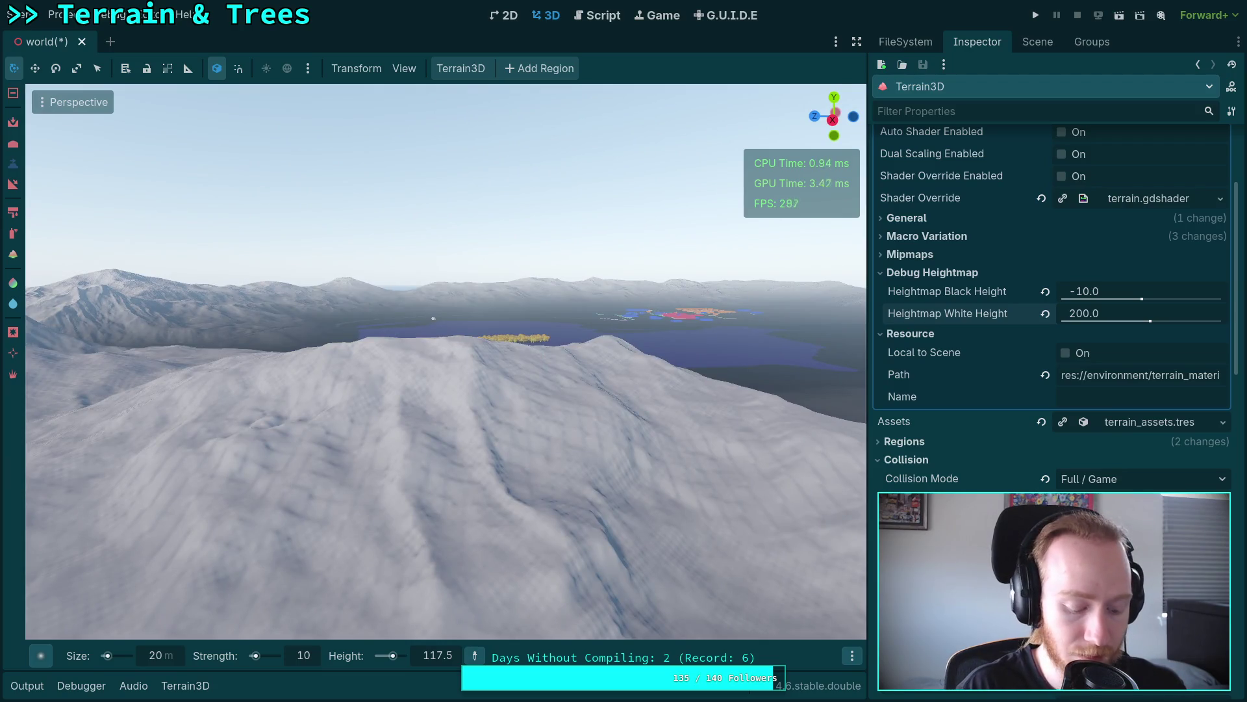
{"action": "key", "text": "w"}
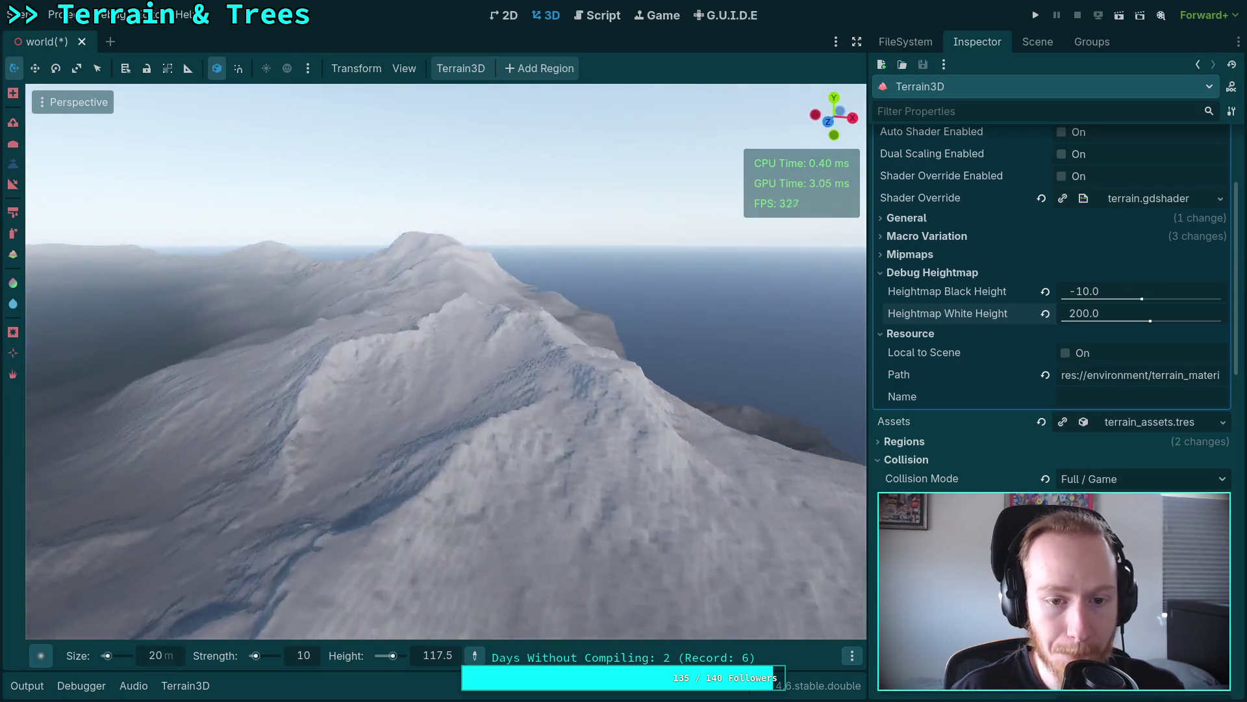
{"action": "key", "text": "w"}
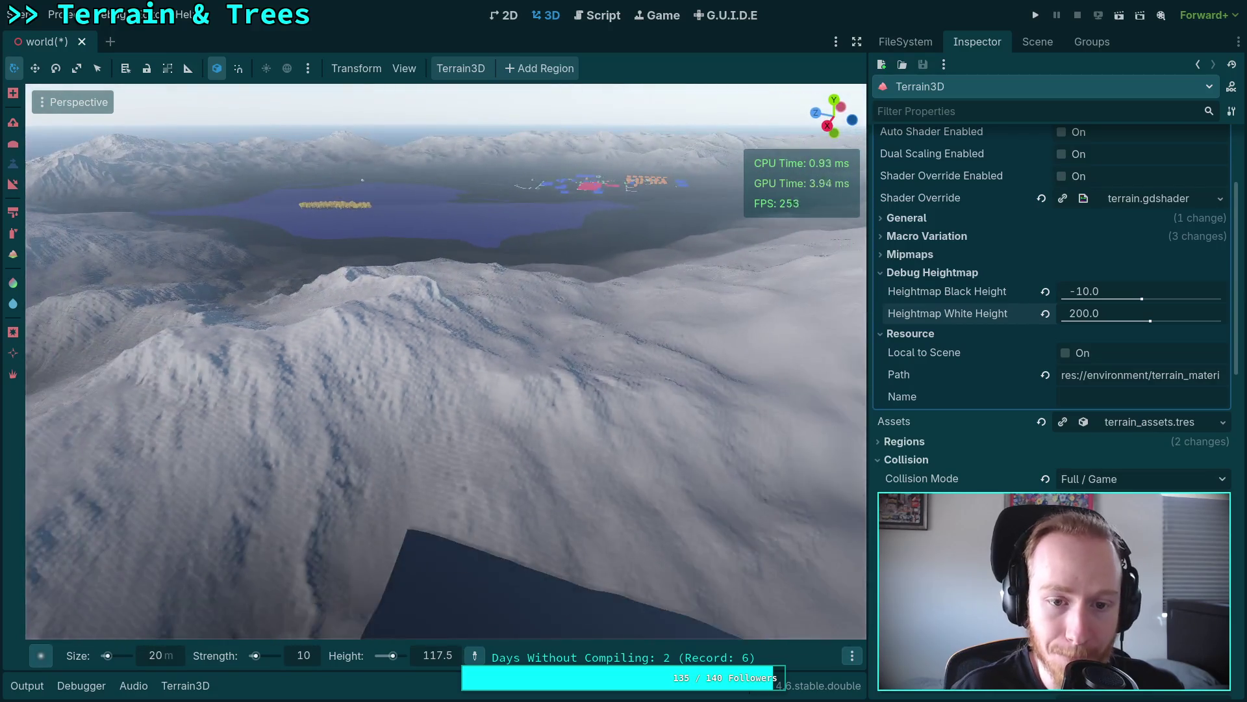
{"action": "key", "text": "w"}
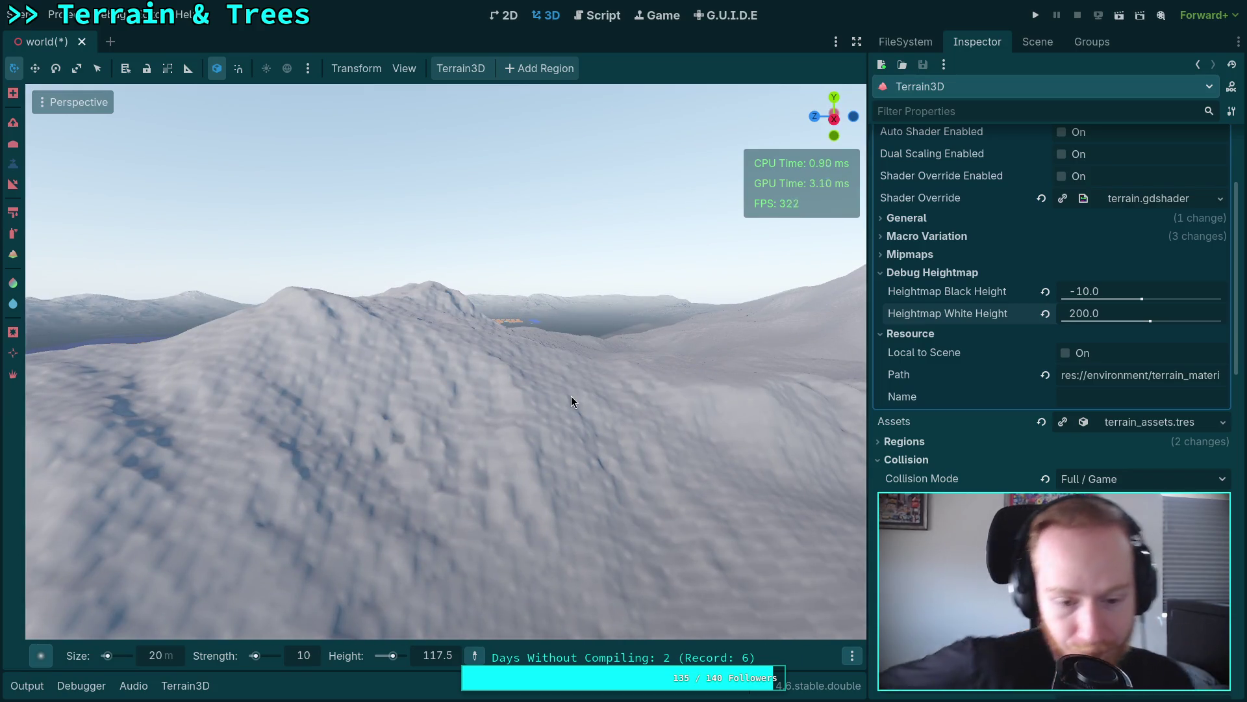
{"action": "key", "text": "w"}
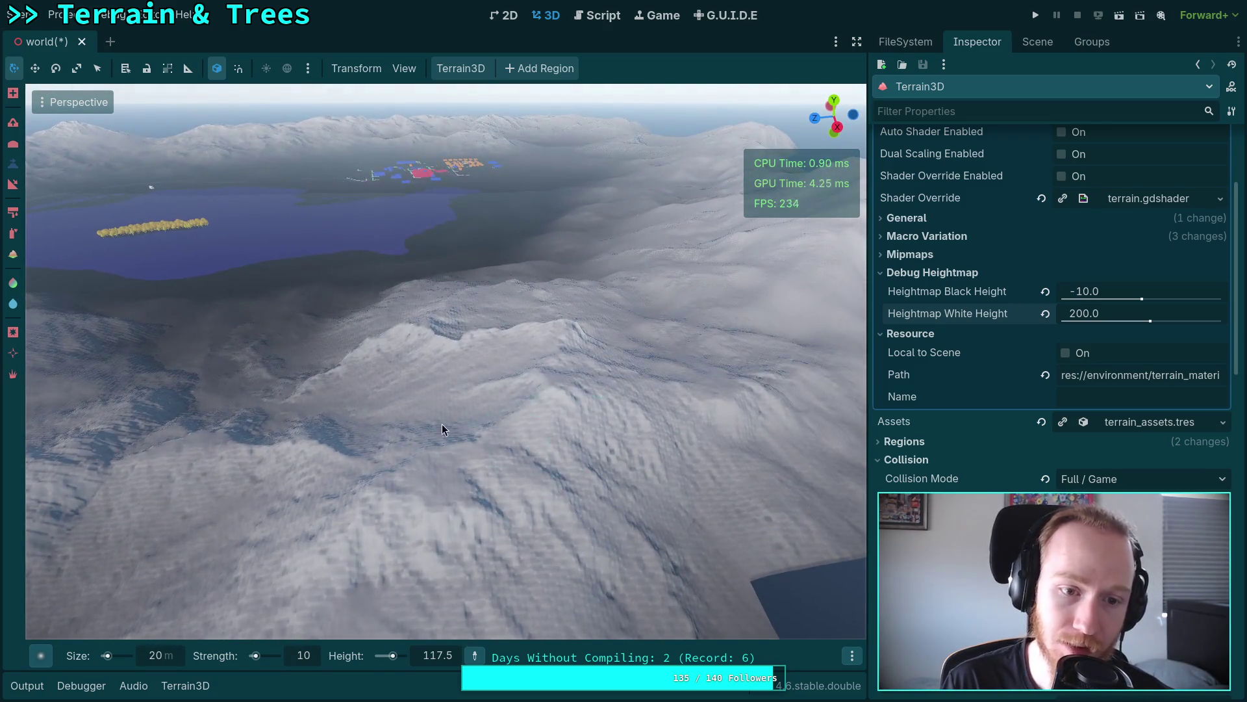
{"action": "left_click", "coordinate": [435, 653]}
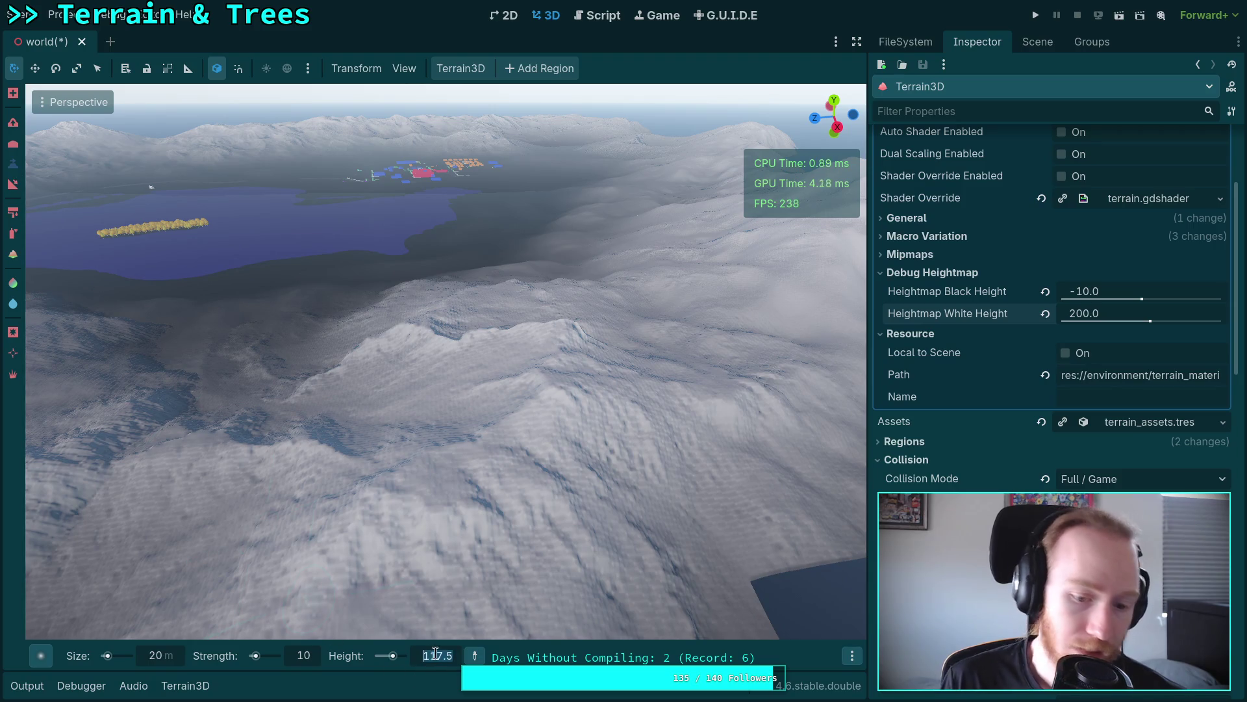
Step: Set the height brush to target height 0, size 800 m and strength 3
{"action": "type", "text": "0"}
{"action": "key", "text": "Return"}
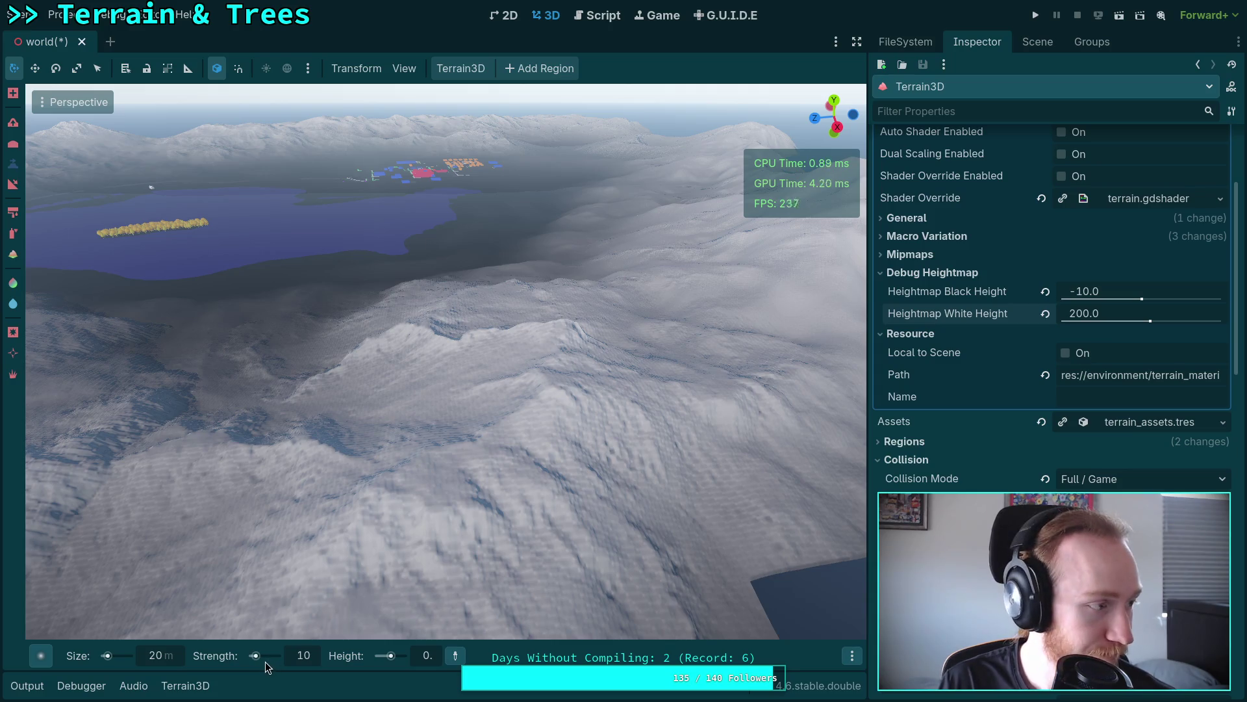
{"action": "left_click", "coordinate": [161, 657]}
{"action": "type", "text": "800"}
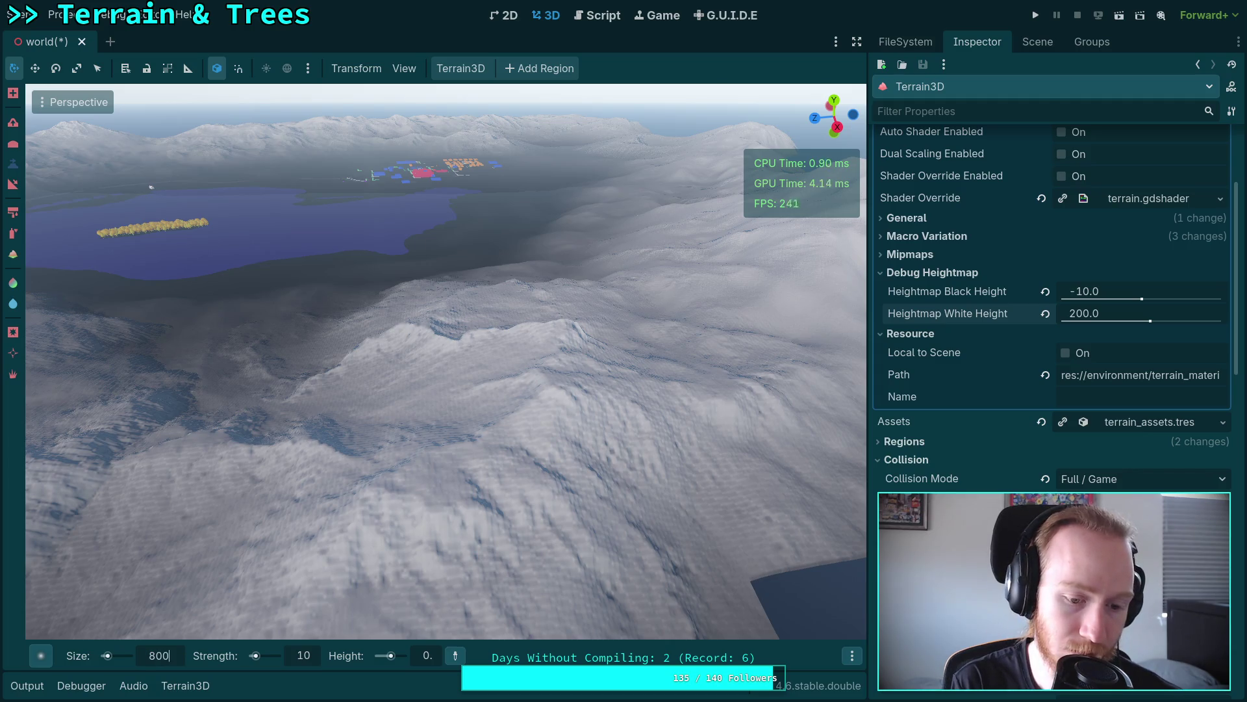
{"action": "key", "text": "Return"}
{"action": "scroll", "coordinate": [501, 426], "scroll_direction": "down", "scroll_amount": 5}
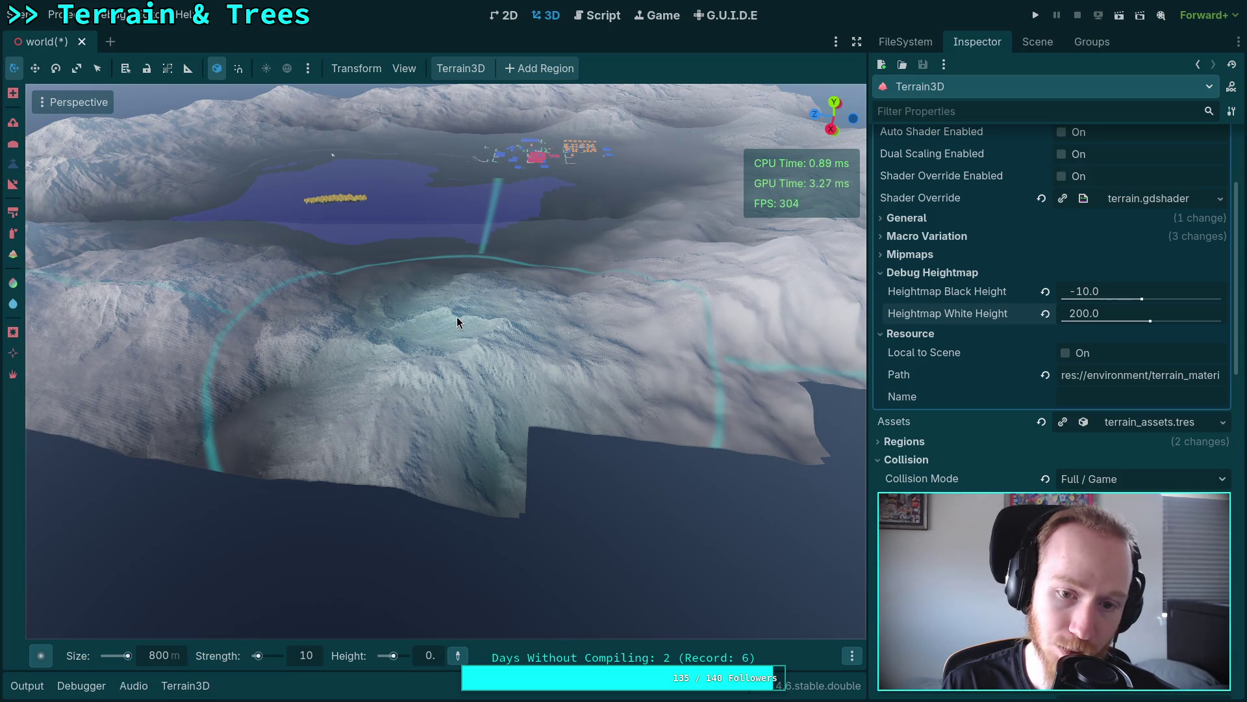
{"action": "left_click", "coordinate": [320, 658]}
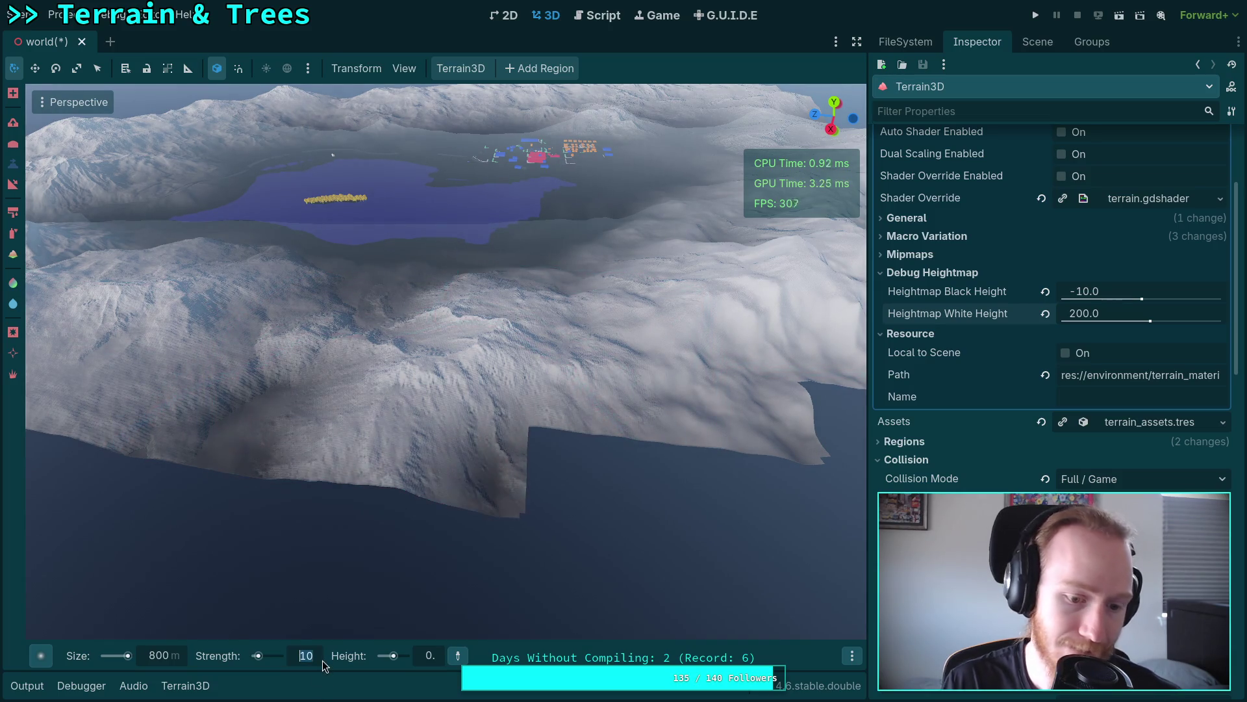
{"action": "type", "text": "3"}
{"action": "key", "text": "Return"}
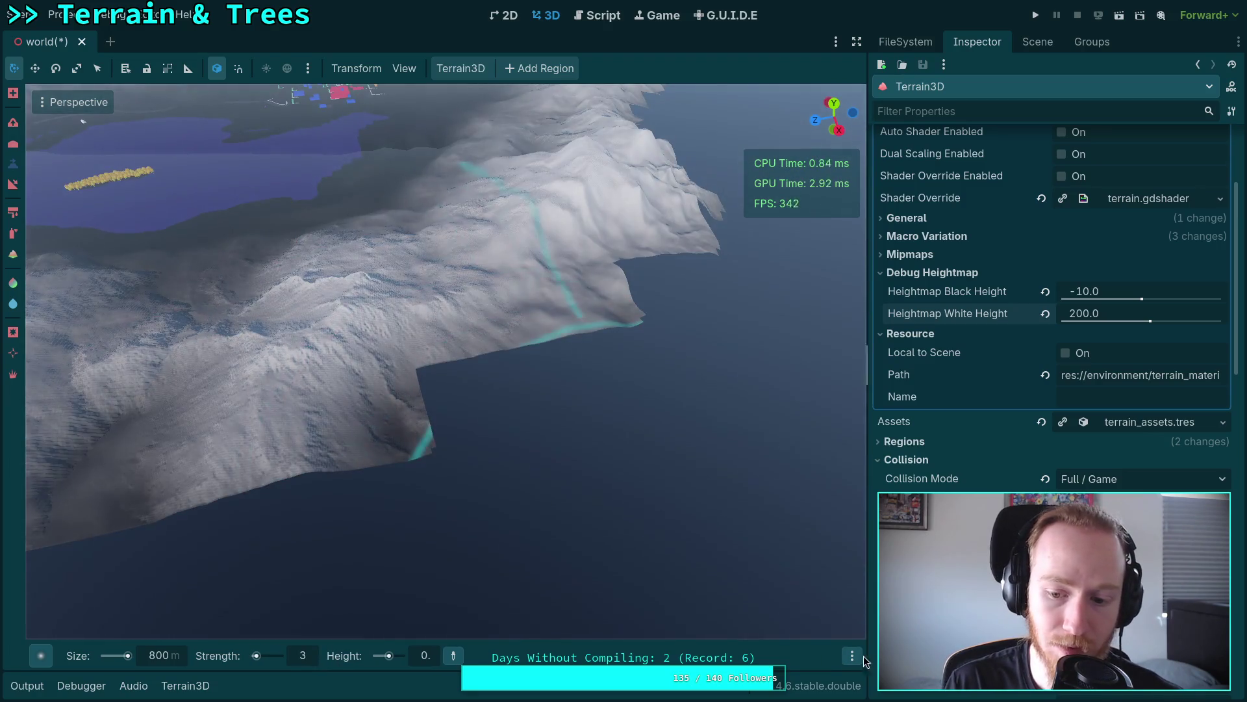
Step: Free-fly down over the snowy mountain slopes toward the lake and trees
{"action": "left_click", "coordinate": [852, 656]}
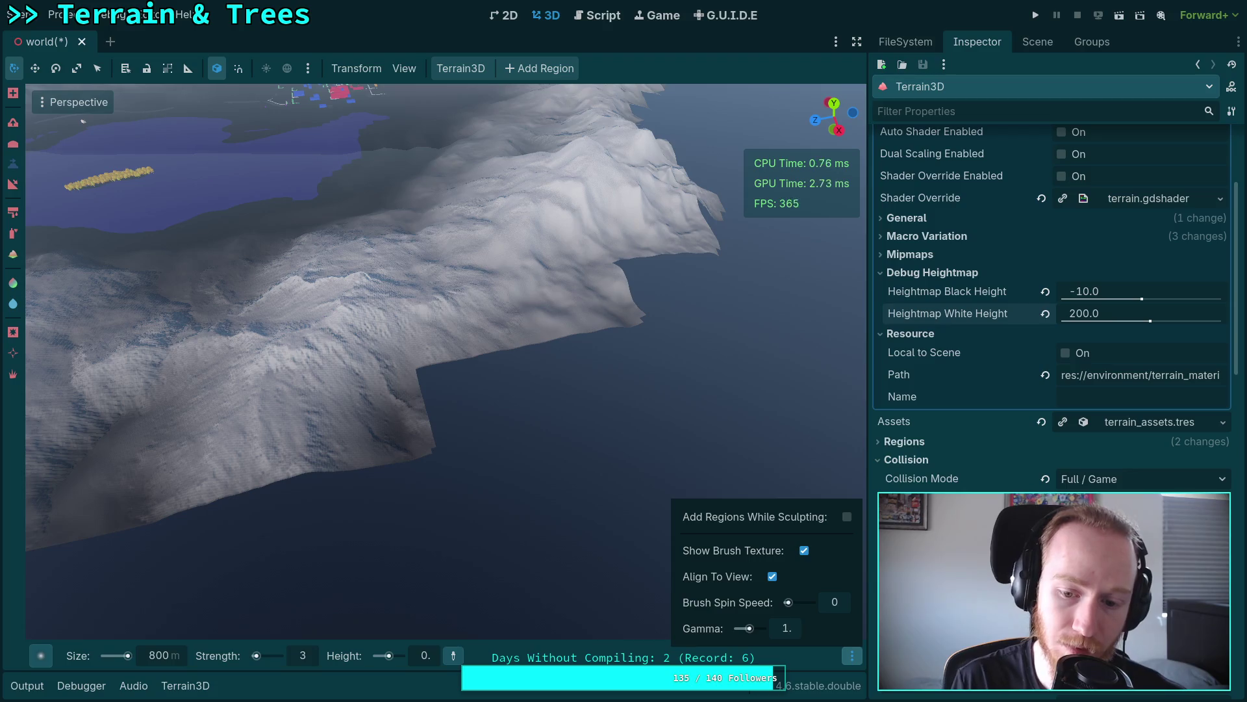
{"action": "left_click", "coordinate": [852, 656]}
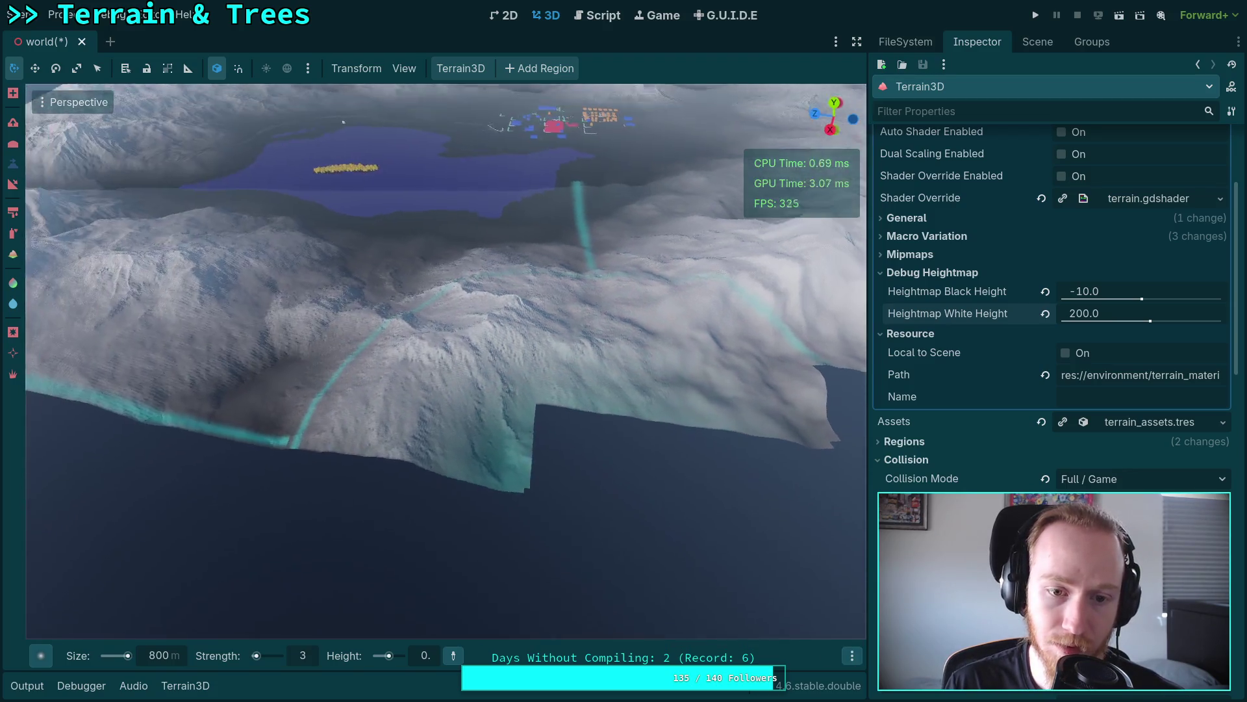
{"action": "right_click", "coordinate": [494, 369]}
{"action": "key", "text": "w"}
{"action": "key", "text": "w"}
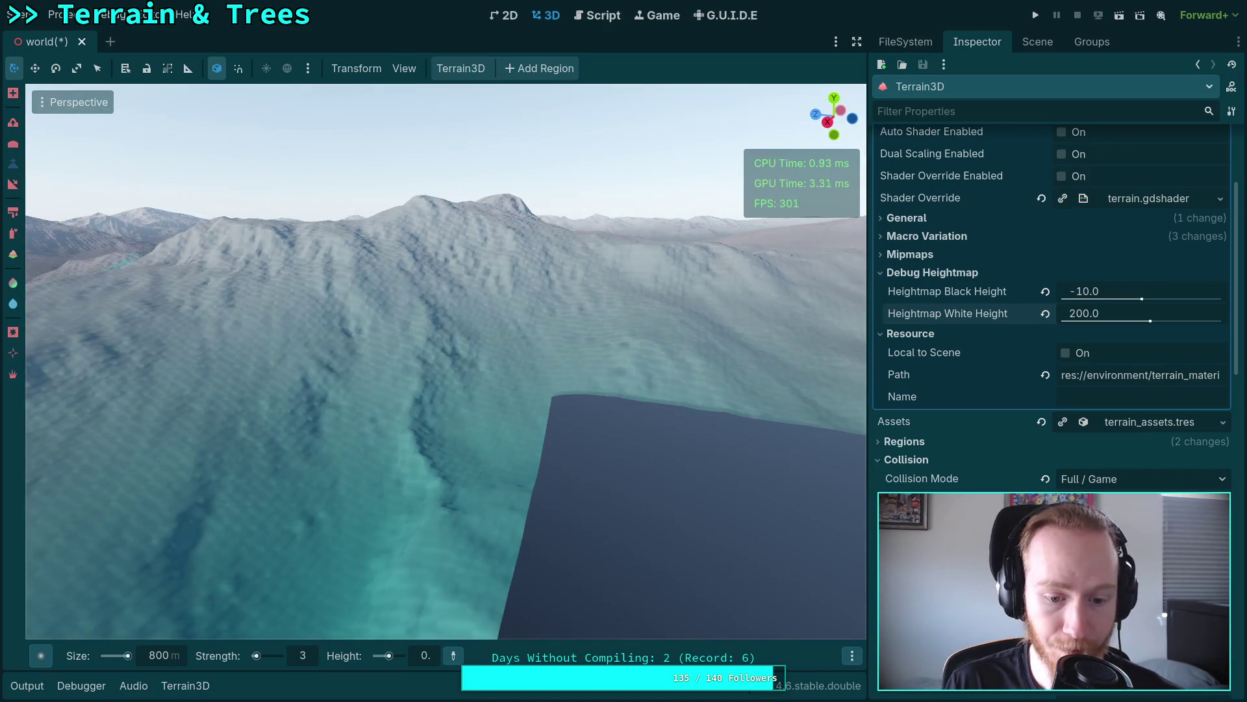
{"action": "key", "text": "w"}
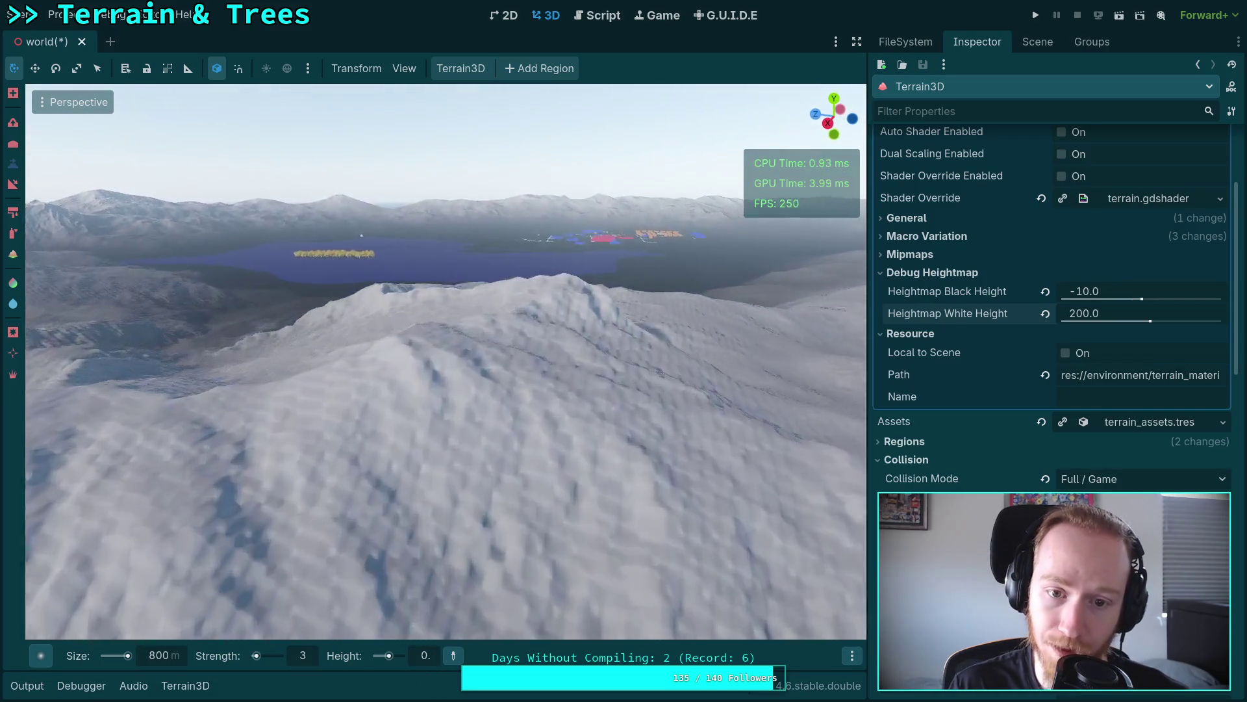
{"action": "key", "text": "w"}
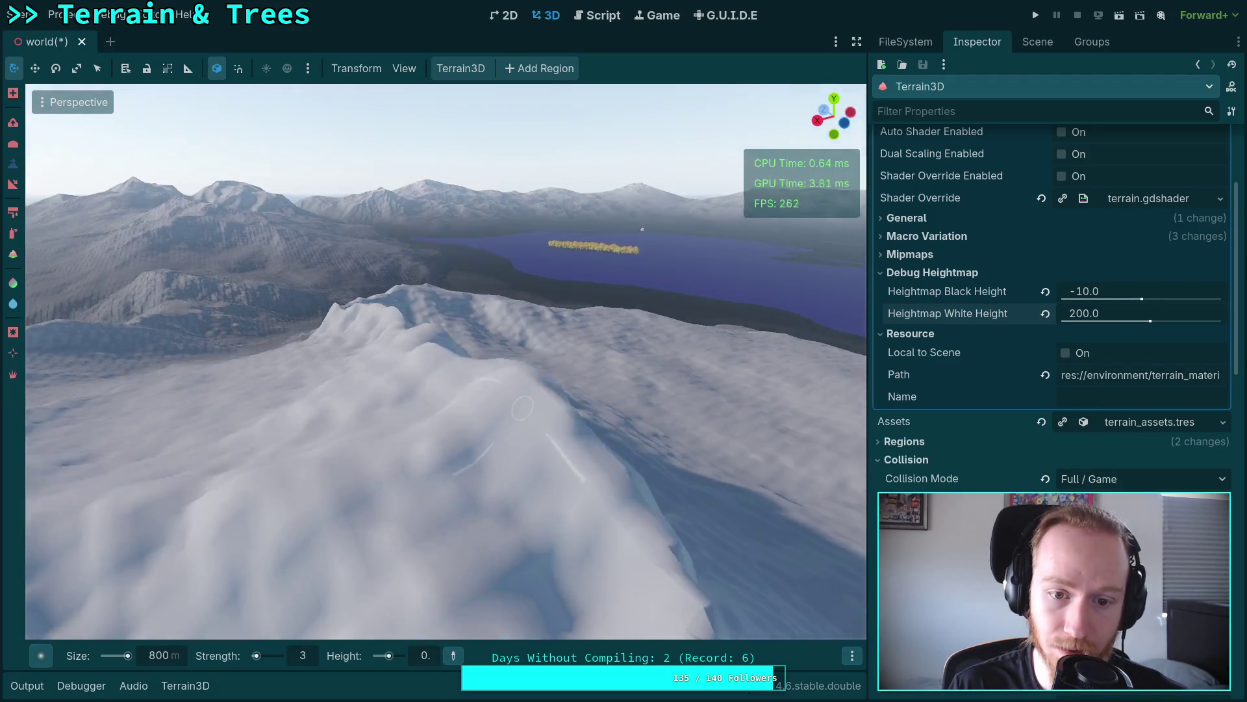
{"action": "scroll", "coordinate": [617, 326], "scroll_direction": "up", "scroll_amount": 2}
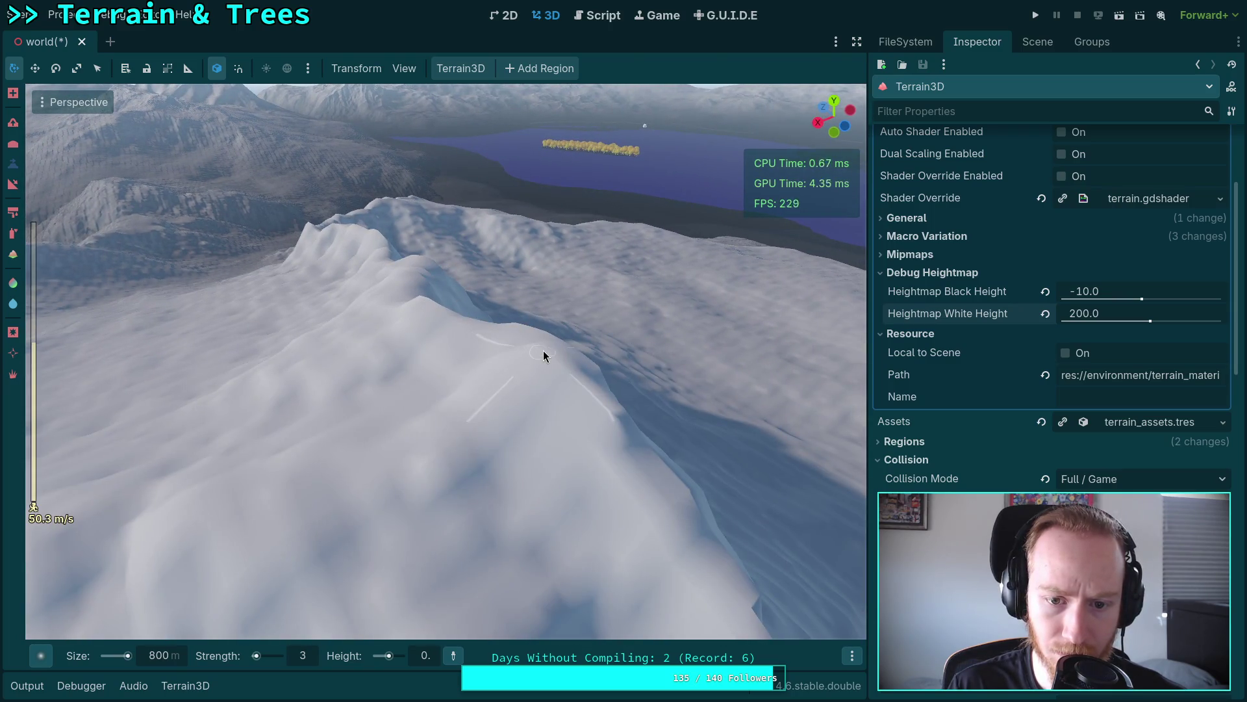
{"action": "key", "text": "w"}
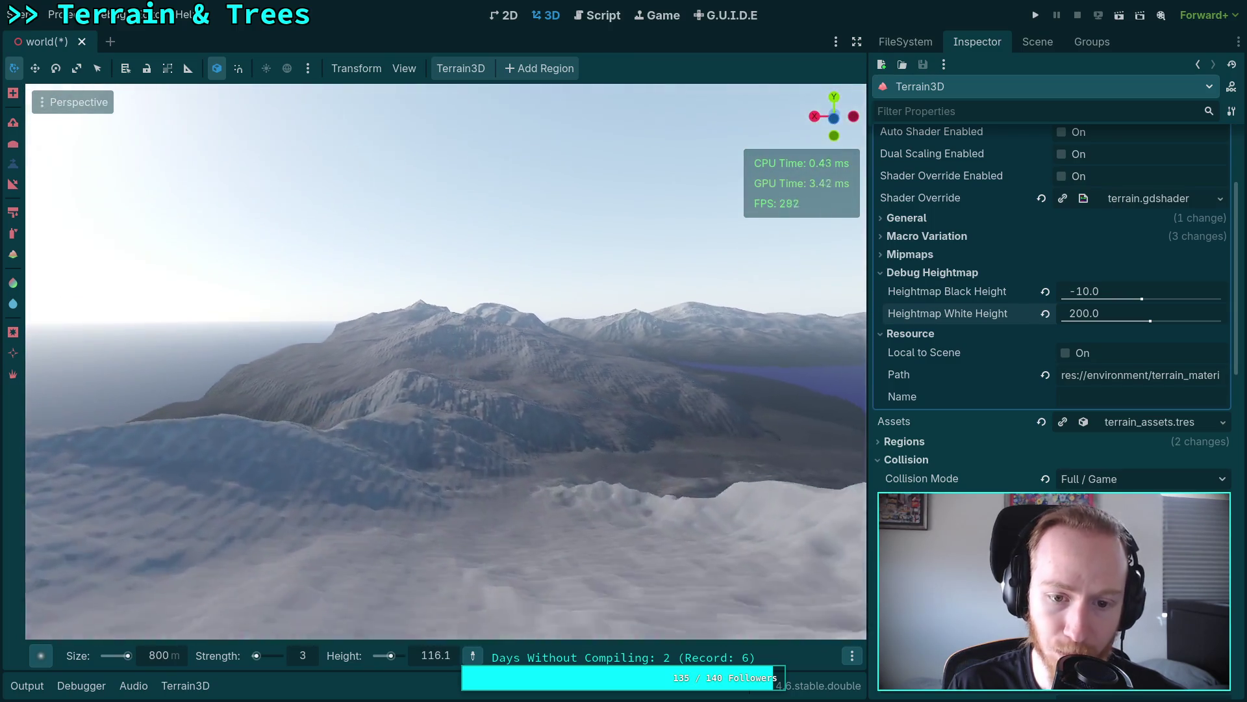
{"action": "key", "text": "w"}
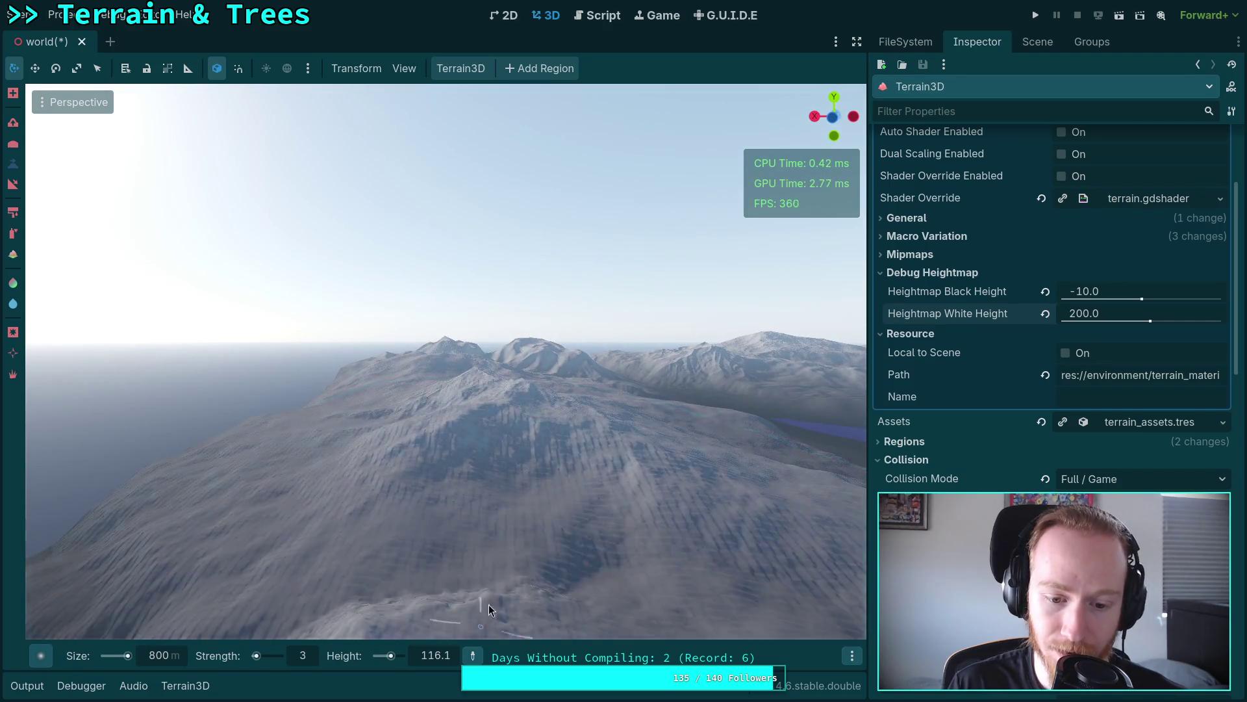
{"action": "key", "text": "w"}
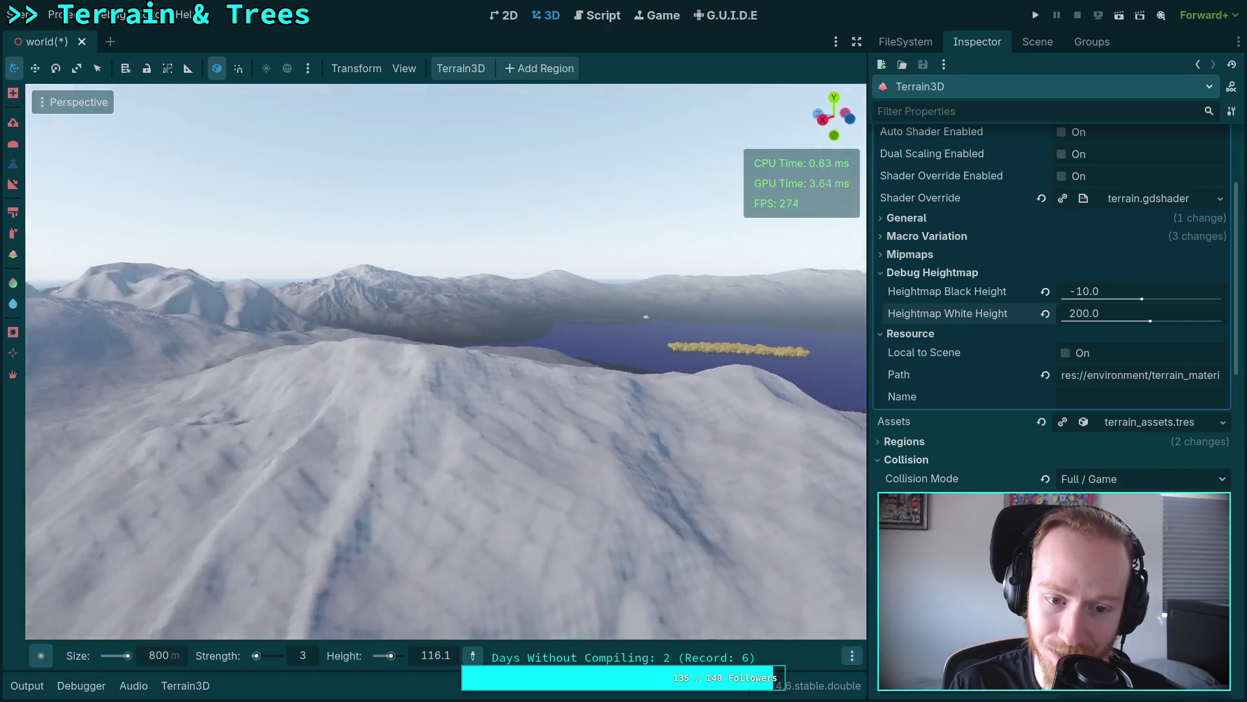
Step: Pull back over the ridge to survey the lakeshore and start retyping the target height
{"action": "key", "text": "w"}
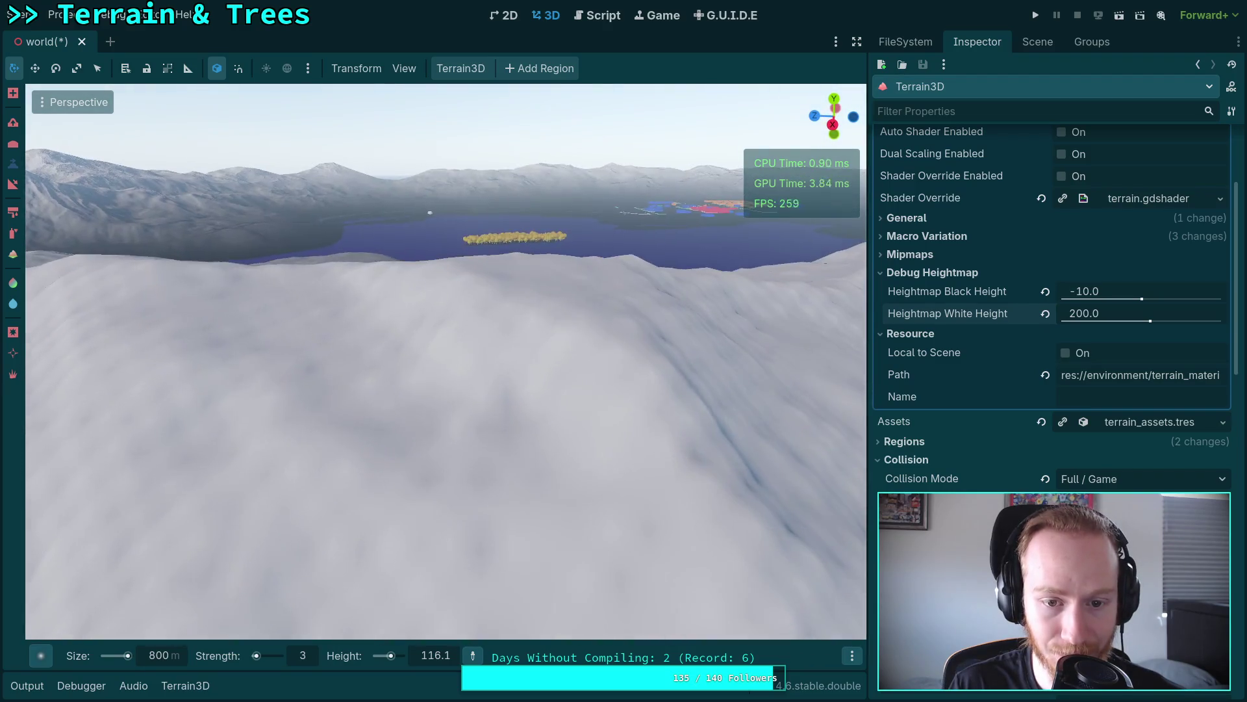
{"action": "key", "text": "s"}
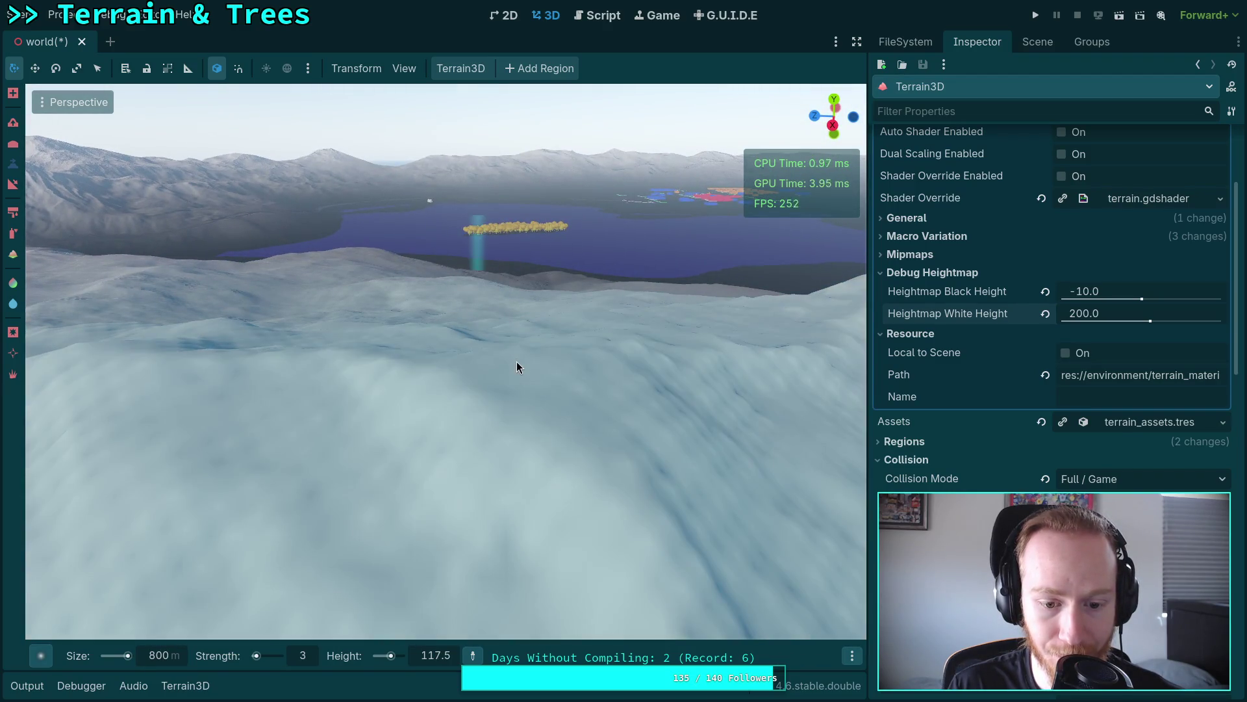
{"action": "key", "text": "w"}
{"action": "key", "text": "e"}
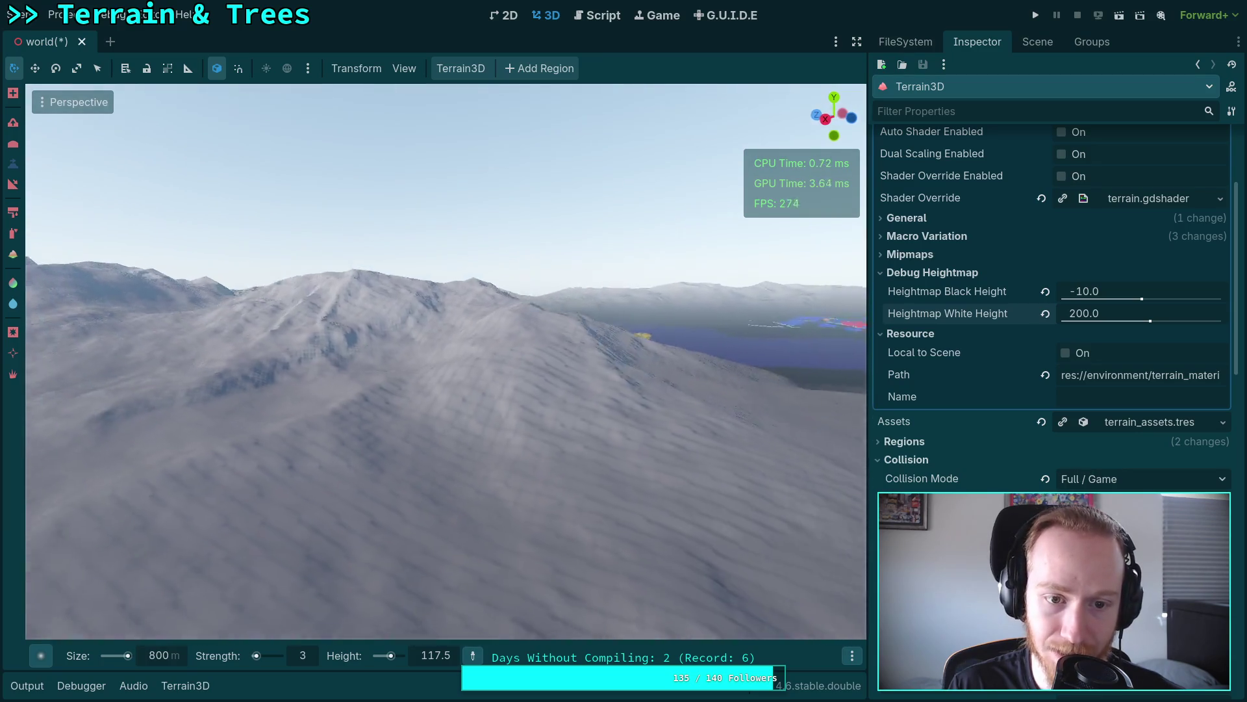
{"action": "key", "text": "s"}
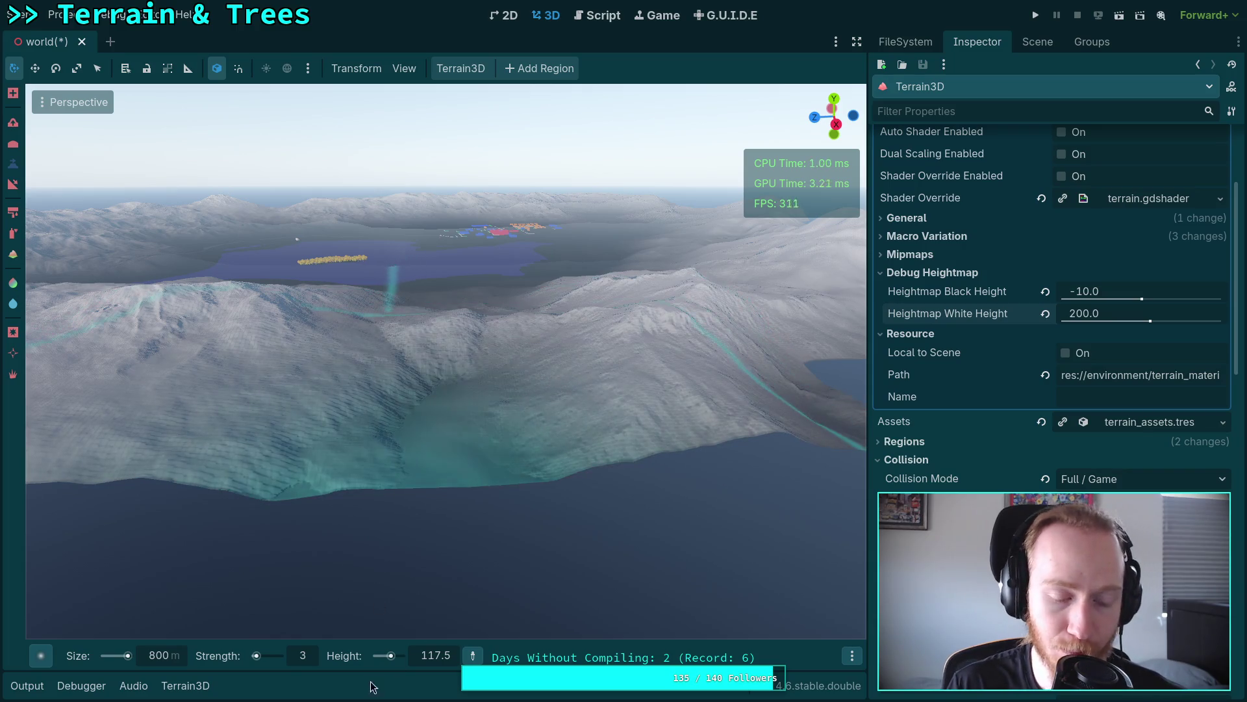
{"action": "left_click", "coordinate": [444, 659]}
Step: Commit the new target height value and set the sculpting strength to 5
{"action": "type", "text": "9"}
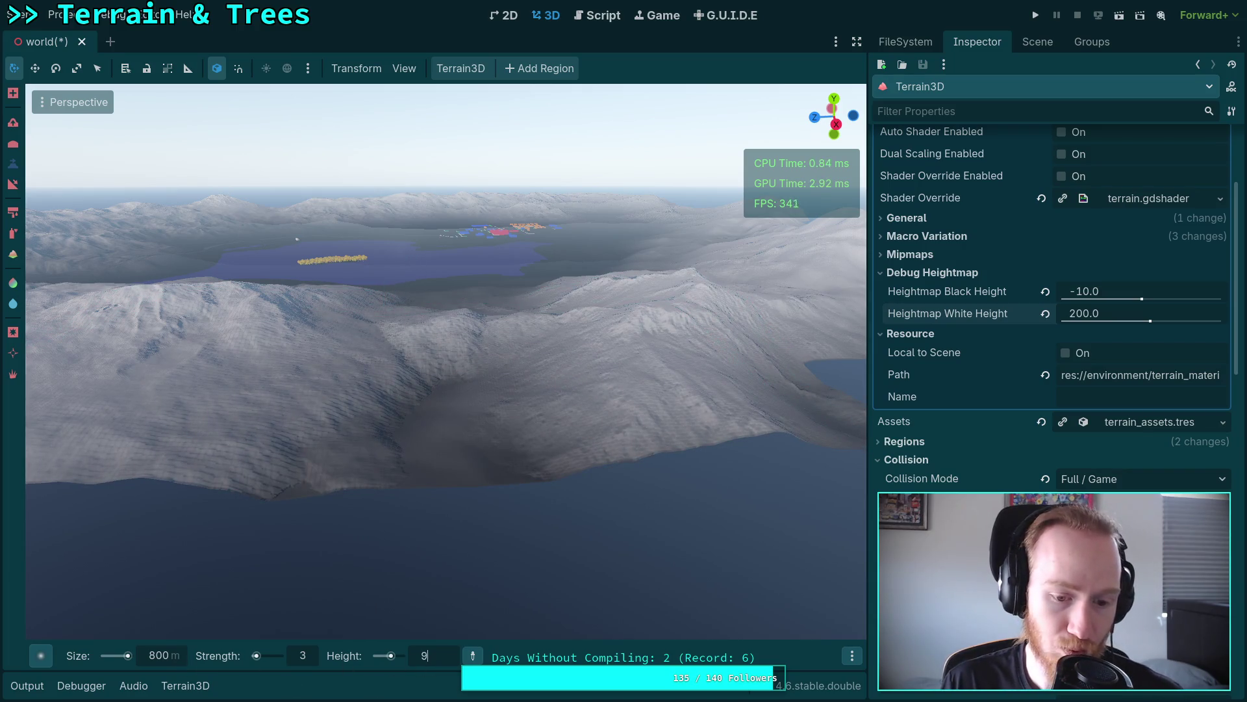
{"action": "key", "text": "Return"}
{"action": "left_click", "coordinate": [304, 656]}
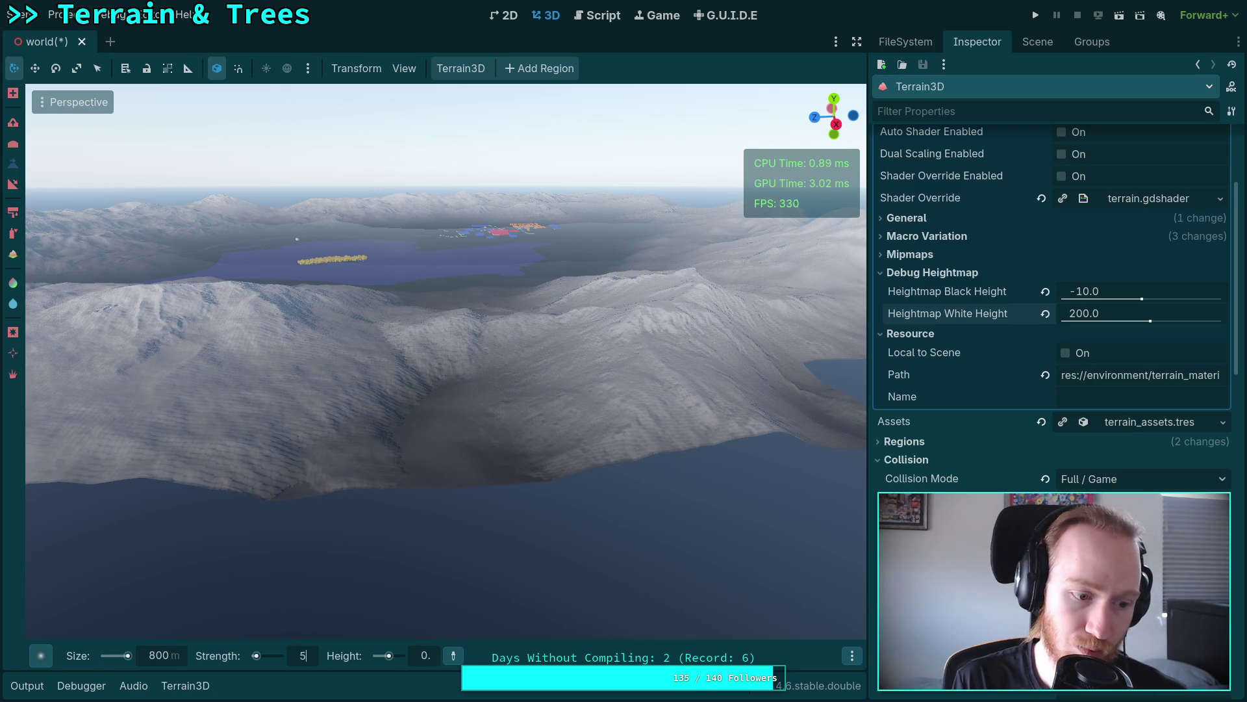
{"action": "type", "text": "5"}
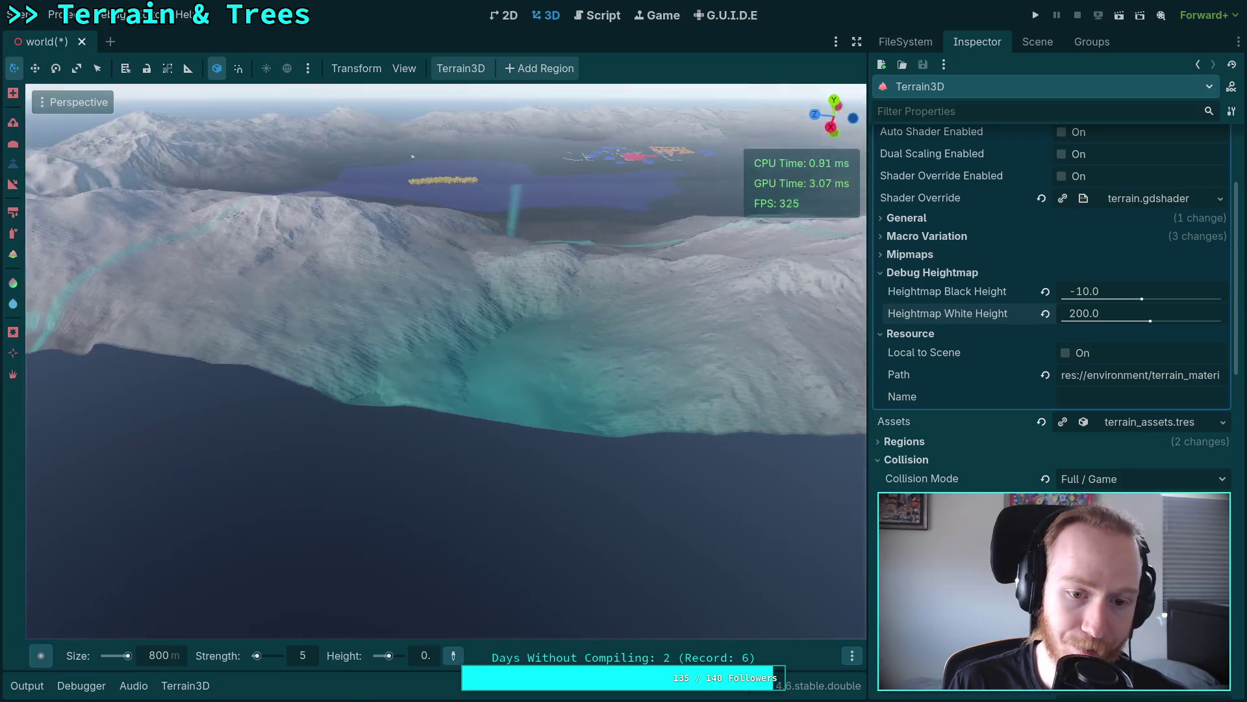
{"action": "type", "text": "w"}
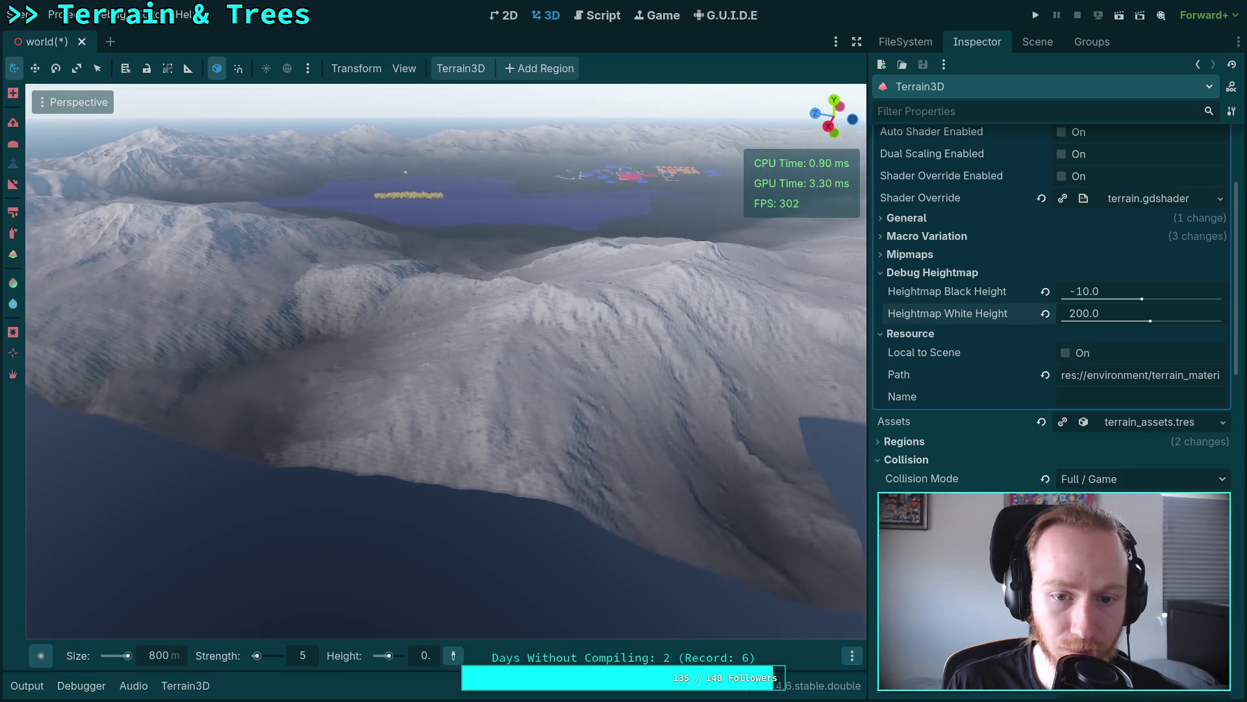
{"action": "type", "text": "w"}
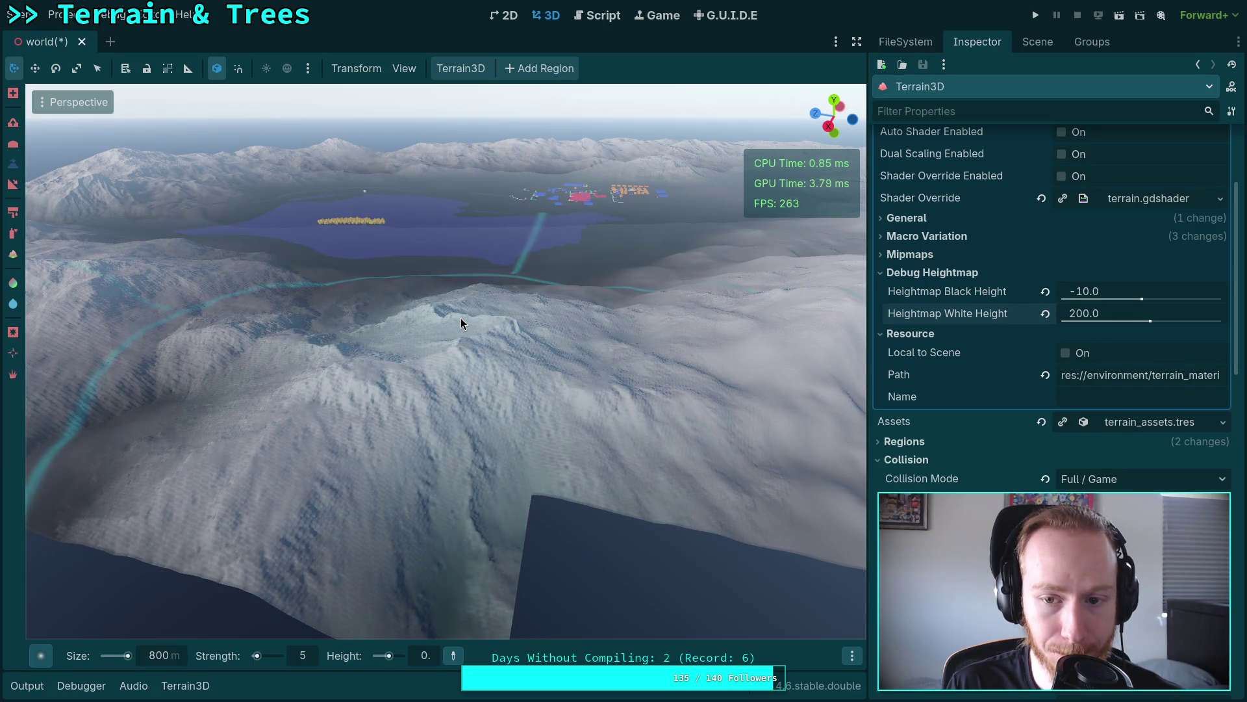
{"action": "type", "text": "w"}
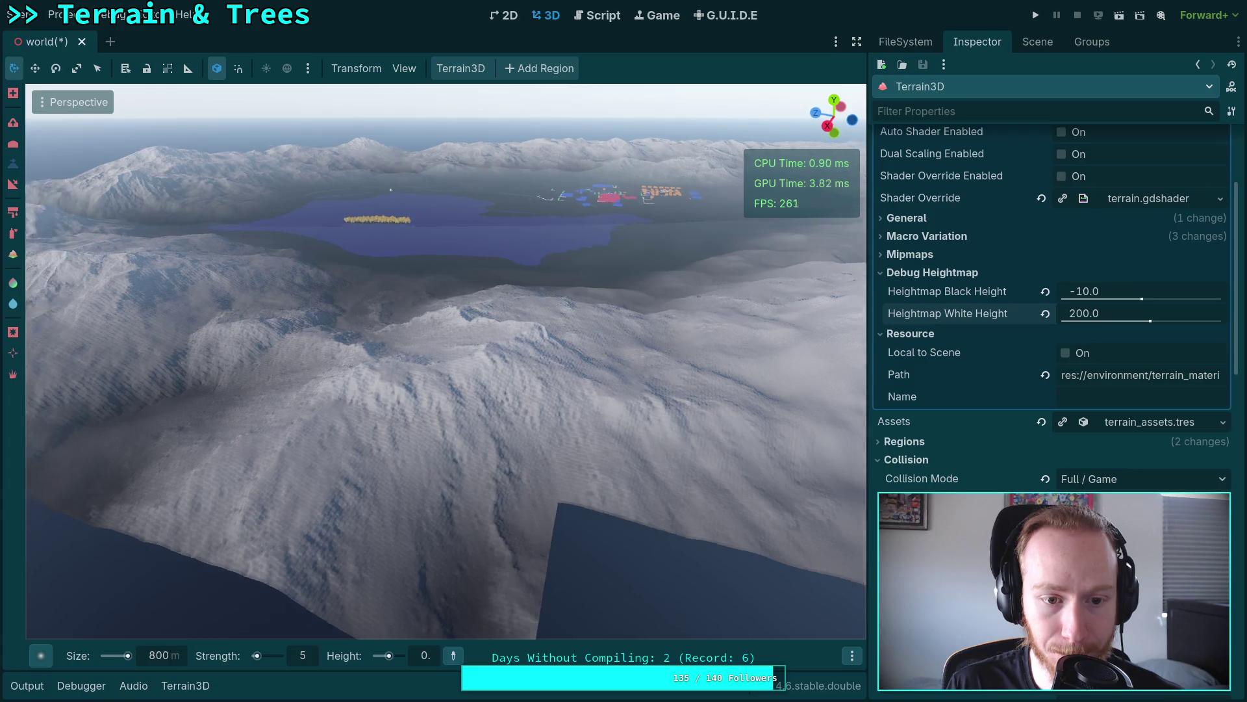
{"action": "type", "text": "w"}
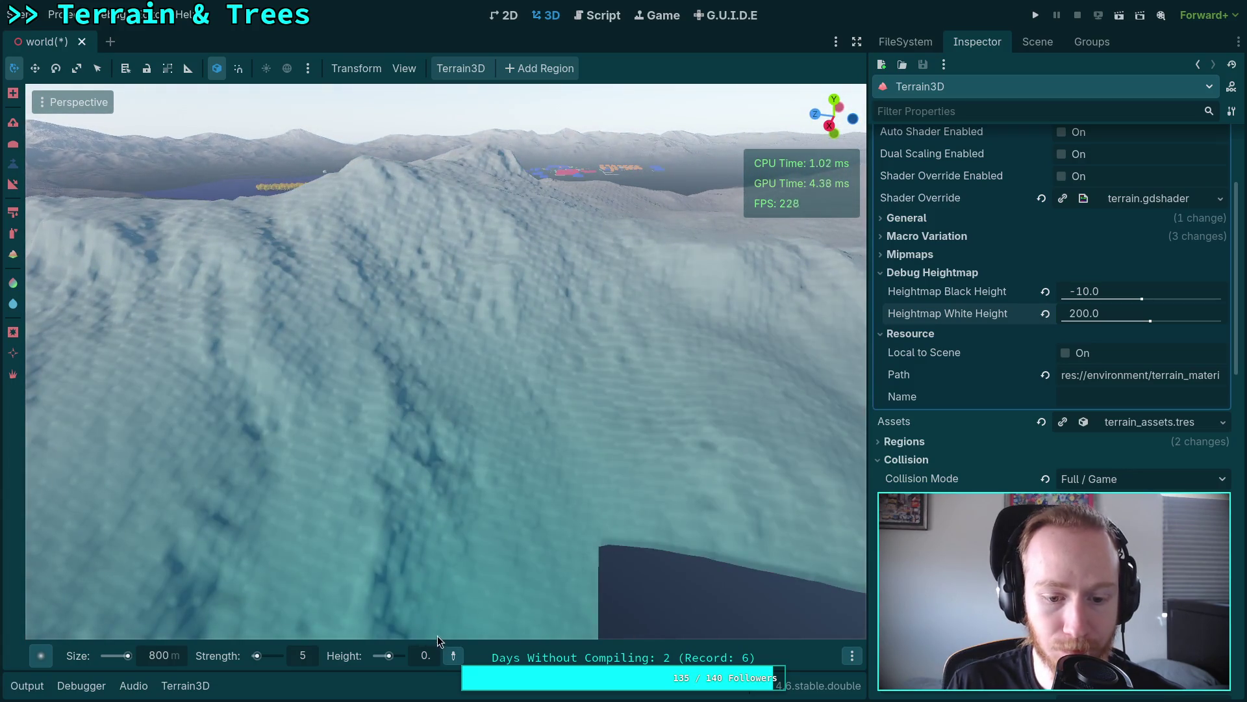
{"action": "type", "text": "s"}
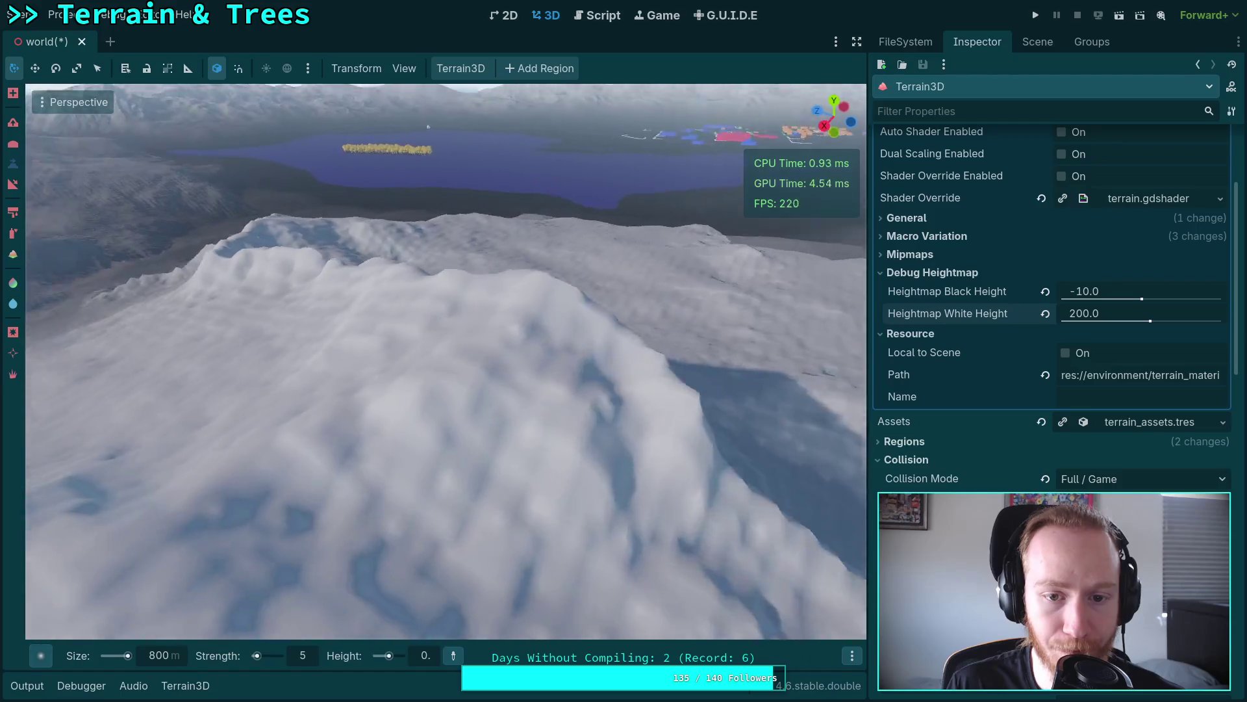
Step: Sample a 113.7 target height from the hillside, then fly back toward the lake
{"action": "left_click", "coordinate": [587, 293]}
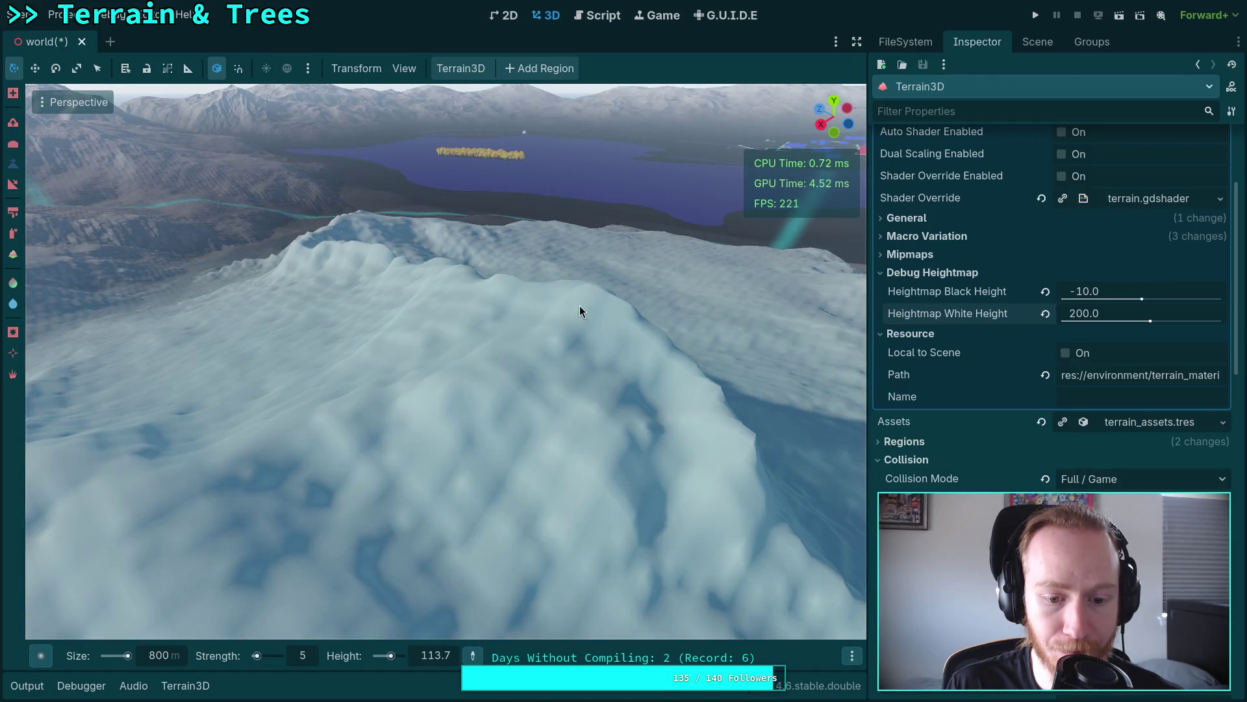
{"action": "key", "text": "s"}
{"action": "scroll", "coordinate": [445, 361], "scroll_direction": "down", "scroll_amount": 2}
{"action": "key", "text": "w"}
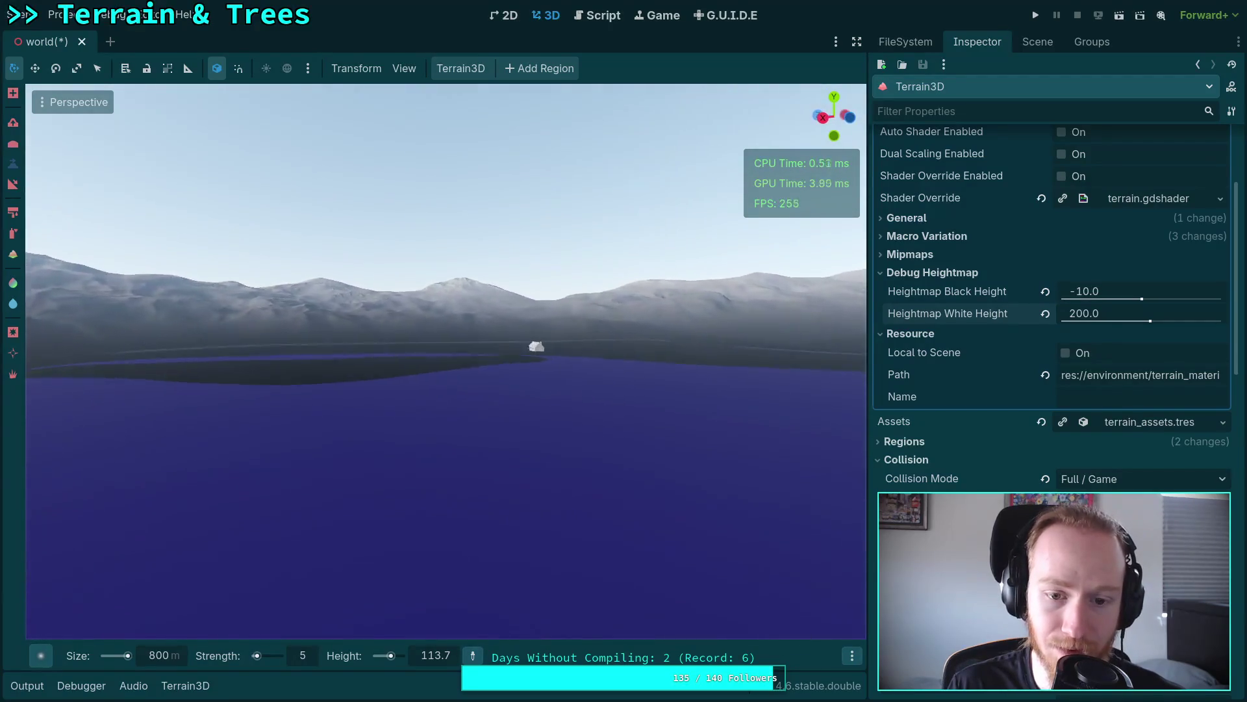
Step: Fly down to the white lakeside house and frame the lake and mountains through its window
{"action": "scroll", "coordinate": [445, 362], "scroll_direction": "down", "scroll_amount": 5}
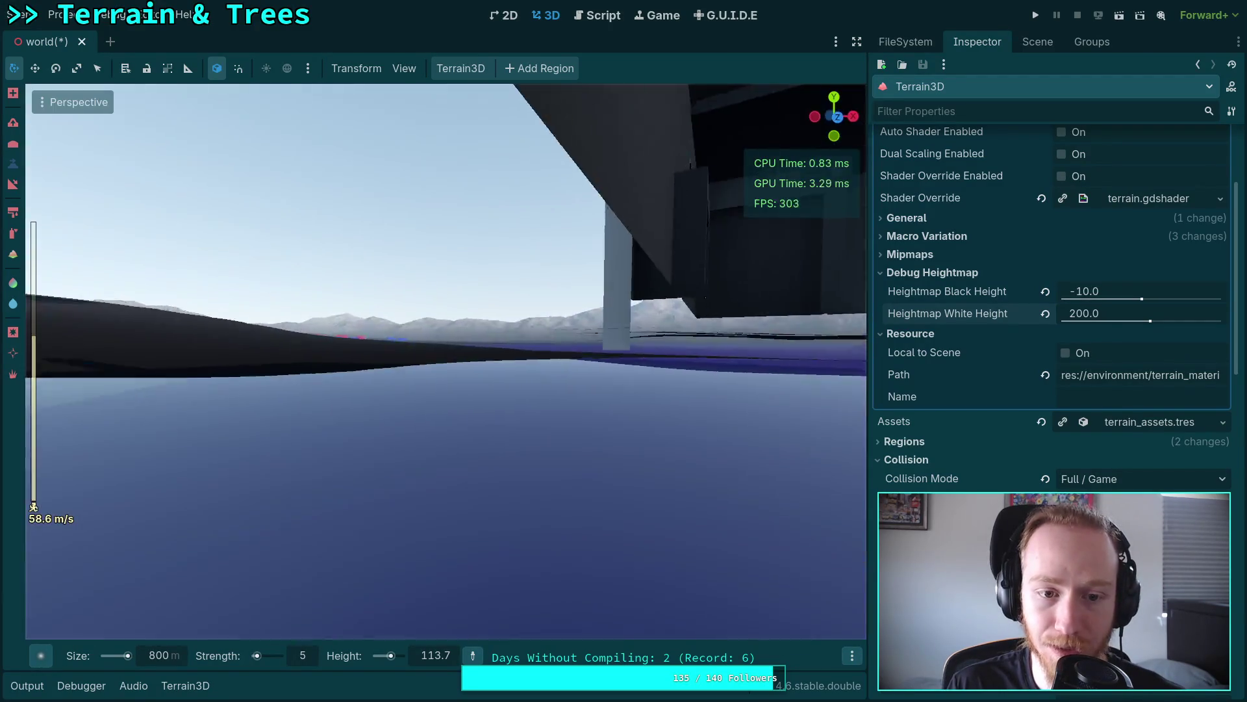
{"action": "scroll", "coordinate": [446, 361], "scroll_direction": "down", "scroll_amount": 4}
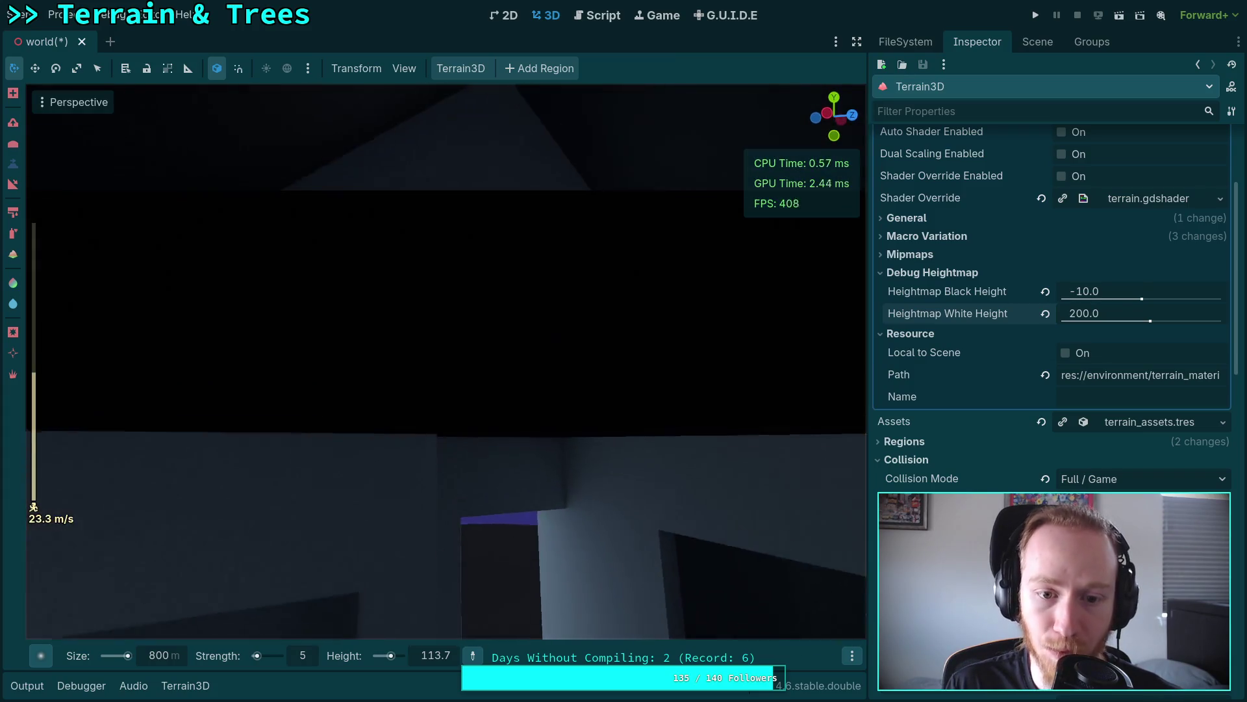
{"action": "scroll", "coordinate": [445, 361], "scroll_direction": "down", "scroll_amount": 3}
{"action": "key", "text": "w"}
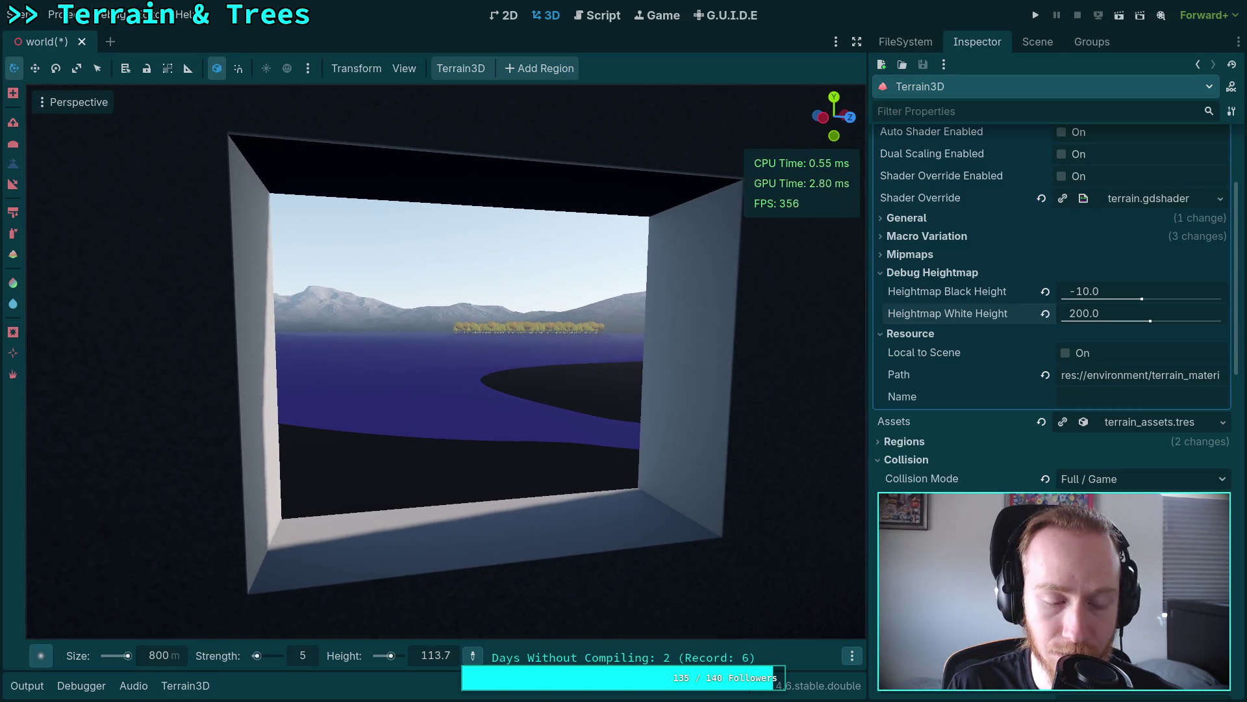
{"action": "scroll", "coordinate": [446, 361], "scroll_direction": "down", "scroll_amount": 10}
{"action": "key", "text": "w"}
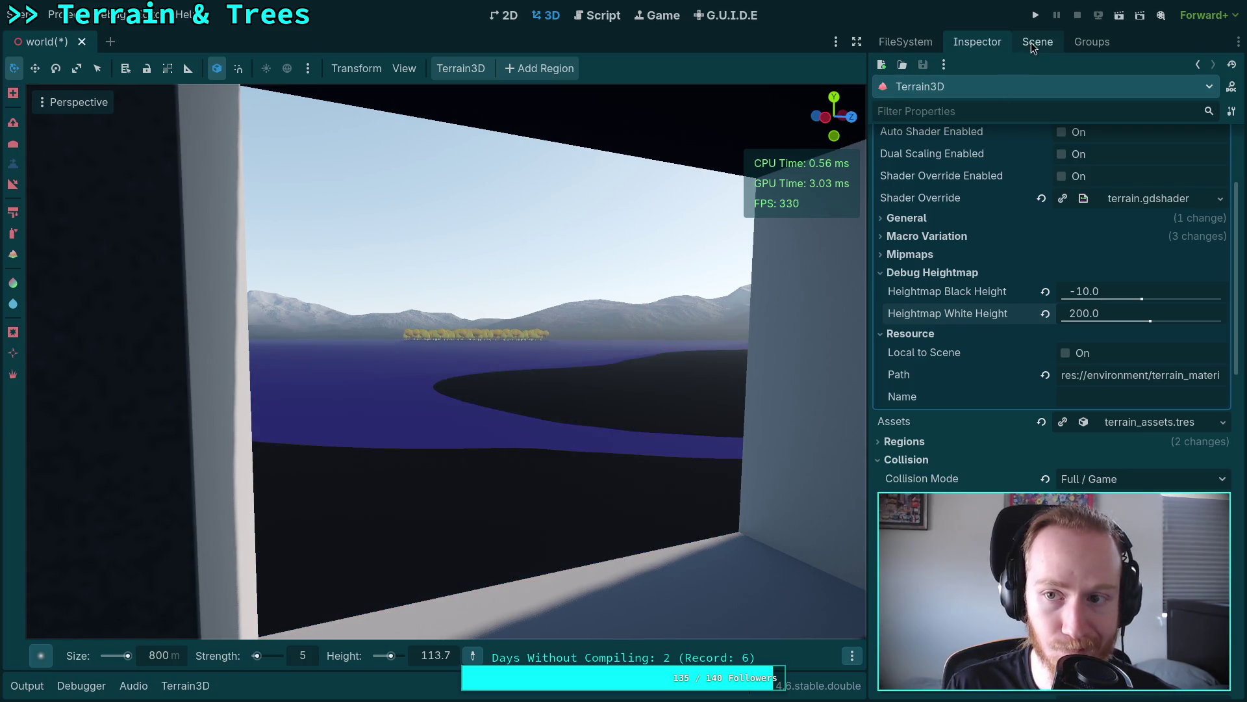
Step: Show the Scene tree, reselect the Terrain3D node, and shrink the brush size to 1 m
{"action": "left_click", "coordinate": [1033, 41]}
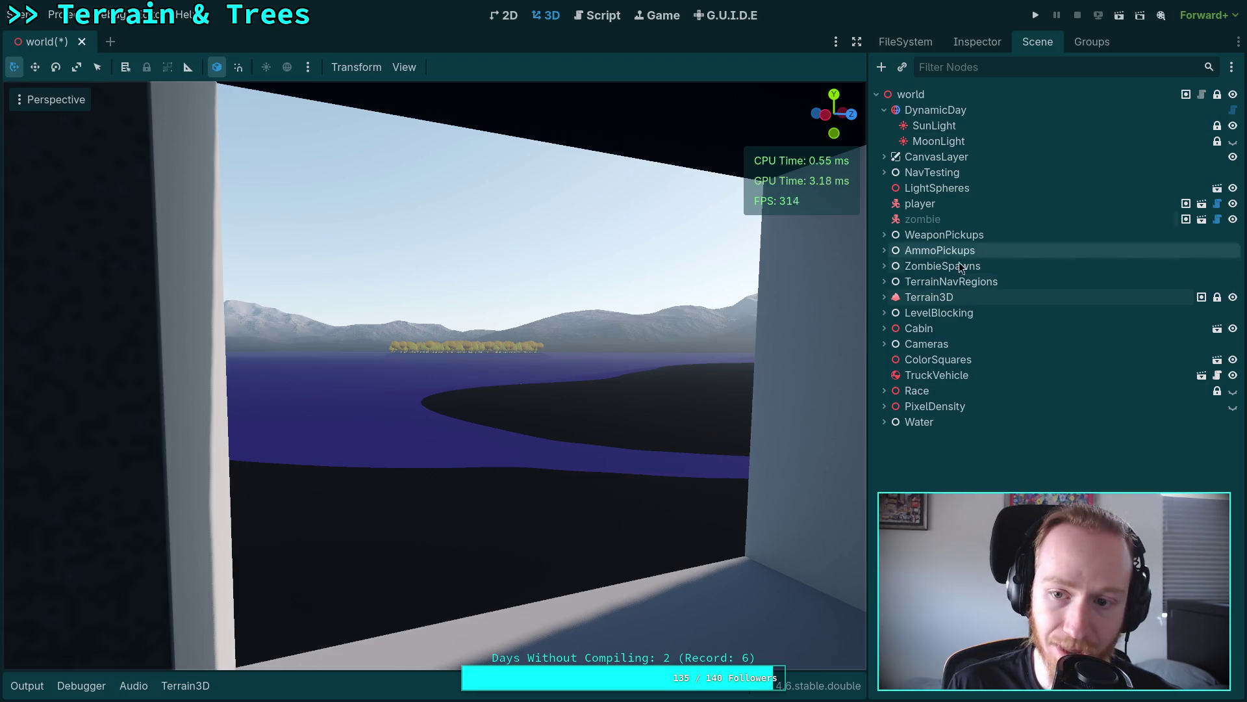
{"action": "left_click", "coordinate": [950, 291]}
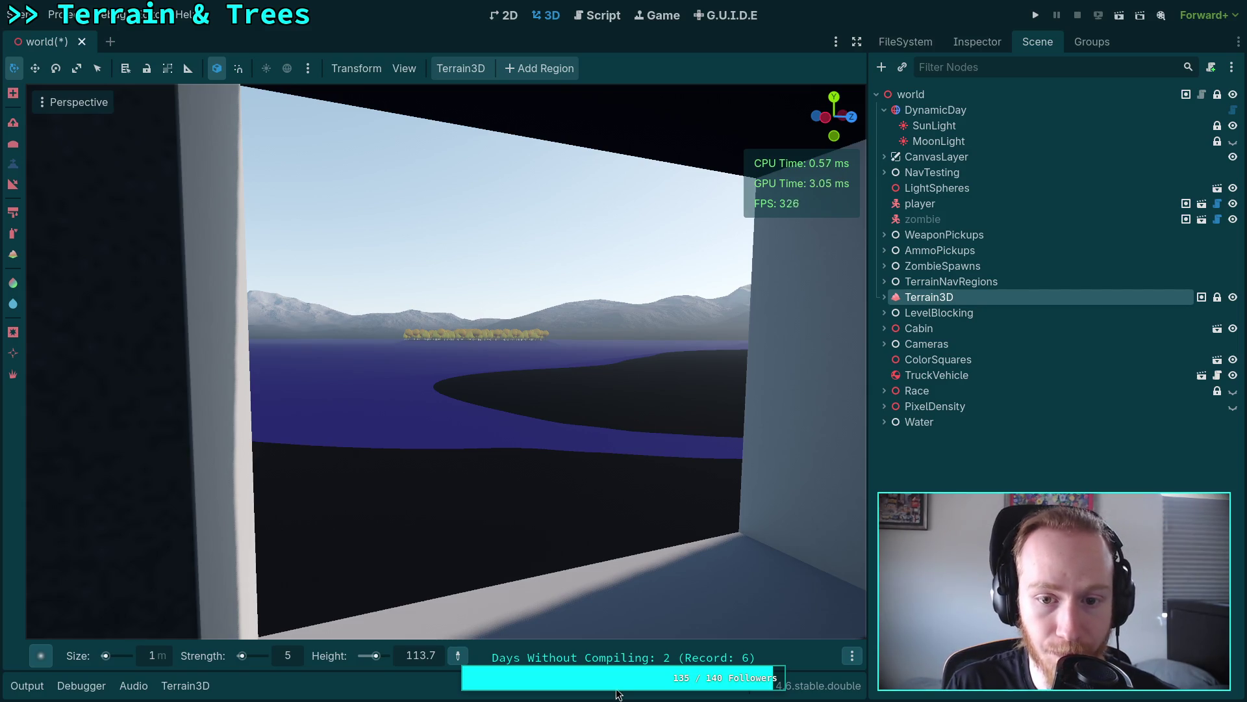
{"action": "scroll", "coordinate": [589, 520], "scroll_direction": "up", "scroll_amount": 5}
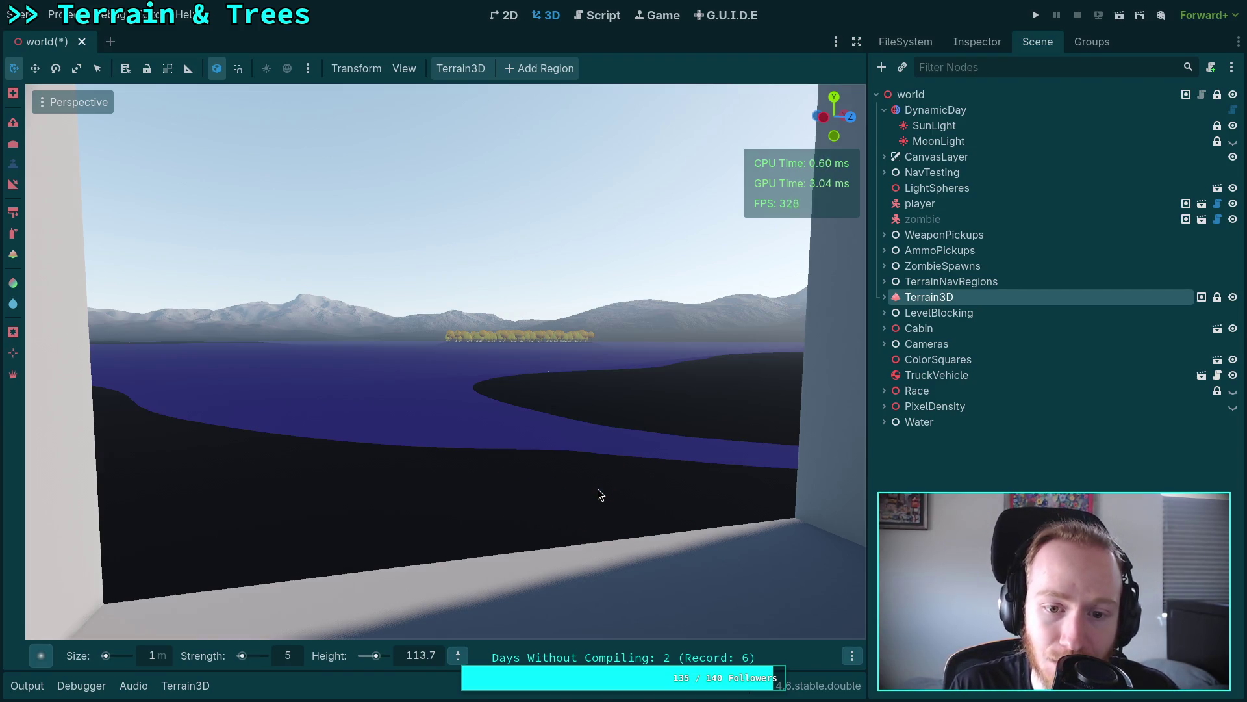
Step: Fly through the window, past the tree island and over the lake to the snowy peaks
{"action": "key", "text": "w"}
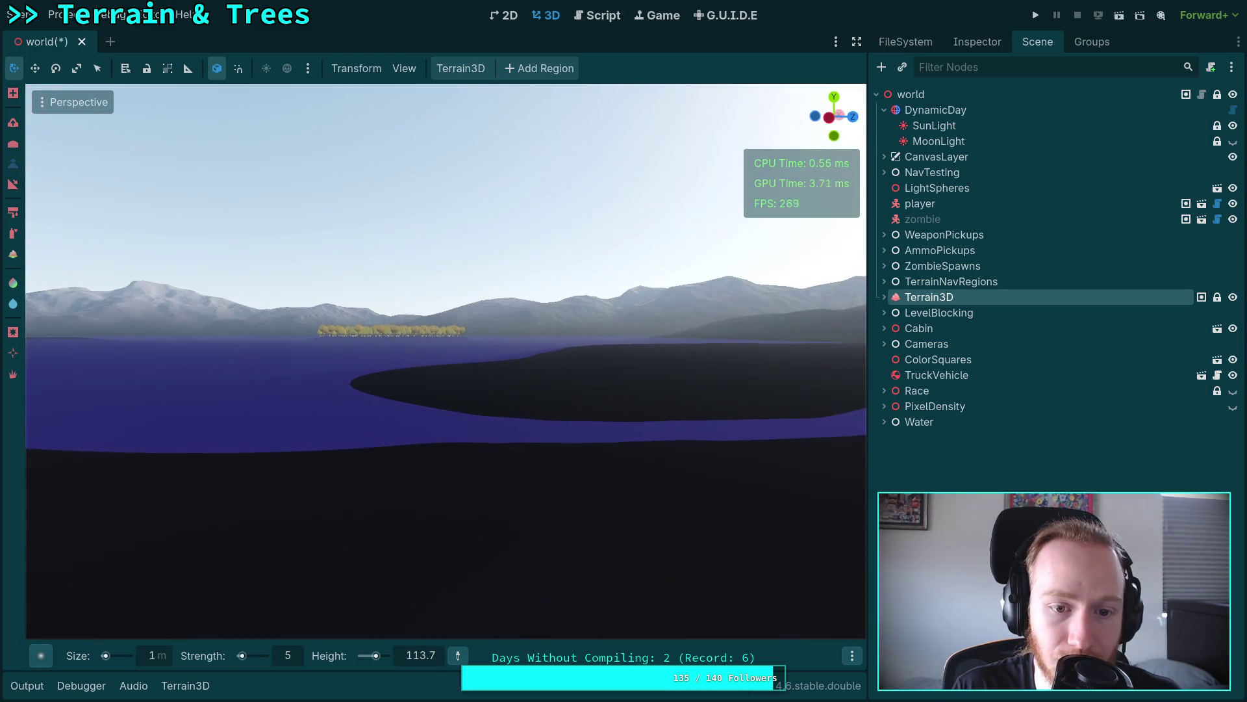
{"action": "scroll", "coordinate": [446, 360], "scroll_direction": "up", "scroll_amount": 2}
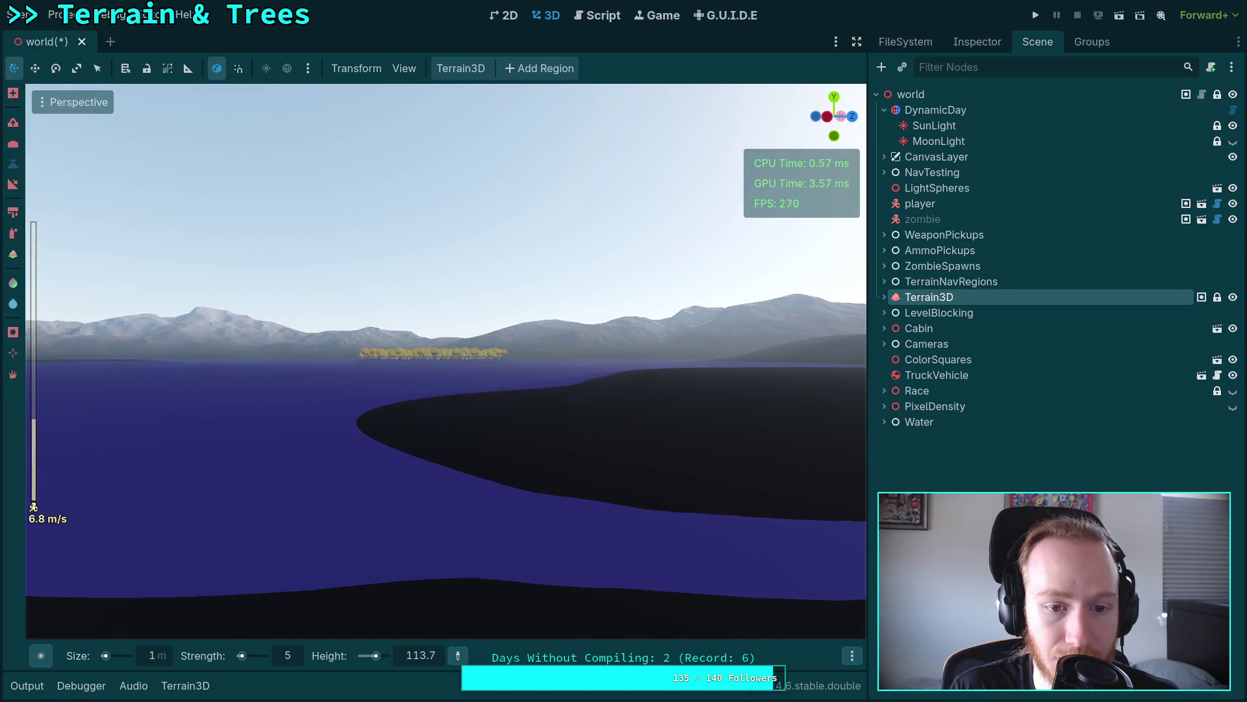
{"action": "scroll", "coordinate": [445, 361], "scroll_direction": "up", "scroll_amount": 5}
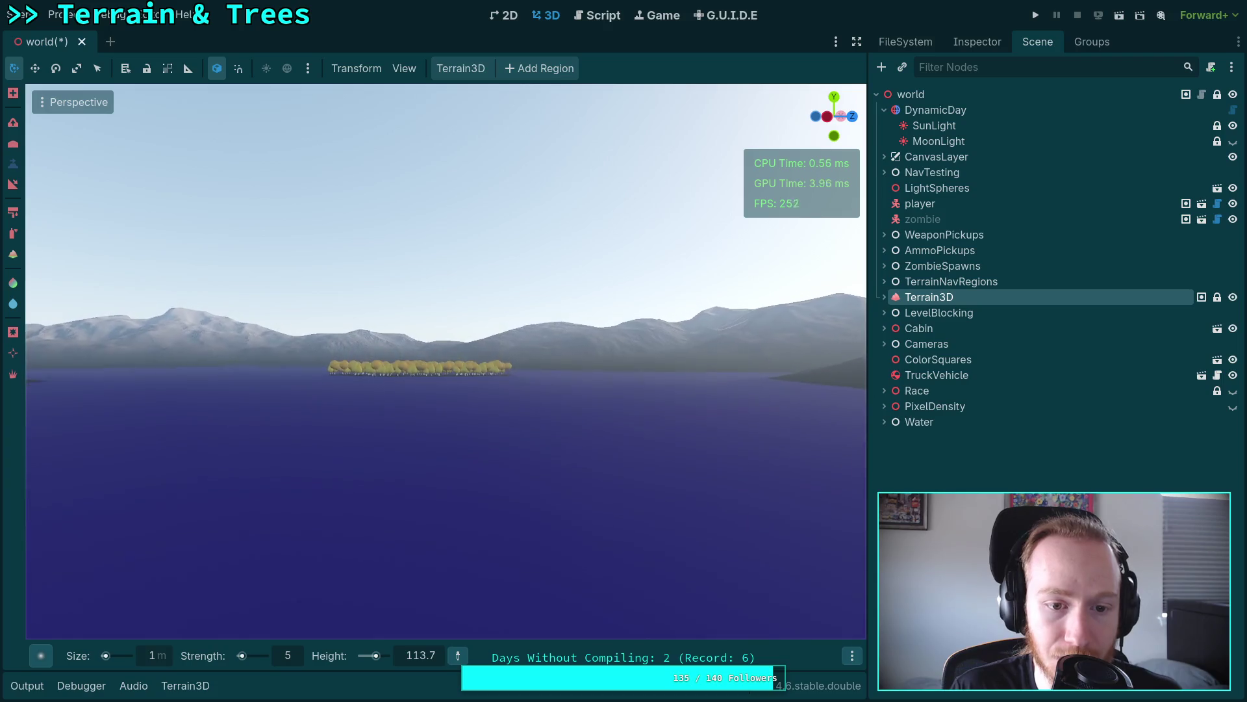
{"action": "scroll", "coordinate": [166, 318], "scroll_direction": "up", "scroll_amount": 7}
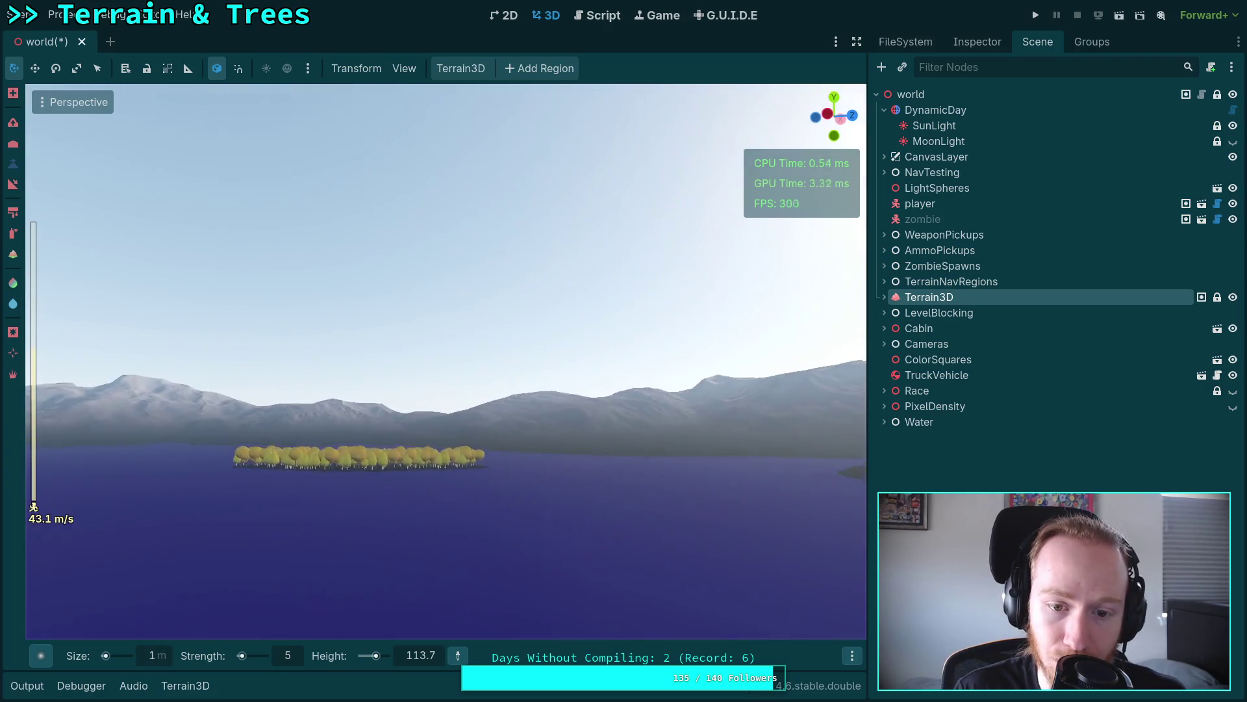
{"action": "key", "text": "w"}
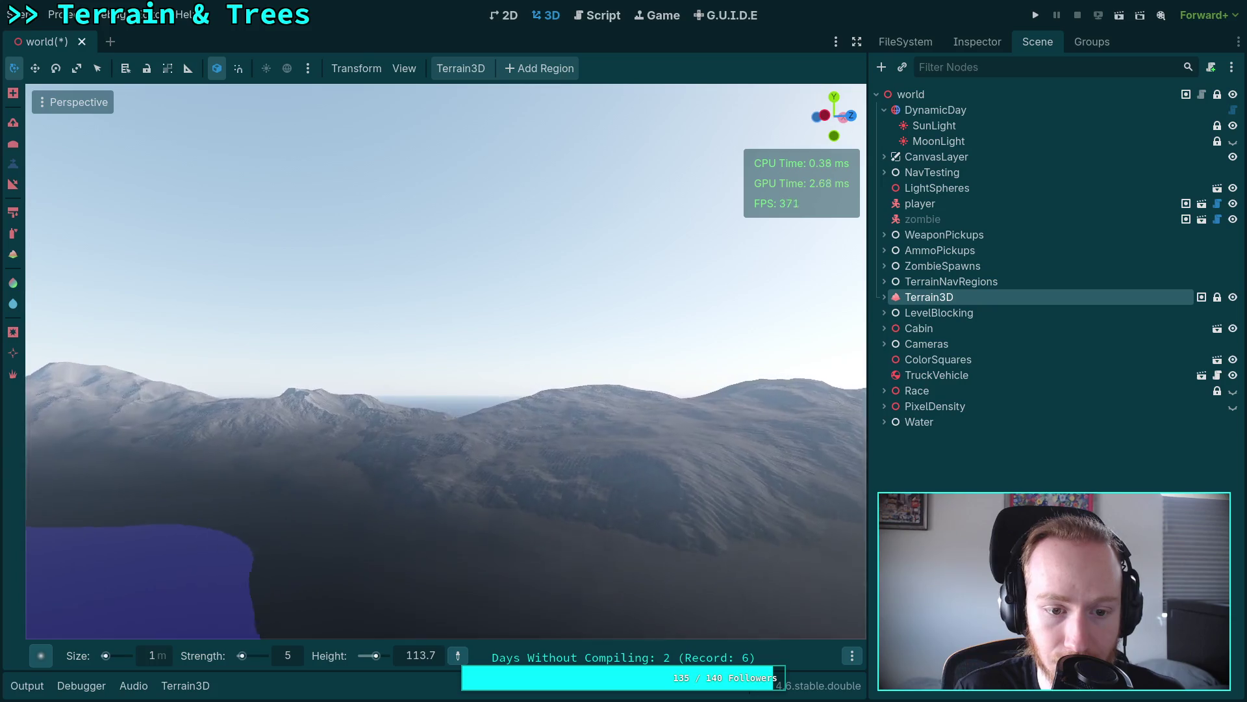
{"action": "key", "text": "w"}
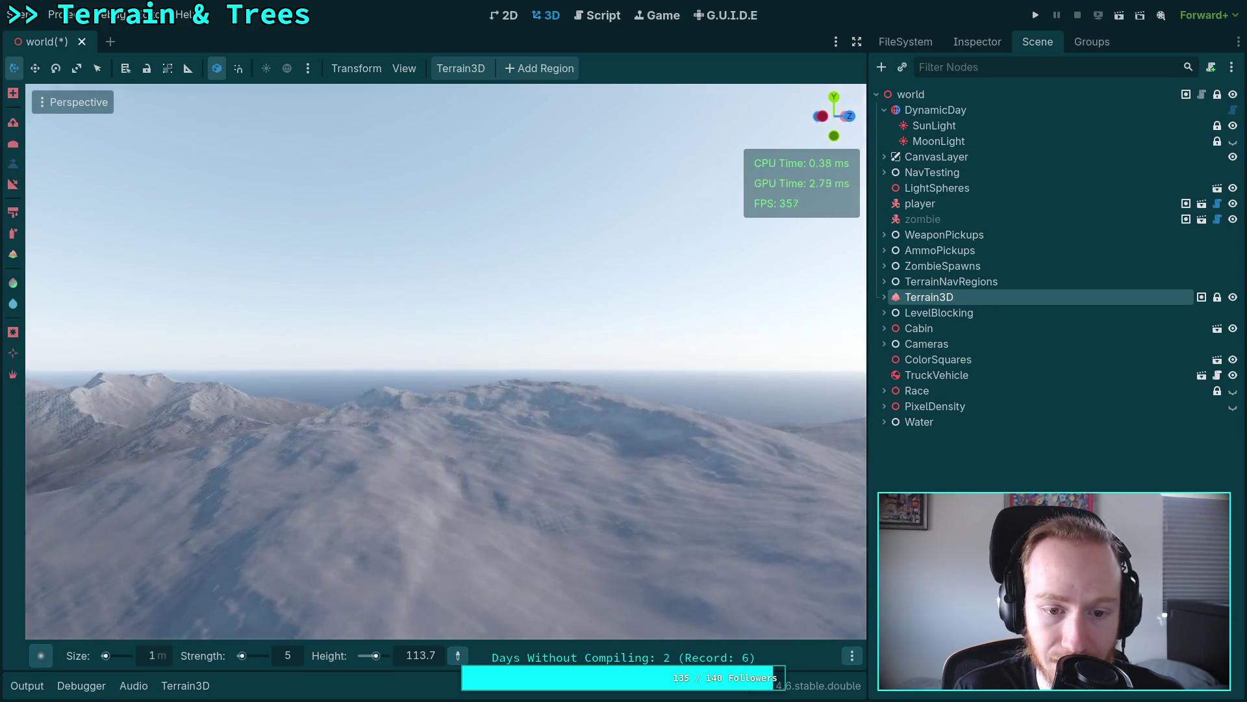
{"action": "key", "text": "w"}
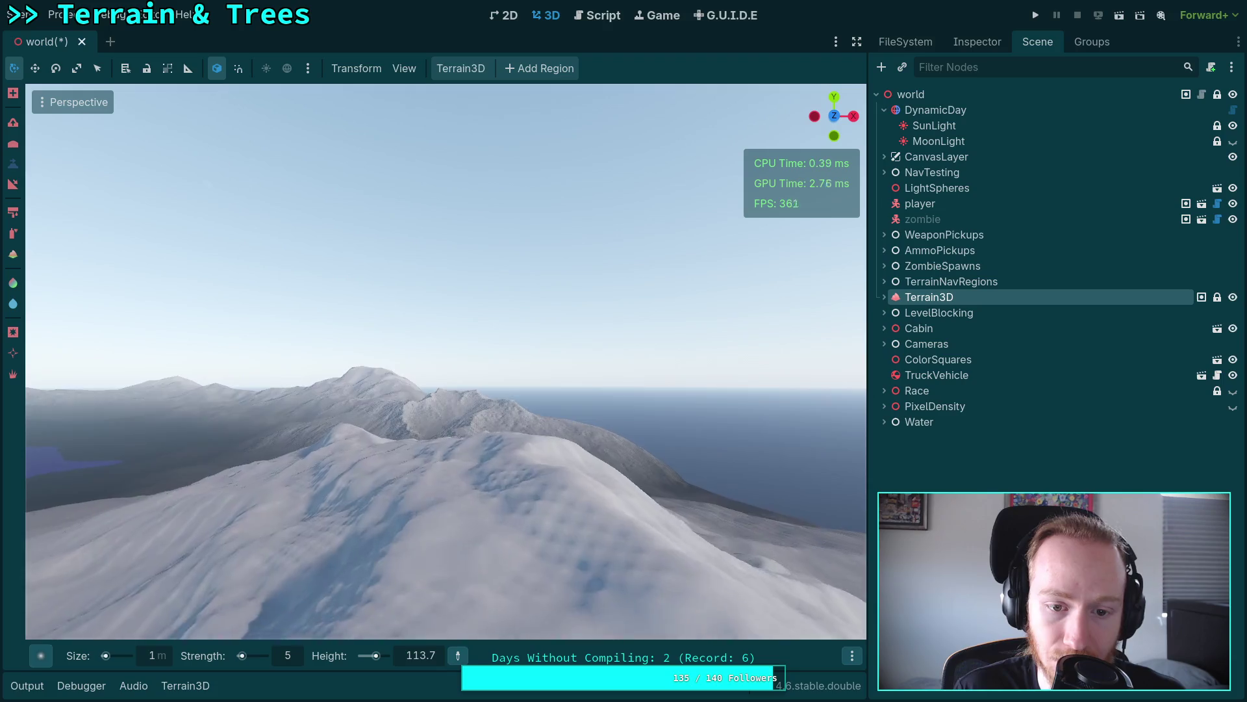
{"action": "key", "text": "w"}
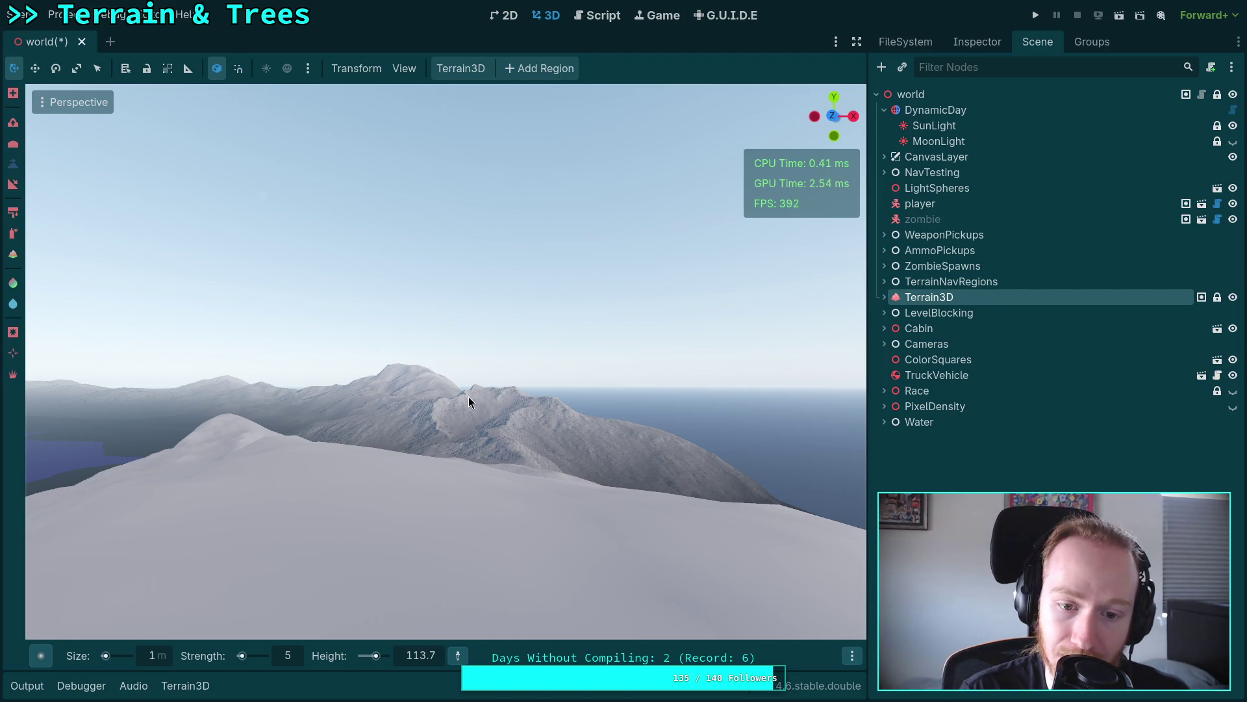
{"action": "key", "text": "w"}
{"action": "key", "text": "w"}
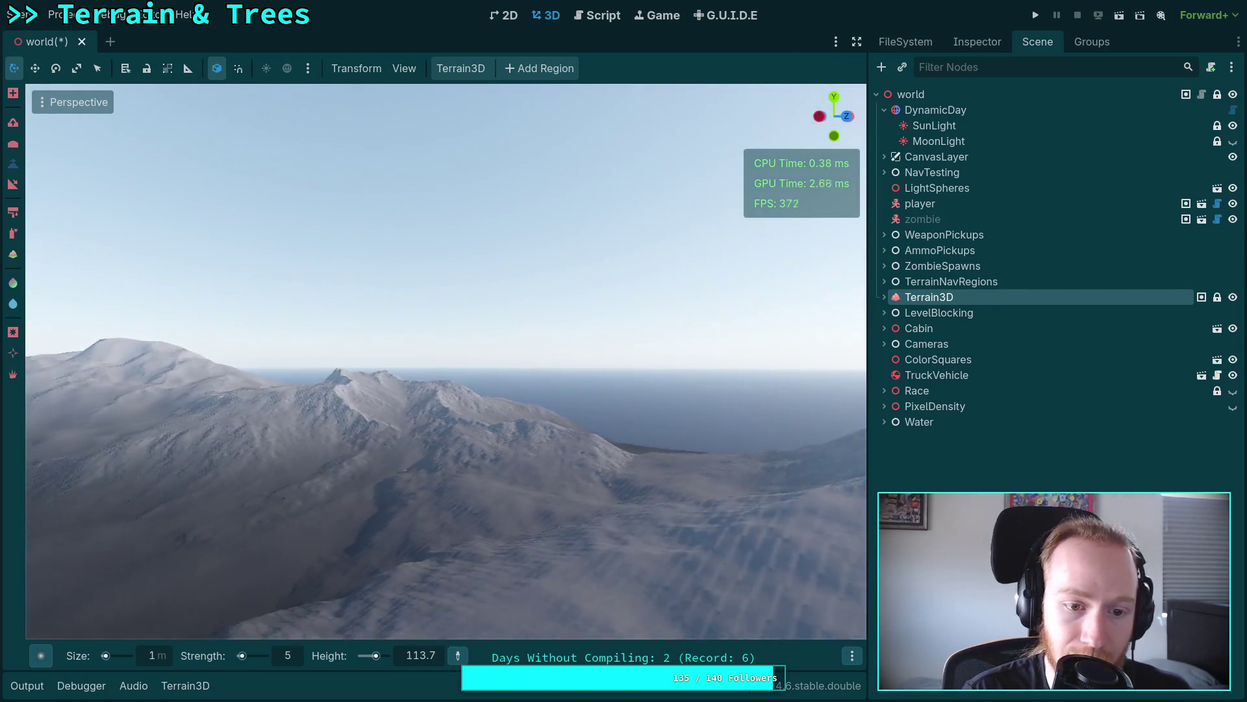
{"action": "key", "text": "w"}
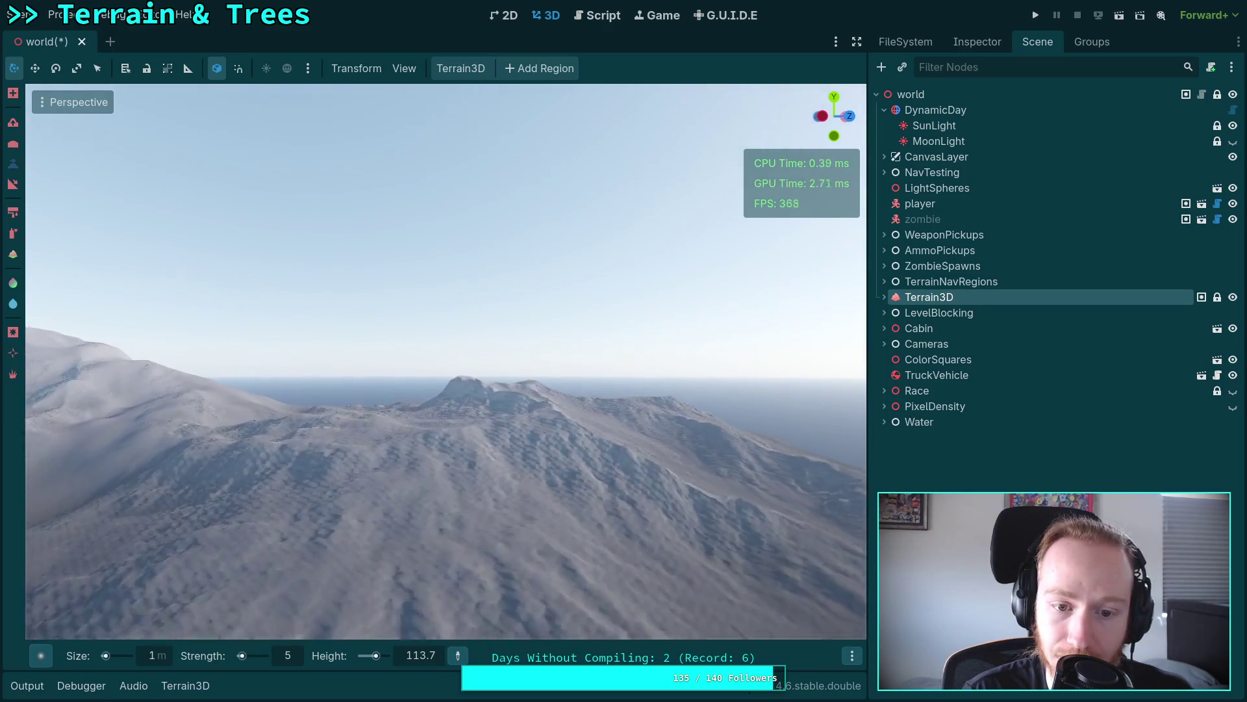
{"action": "key", "text": "w"}
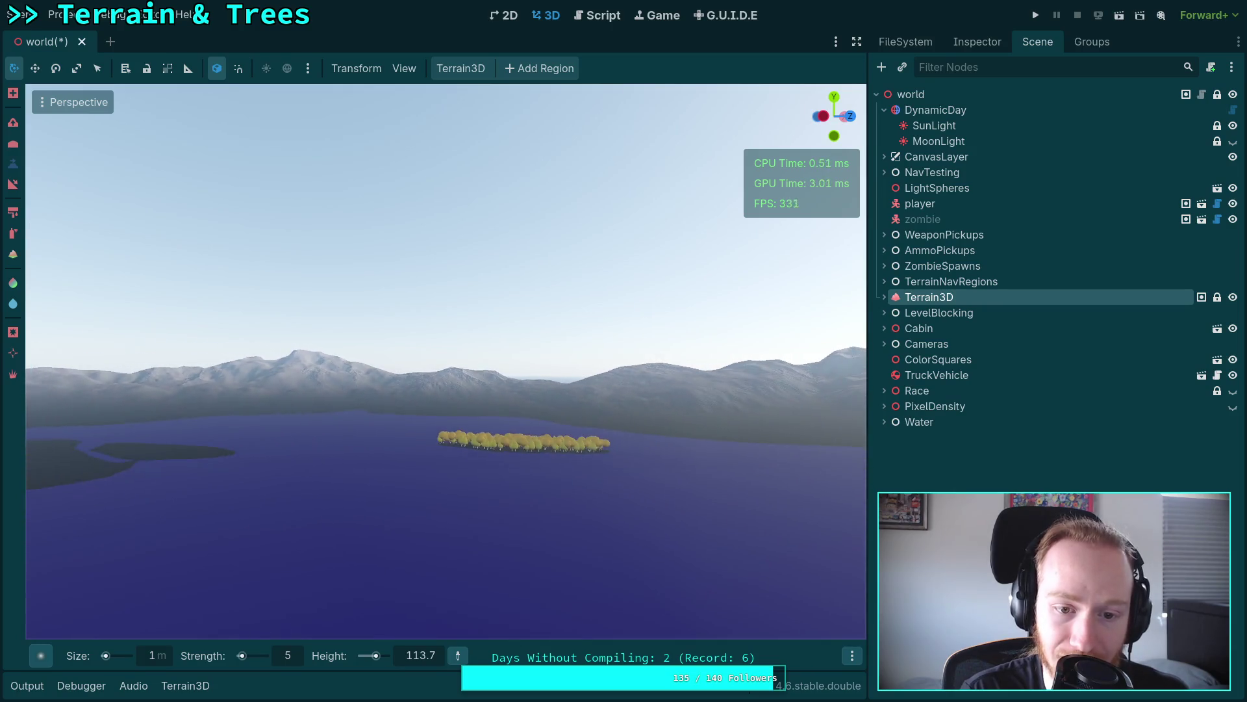
Step: Back away, cross the lake again, and rise to look down over the snowy ridge
{"action": "key", "text": "s"}
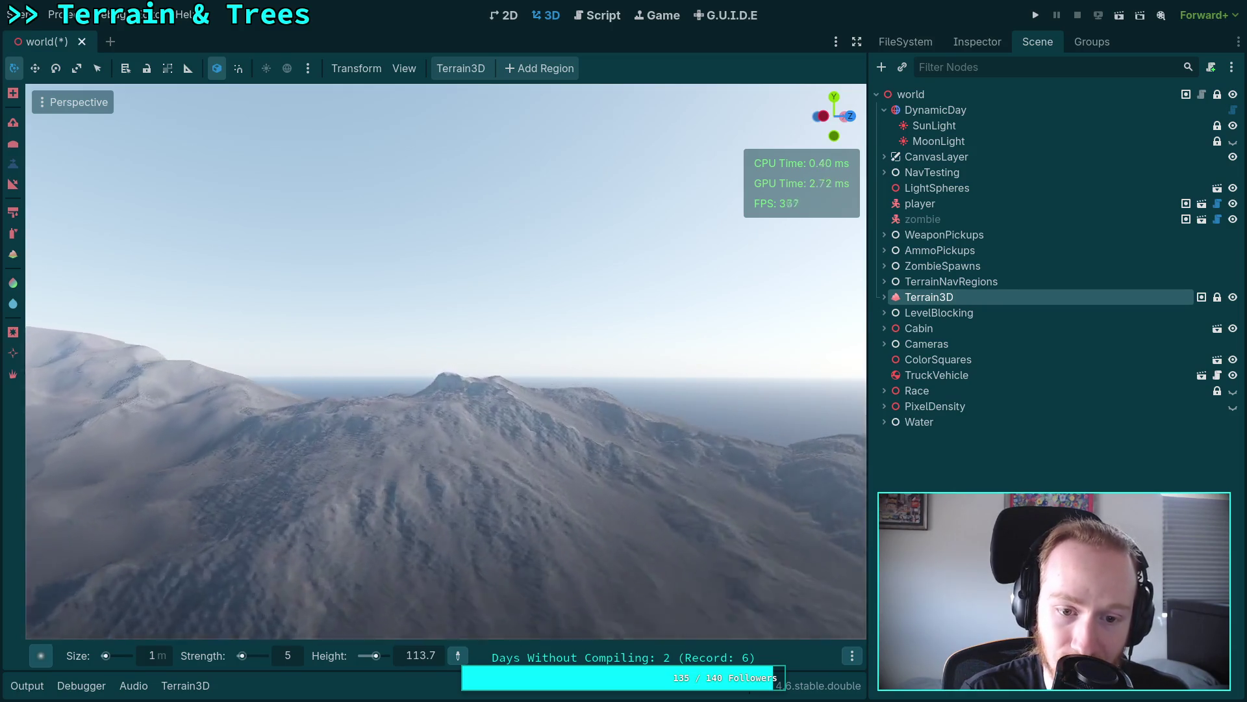
{"action": "key", "text": "w"}
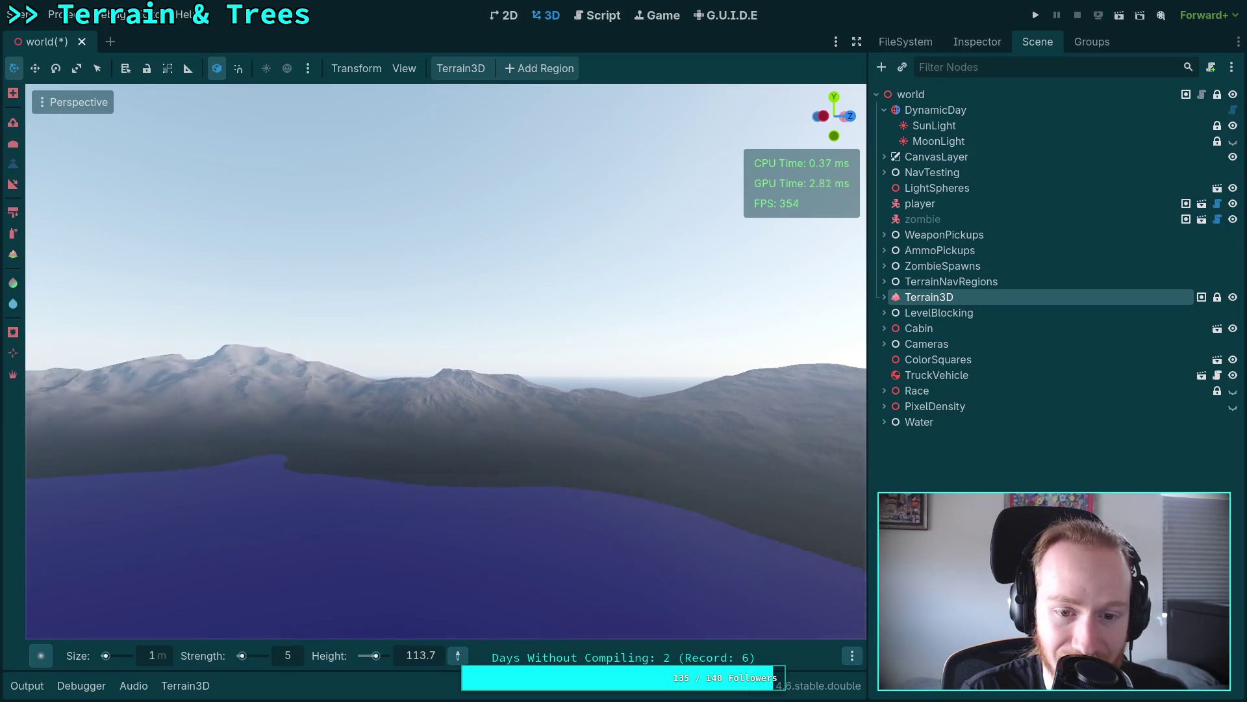
{"action": "key", "text": "s"}
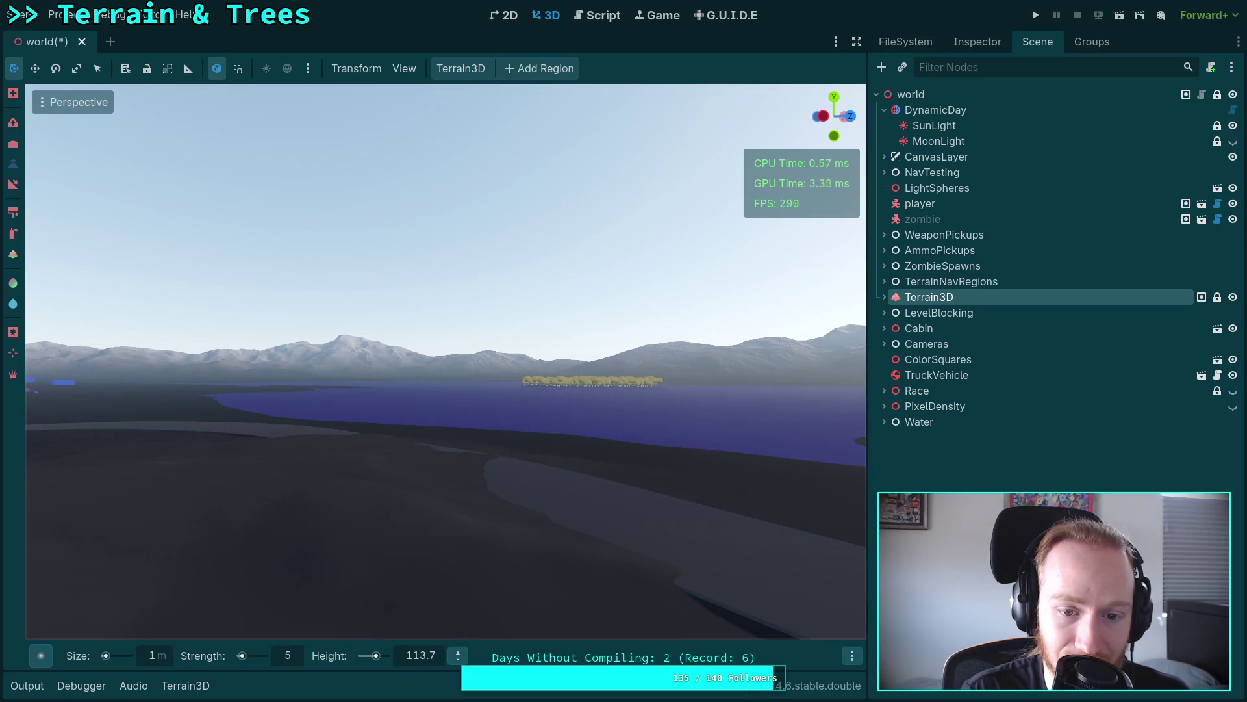
{"action": "key", "text": "w"}
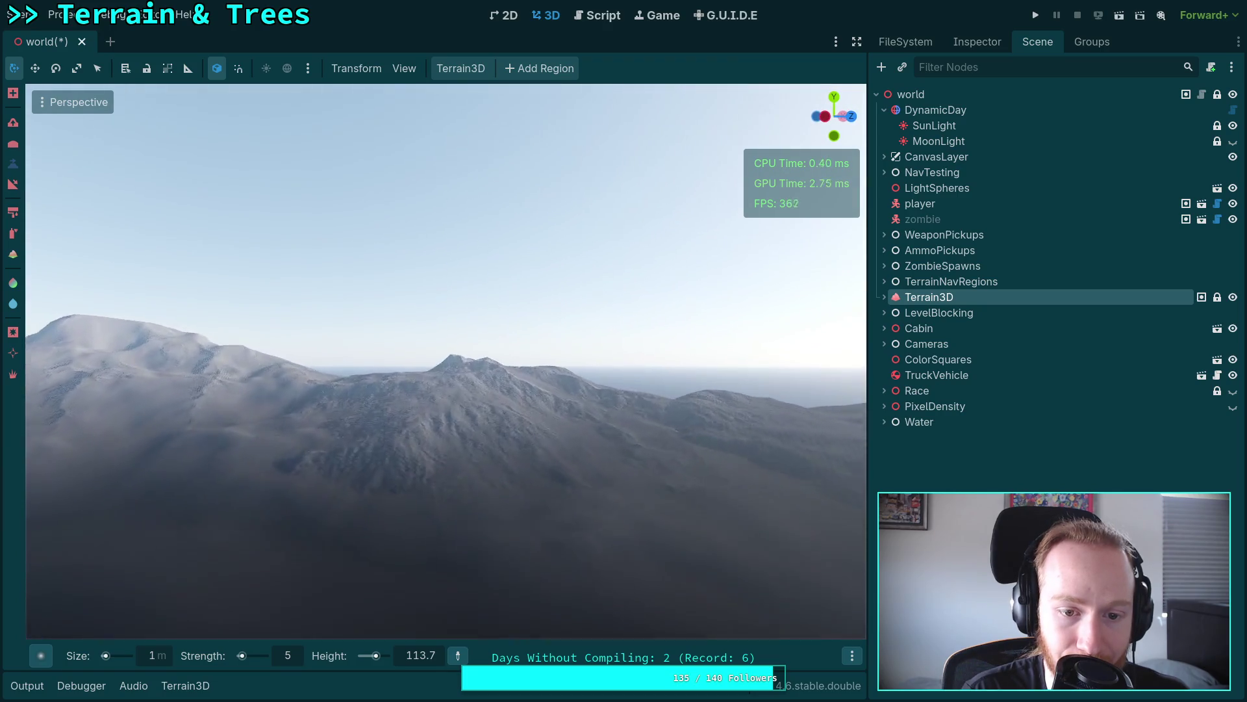
{"action": "key", "text": "w"}
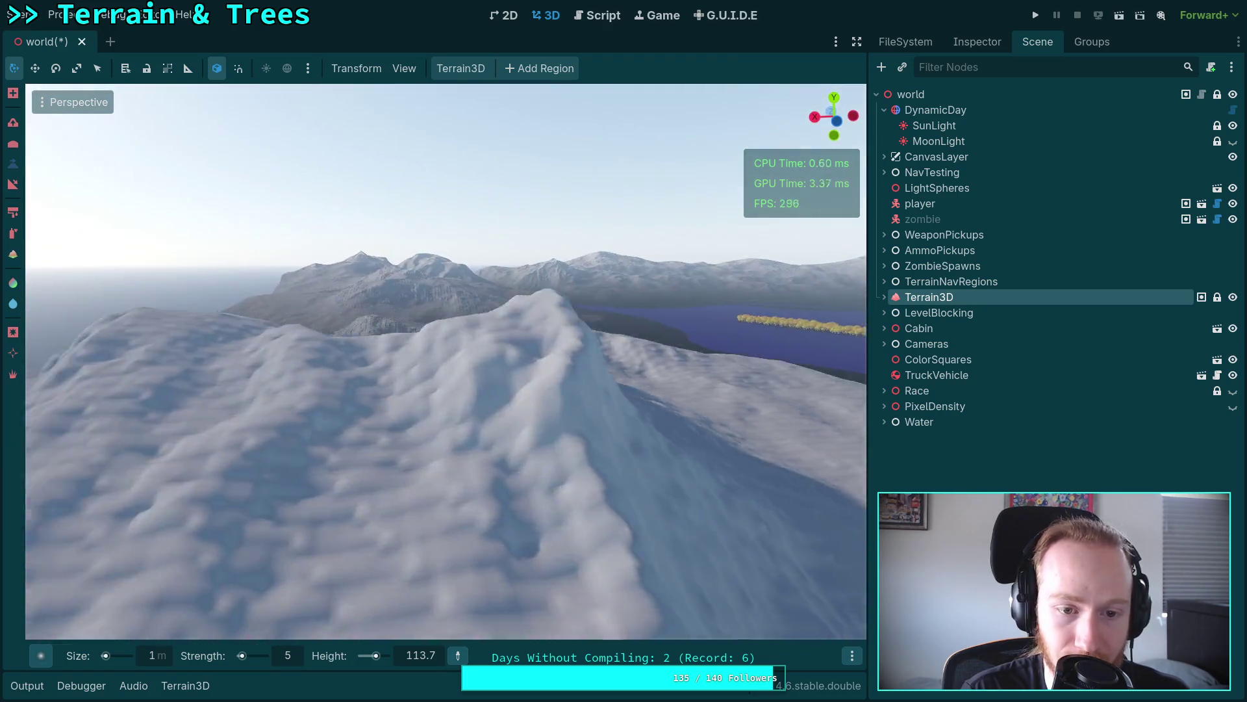
{"action": "key", "text": "e"}
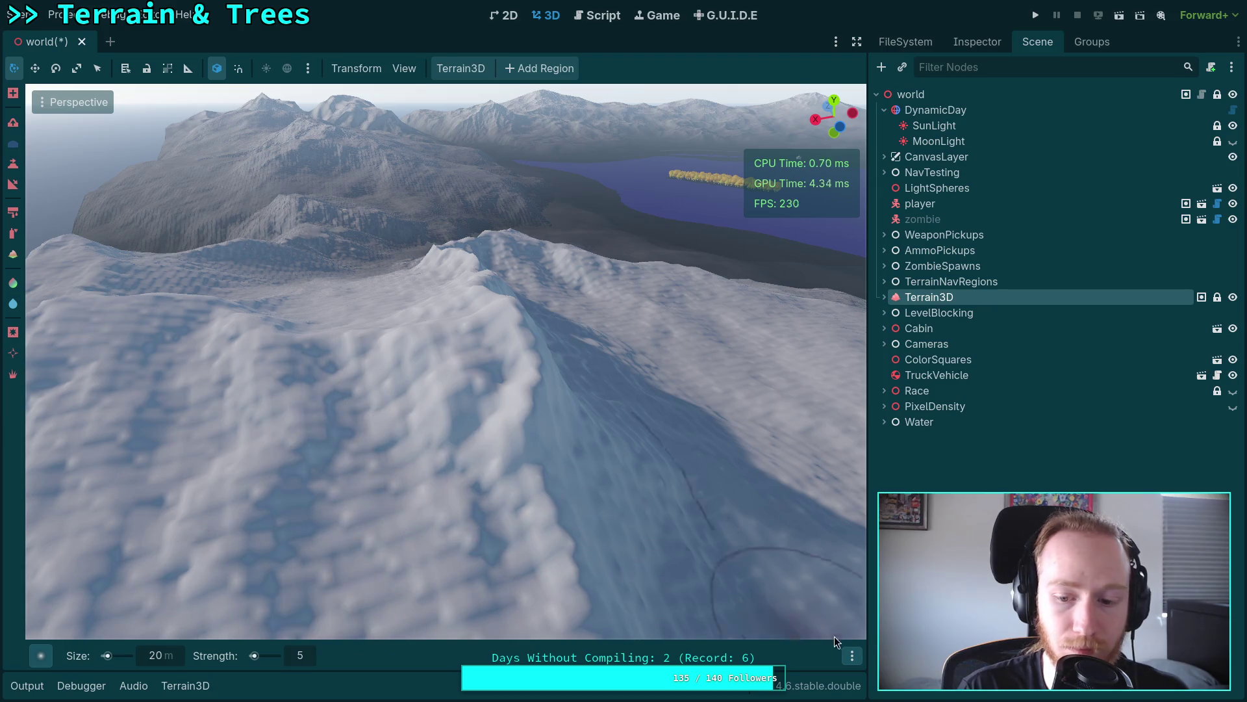
Step: Raise the brush strength to 15 in the brush settings
{"action": "left_click", "coordinate": [852, 656]}
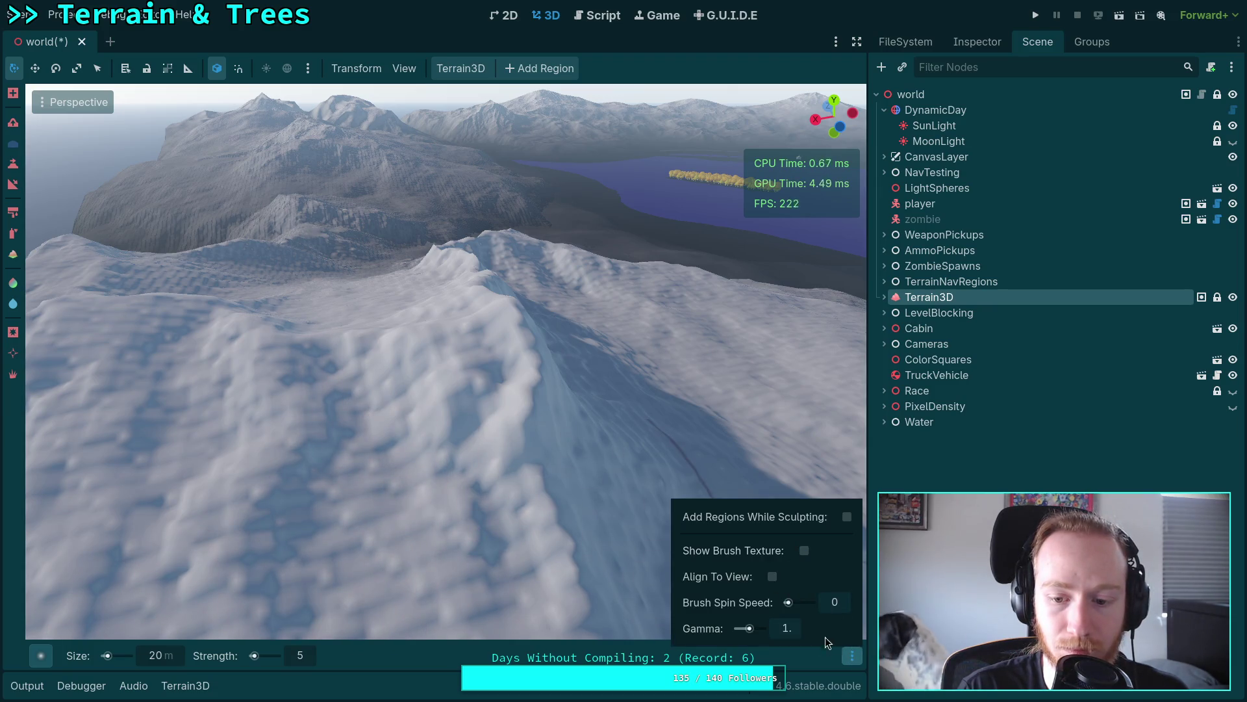
{"action": "left_click", "coordinate": [305, 654]}
{"action": "type", "text": "15"}
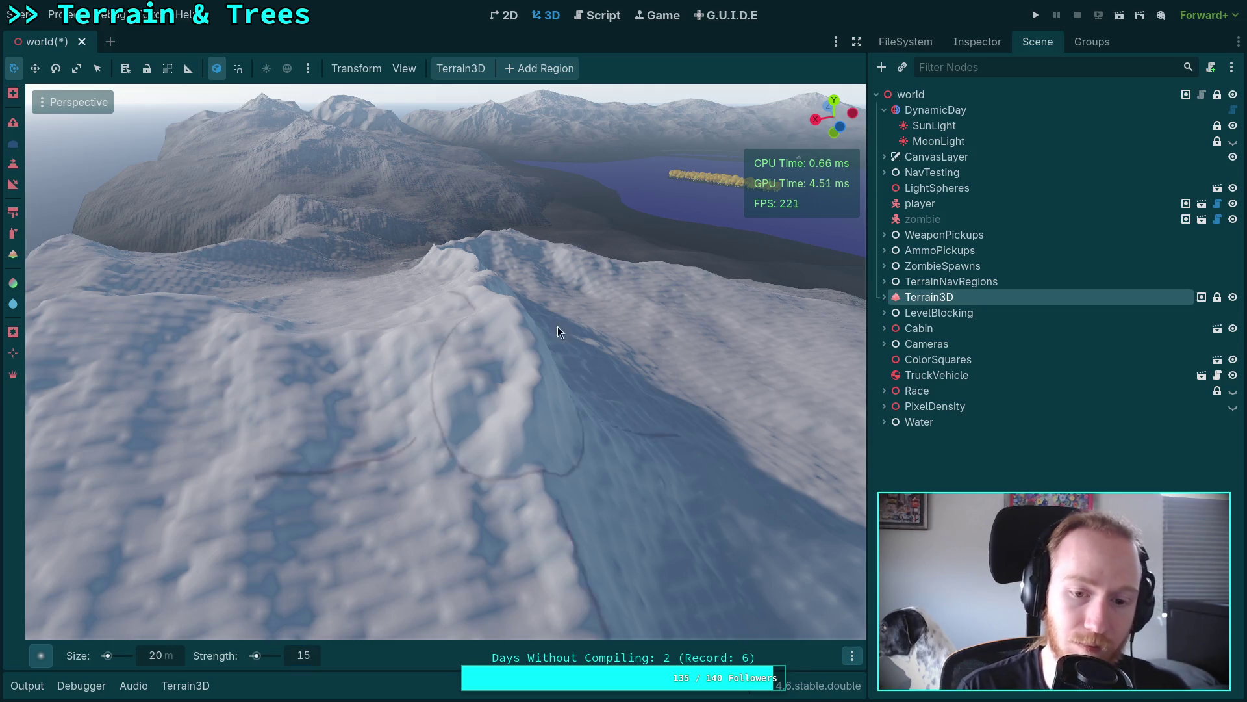
{"action": "scroll", "coordinate": [557, 331], "scroll_direction": "up", "scroll_amount": 5}
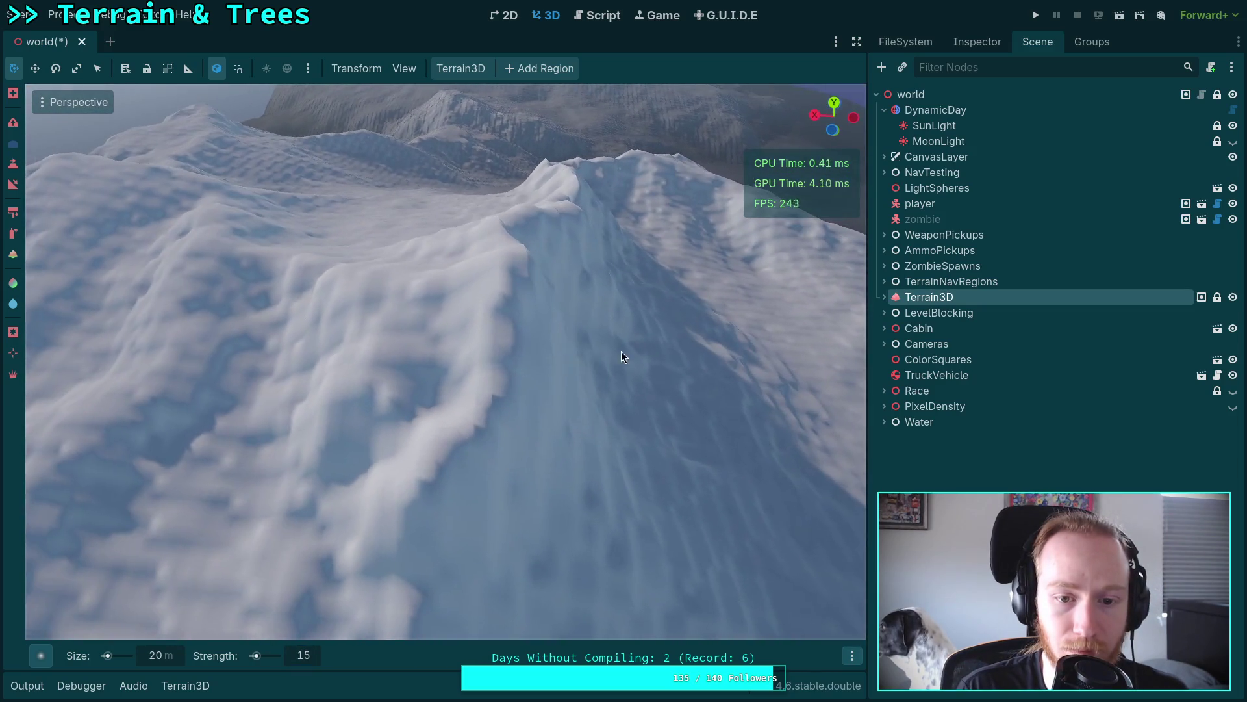
{"action": "scroll", "coordinate": [465, 282], "scroll_direction": "down", "scroll_amount": 2}
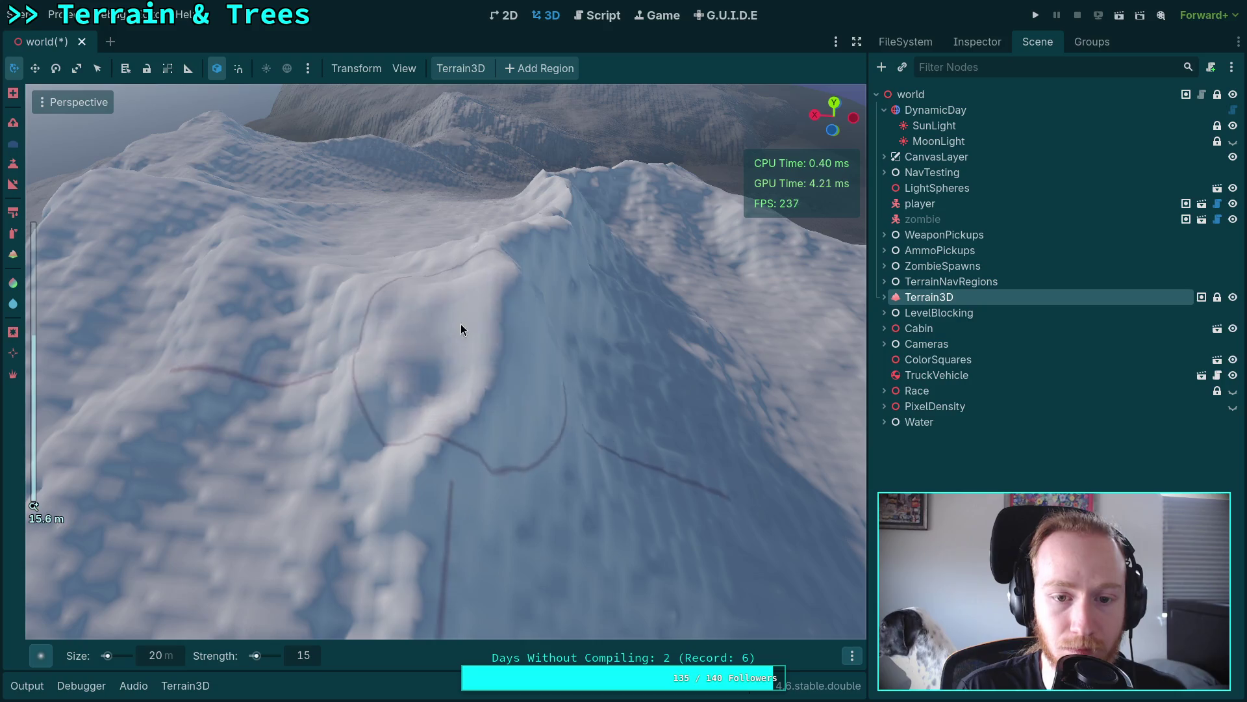
Step: Raise and reshape the snowy ridge above the lake, then fly over the lake toward the mountains
{"action": "left_click_drag", "start_coordinate": [501, 276], "coordinate": [499, 406]}
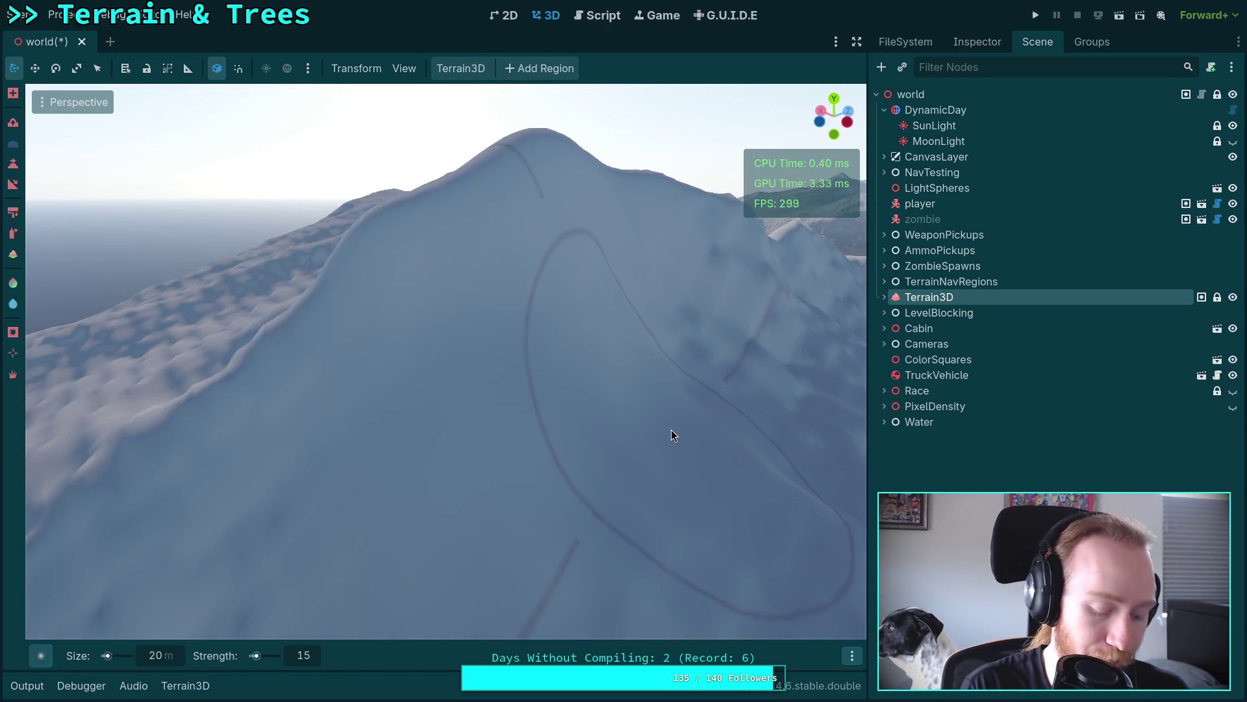
{"action": "key", "text": "ctrl"}
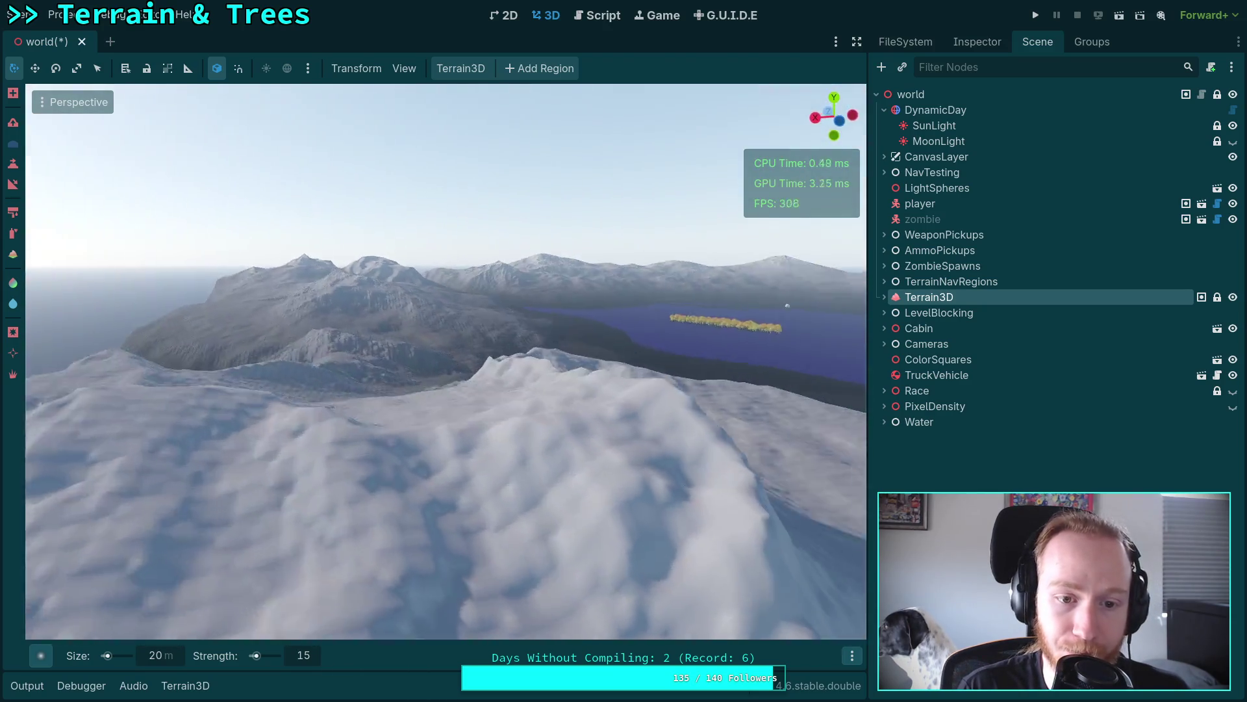
{"action": "scroll", "coordinate": [446, 361], "scroll_direction": "up", "scroll_amount": 5}
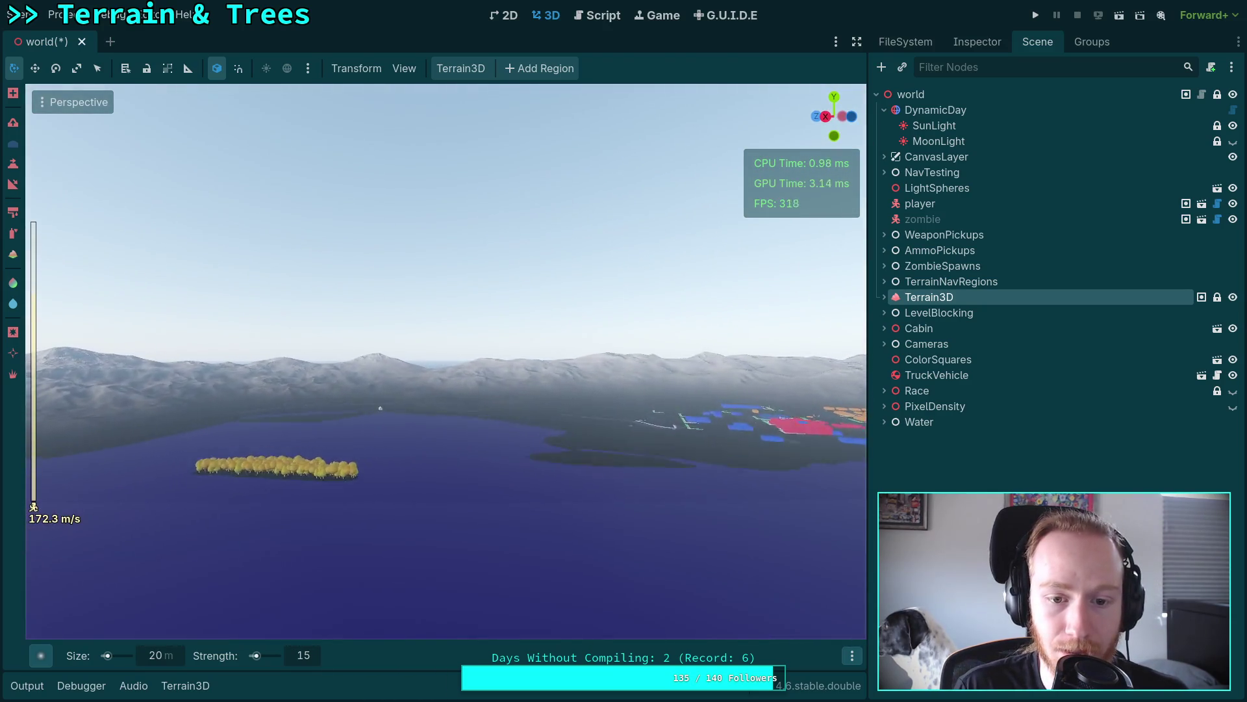
{"action": "key", "text": "w"}
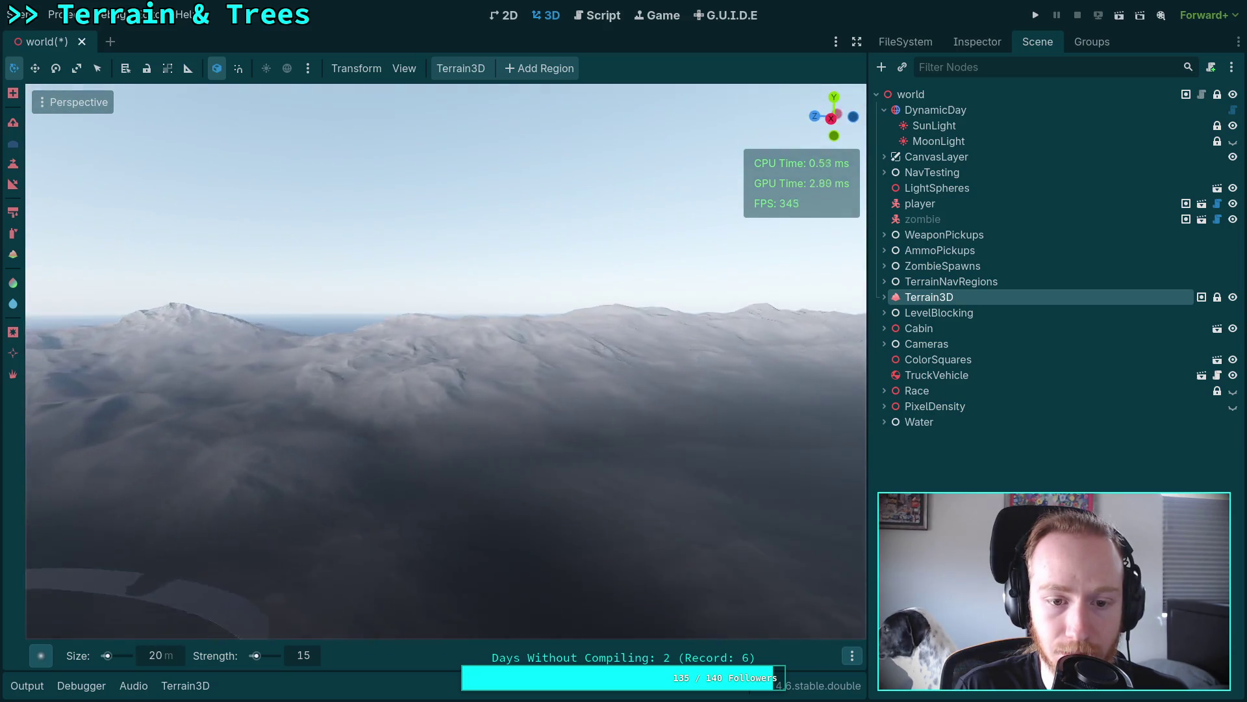
{"action": "key", "text": "w"}
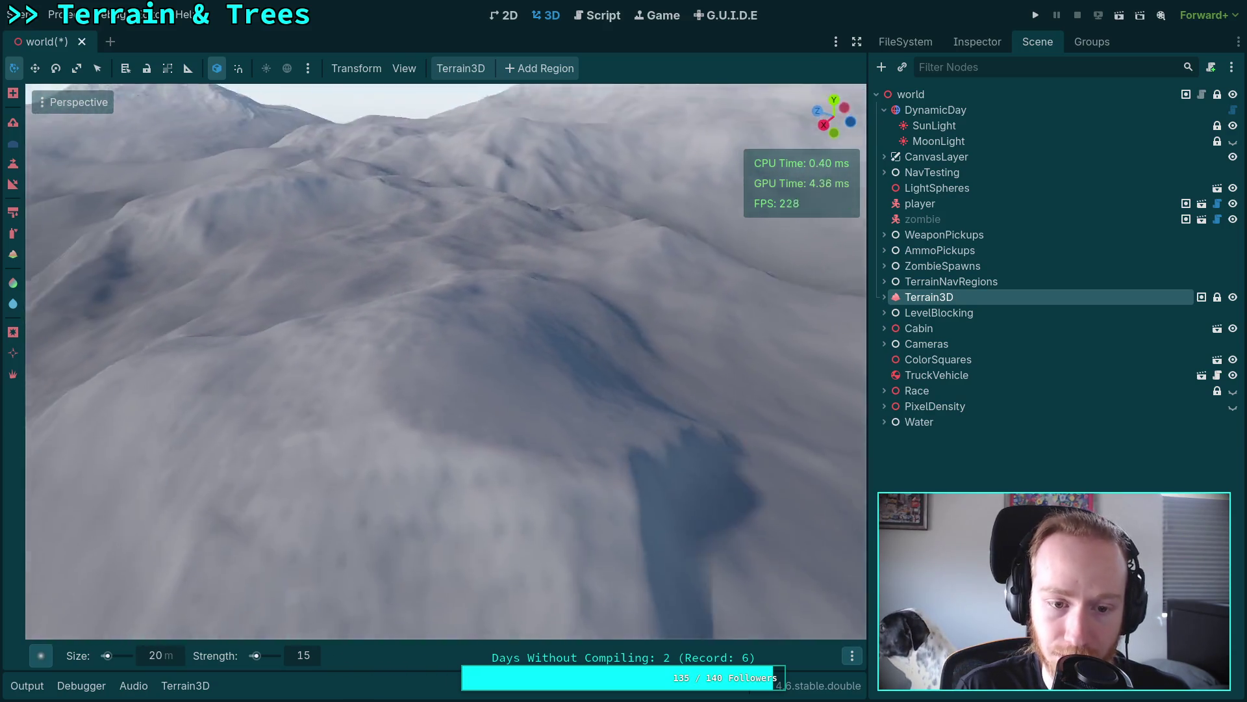
{"action": "key", "text": "w"}
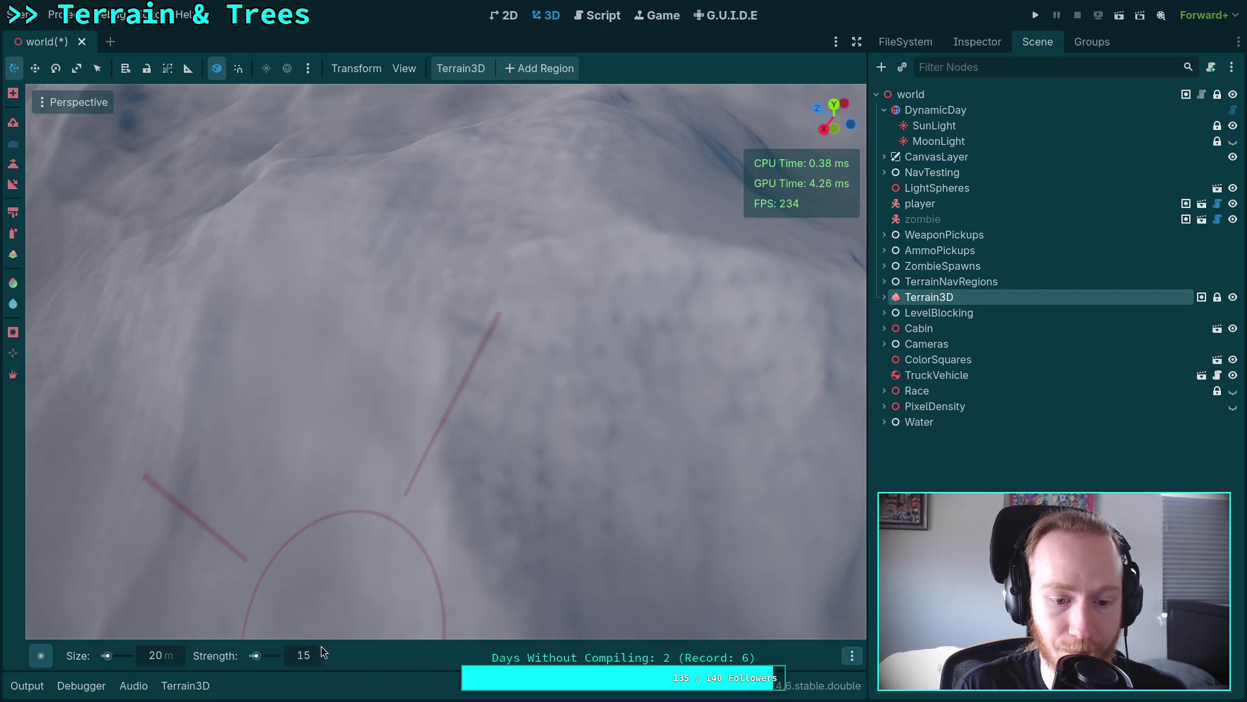
{"action": "key", "text": "s"}
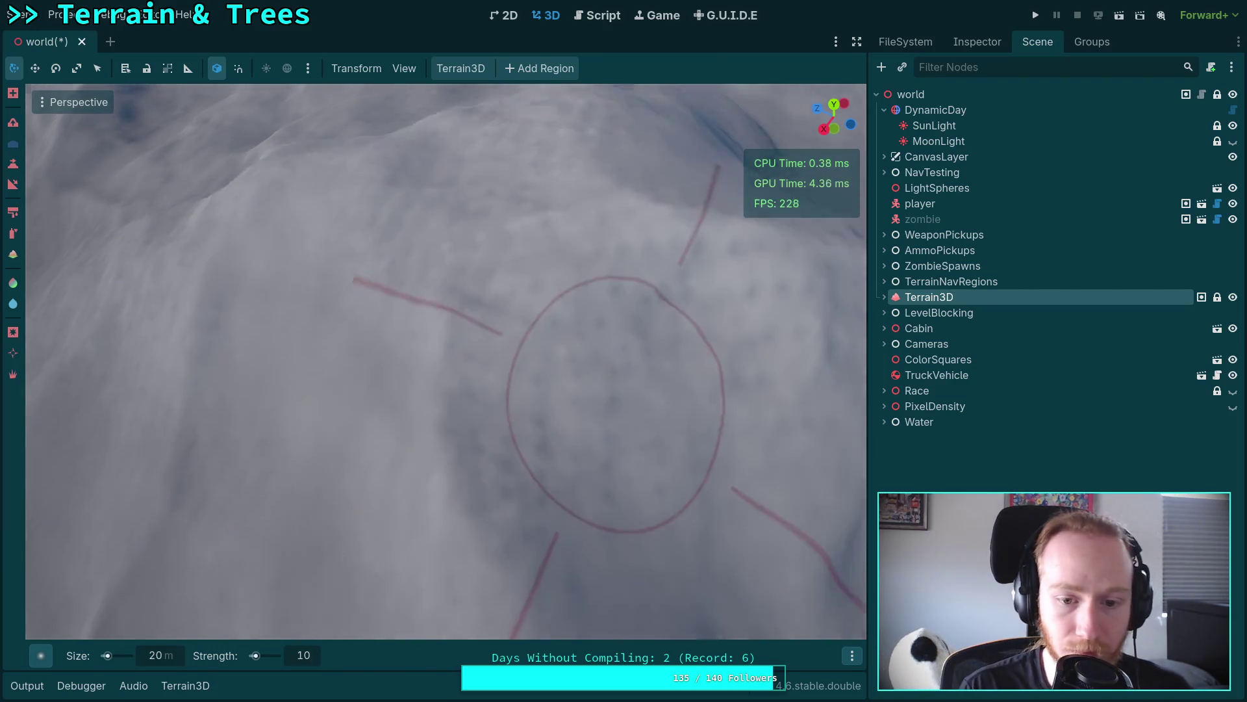
{"action": "scroll", "coordinate": [445, 361], "scroll_direction": "up", "scroll_amount": 3}
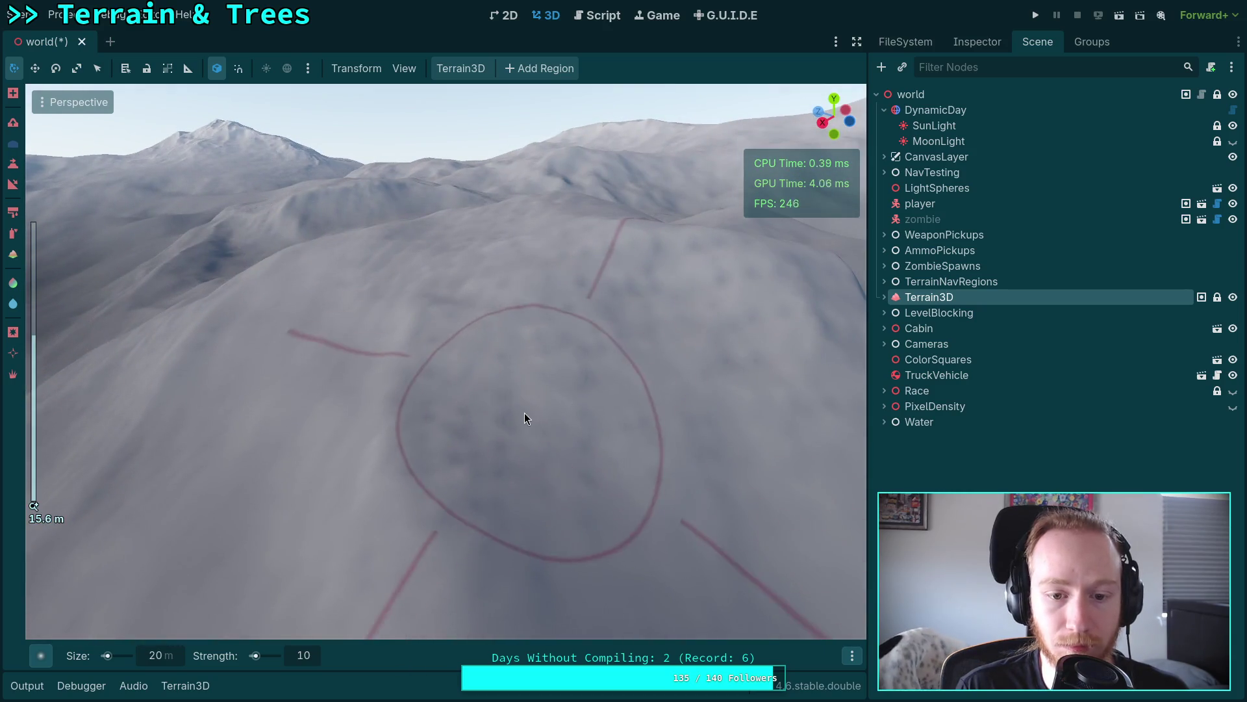
{"action": "scroll", "coordinate": [537, 437], "scroll_direction": "down", "scroll_amount": 3}
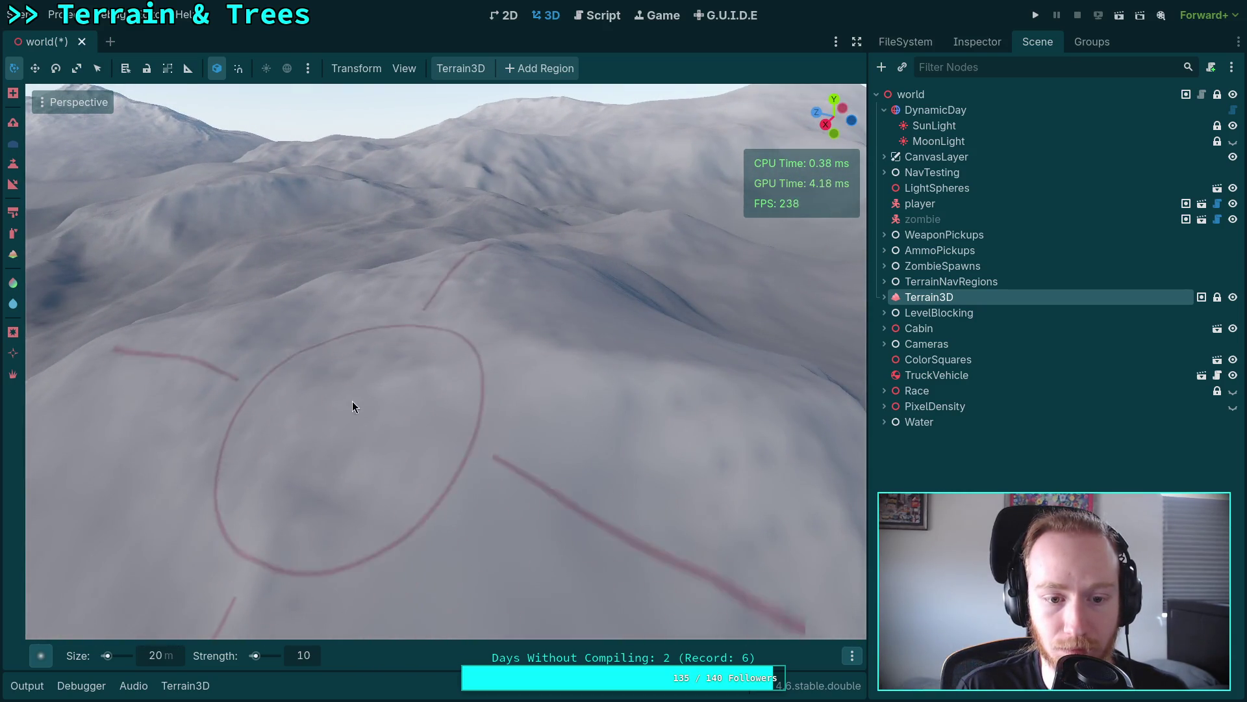
{"action": "left_click_drag", "start_coordinate": [352, 407], "coordinate": [671, 416]}
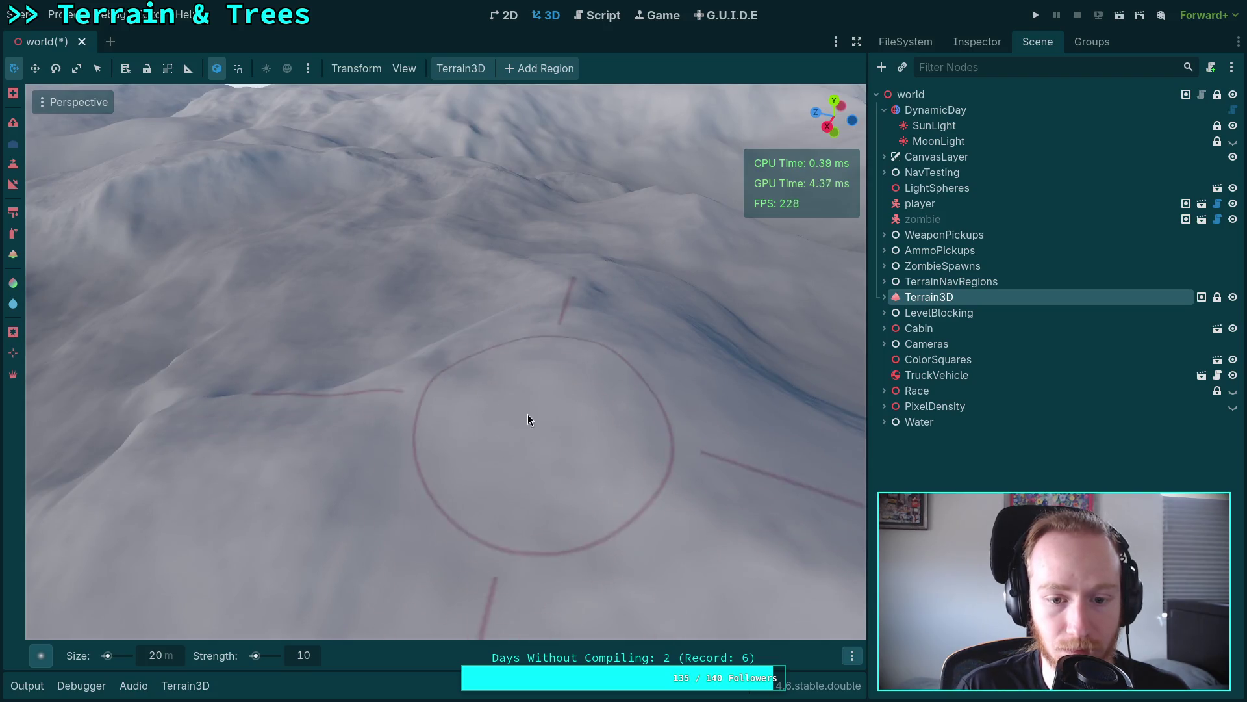
{"action": "left_click_drag", "start_coordinate": [528, 419], "coordinate": [305, 380]}
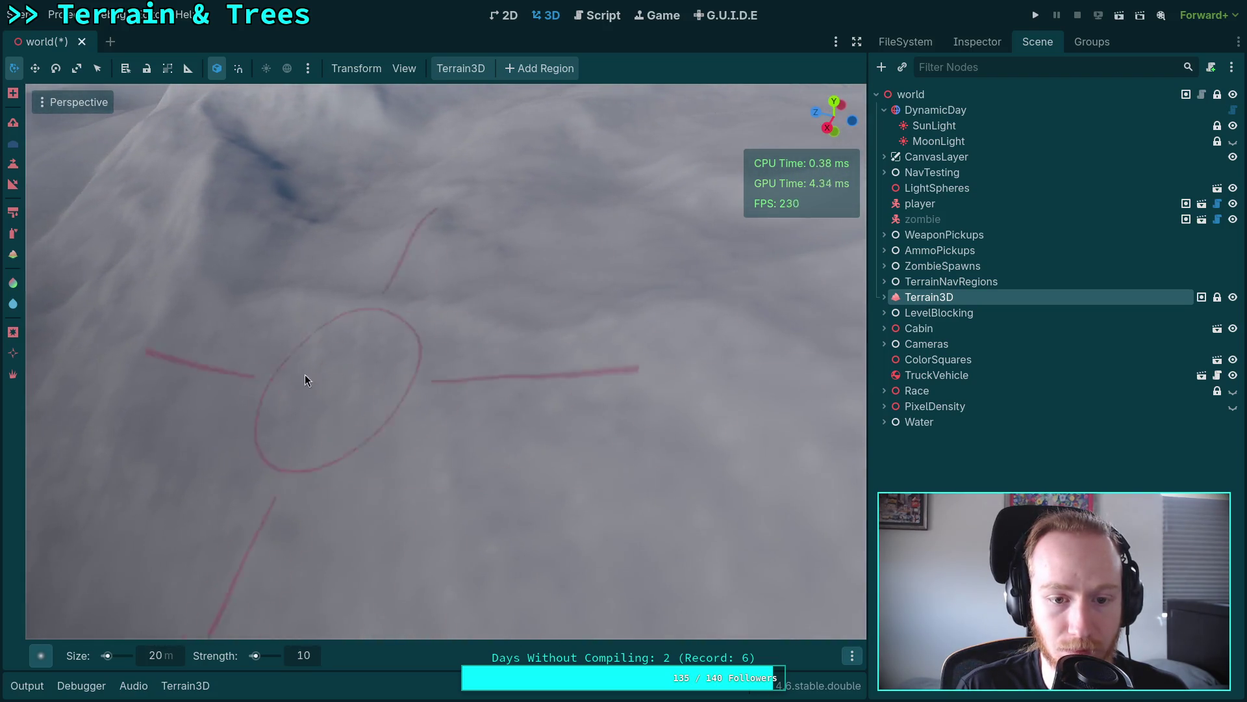
{"action": "left_click_drag", "start_coordinate": [566, 471], "coordinate": [473, 325]}
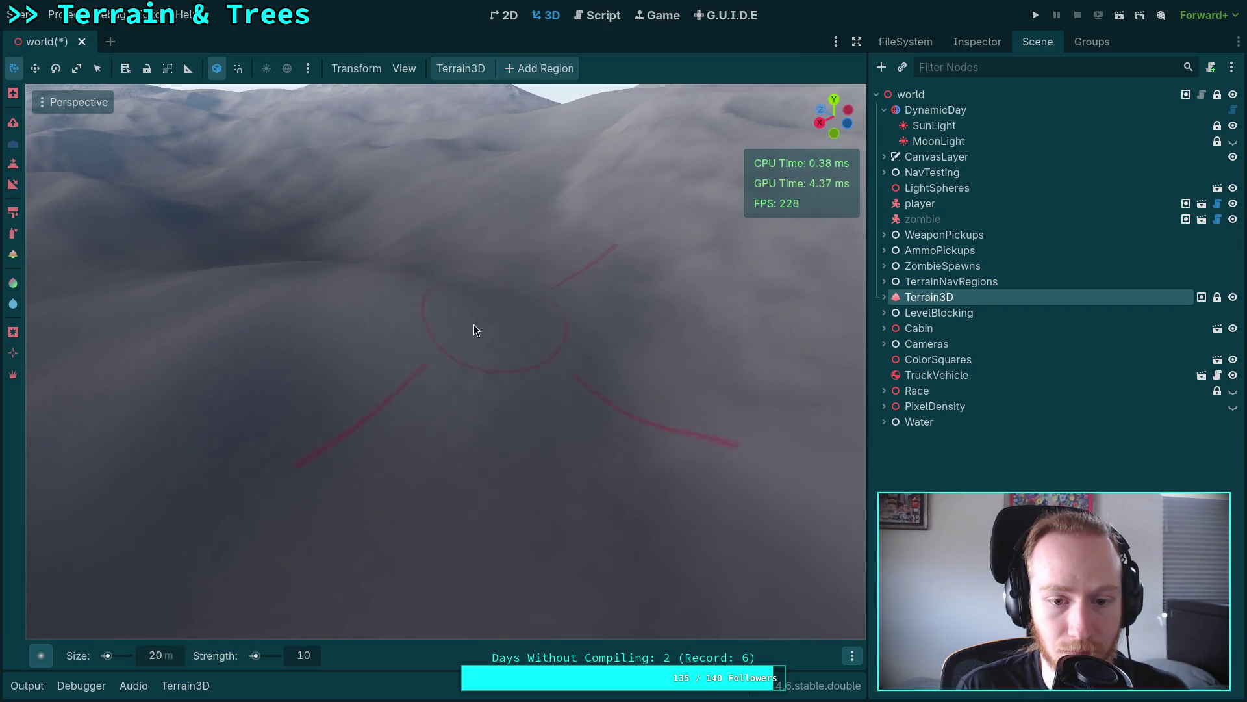
{"action": "left_click_drag", "start_coordinate": [450, 439], "coordinate": [493, 447]}
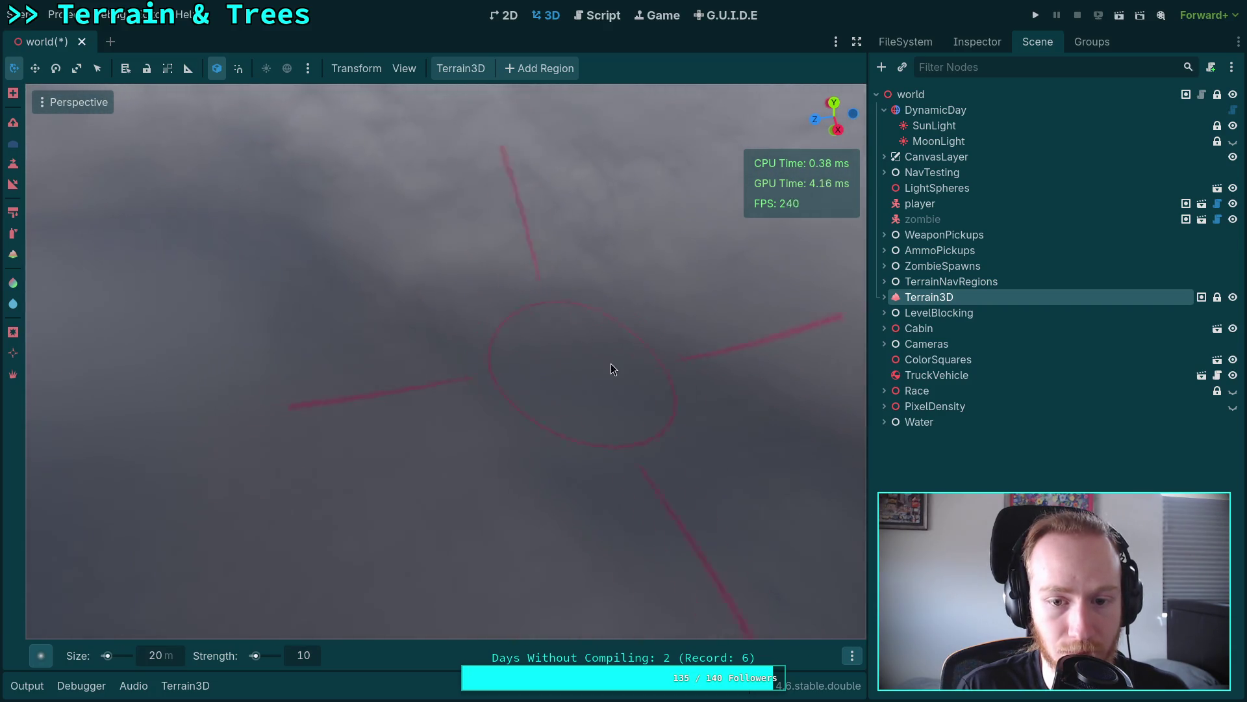
{"action": "mouse_move", "coordinate": [665, 504]}
{"action": "left_mouse_down"}
{"action": "mouse_move", "coordinate": [459, 395]}
{"action": "mouse_move", "coordinate": [577, 435]}
{"action": "mouse_move", "coordinate": [675, 445]}
{"action": "left_mouse_up"}
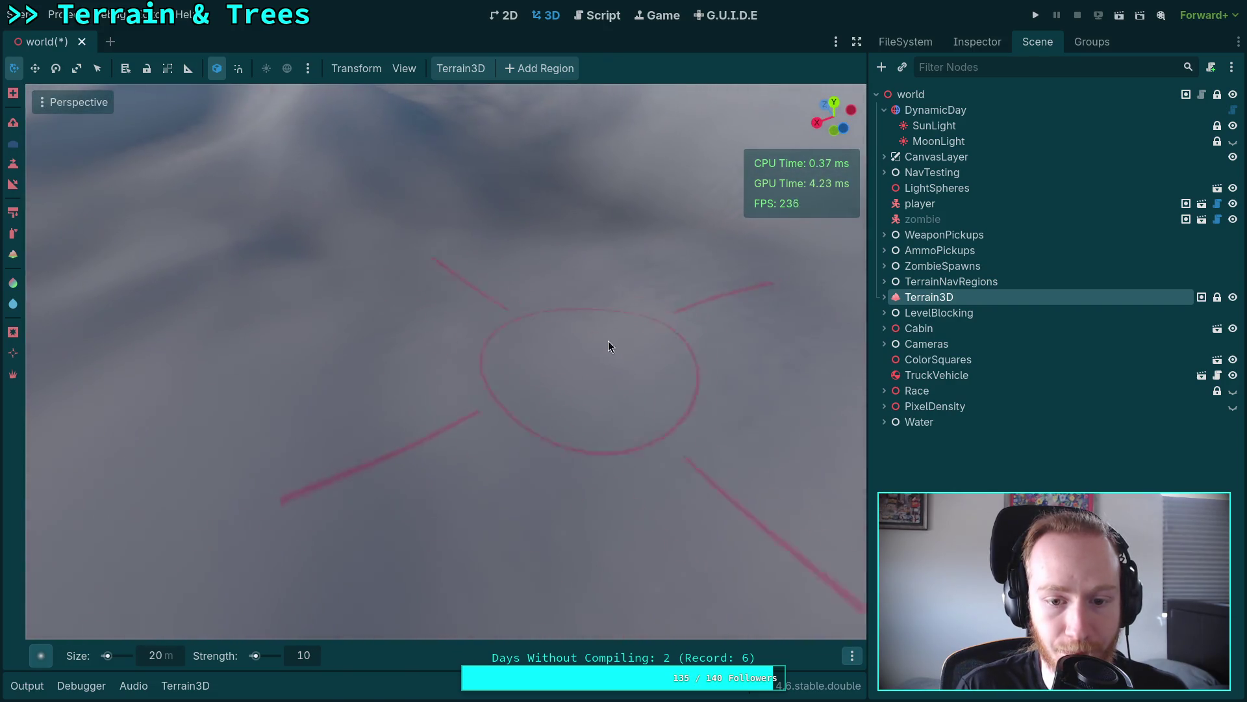
{"action": "scroll", "coordinate": [608, 340], "scroll_direction": "up", "scroll_amount": 5}
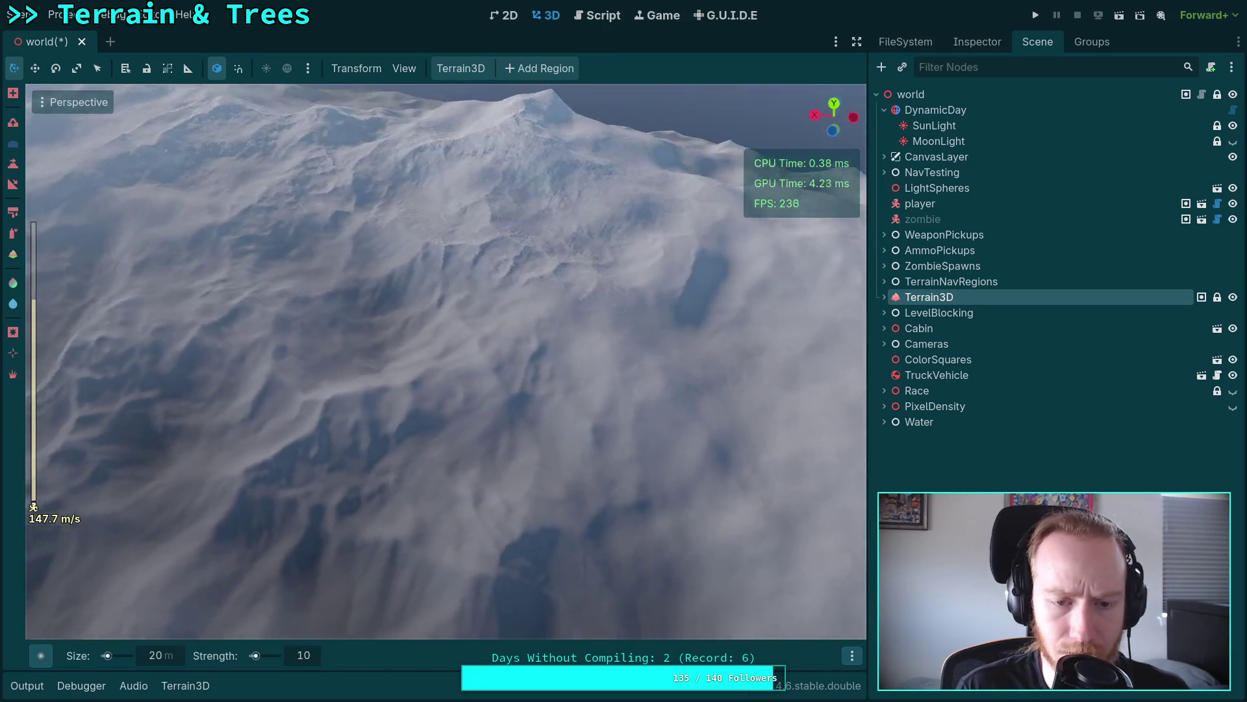
{"action": "key", "text": "w"}
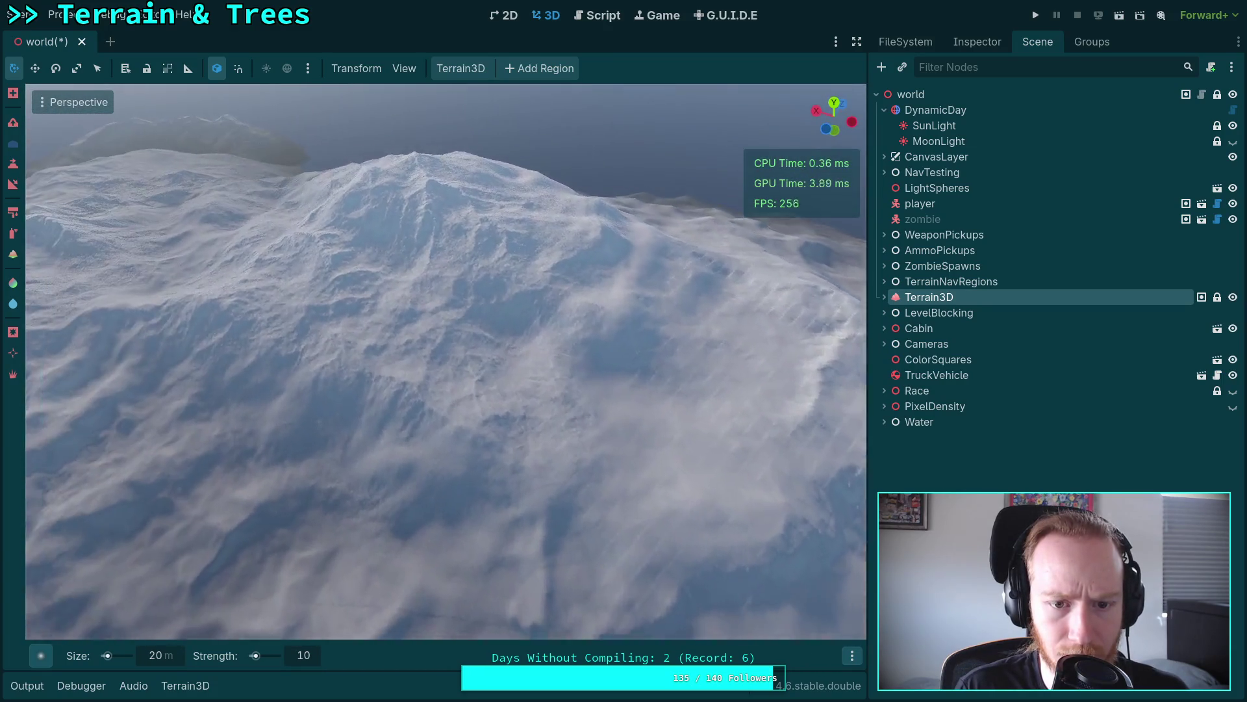
{"action": "key", "text": "w"}
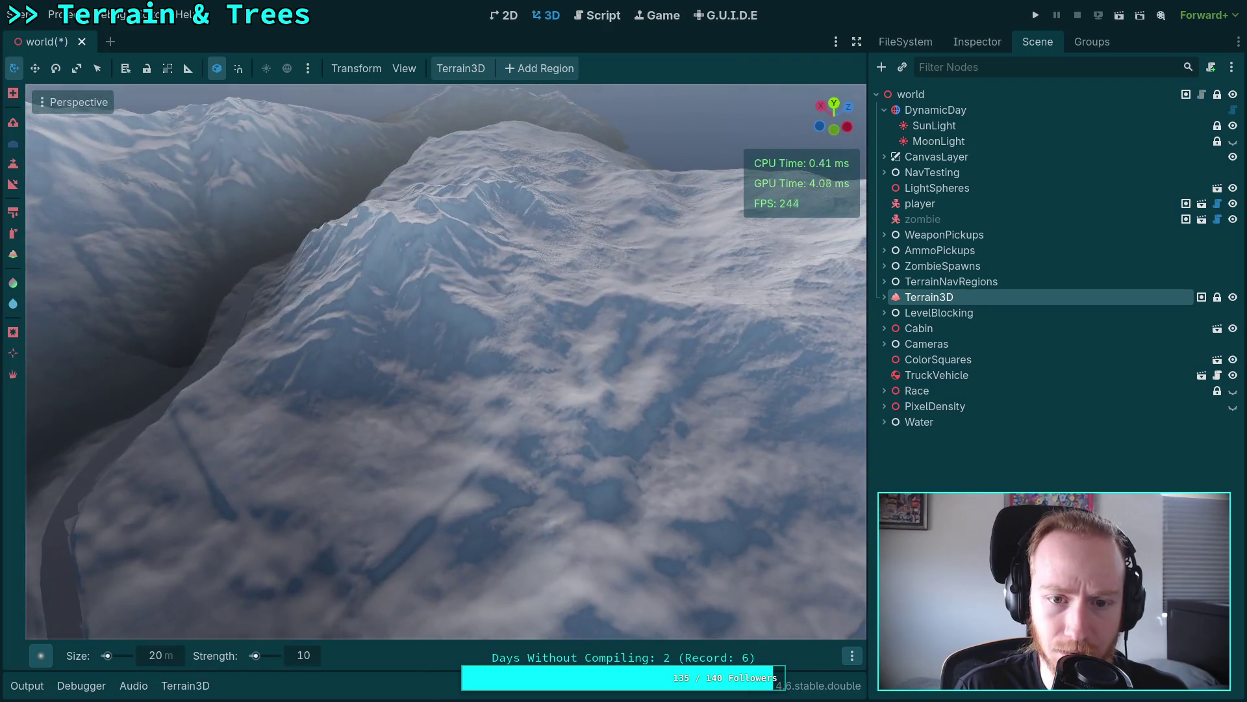
{"action": "key", "text": "w"}
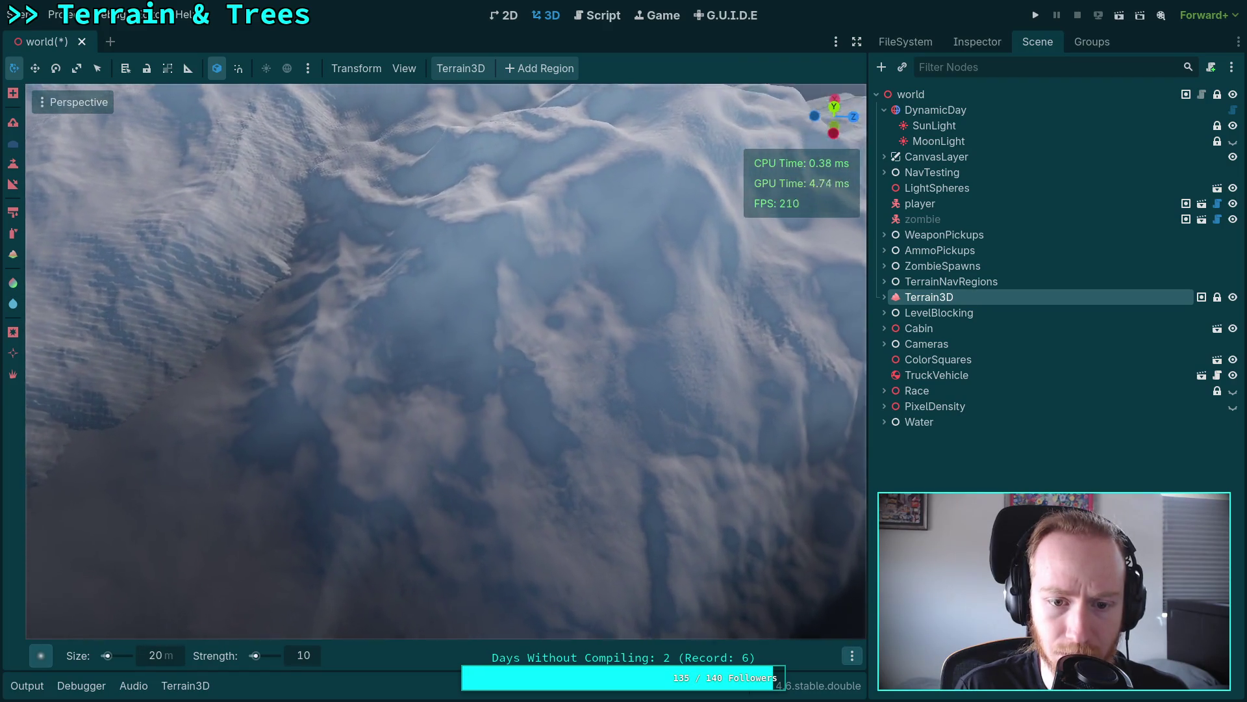
{"action": "key", "text": "w"}
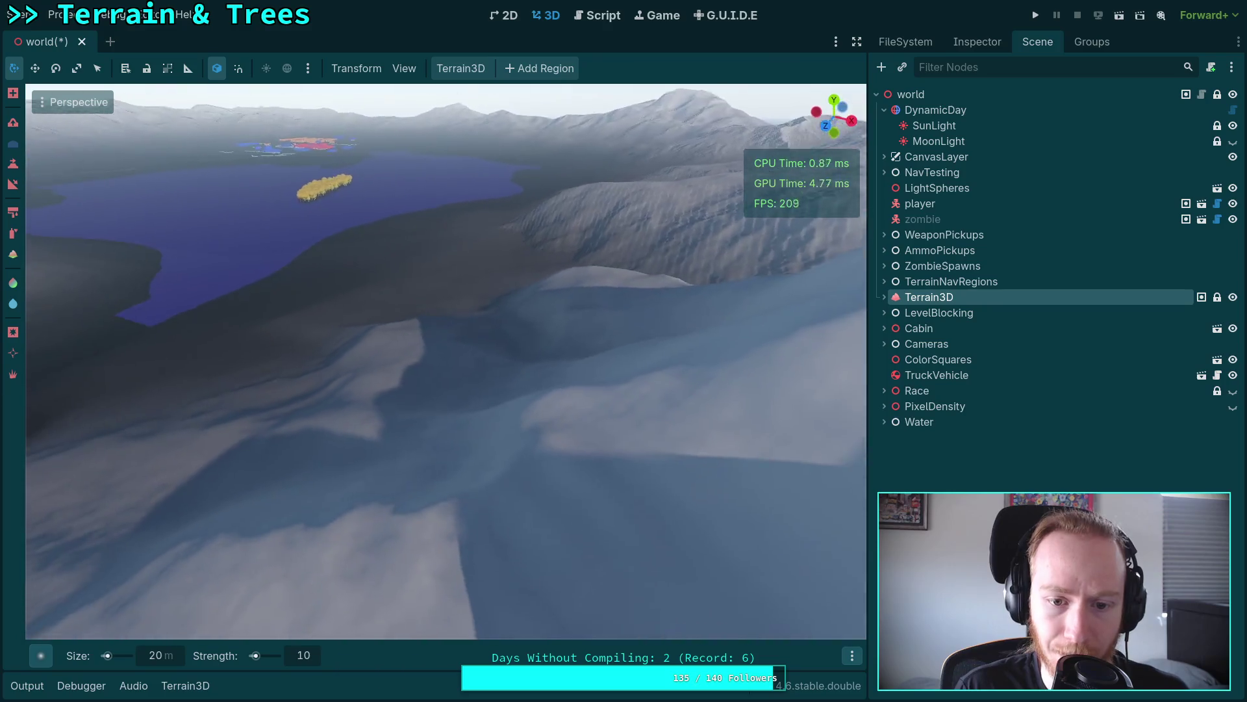
{"action": "key", "text": "w"}
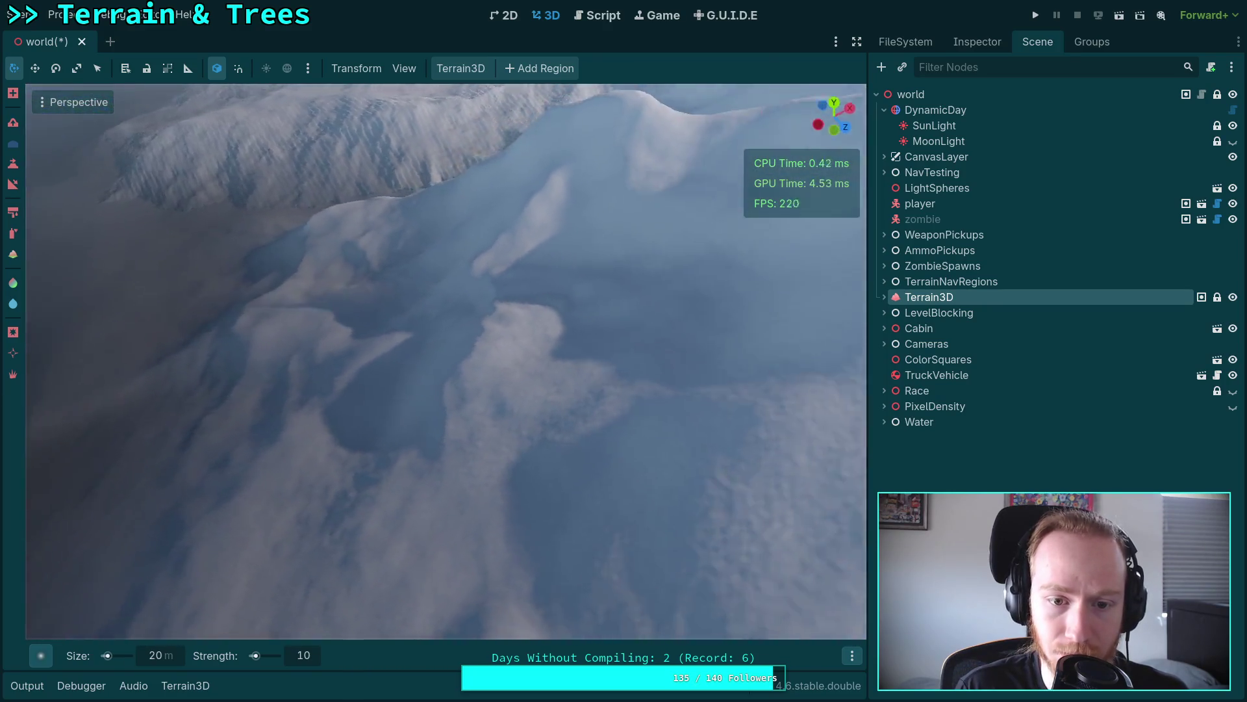
{"action": "key", "text": "w"}
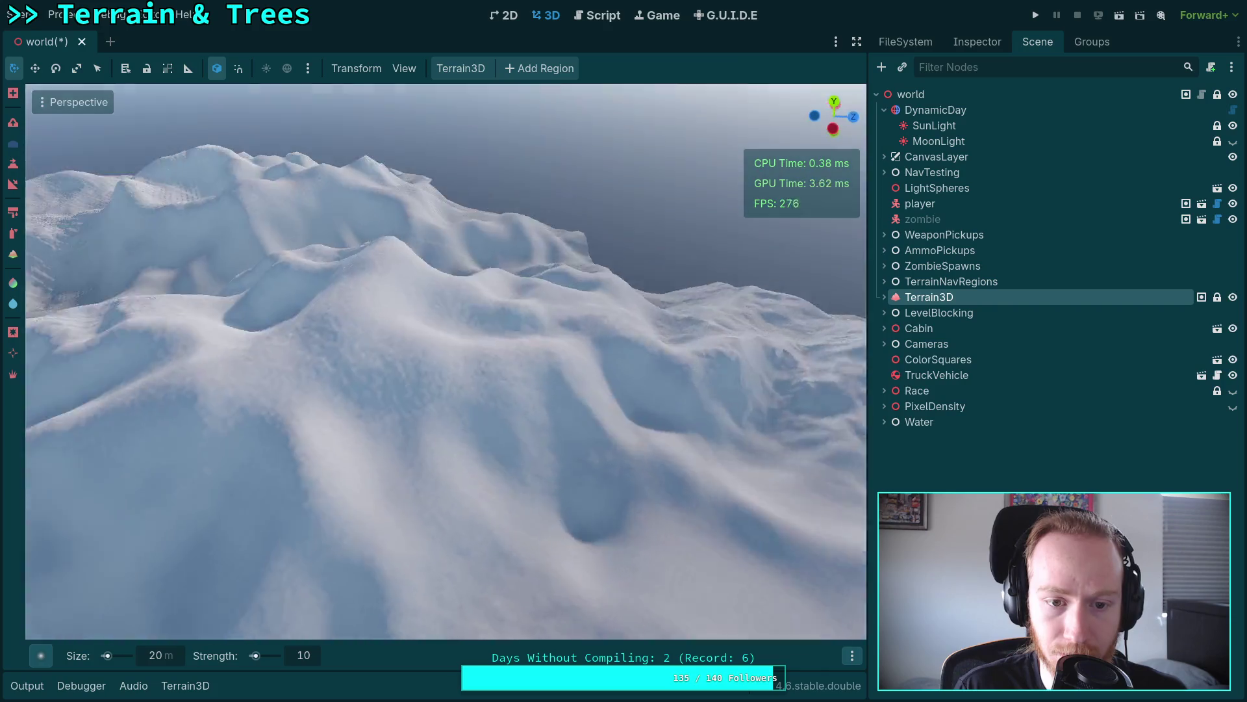
{"action": "key", "text": "w"}
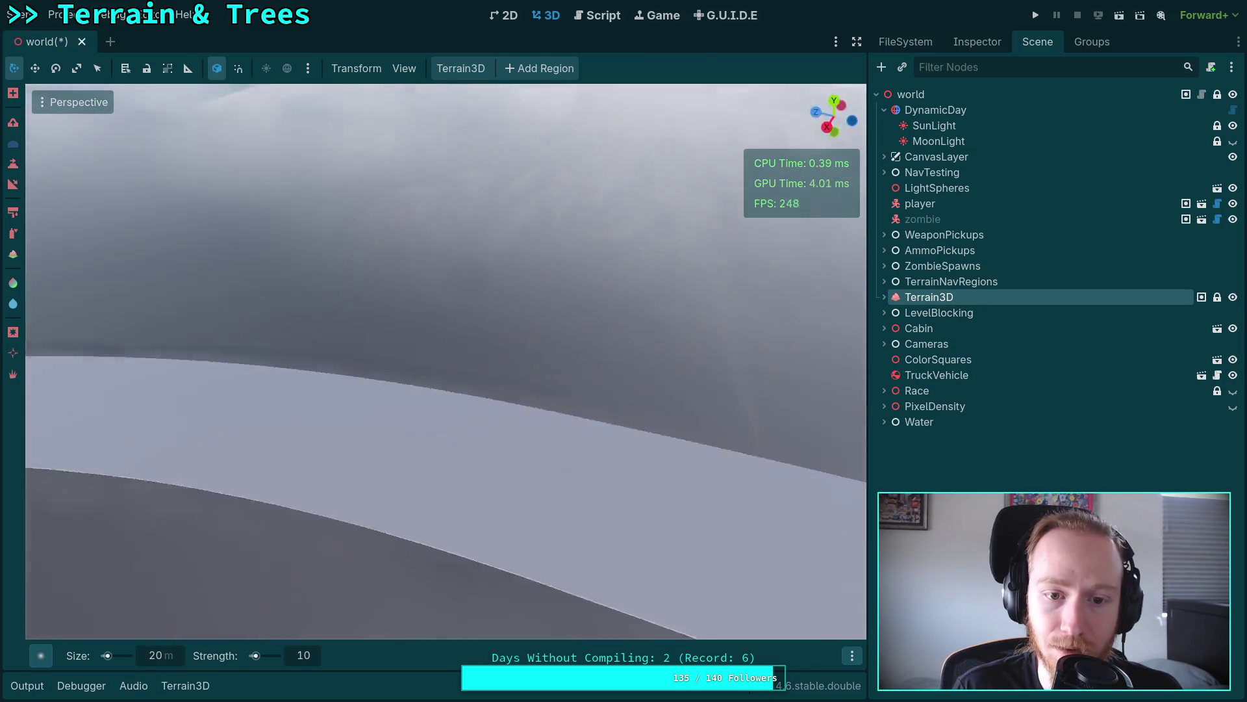
{"action": "scroll", "coordinate": [653, 318], "scroll_direction": "up", "scroll_amount": 3}
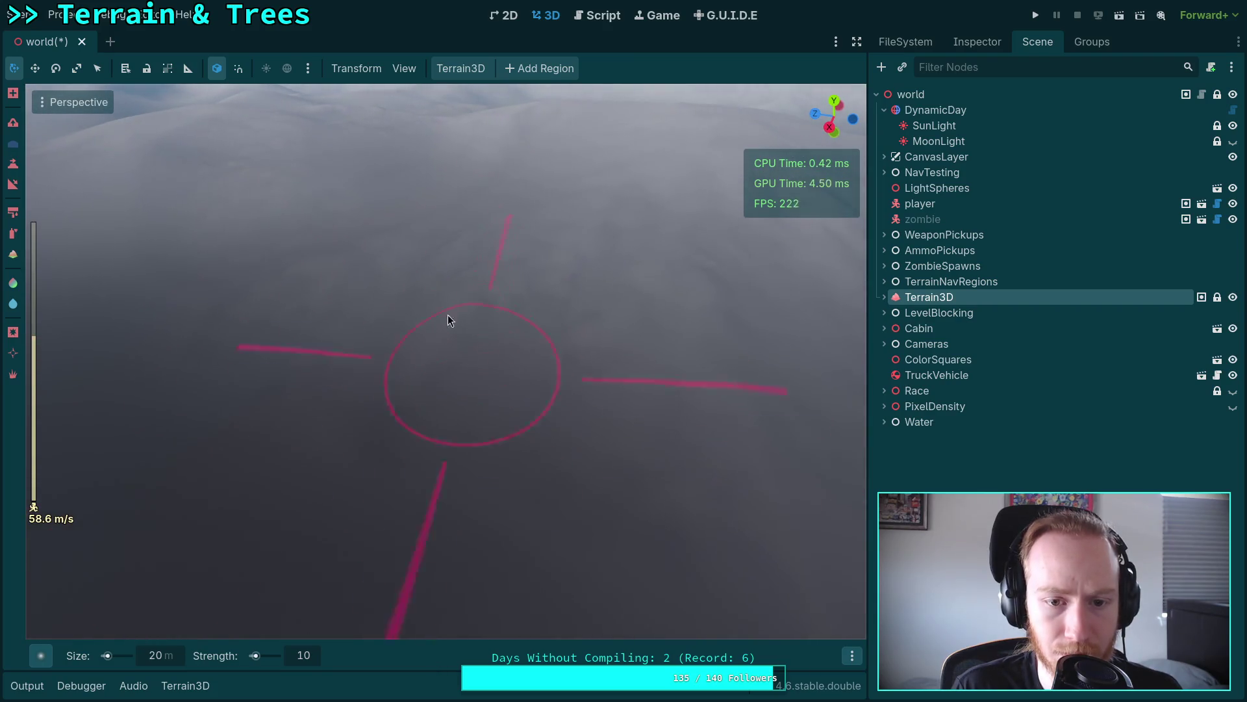
{"action": "right_click", "coordinate": [430, 376]}
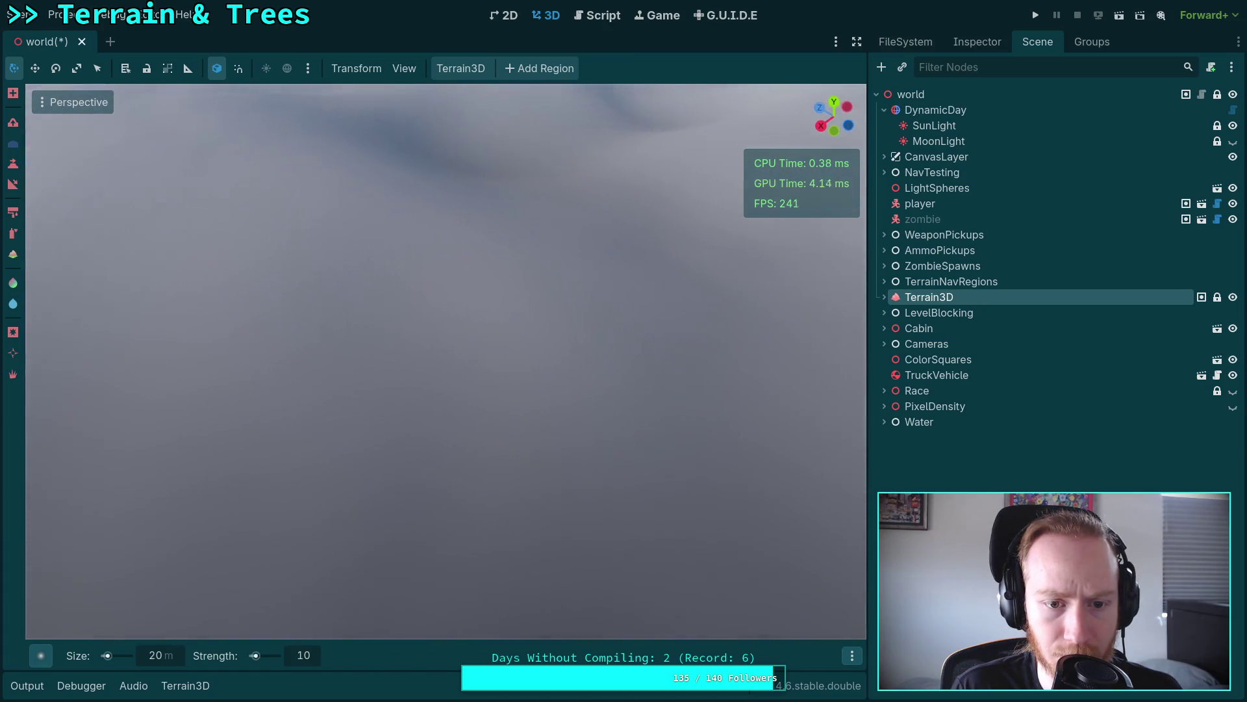
{"action": "right_click", "coordinate": [325, 281]}
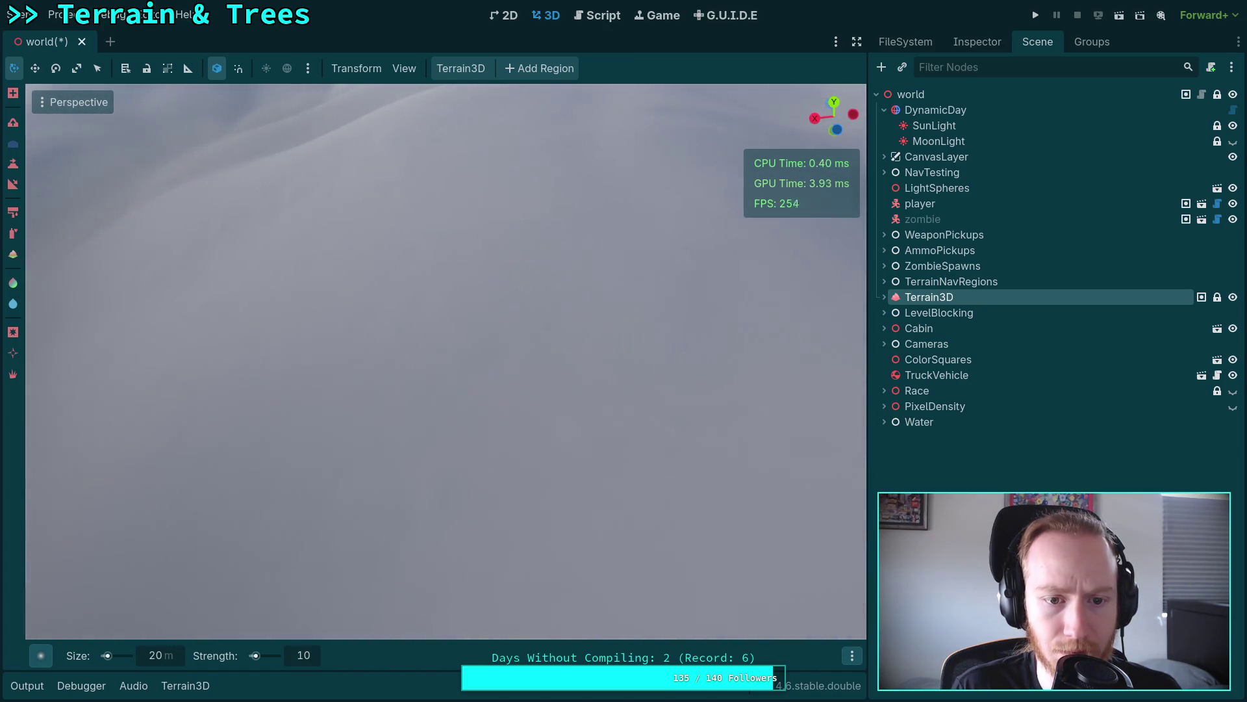
{"action": "right_click", "coordinate": [509, 450]}
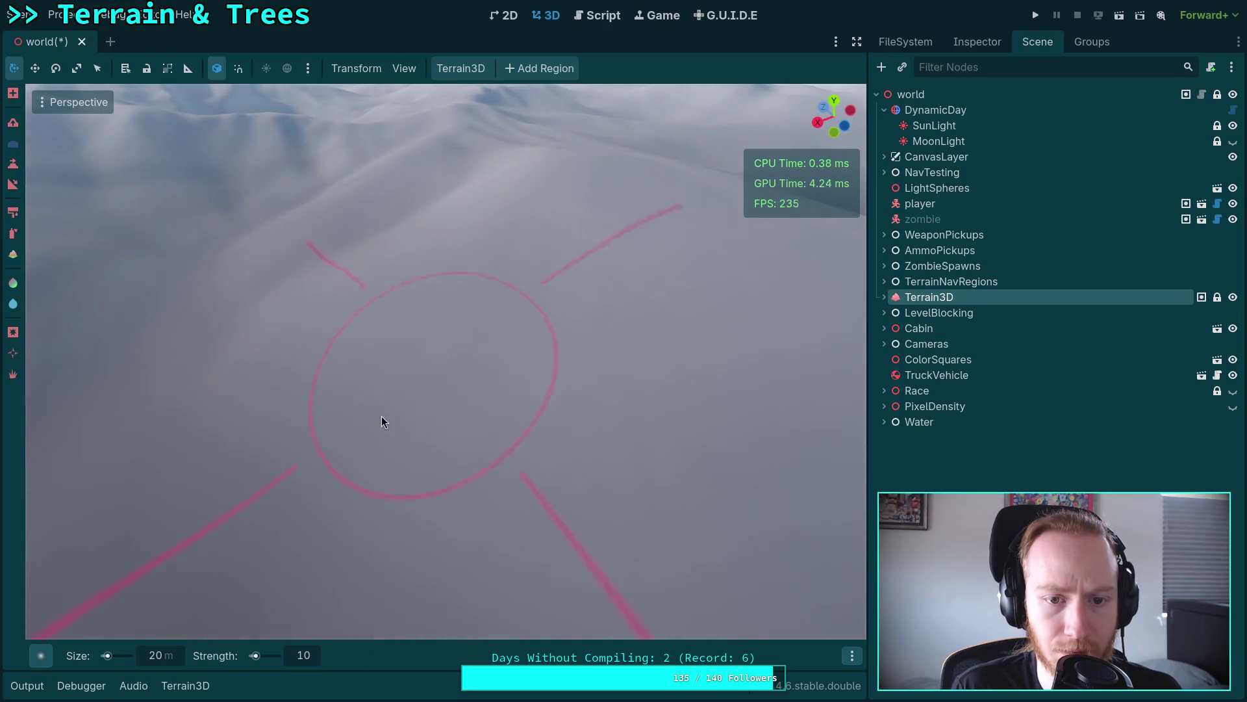
{"action": "right_click", "coordinate": [381, 418]}
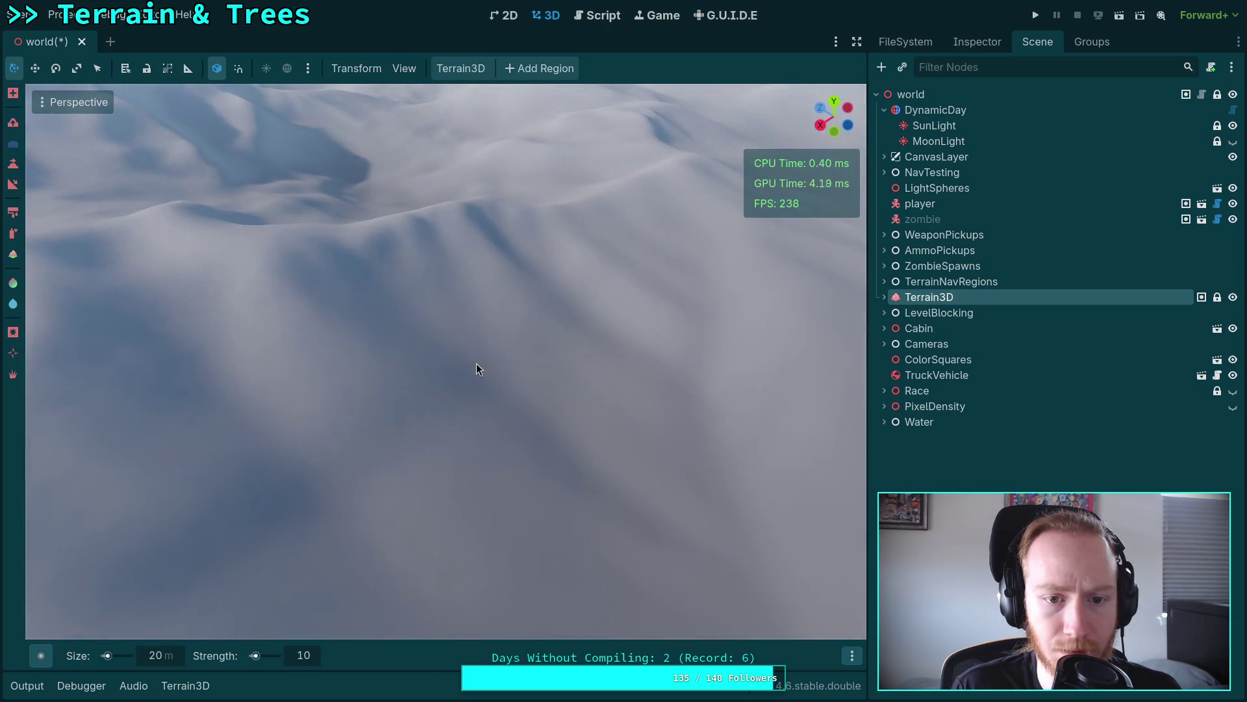
{"action": "right_click", "coordinate": [676, 252]}
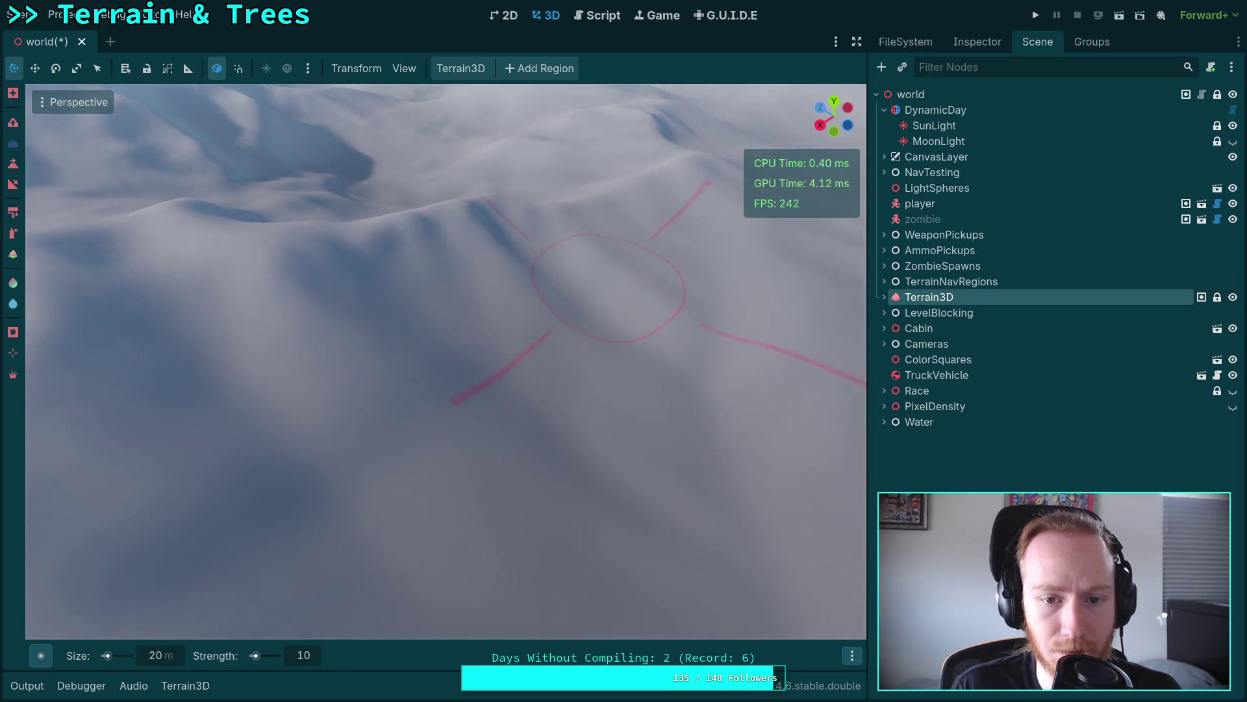
{"action": "key", "text": "w"}
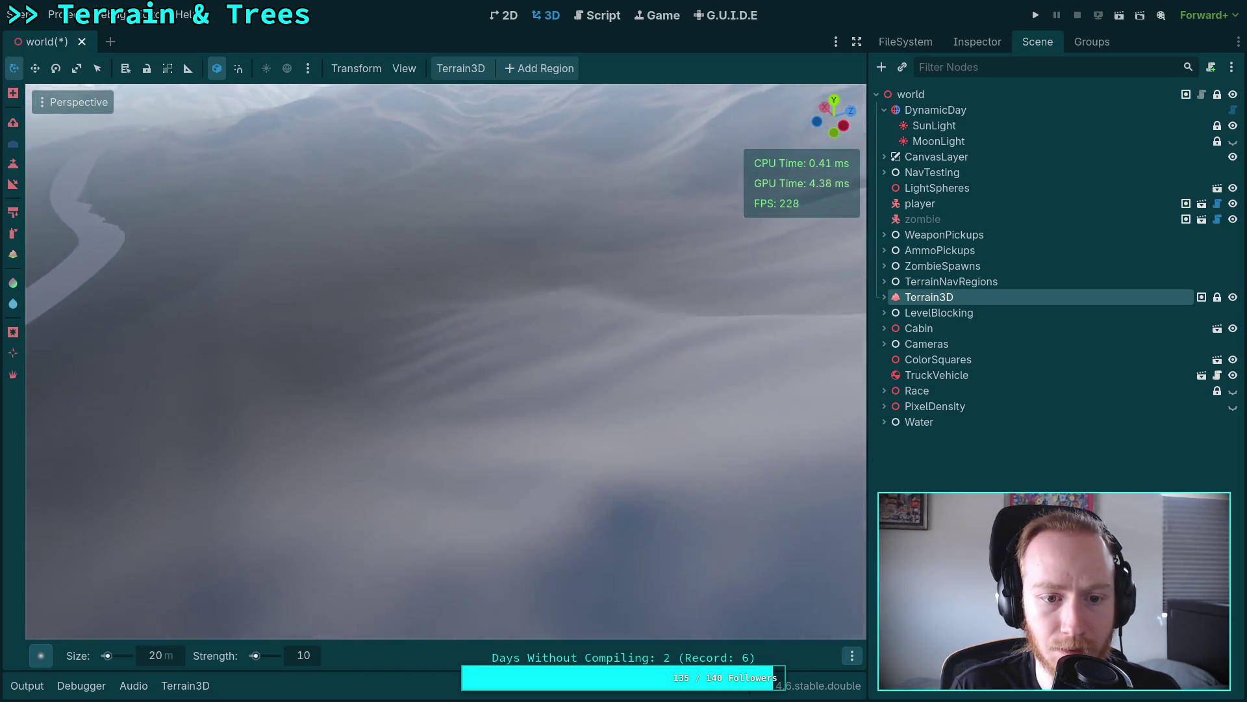
{"action": "key", "text": "s"}
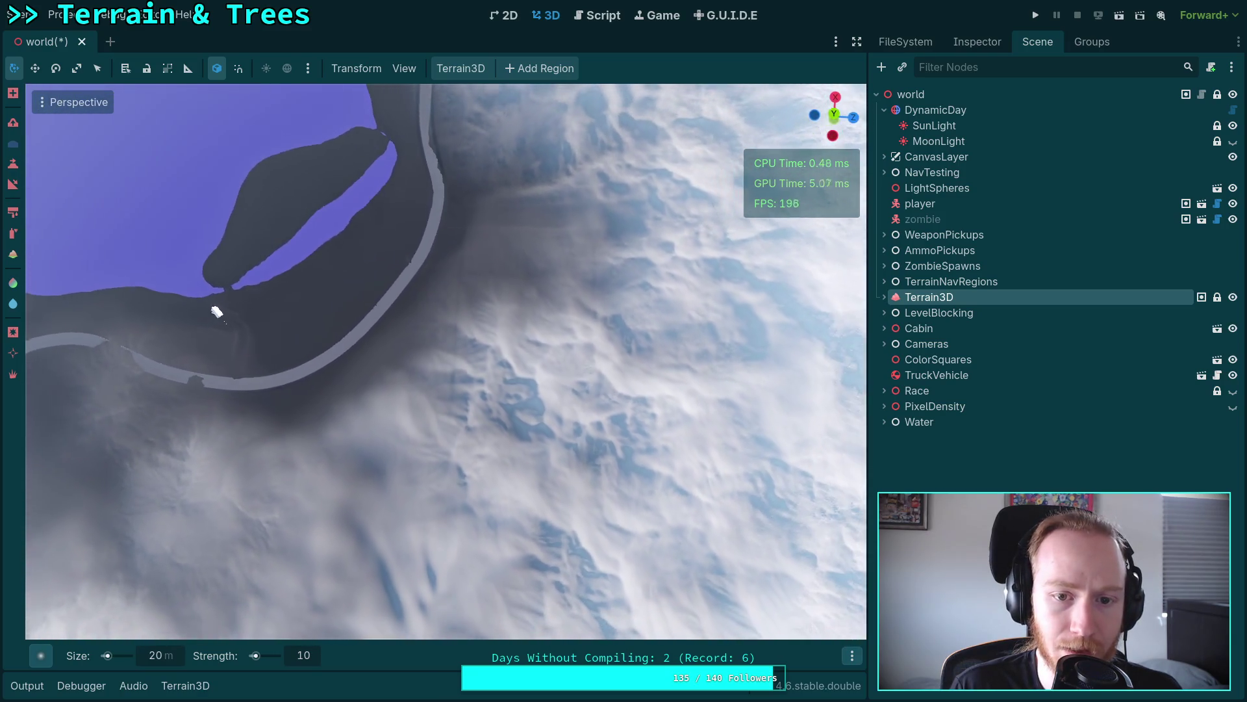
{"action": "right_click", "coordinate": [455, 283]}
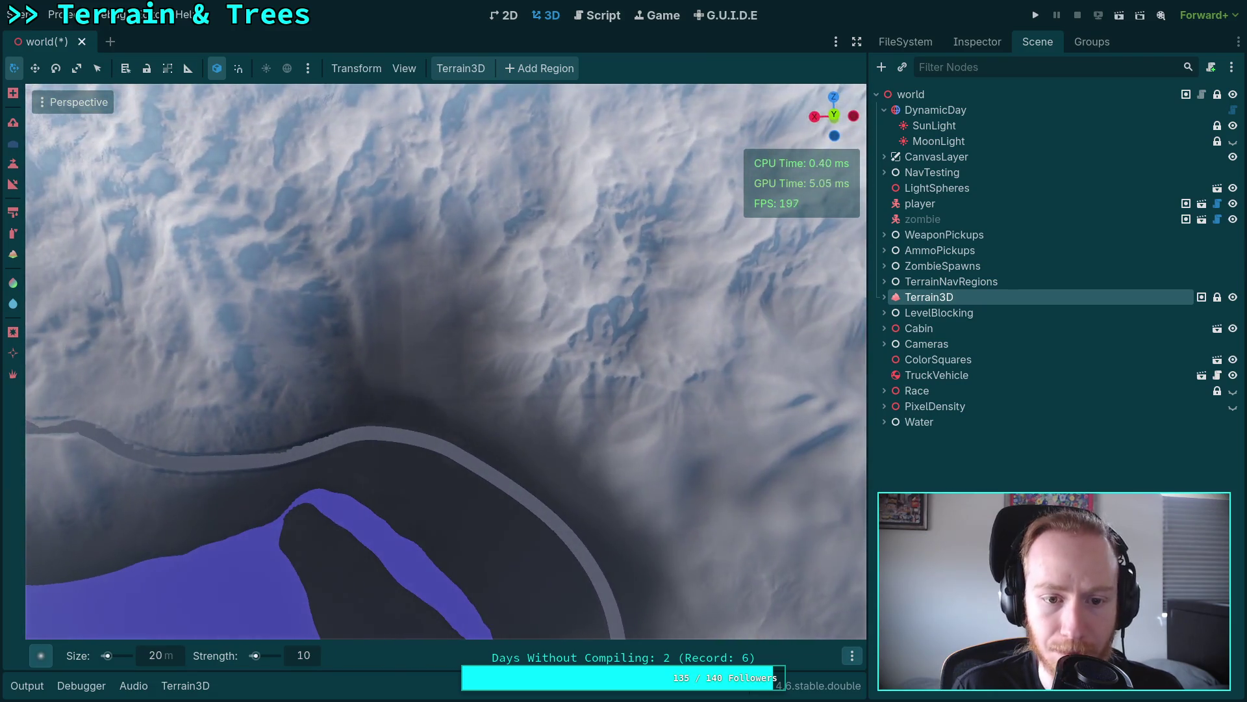
{"action": "right_click", "coordinate": [609, 410]}
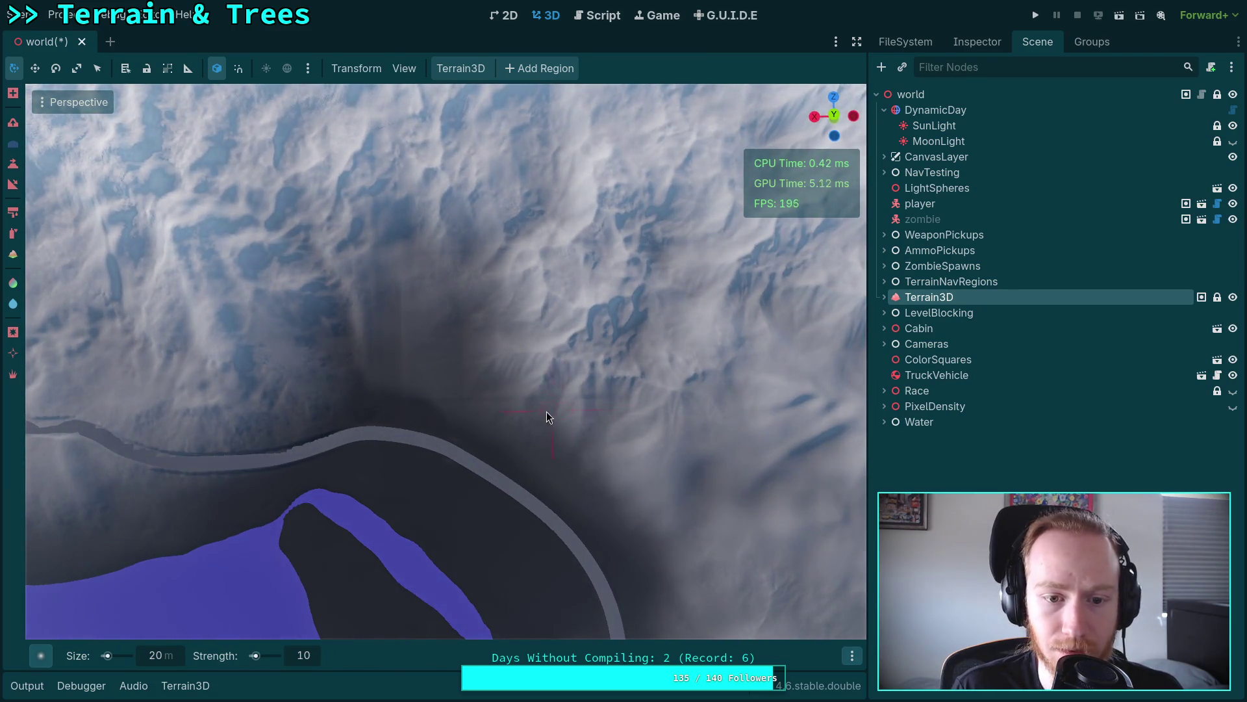
{"action": "right_click", "coordinate": [527, 408]}
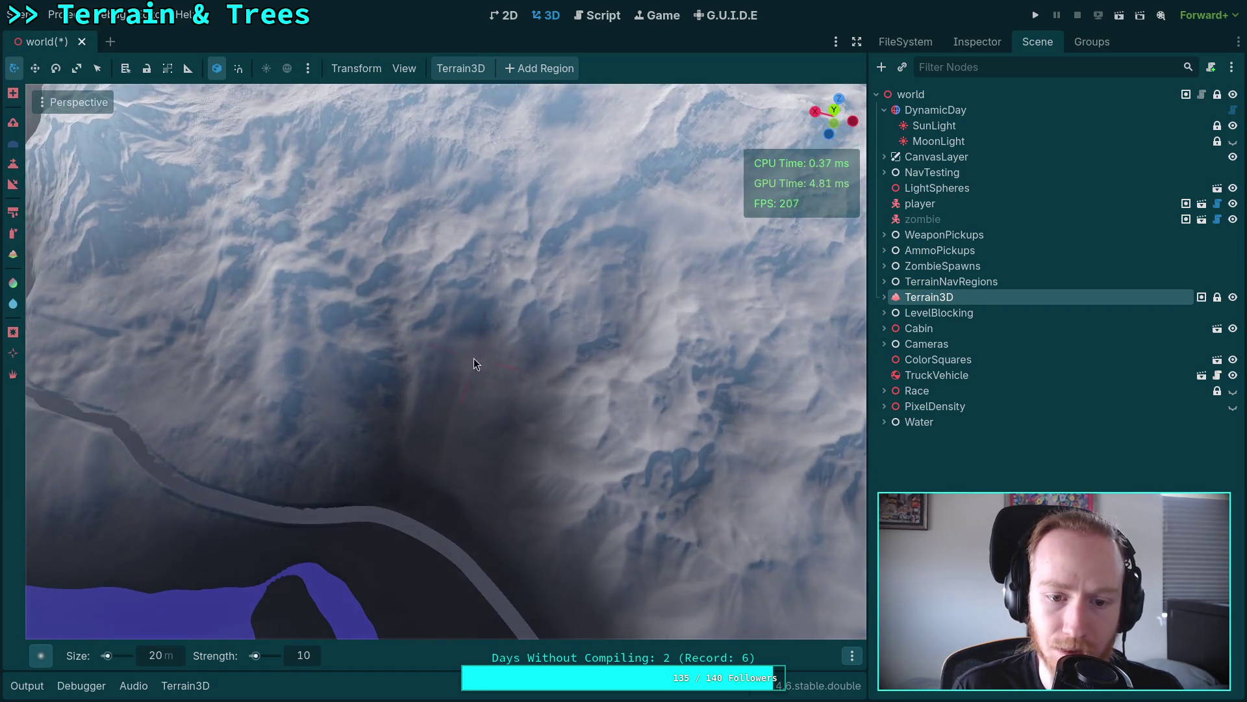
{"action": "right_click", "coordinate": [498, 492]}
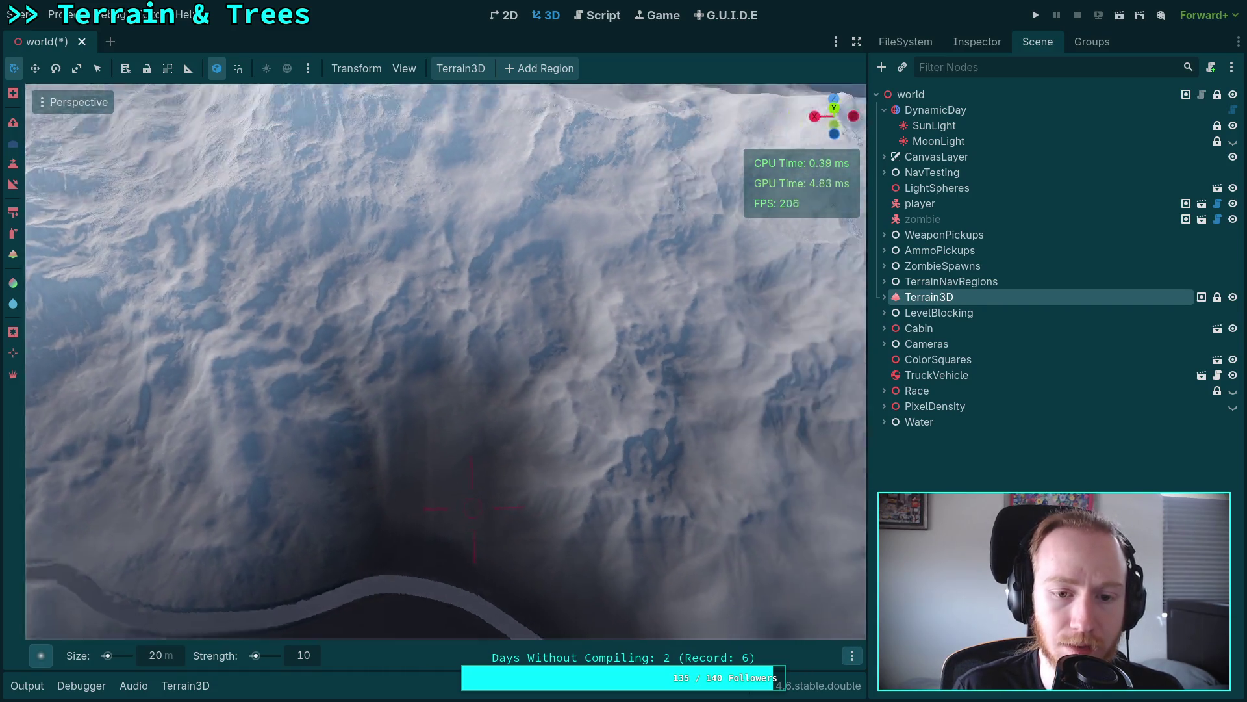
{"action": "key", "text": "w"}
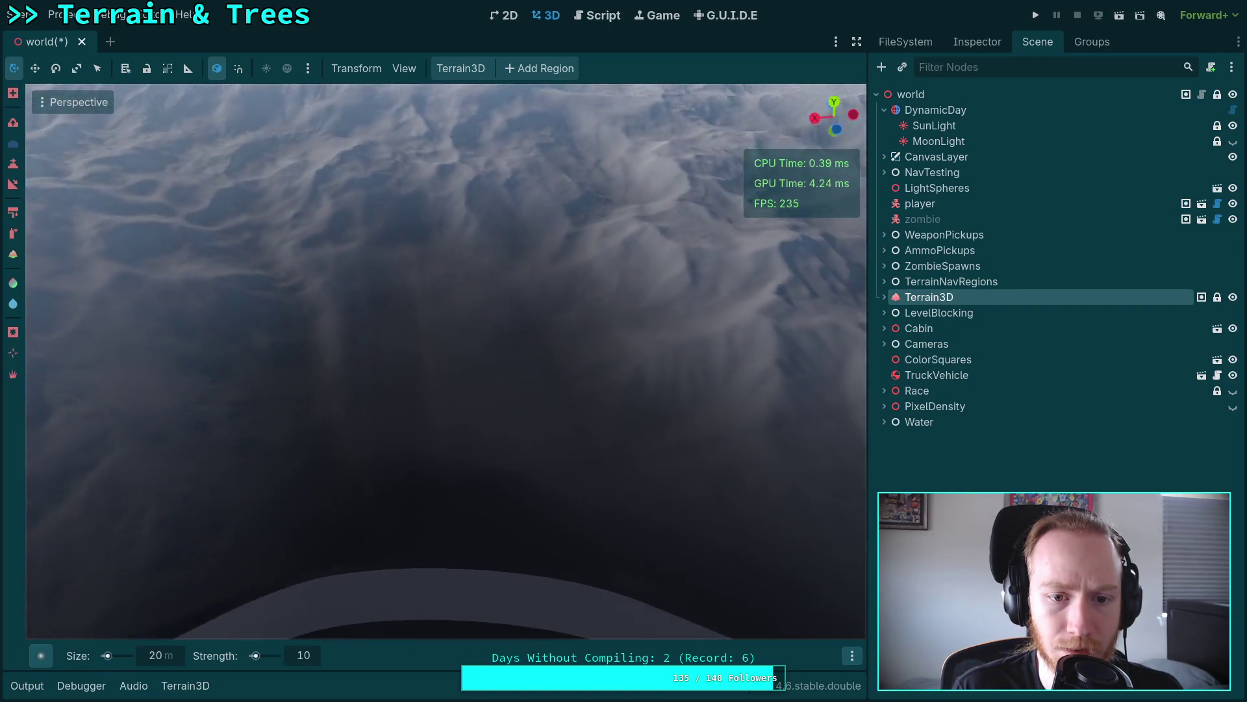
{"action": "right_click", "coordinate": [481, 478]}
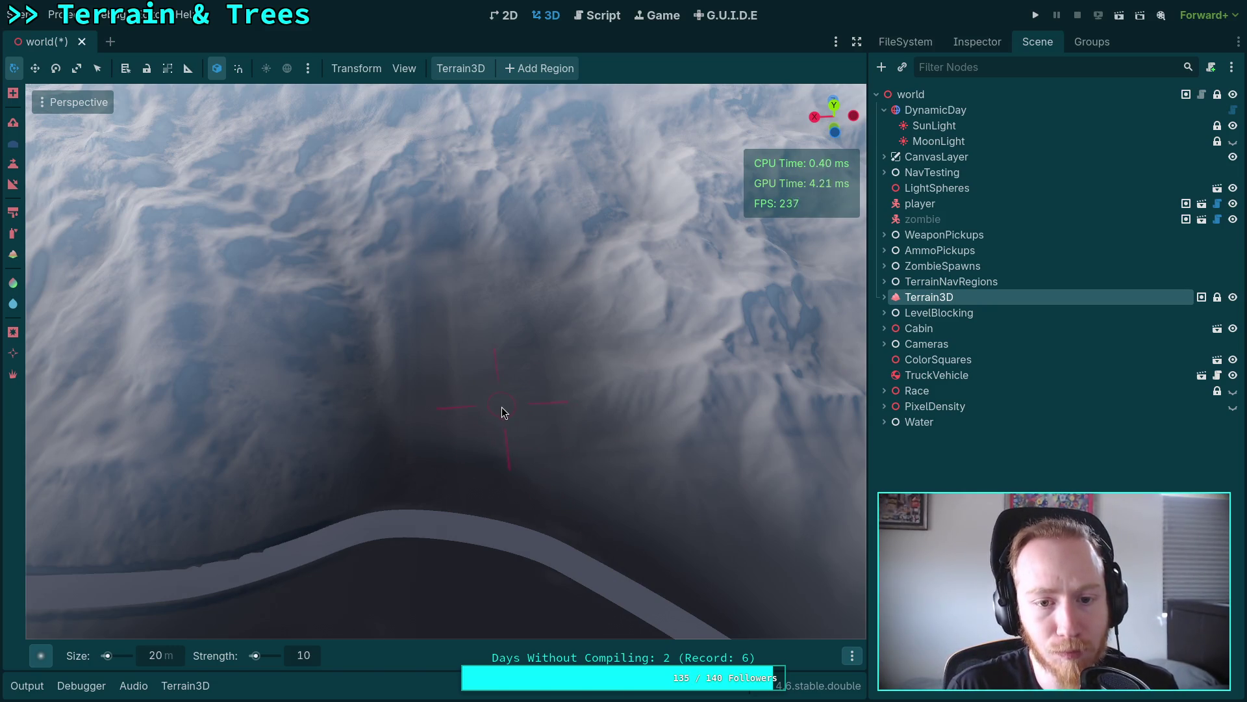
Step: Set the brush size to 100 and the brush strength to 50
{"action": "mouse_move", "coordinate": [502, 406]}
{"action": "left_mouse_down"}
{"action": "mouse_move", "coordinate": [502, 286]}
{"action": "mouse_move", "coordinate": [423, 417]}
{"action": "left_mouse_up"}
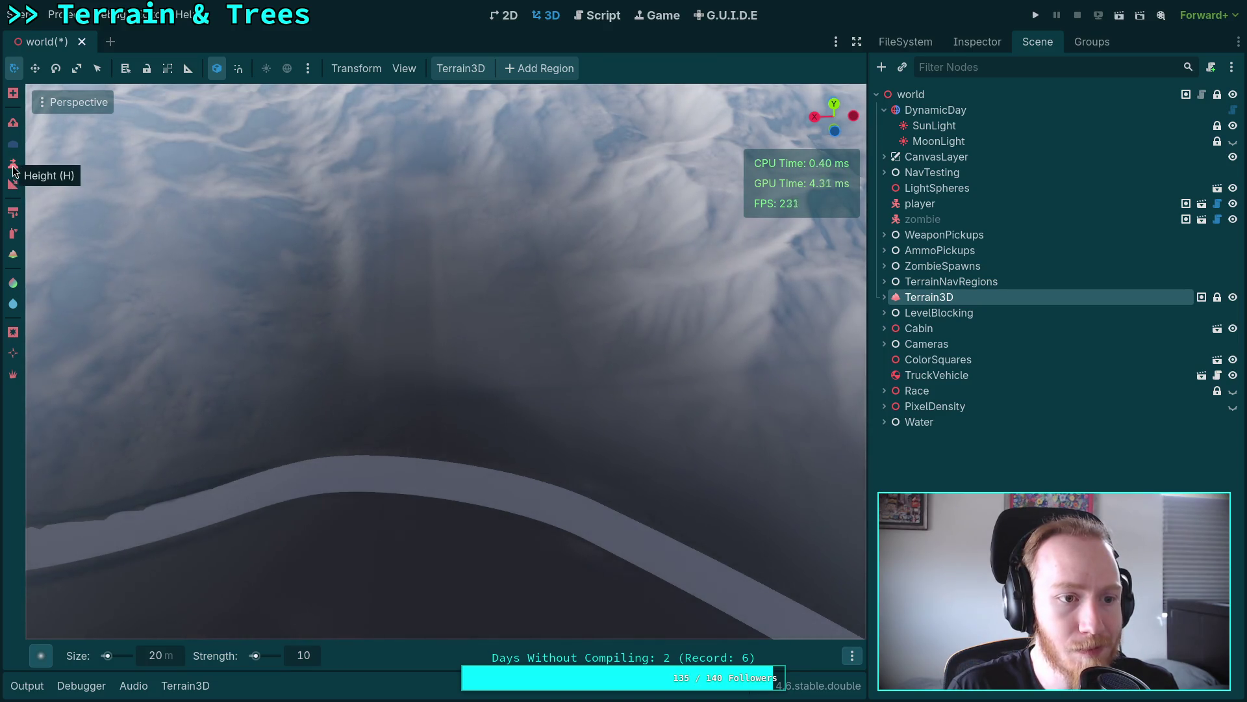
{"action": "left_click", "coordinate": [165, 656]}
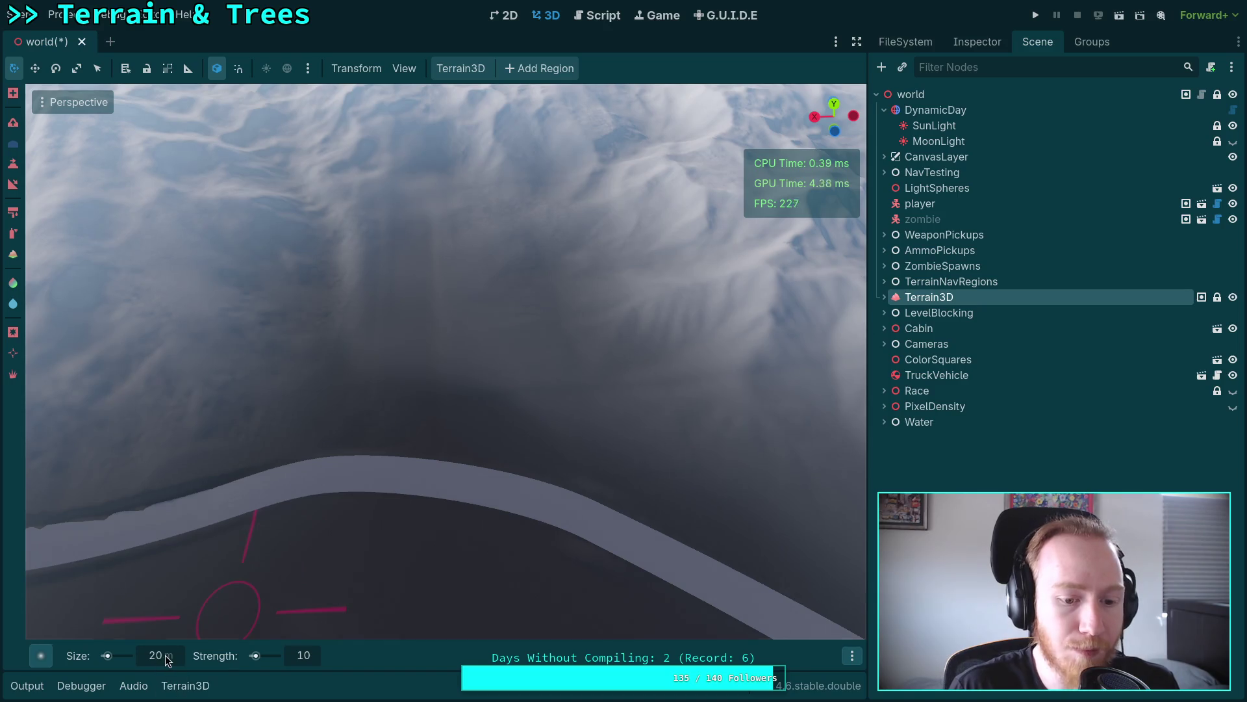
{"action": "type", "text": "10"}
{"action": "key", "text": "Return"}
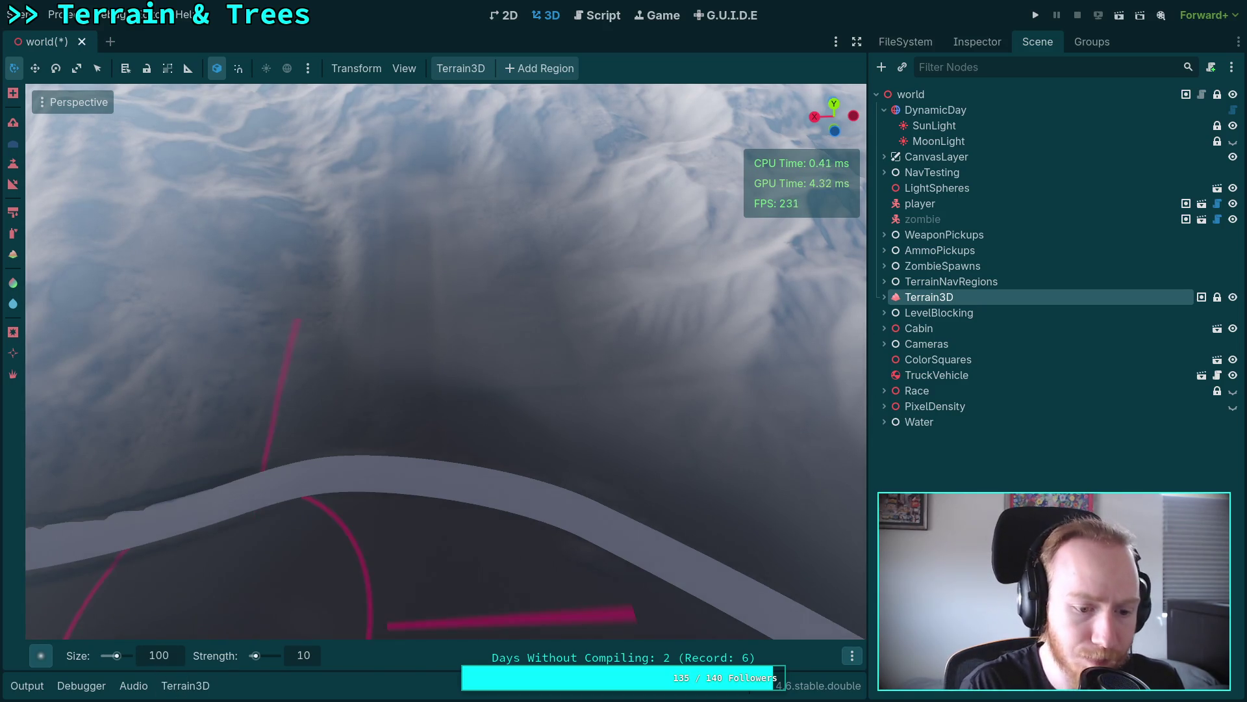
{"action": "left_click", "coordinate": [303, 656]}
{"action": "type", "text": "50"}
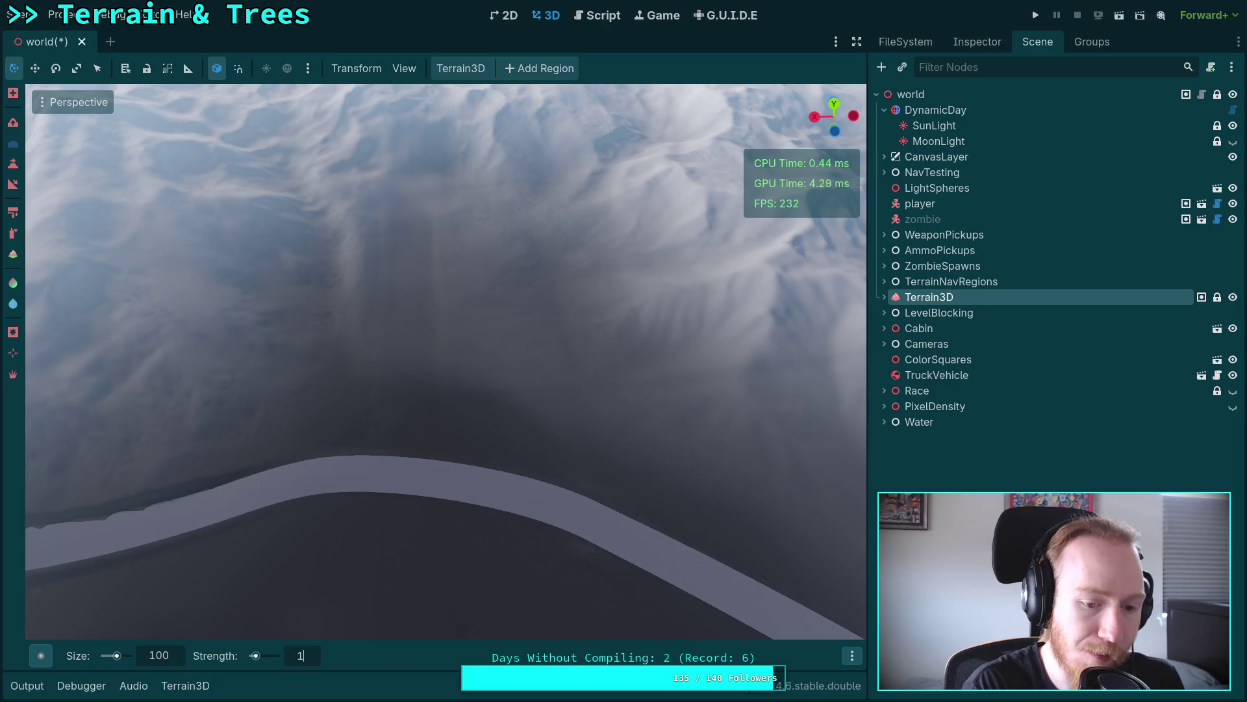
{"action": "key", "text": "Return"}
Step: Look around the terrain from a new angle and reduce the brush size to 50
{"action": "scroll", "coordinate": [396, 474], "scroll_direction": "down", "scroll_amount": 5}
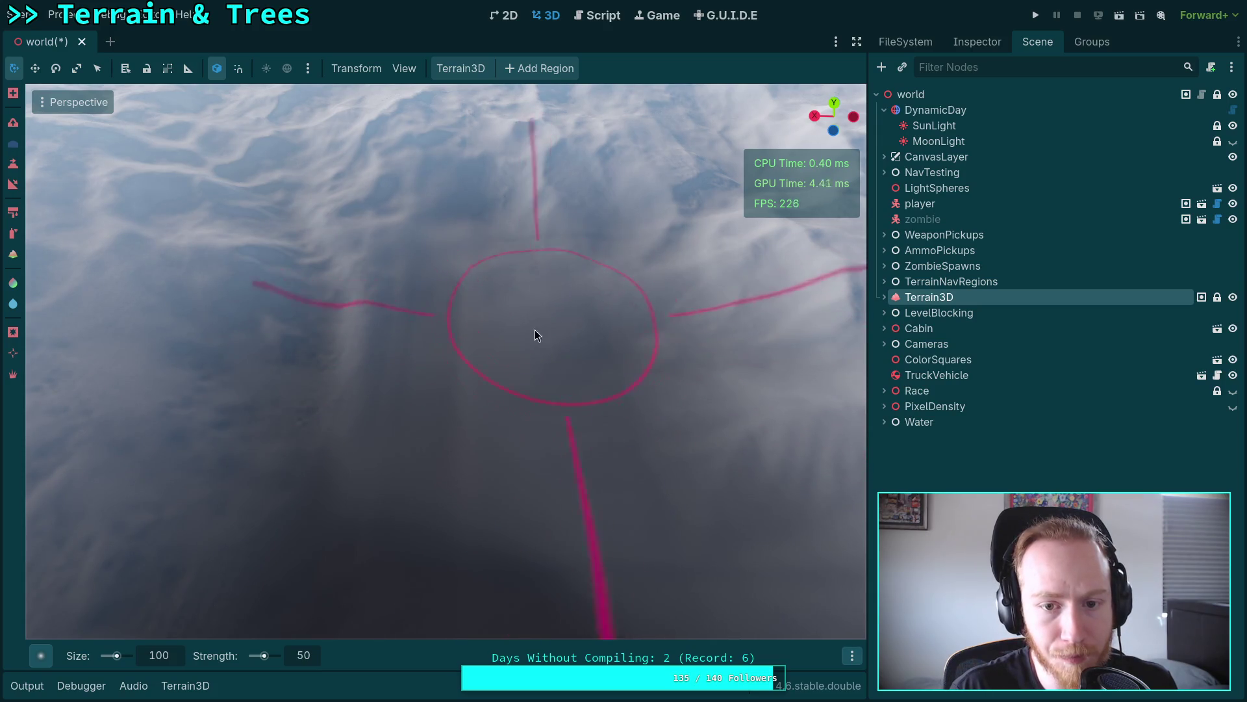
{"action": "right_click", "coordinate": [454, 392]}
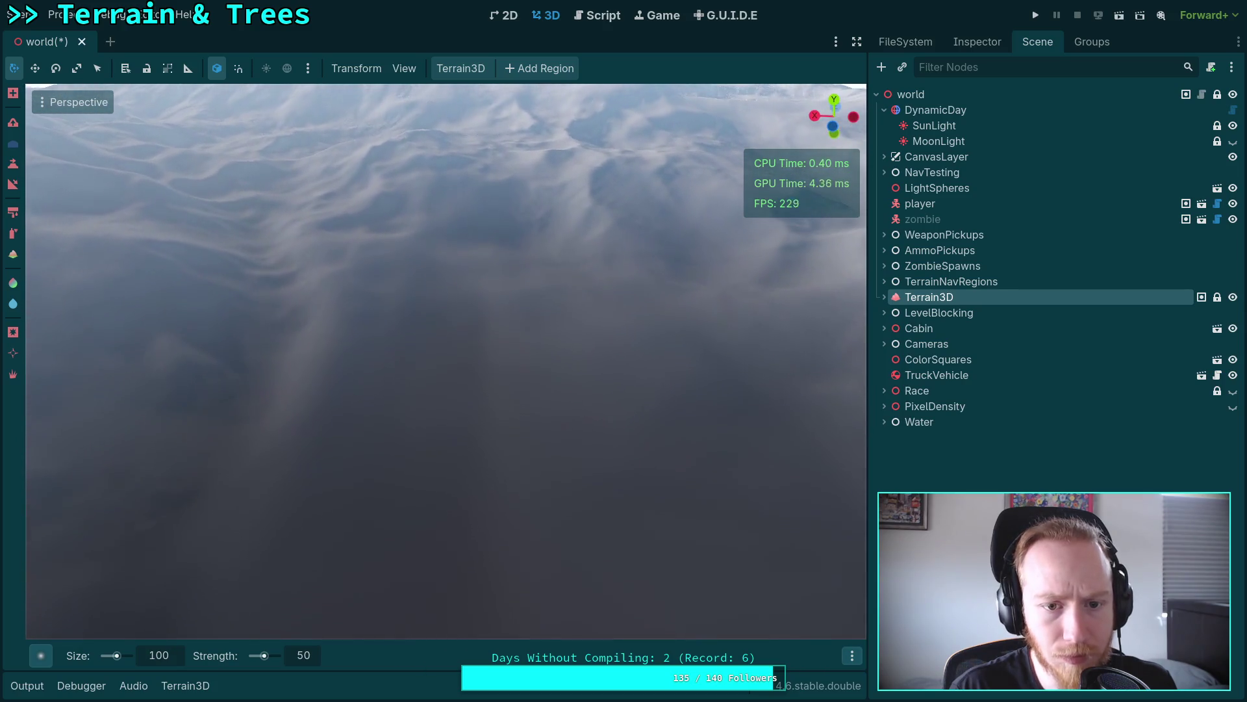
{"action": "scroll", "coordinate": [423, 519], "scroll_direction": "up", "scroll_amount": 3}
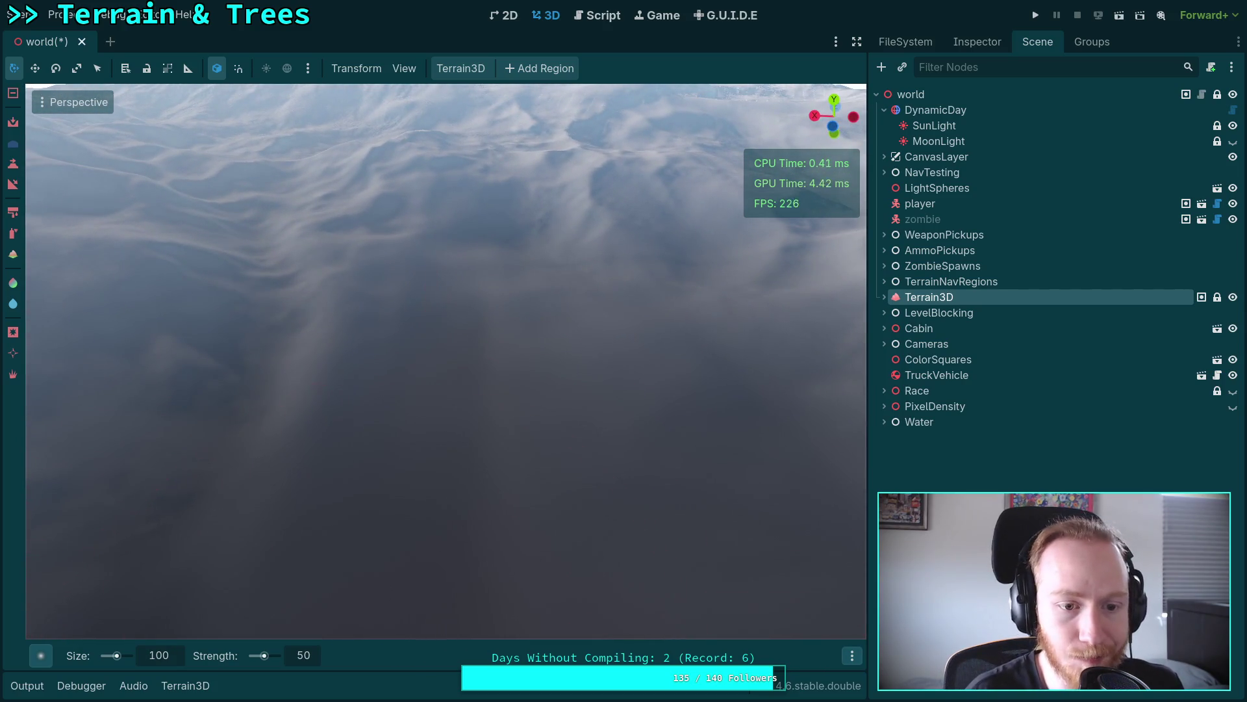
{"action": "key", "text": "ctrl"}
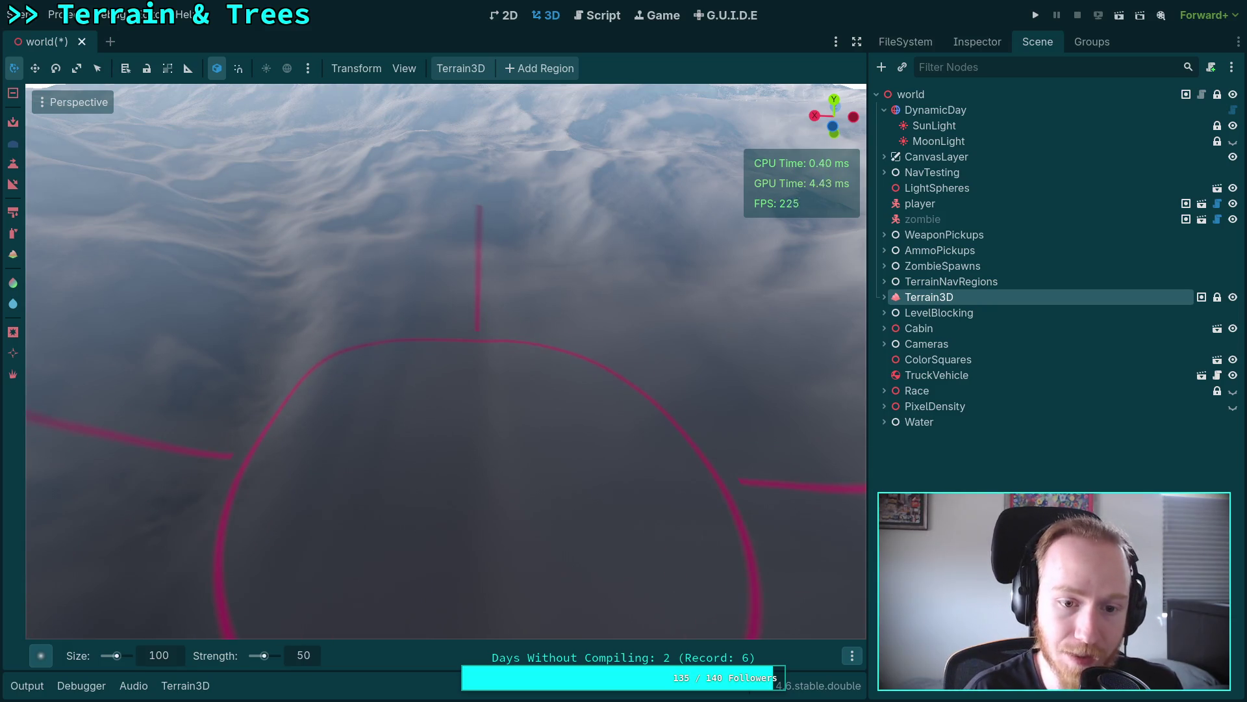
{"action": "scroll", "coordinate": [373, 541], "scroll_direction": "up", "scroll_amount": 3}
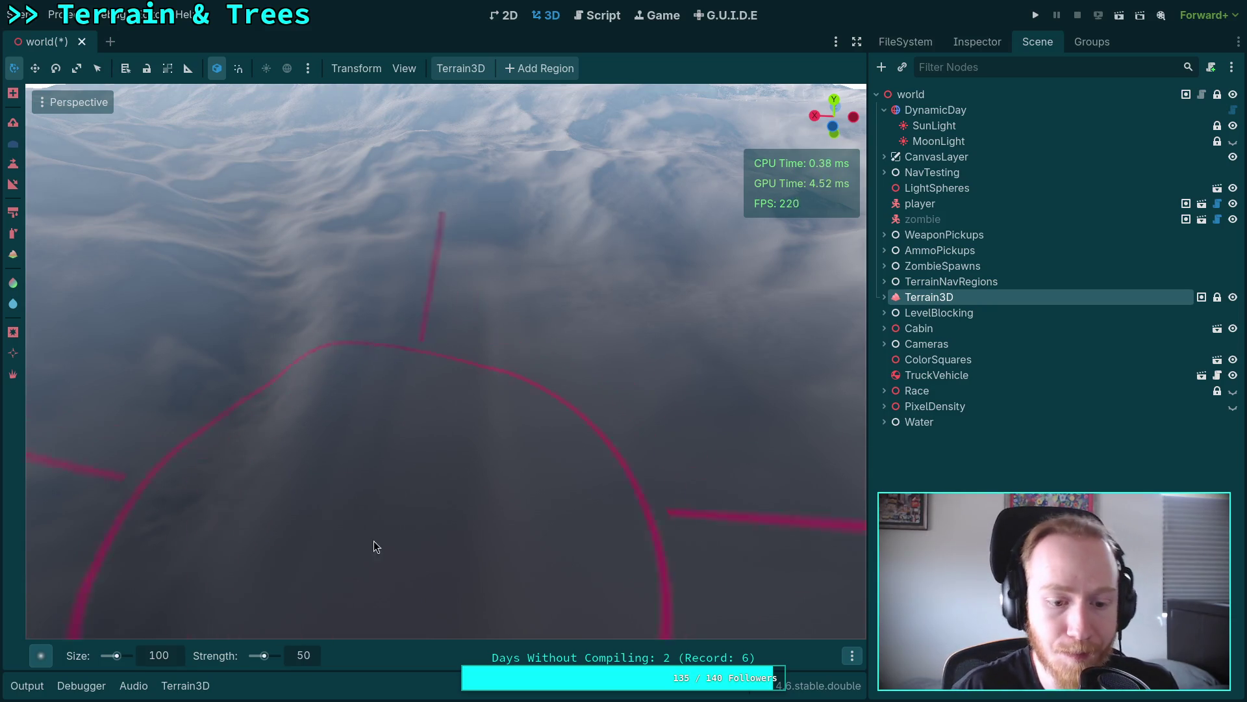
{"action": "left_click", "coordinate": [302, 663]}
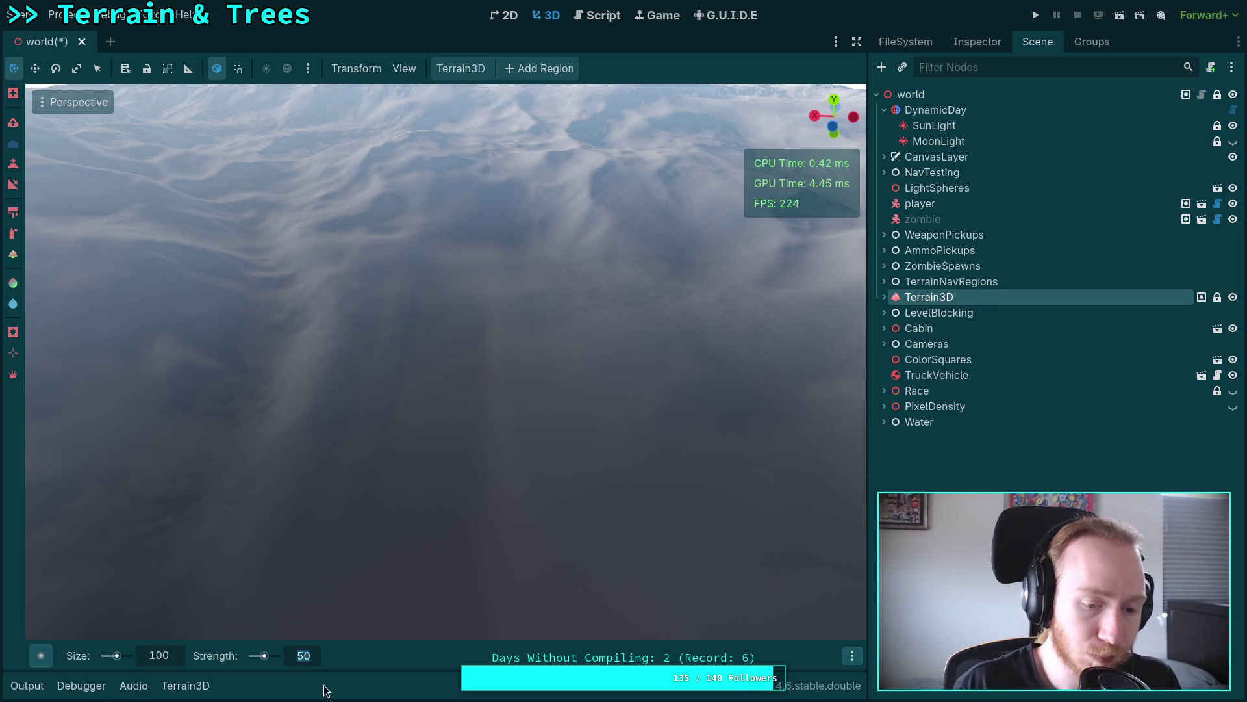
{"action": "left_click", "coordinate": [162, 656]}
{"action": "type", "text": "50"}
{"action": "key", "text": "Return"}
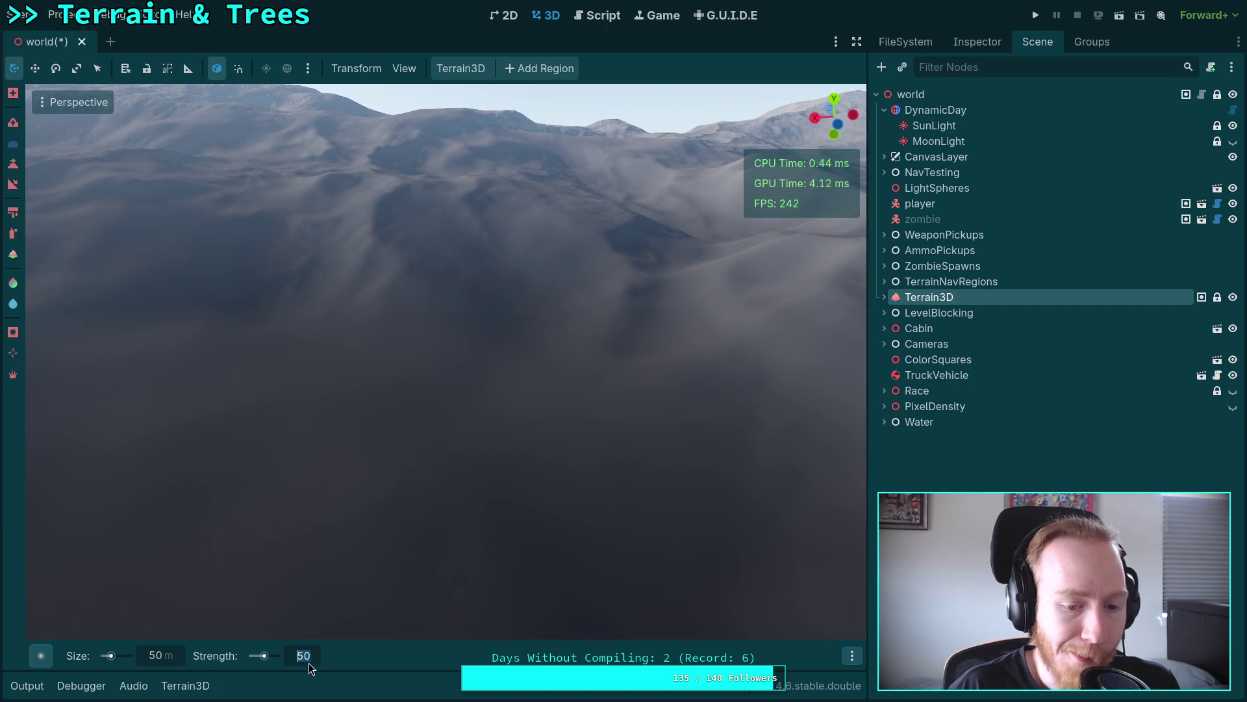
Step: Set brush size 5 and strength 5, then swing the view over the terrain near the road
{"action": "left_click", "coordinate": [173, 658]}
{"action": "type", "text": "5"}
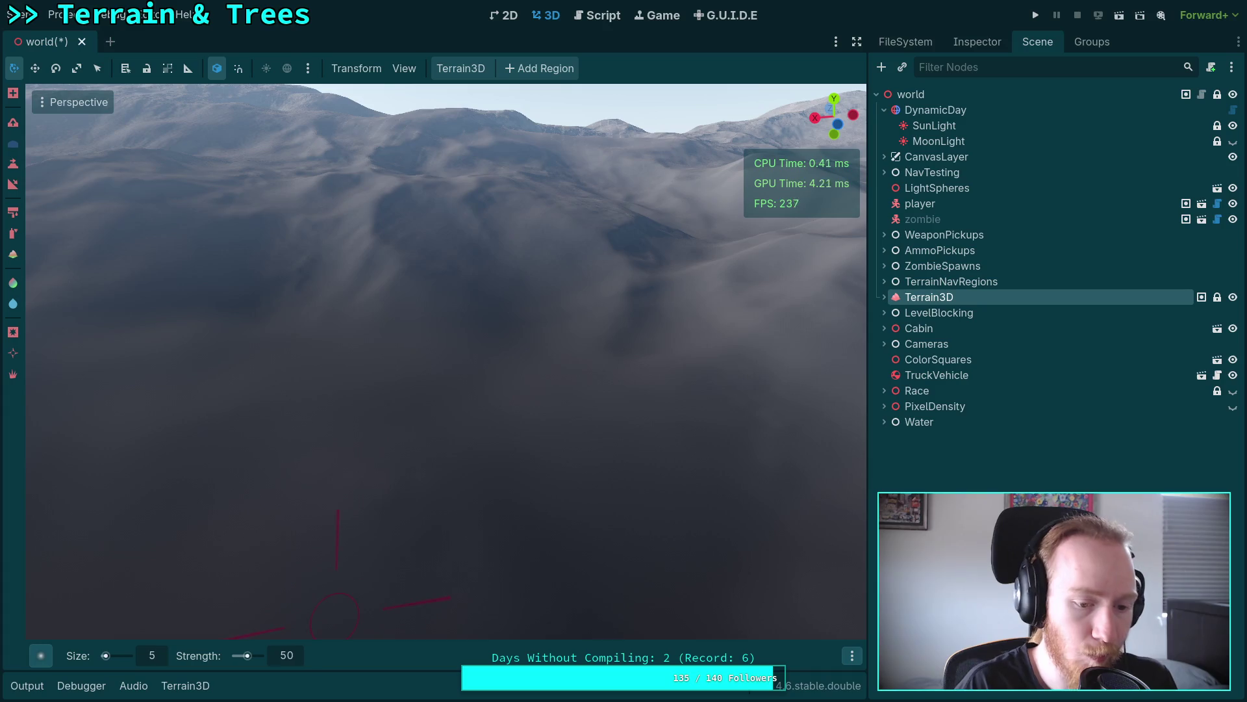
{"action": "left_click", "coordinate": [283, 655]}
{"action": "type", "text": "5"}
{"action": "key", "text": "Return"}
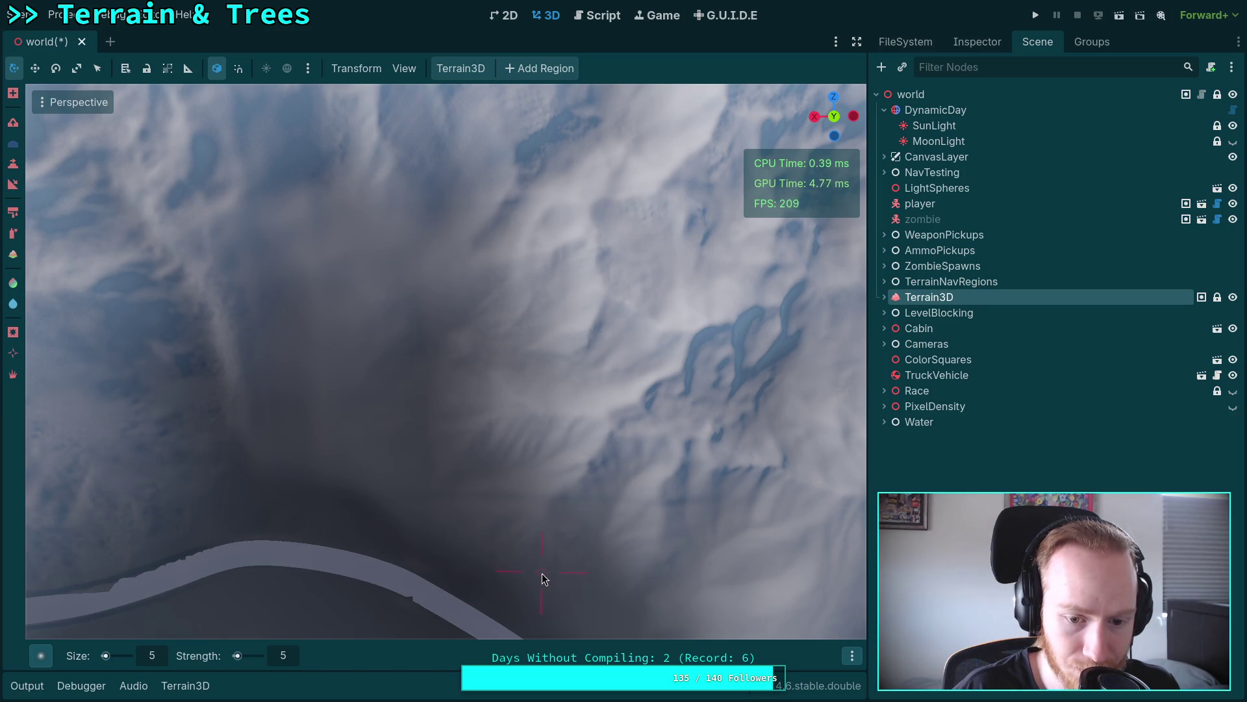
{"action": "mouse_move", "coordinate": [433, 473]}
{"action": "left_mouse_down"}
{"action": "mouse_move", "coordinate": [434, 396]}
{"action": "mouse_move", "coordinate": [81, 474]}
{"action": "left_mouse_up"}
Step: Switch to the Height sculpt tool with the Hill1 brush shape
{"action": "left_click", "coordinate": [13, 159]}
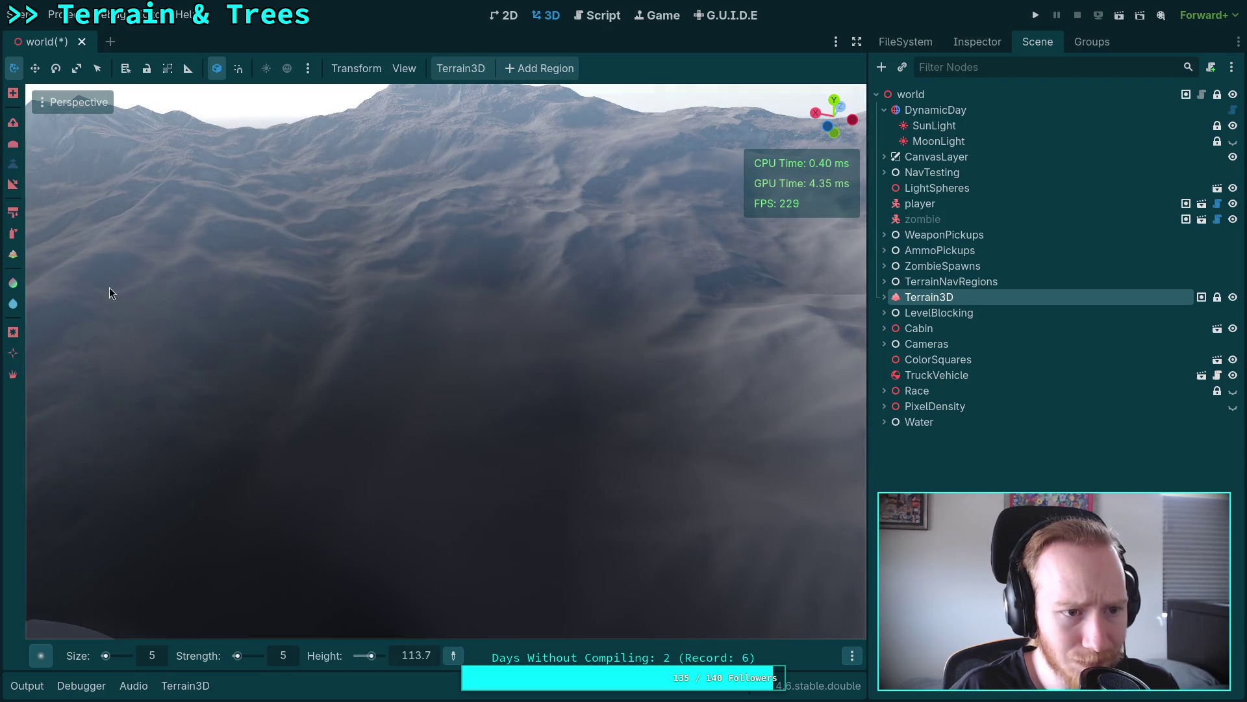
{"action": "left_click", "coordinate": [42, 656]}
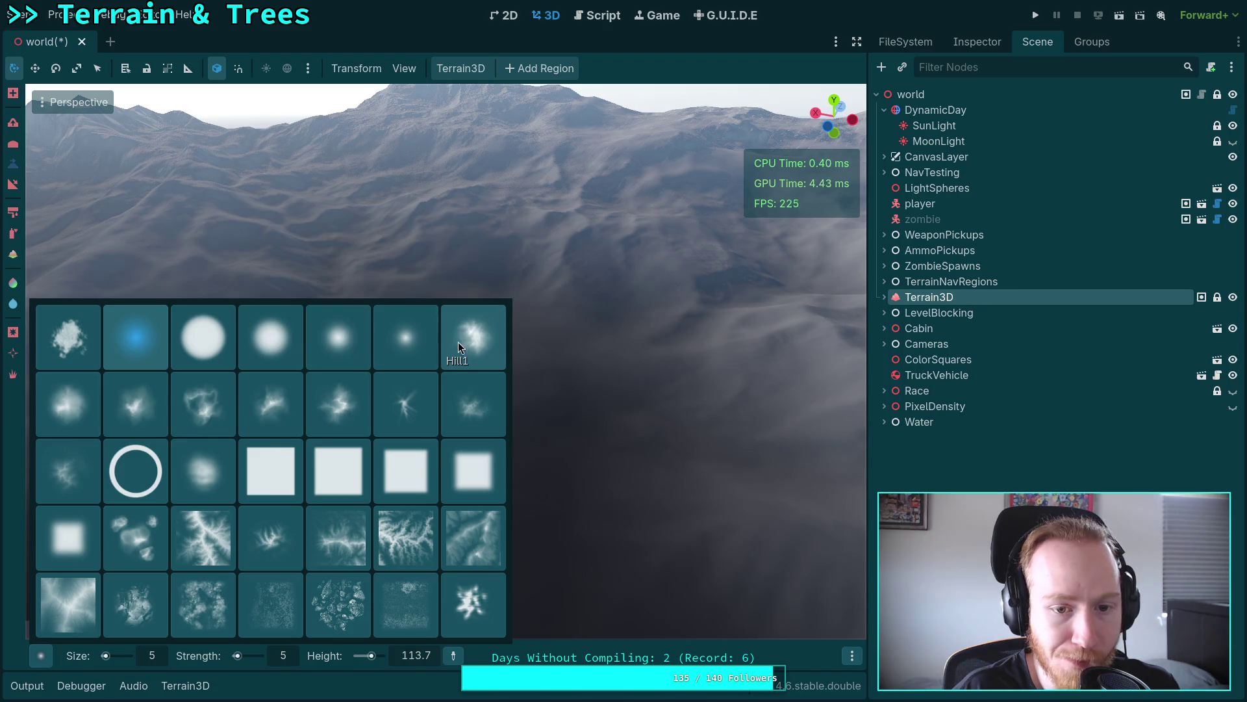
{"action": "left_click", "coordinate": [481, 349]}
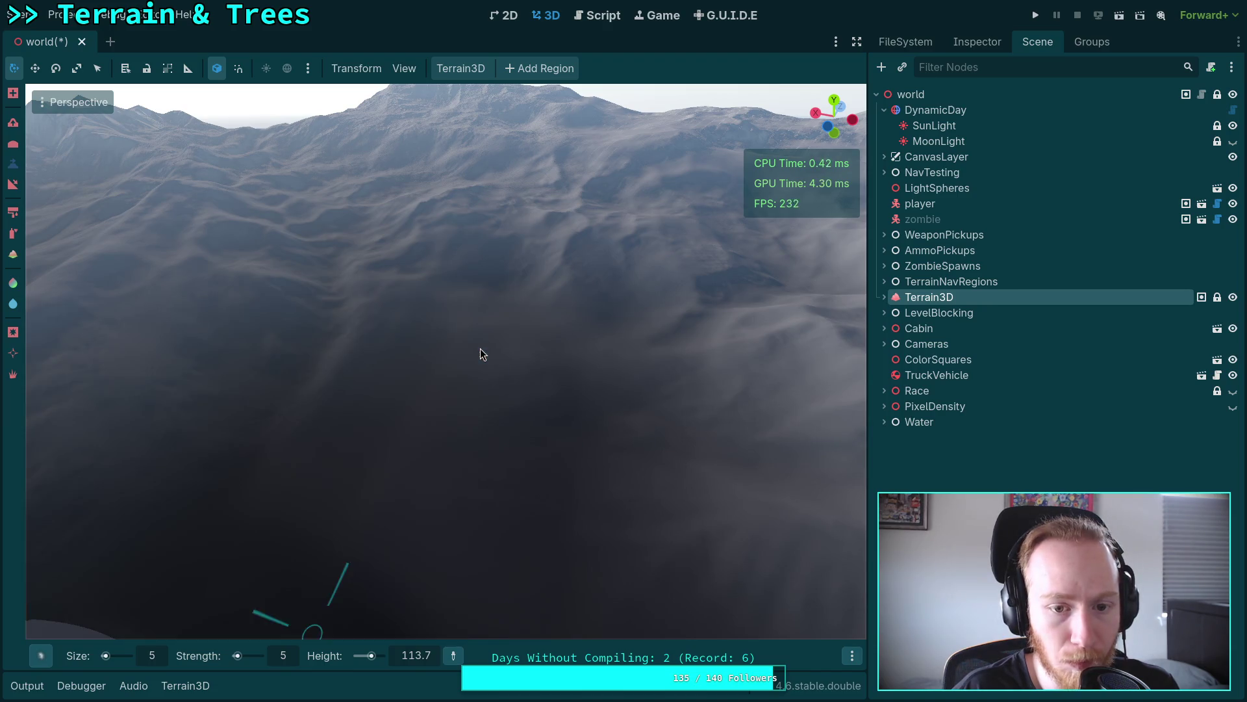
Step: Set the Height brush size to 200
{"action": "left_click_drag", "start_coordinate": [165, 661], "coordinate": [260, 661]}
{"action": "left_click", "coordinate": [177, 656]}
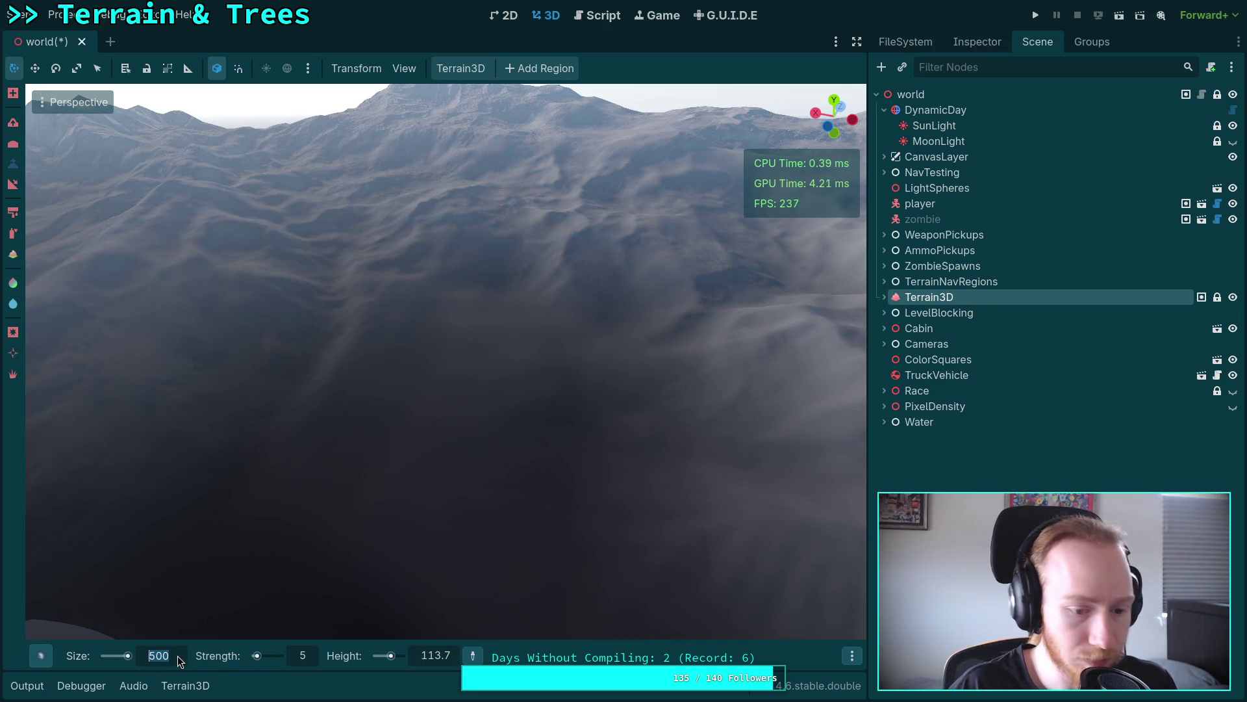
{"action": "type", "text": "400"}
{"action": "key", "text": "BackSpace"}
{"action": "key", "text": "BackSpace"}
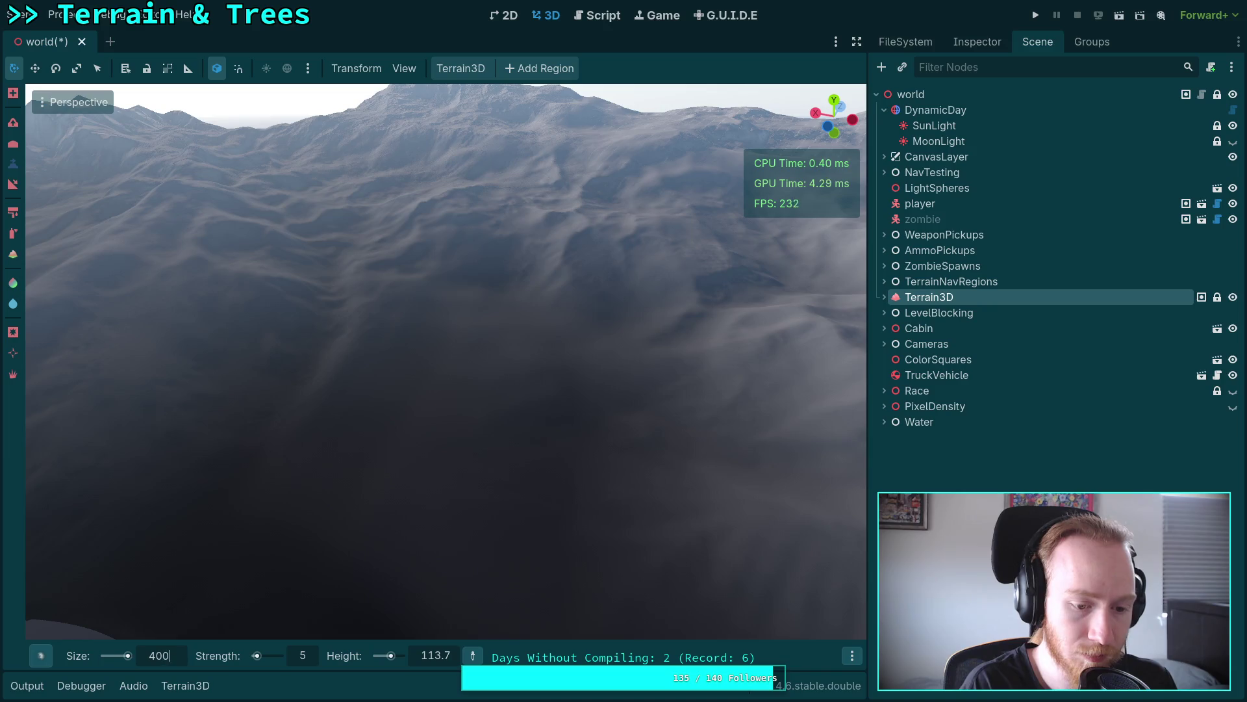
{"action": "double_click", "coordinate": [156, 655]}
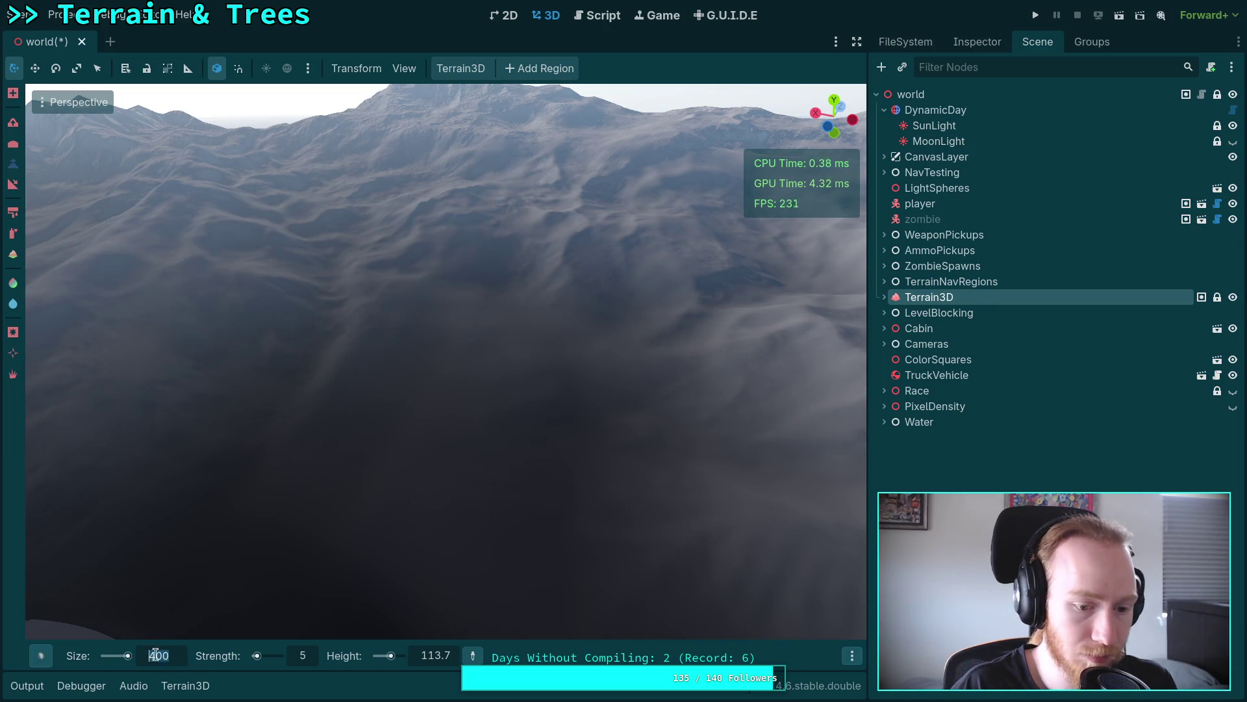
{"action": "type", "text": "2"}
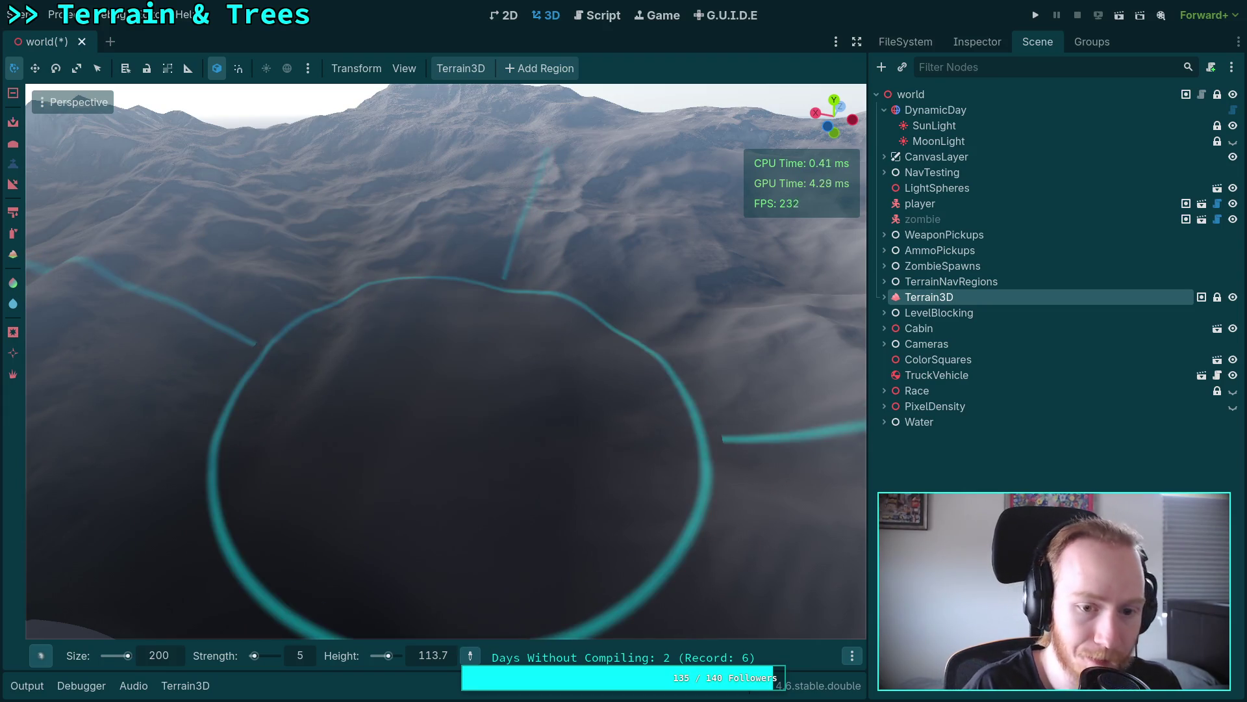
Step: Lower the brush gamma from 1 to 0.5, then adjust it to 0.7
{"action": "left_click", "coordinate": [853, 656]}
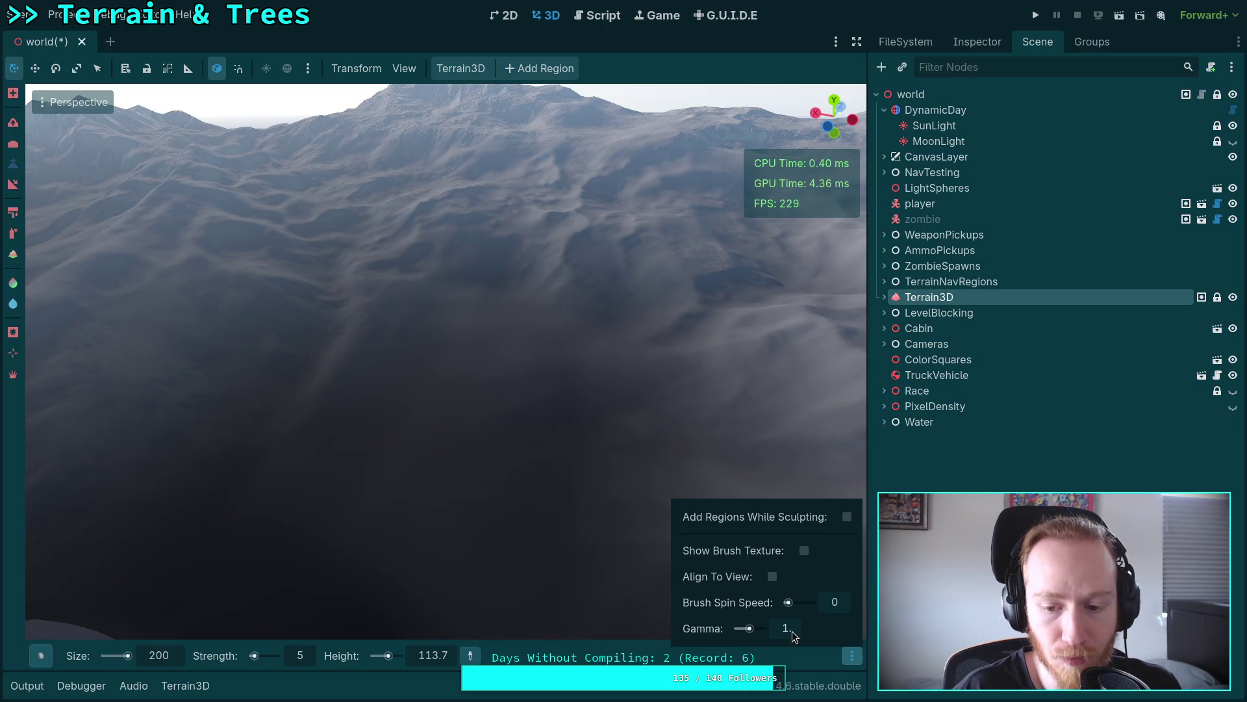
{"action": "key", "text": "Return"}
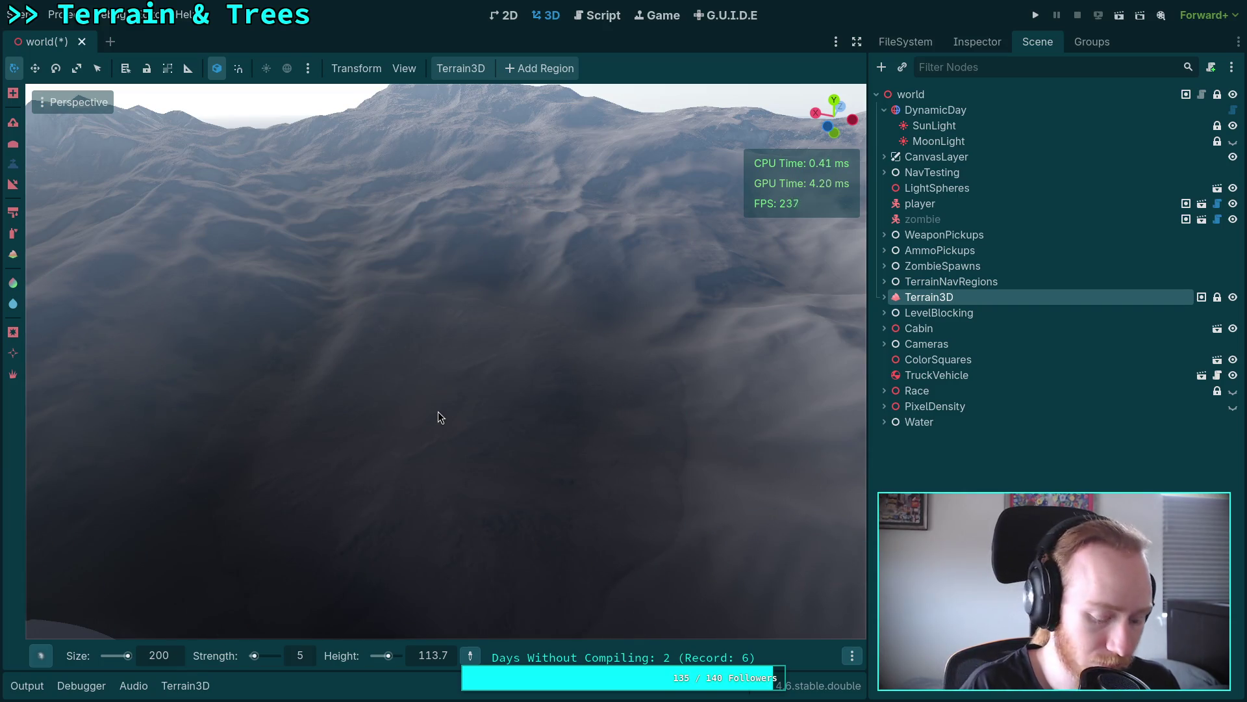
{"action": "left_click", "coordinate": [852, 656]}
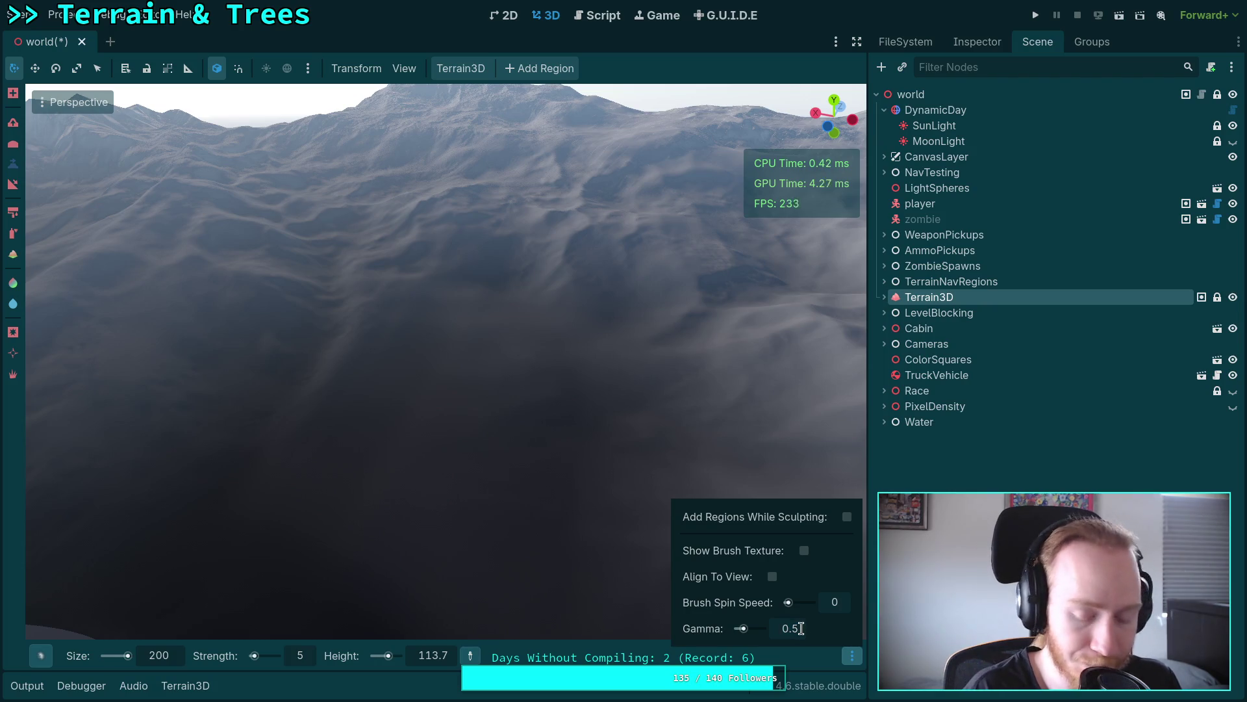
{"action": "key", "text": "Return"}
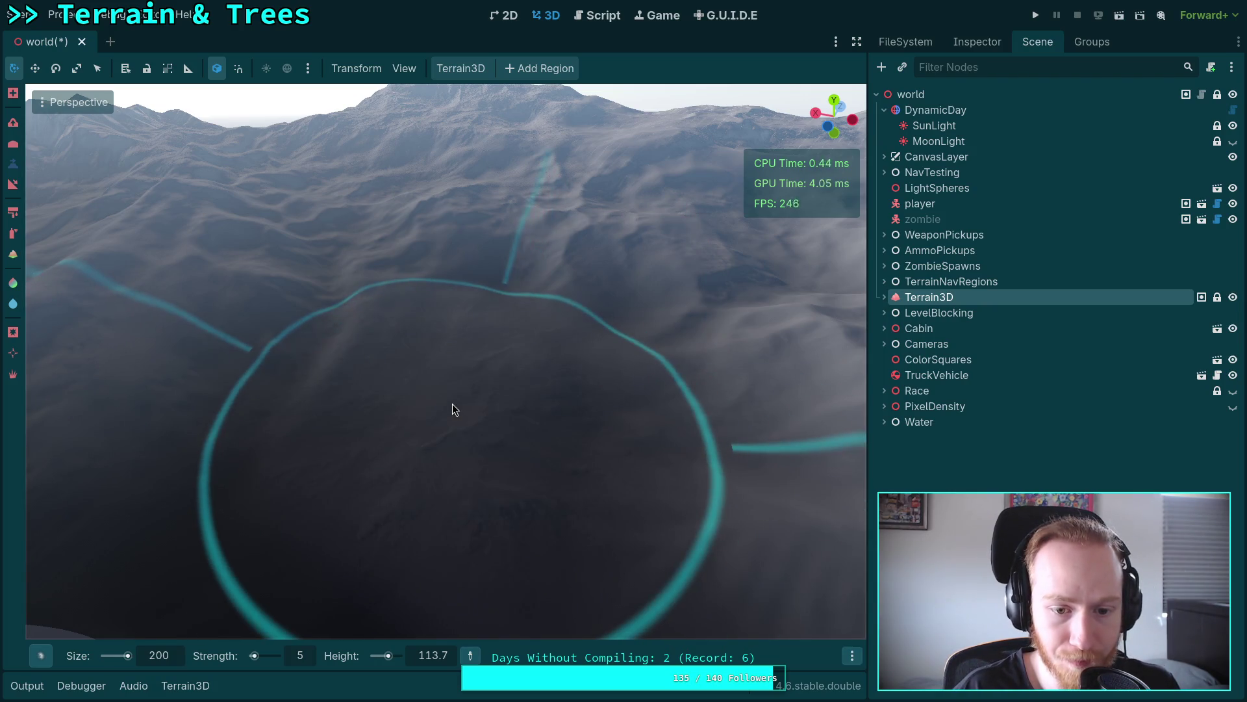
{"action": "left_click_drag", "start_coordinate": [465, 484], "coordinate": [481, 498]}
{"action": "left_click", "coordinate": [439, 657]}
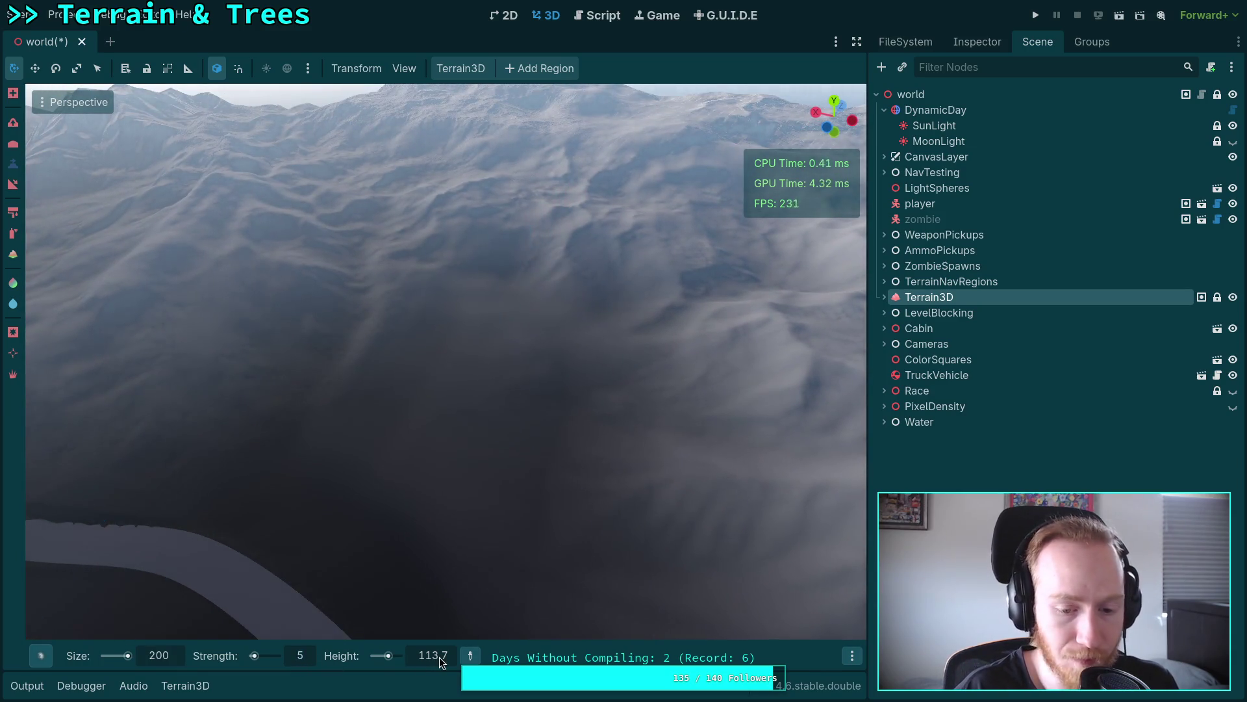
Step: Set the target height to 200 and the brush size to 300, adjusting the extra brush settings
{"action": "type", "text": "200"}
{"action": "key", "text": "Return"}
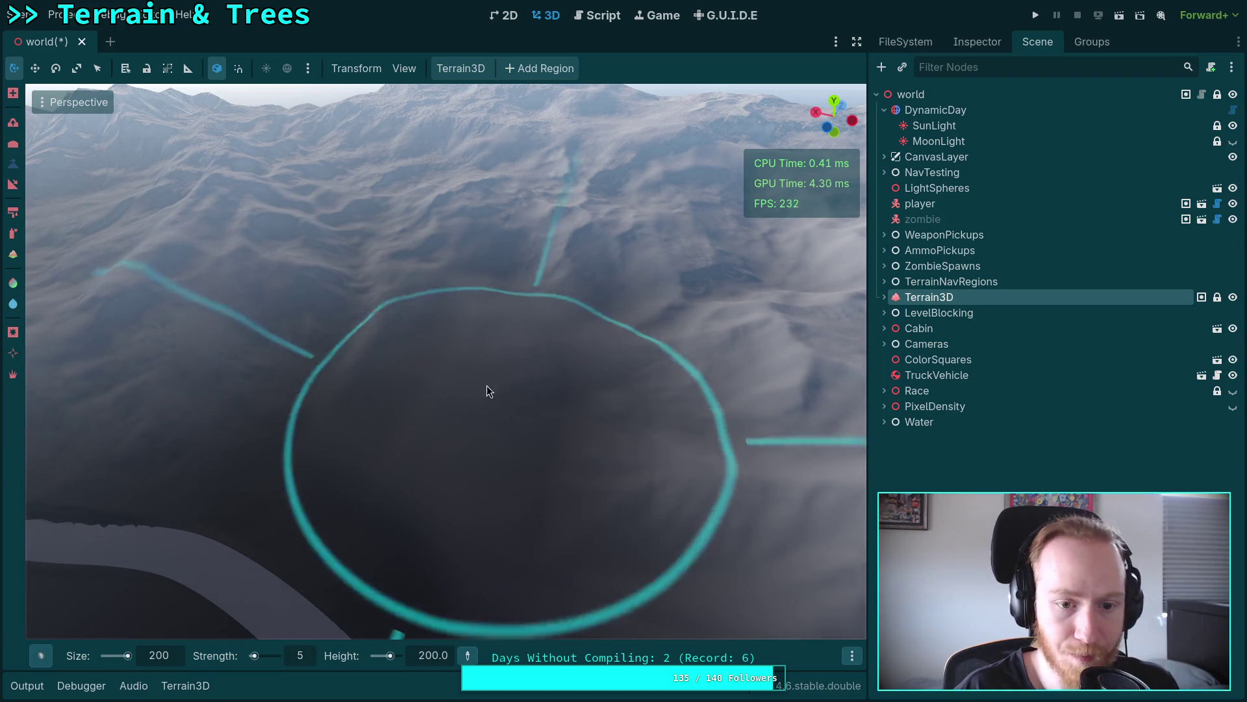
{"action": "mouse_move", "coordinate": [454, 373]}
{"action": "left_mouse_down"}
{"action": "mouse_move", "coordinate": [454, 344]}
{"action": "mouse_move", "coordinate": [477, 418]}
{"action": "left_mouse_up"}
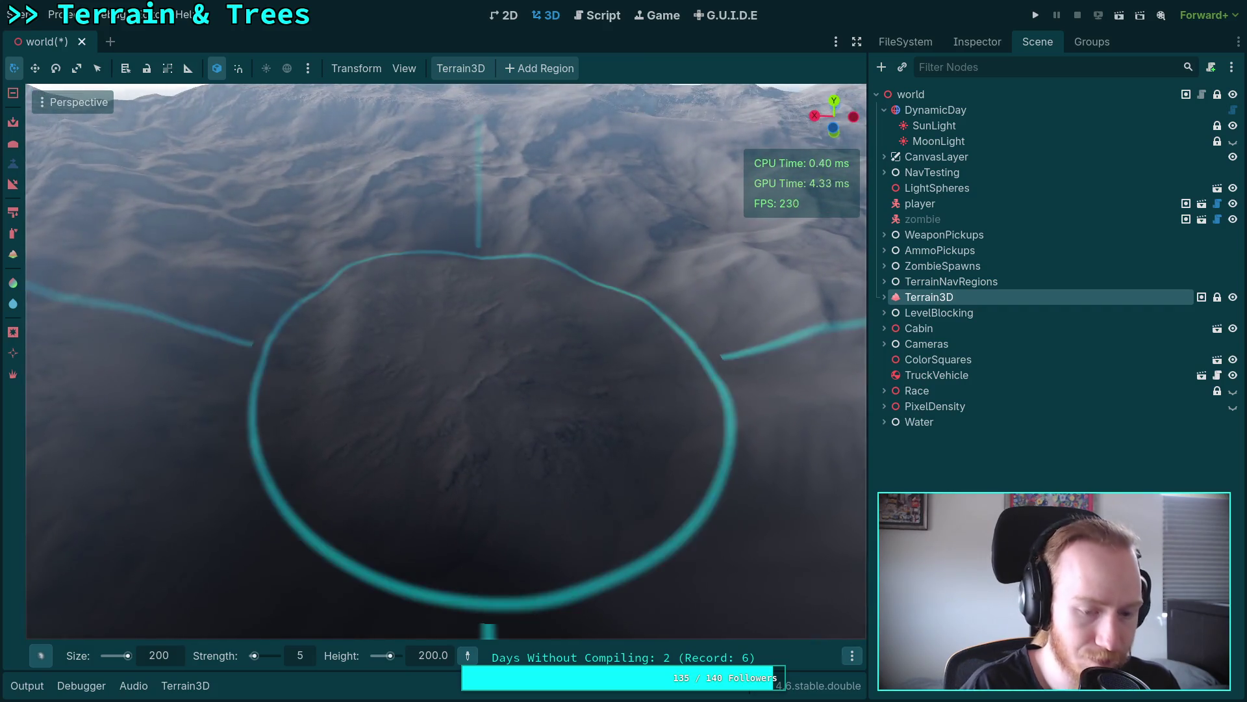
{"action": "left_click", "coordinate": [852, 656]}
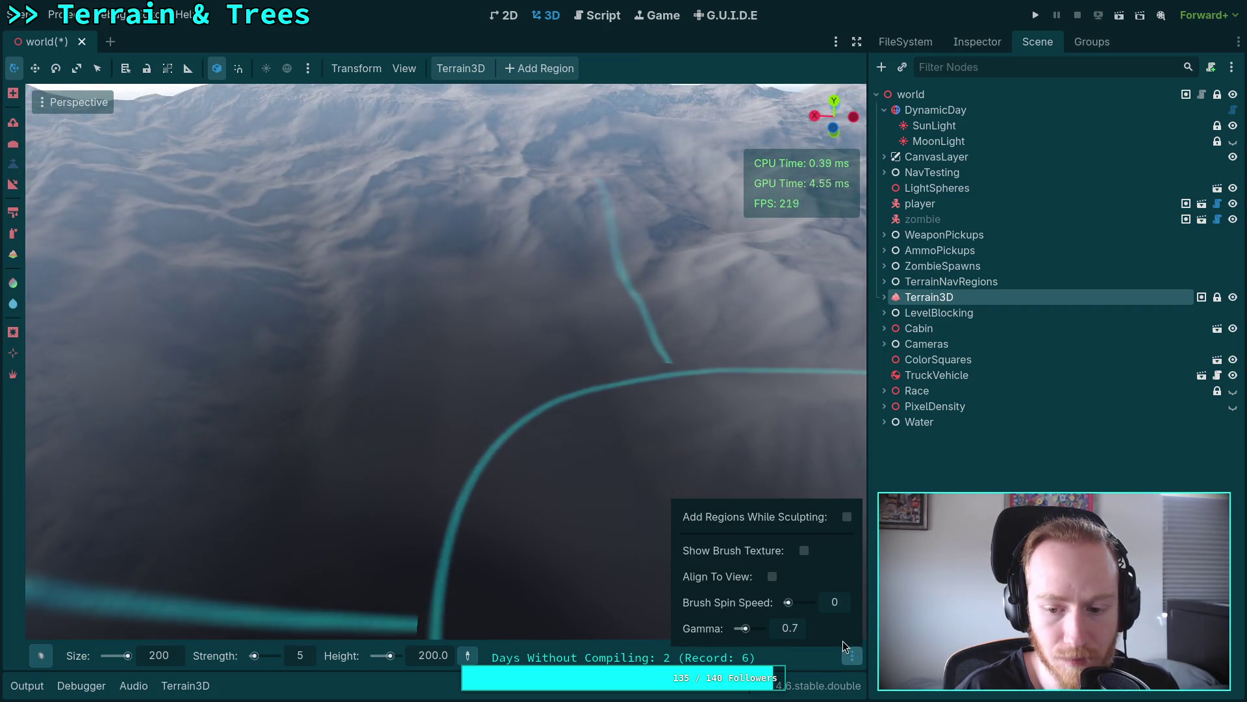
{"action": "type", "text": "1."}
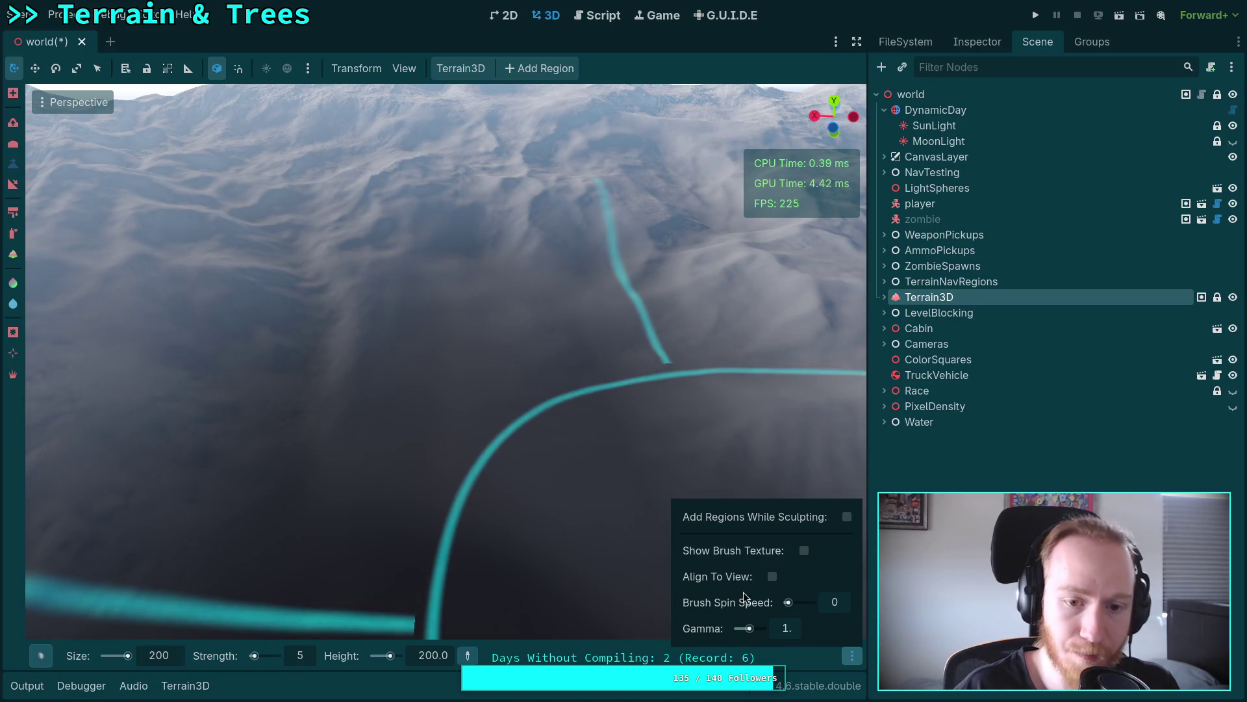
{"action": "left_click", "coordinate": [486, 357]}
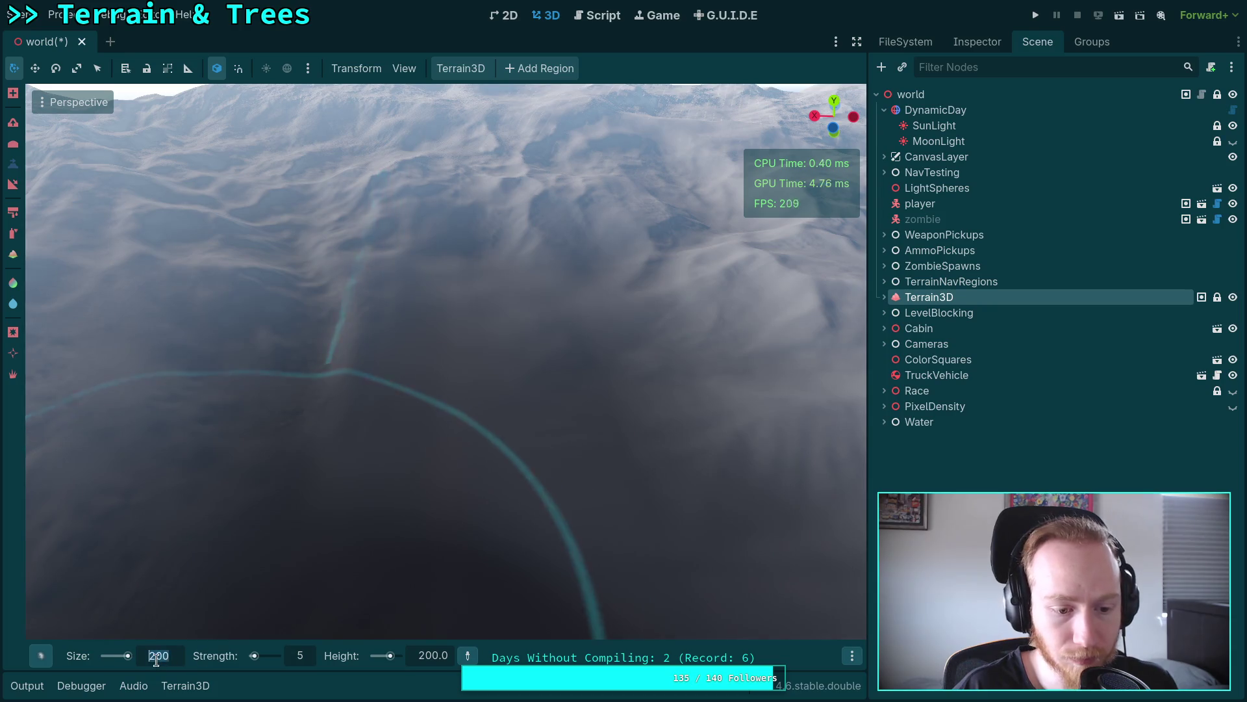
{"action": "type", "text": "300"}
{"action": "key", "text": "Return"}
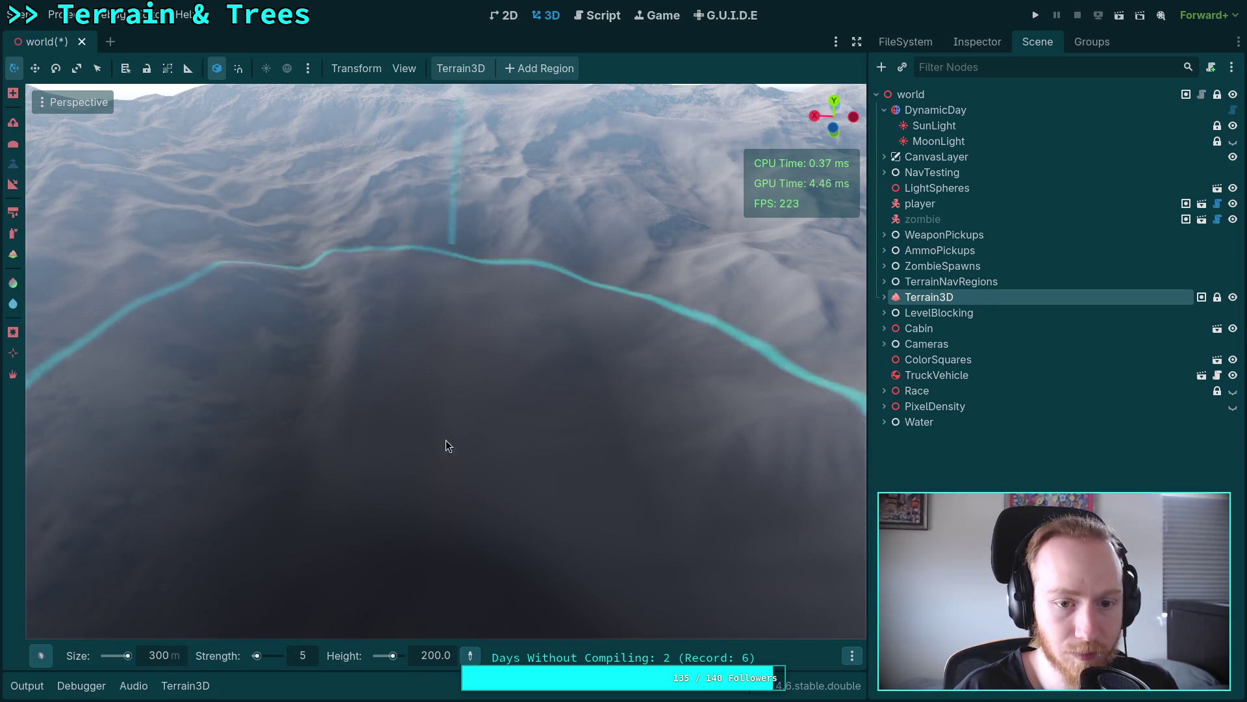
Step: Flatten the terrain beside the road to height 200 using a size-250 brush
{"action": "left_click", "coordinate": [445, 439]}
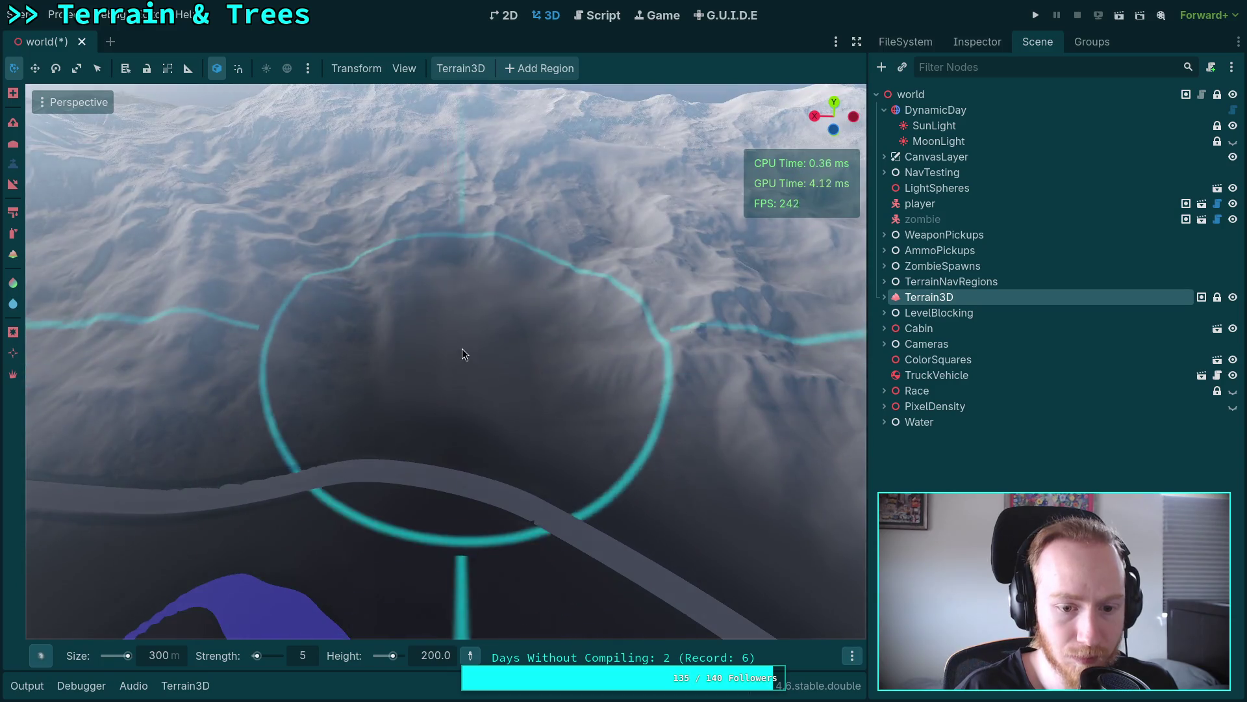
{"action": "left_click", "coordinate": [167, 658]}
{"action": "type", "text": "250"}
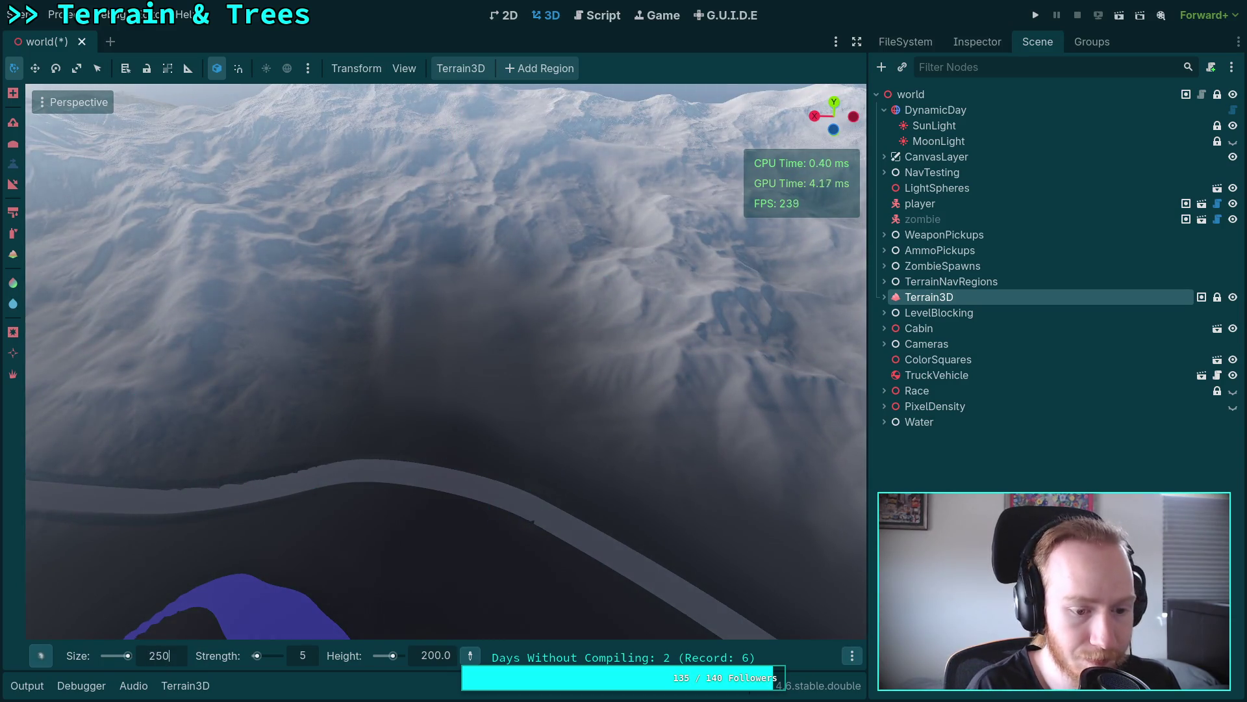
{"action": "key", "text": "Return"}
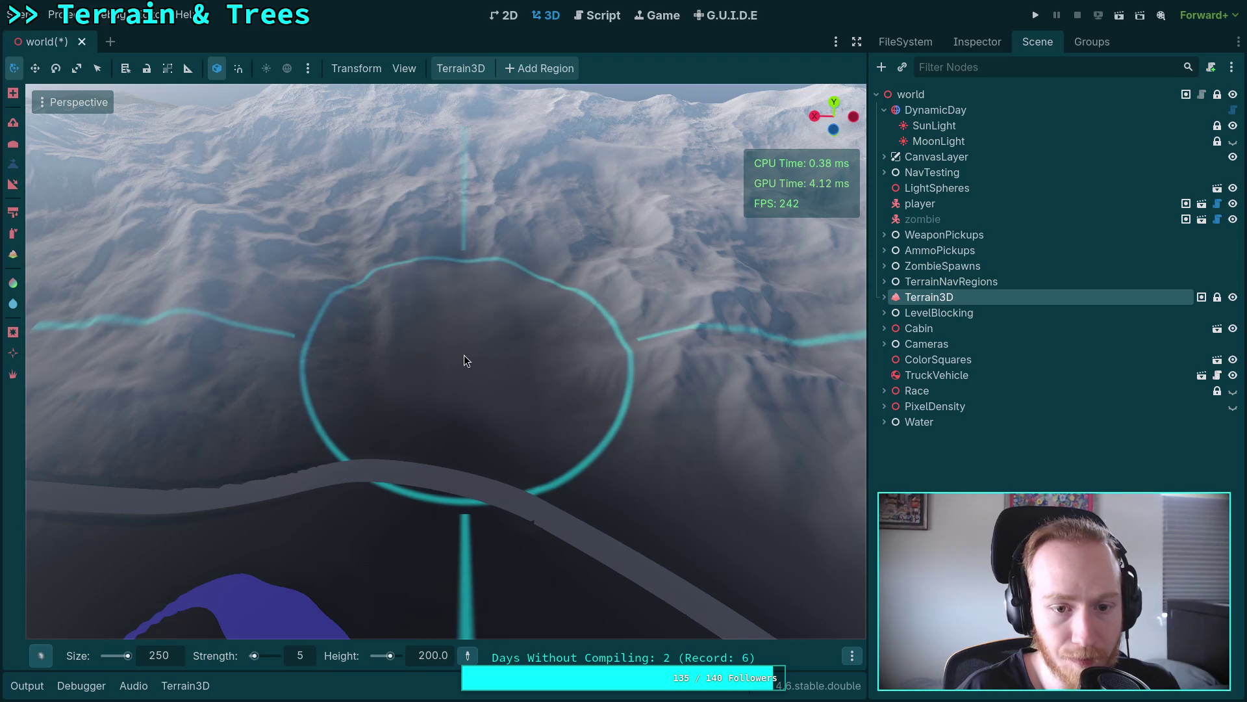
{"action": "left_click", "coordinate": [464, 355]}
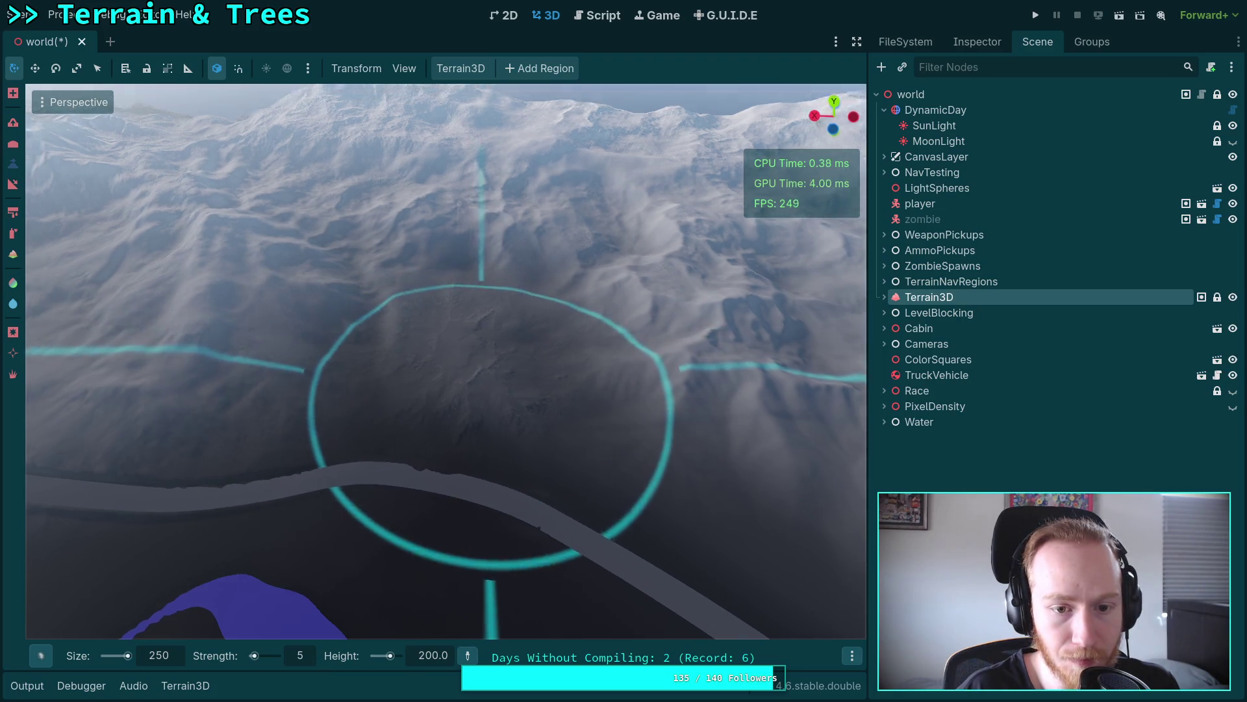
{"action": "mouse_move", "coordinate": [464, 355]}
{"action": "left_mouse_down"}
{"action": "mouse_move", "coordinate": [464, 272]}
{"action": "mouse_move", "coordinate": [464, 338]}
{"action": "left_mouse_up"}
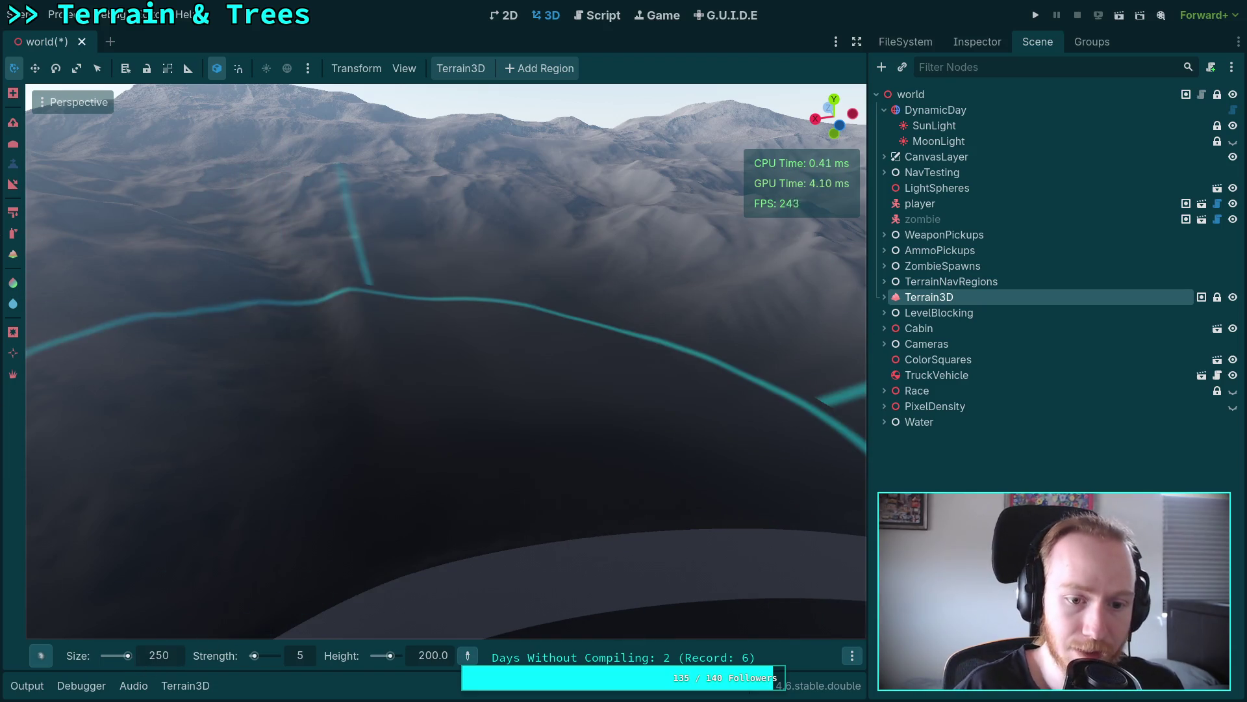
{"action": "left_click", "coordinate": [309, 660]}
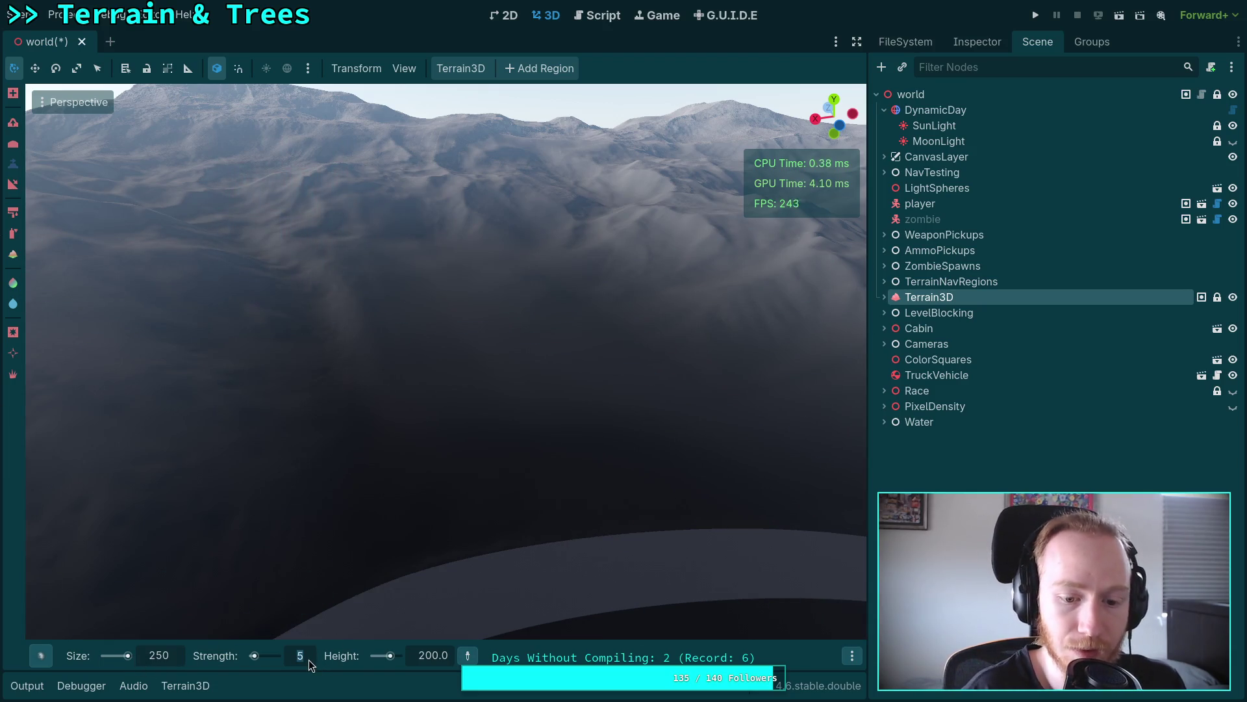
Step: Set the target height to 150 and brush strength to 6, then level a hillside stretch
{"action": "left_click", "coordinate": [430, 656]}
{"action": "type", "text": "150"}
{"action": "key", "text": "Return"}
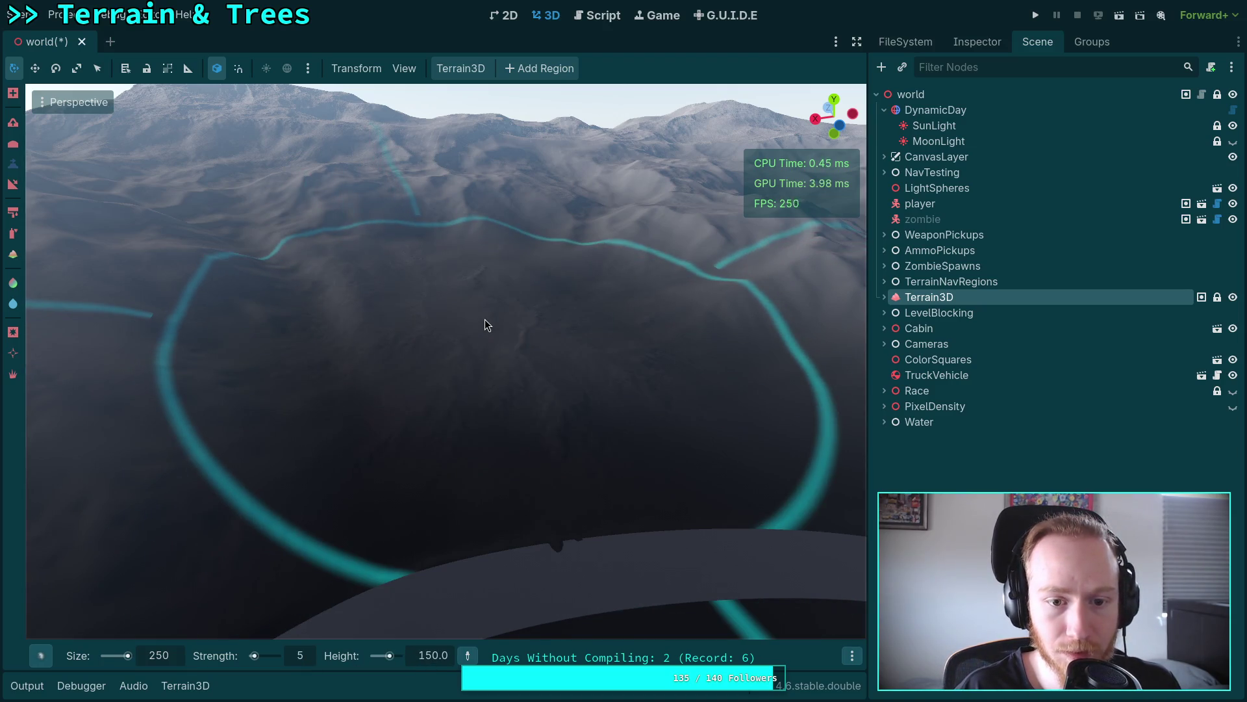
{"action": "mouse_move", "coordinate": [487, 325]}
{"action": "left_mouse_down"}
{"action": "mouse_move", "coordinate": [523, 338]}
{"action": "mouse_move", "coordinate": [515, 330]}
{"action": "left_mouse_up"}
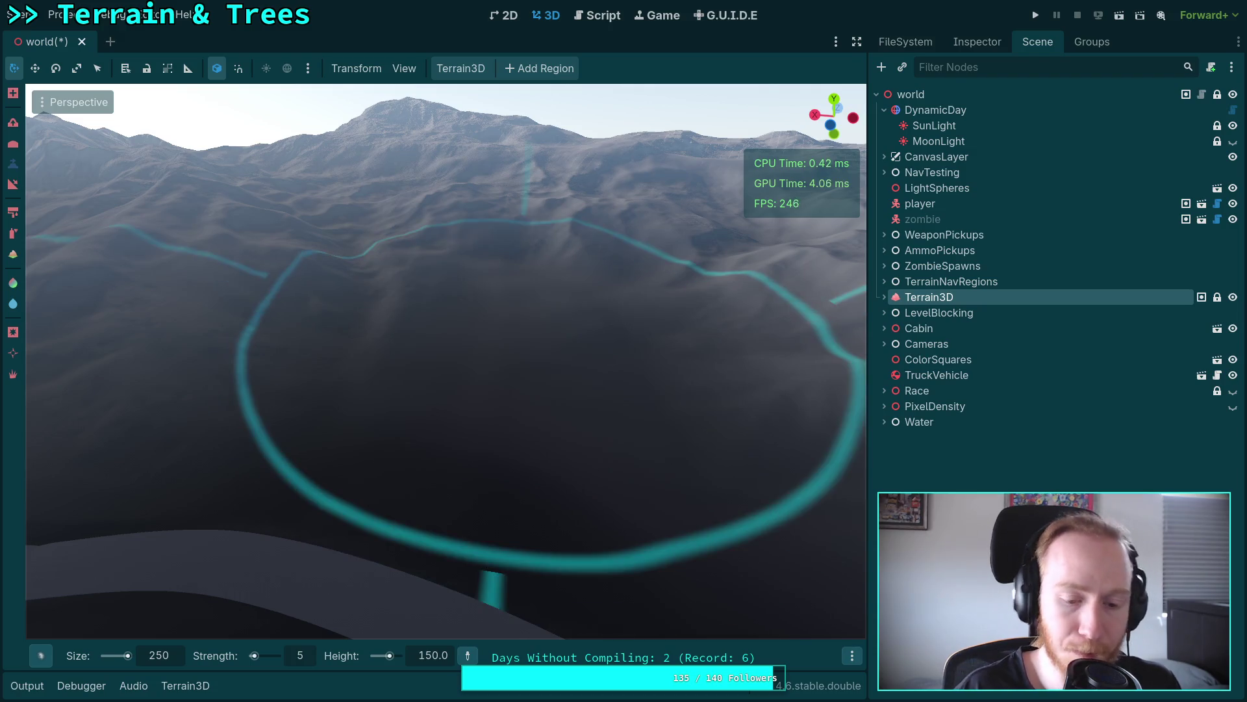
{"action": "left_click", "coordinate": [310, 655]}
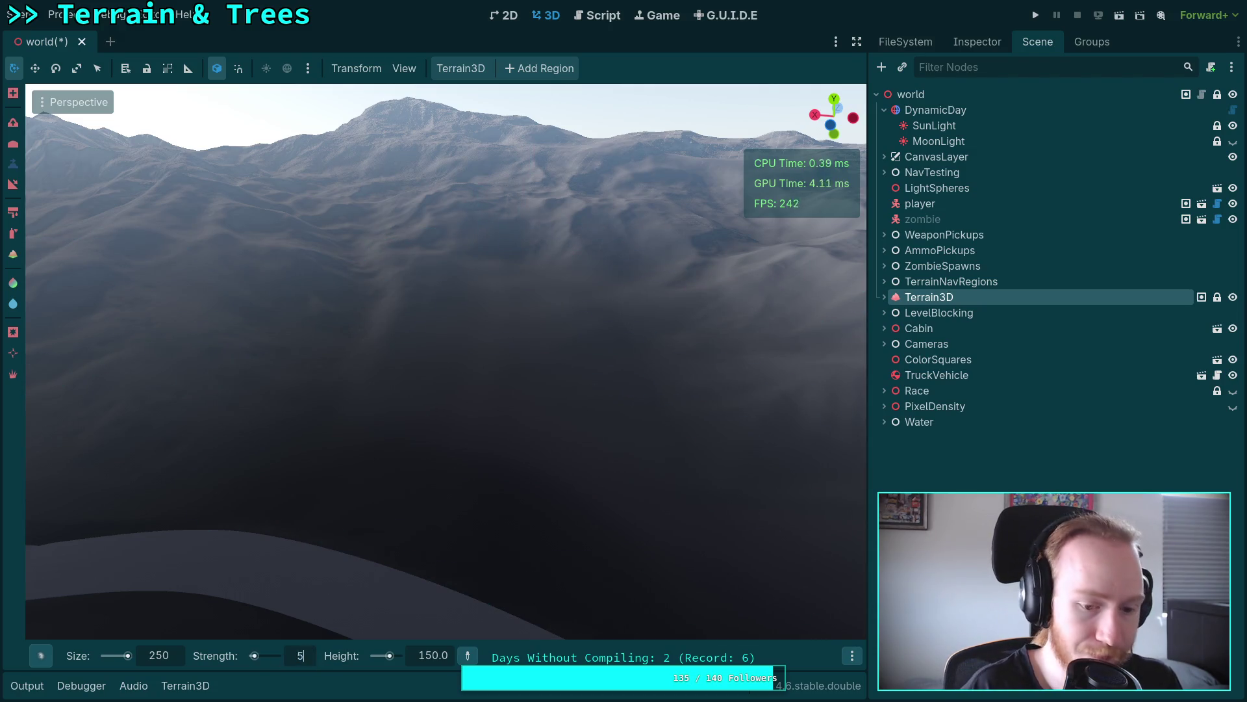
{"action": "type", "text": "6"}
{"action": "key", "text": "Return"}
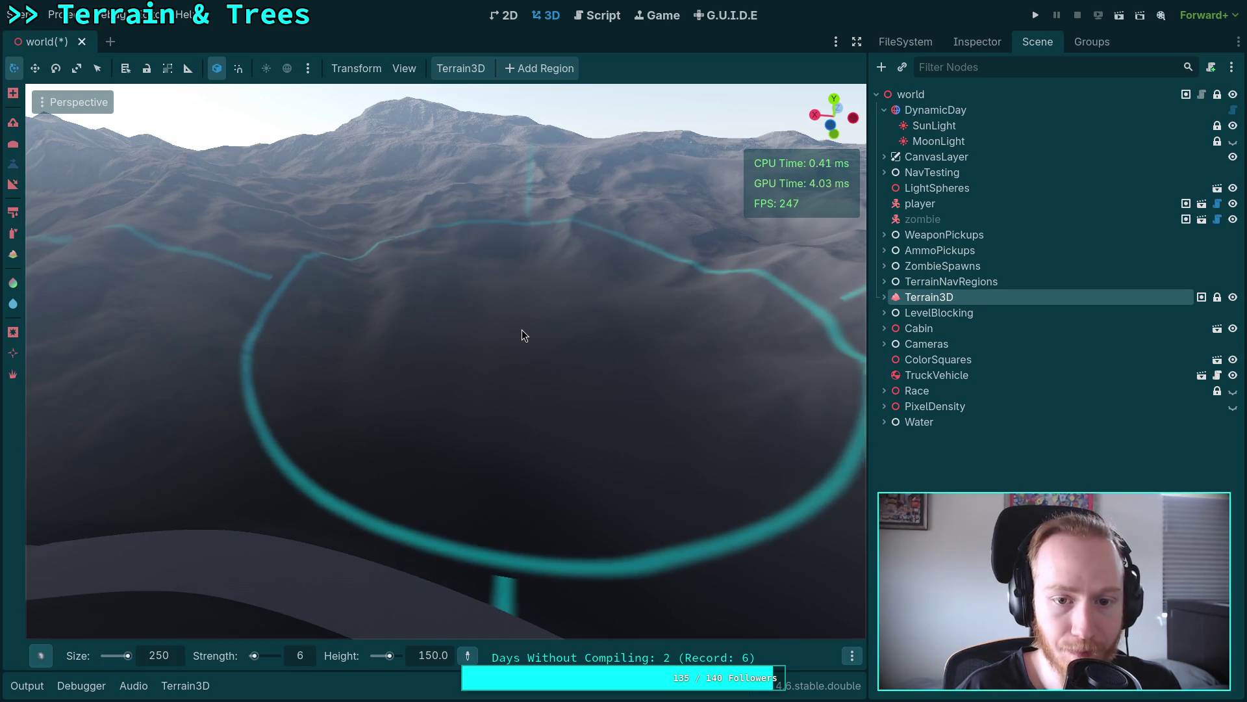
{"action": "left_click", "coordinate": [520, 330]}
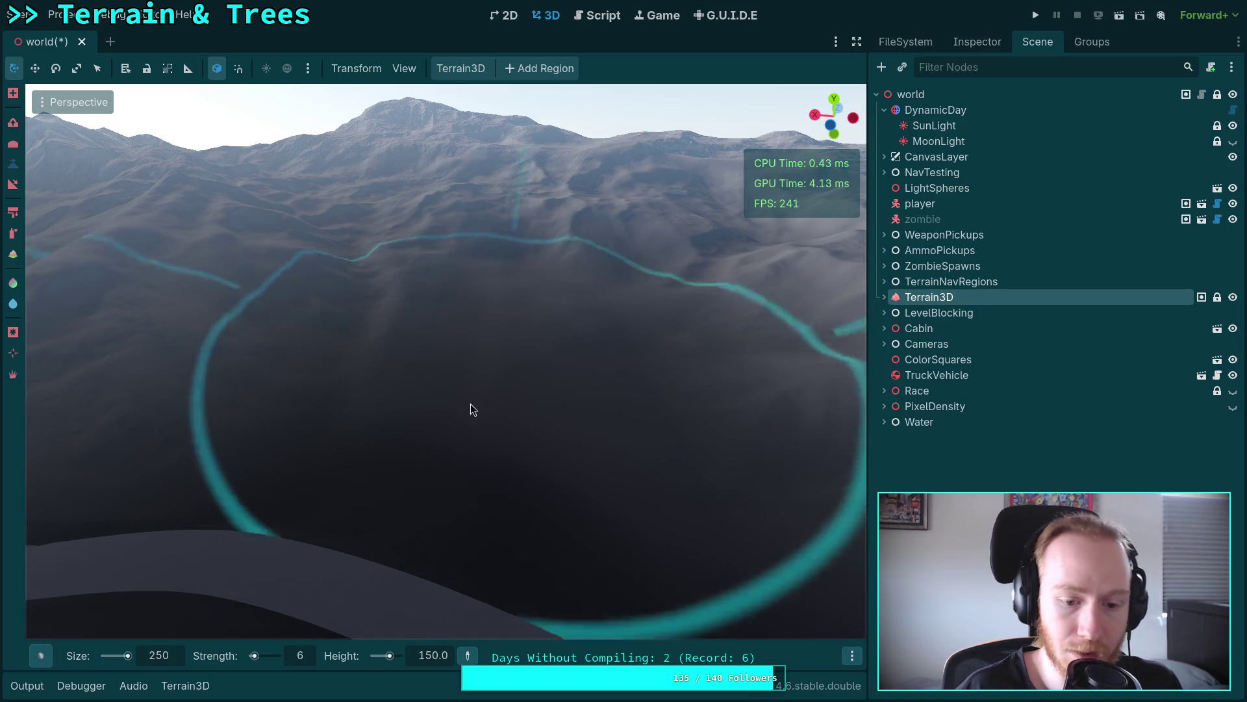
Step: Raise strength to 7, adjust the brush gamma, and keep sculpting the hillside
{"action": "left_click", "coordinate": [303, 649]}
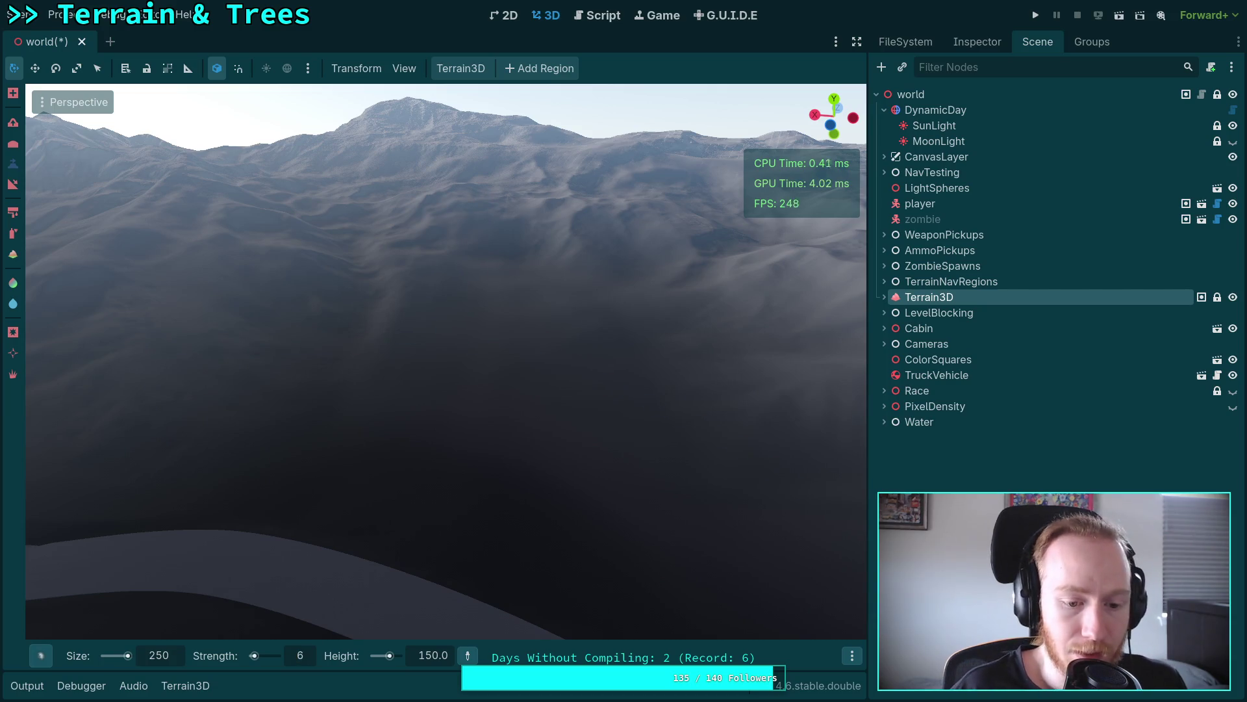
{"action": "type", "text": "7"}
{"action": "key", "text": "Return"}
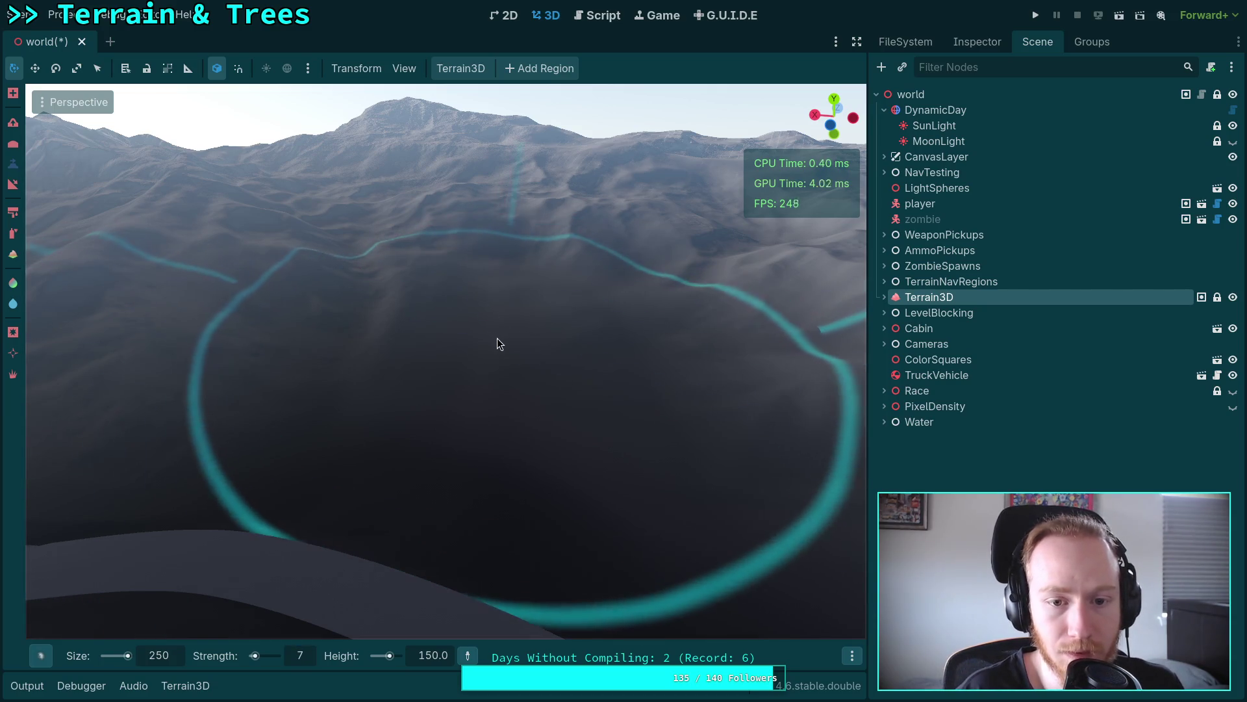
{"action": "left_click", "coordinate": [502, 337]}
{"action": "left_click", "coordinate": [503, 338]}
{"action": "left_click", "coordinate": [853, 656]}
{"action": "left_click", "coordinate": [786, 628]}
{"action": "key", "text": "Return"}
{"action": "key", "text": "Escape"}
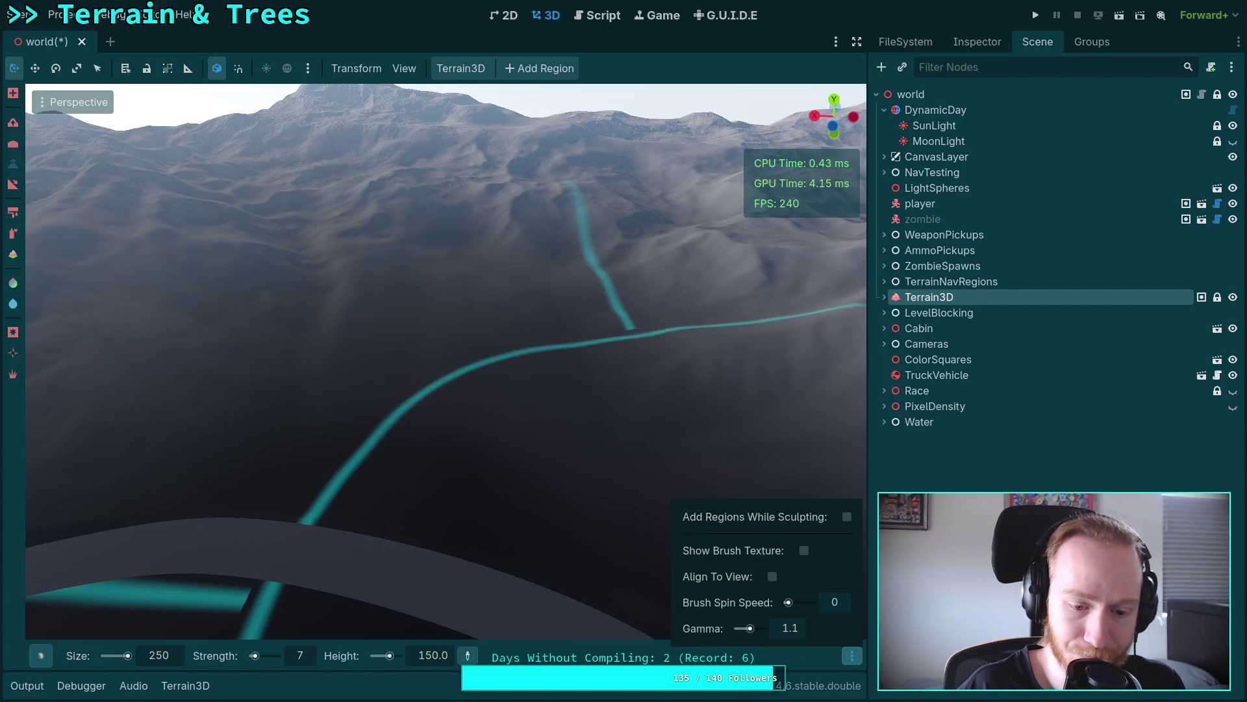
{"action": "left_click", "coordinate": [466, 325]}
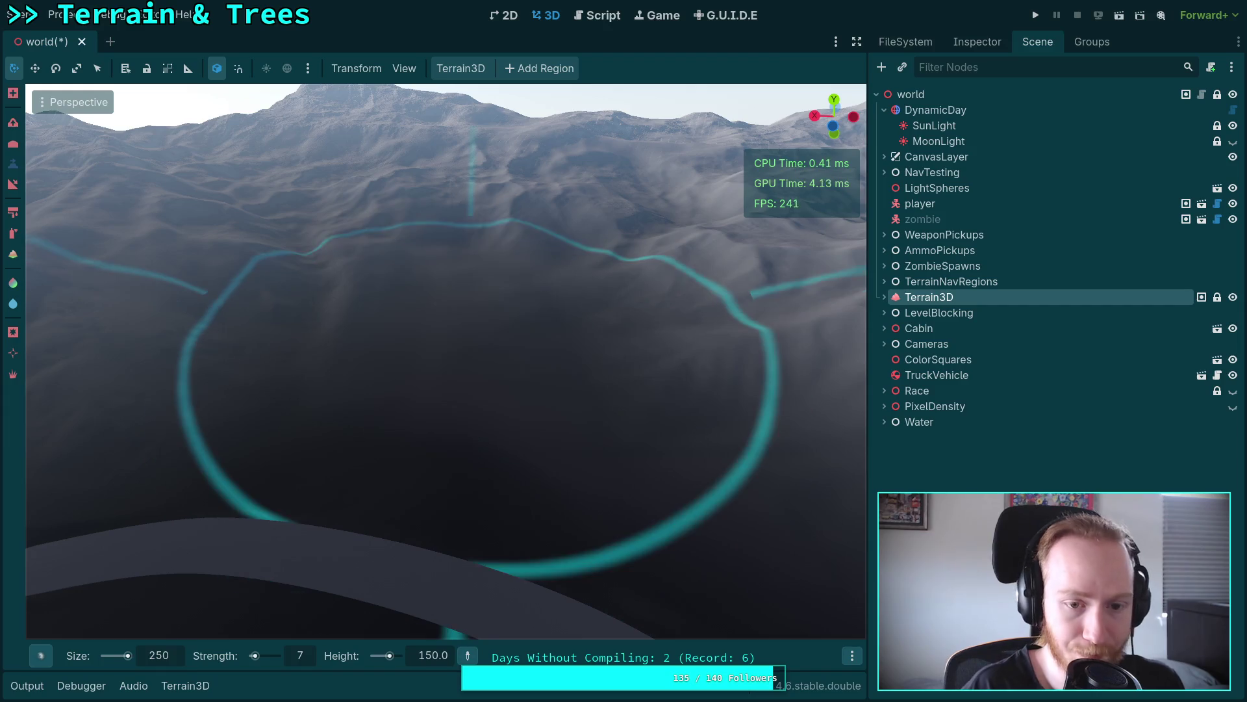
Step: Adjust the brush gamma again and raise the strength to 8
{"action": "left_click", "coordinate": [852, 656]}
{"action": "left_click", "coordinate": [798, 625]}
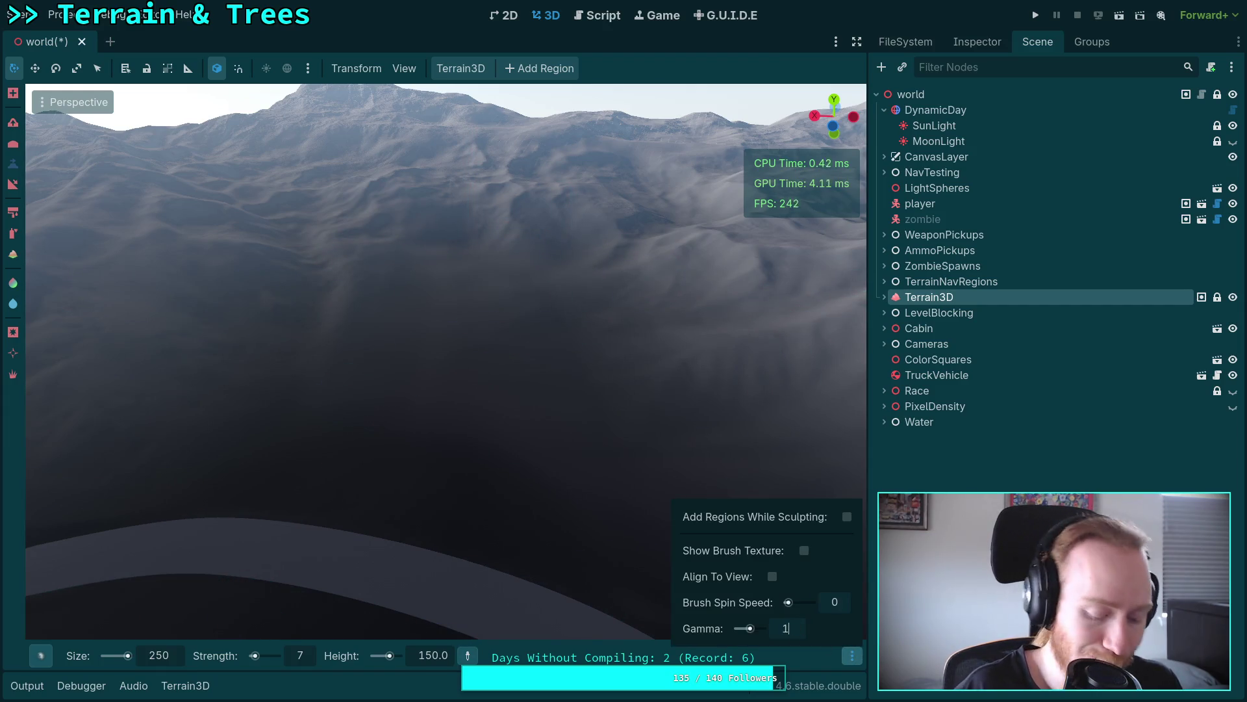
{"action": "left_click", "coordinate": [308, 657]}
{"action": "type", "text": "8"}
{"action": "key", "text": "Return"}
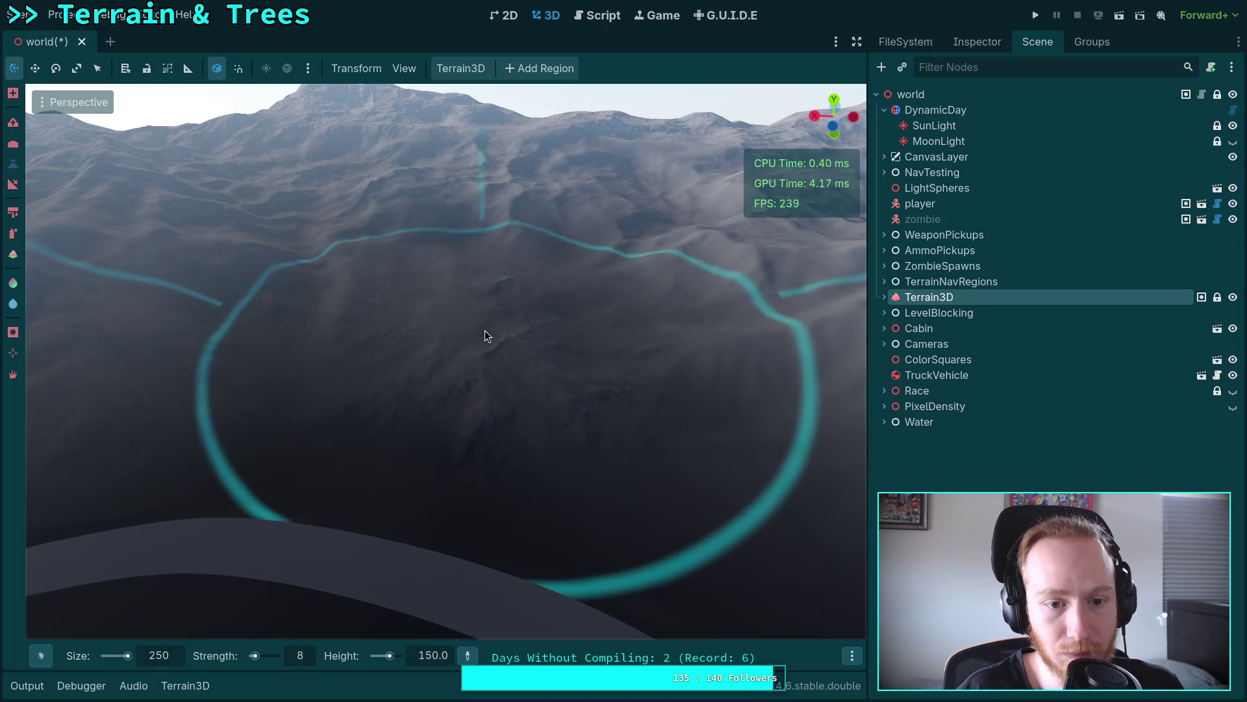
{"action": "mouse_move", "coordinate": [485, 330]}
{"action": "left_mouse_down"}
{"action": "mouse_move", "coordinate": [485, 260]}
{"action": "mouse_move", "coordinate": [475, 369]}
{"action": "left_mouse_up"}
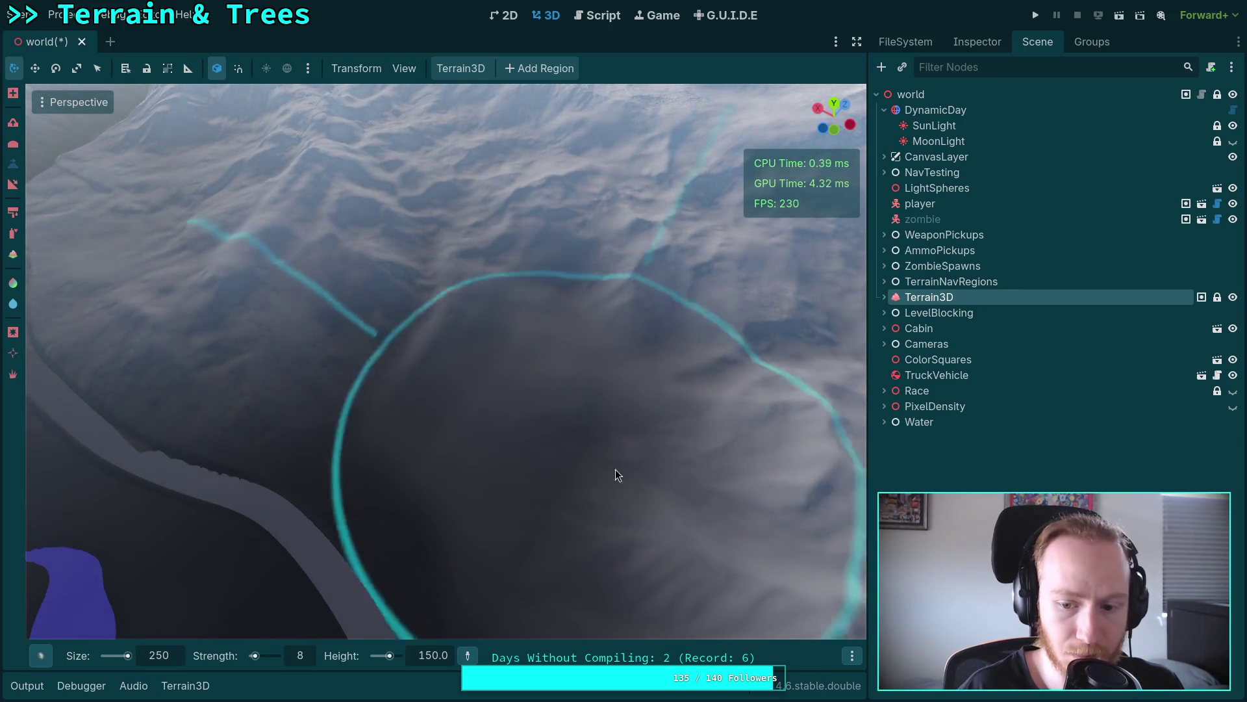
Step: Enable Show Brush Texture in the extra brush options
{"action": "left_click", "coordinate": [853, 655]}
{"action": "left_click", "coordinate": [805, 554]}
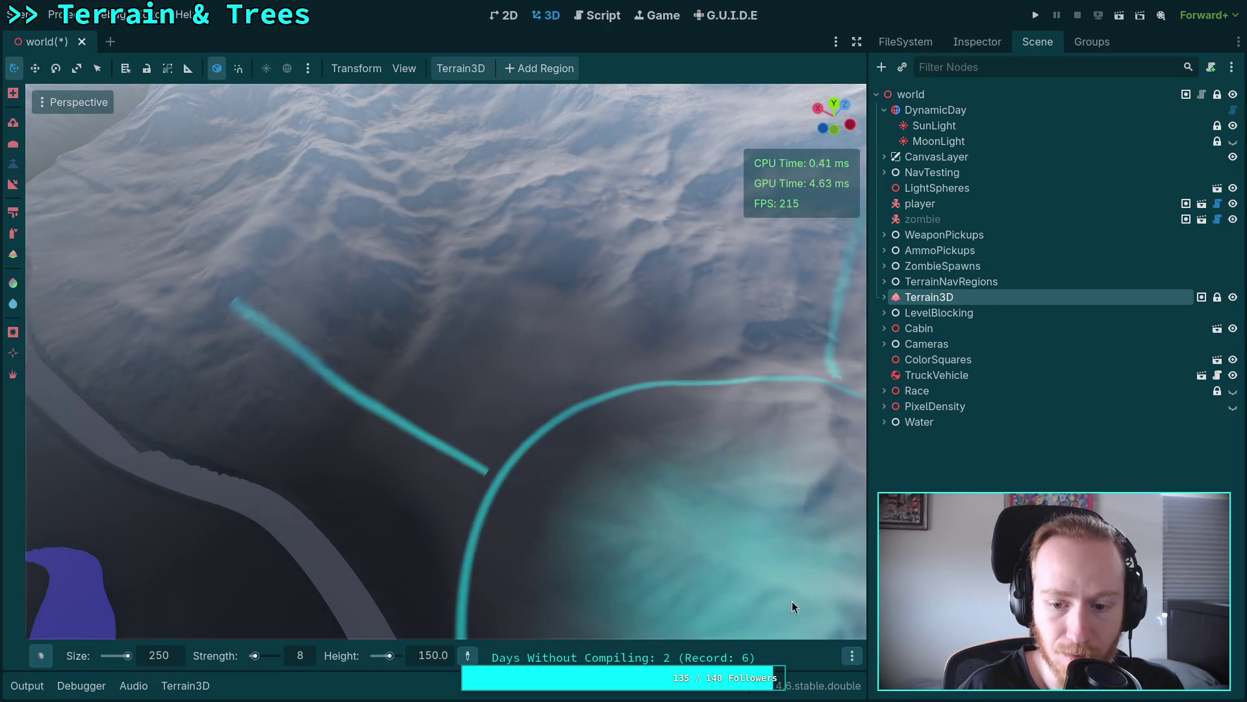
{"action": "mouse_move", "coordinate": [848, 650]}
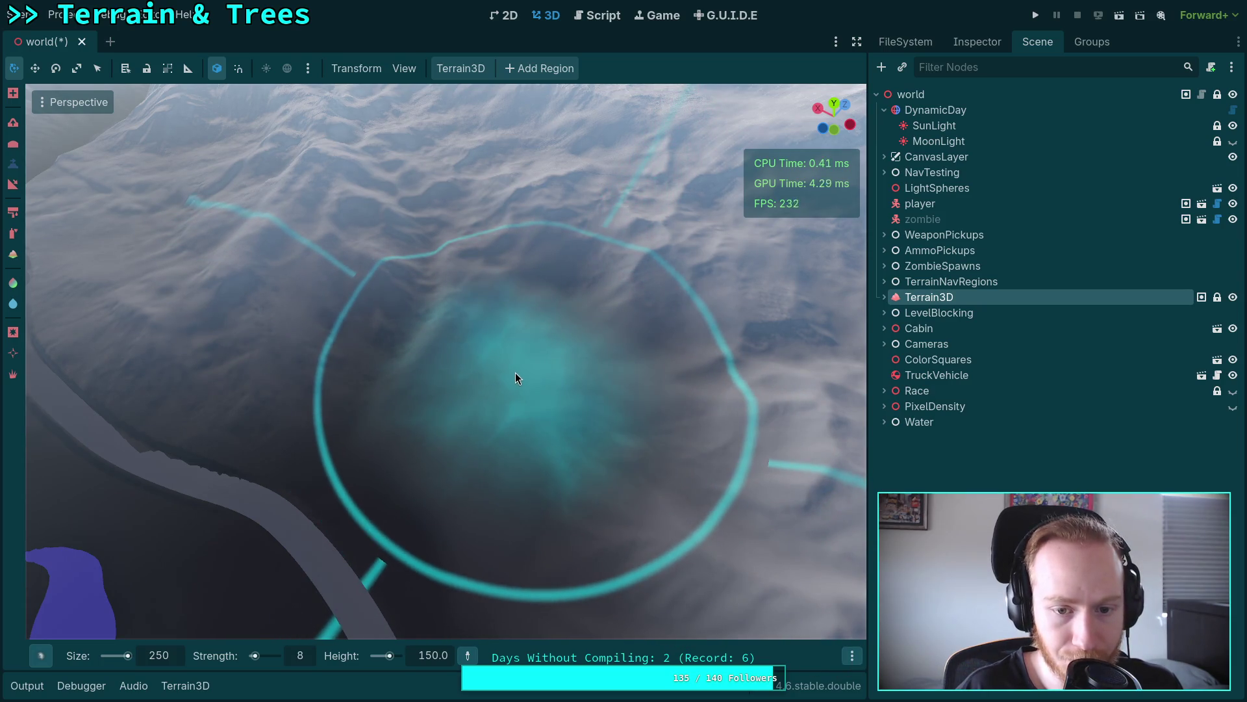
Step: Turn the camera toward the mountains and select a different terrain tool
{"action": "right_click", "coordinate": [513, 373]}
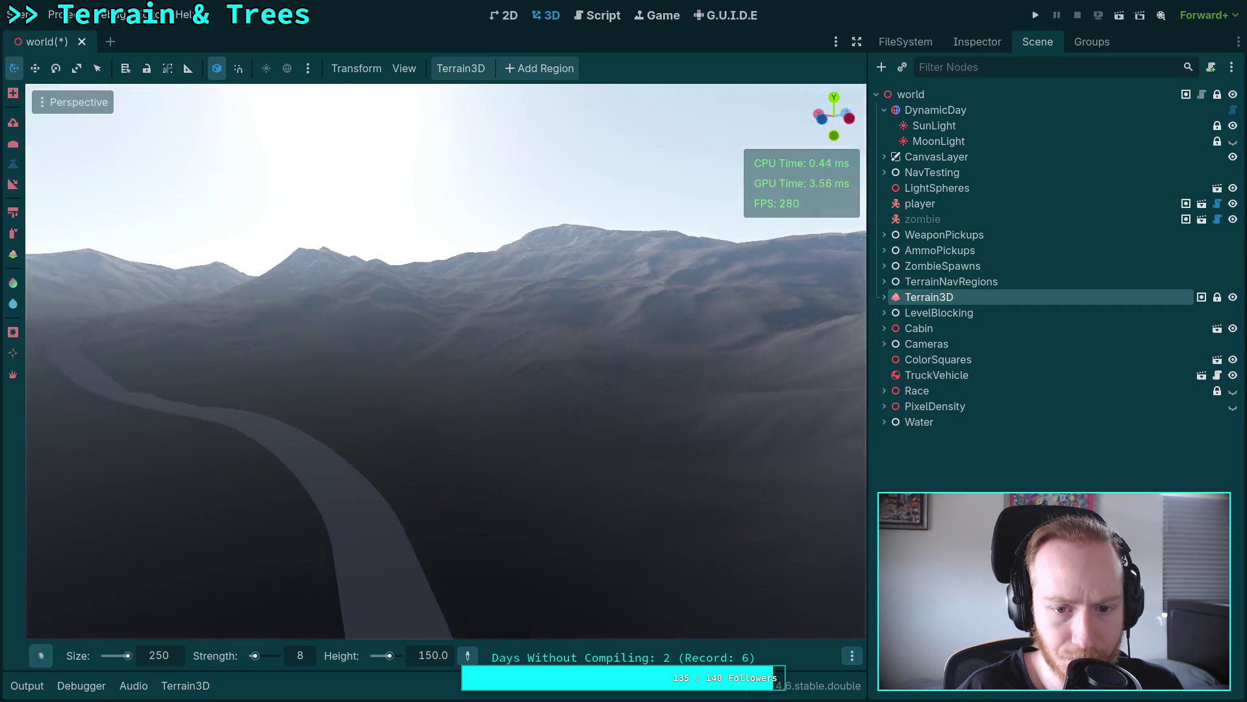
{"action": "right_click", "coordinate": [446, 361]}
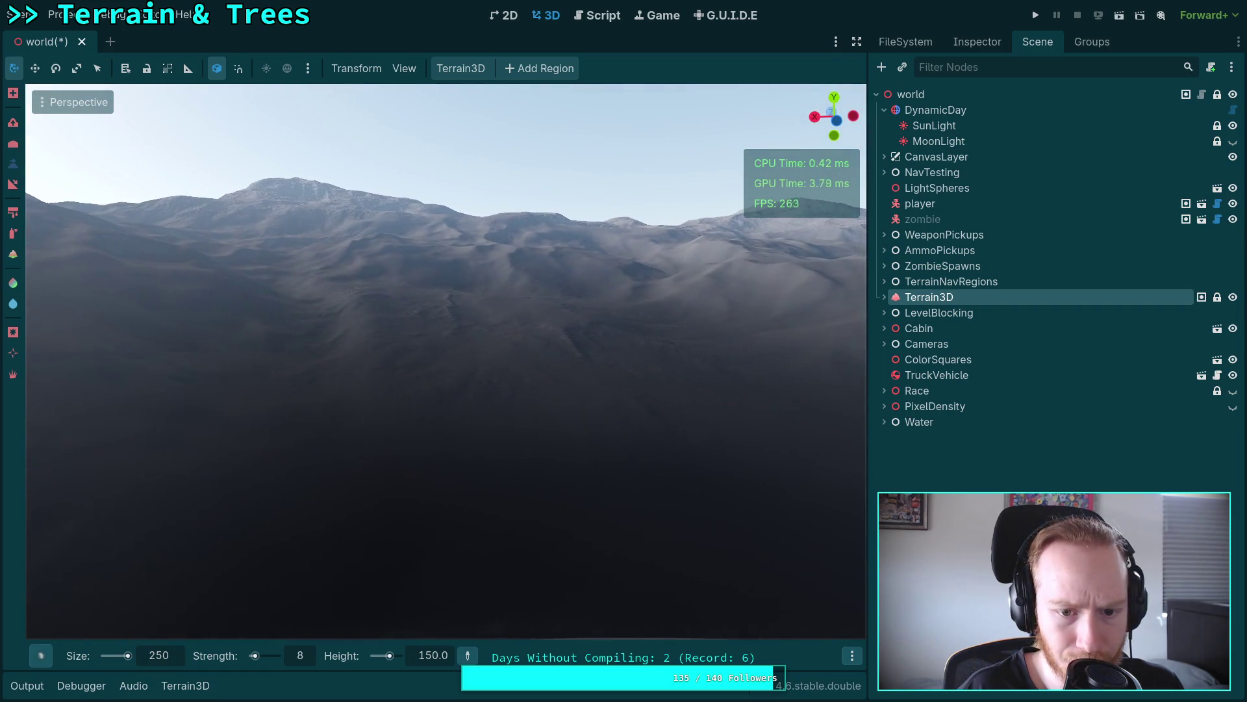
{"action": "right_click", "coordinate": [577, 439]}
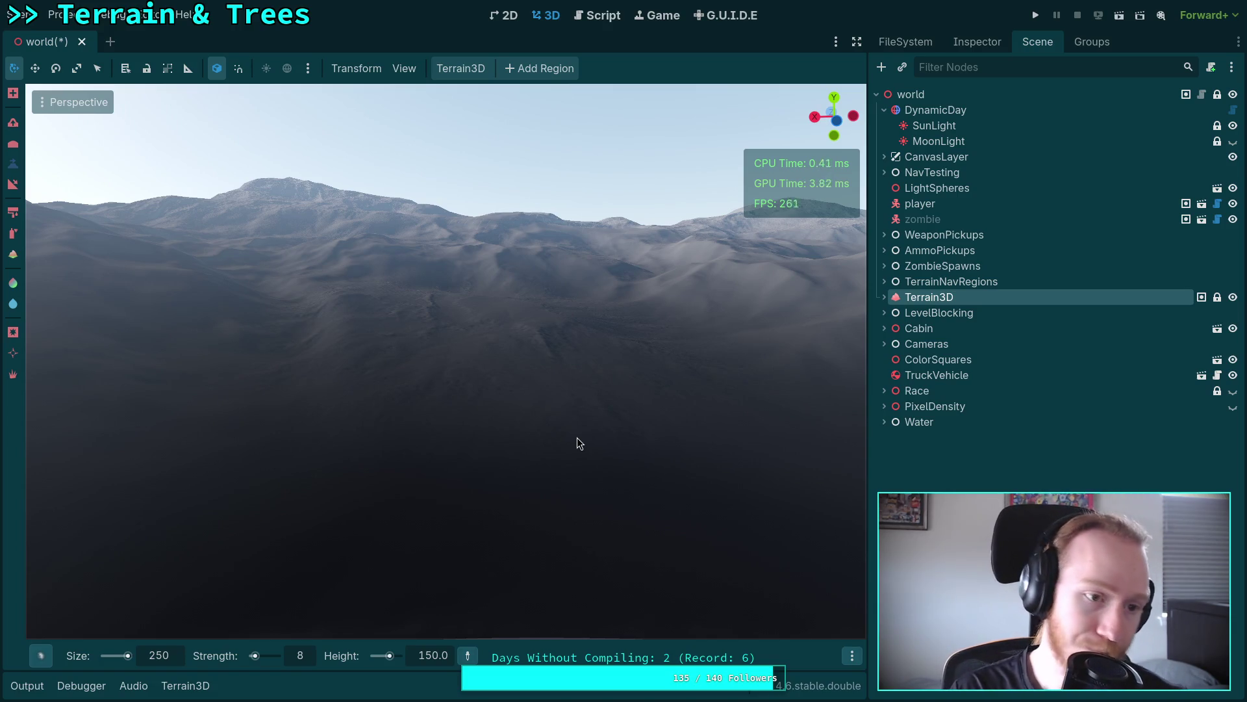
{"action": "left_click", "coordinate": [13, 143]}
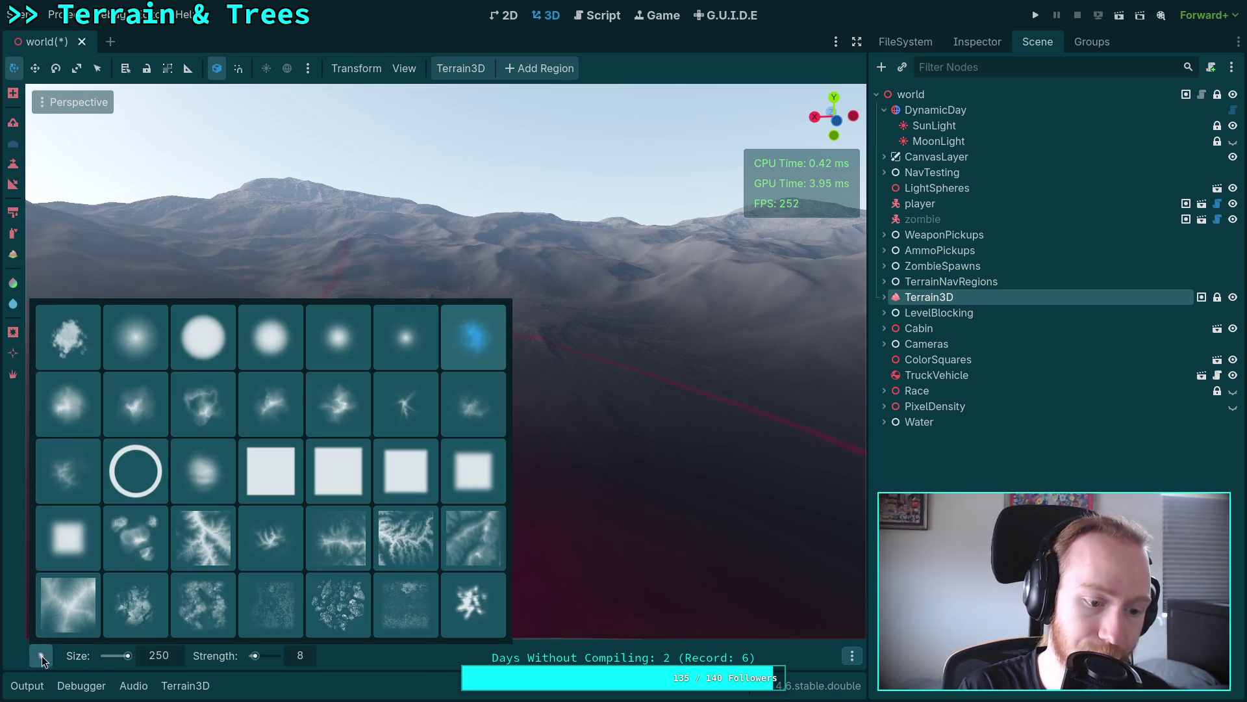
Step: Set the brush size to 20 m and choose the soft round brush shape
{"action": "type", "text": "20"}
{"action": "key", "text": "Return"}
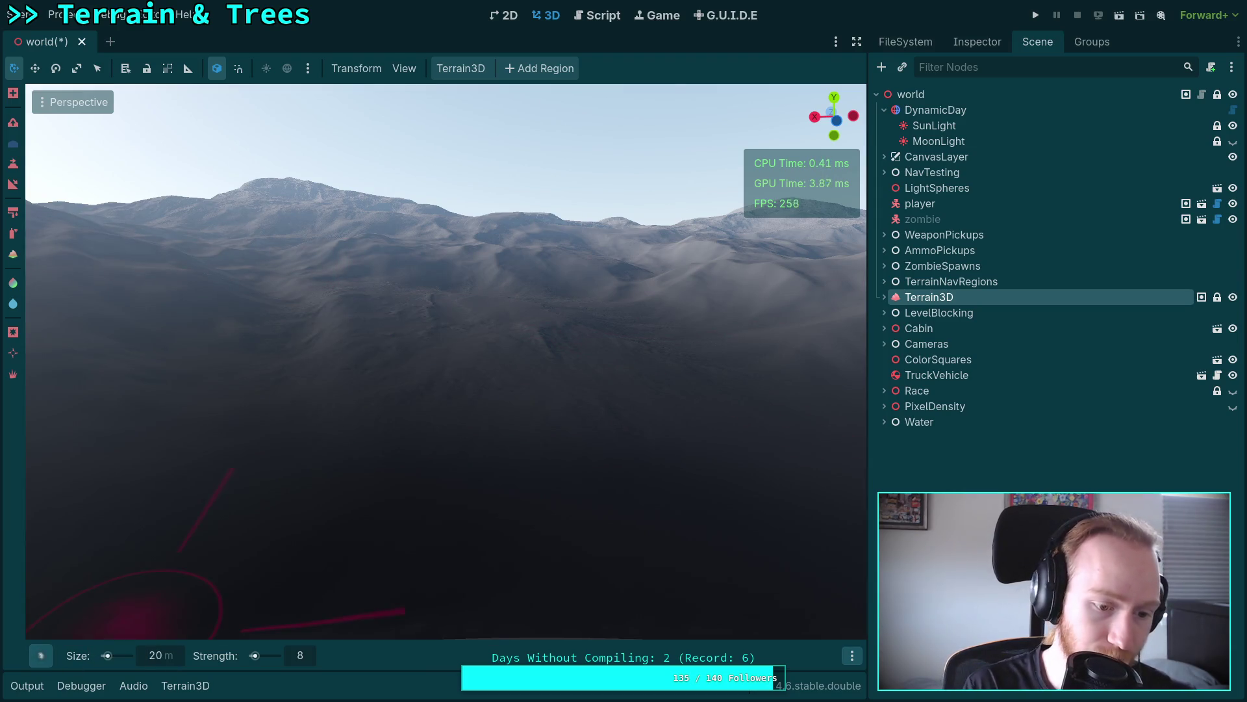
{"action": "mouse_move", "coordinate": [40, 655]}
{"action": "left_click", "coordinate": [133, 337]}
{"action": "left_click", "coordinate": [312, 660]}
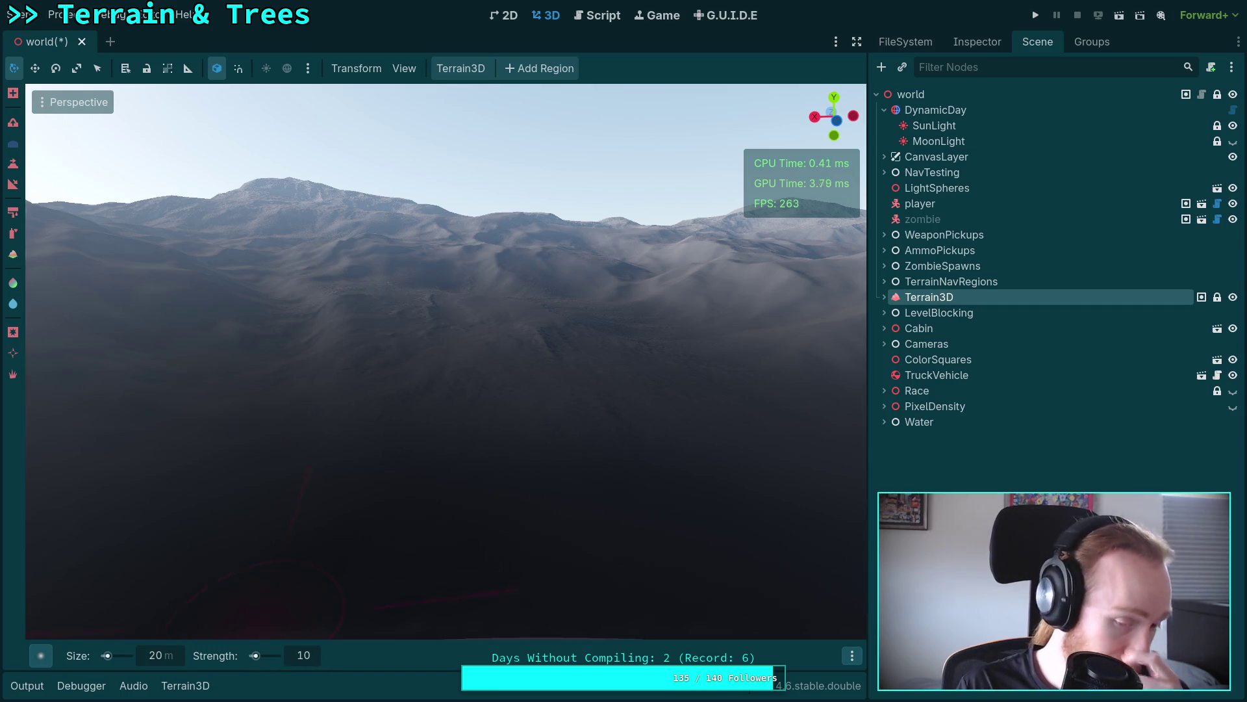
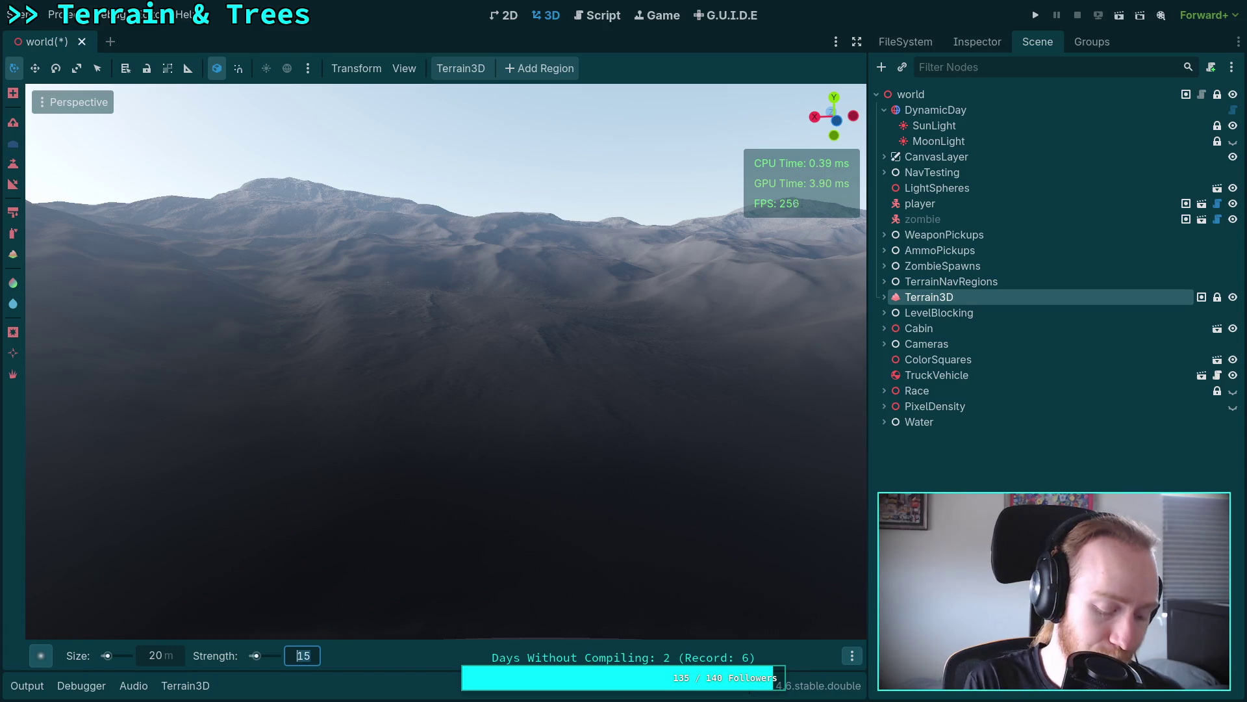
Step: Confirm a brush strength of 10 and save the scene
{"action": "key", "text": "Return"}
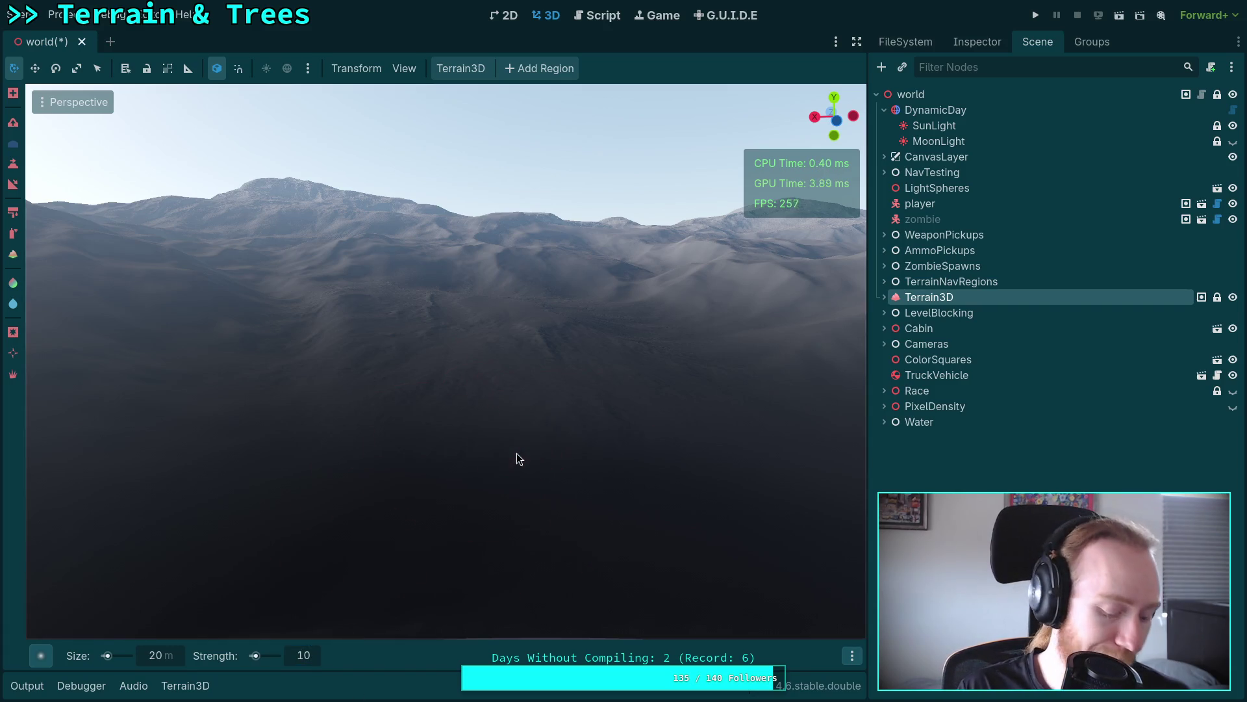
{"action": "key", "text": "ctrl+s"}
{"action": "left_click_drag", "start_coordinate": [402, 463], "coordinate": [403, 463]}
Step: Sculpt and smooth the nearby snowy slopes with the 20 m, strength 10 brush
{"action": "mouse_move", "coordinate": [490, 330]}
{"action": "left_mouse_down"}
{"action": "mouse_move", "coordinate": [469, 338]}
{"action": "mouse_move", "coordinate": [453, 298]}
{"action": "mouse_move", "coordinate": [379, 391]}
{"action": "left_mouse_up"}
{"action": "mouse_move", "coordinate": [418, 429]}
{"action": "left_mouse_down"}
{"action": "mouse_move", "coordinate": [479, 318]}
{"action": "mouse_move", "coordinate": [434, 409]}
{"action": "left_mouse_up"}
{"action": "left_click_drag", "start_coordinate": [587, 488], "coordinate": [595, 439]}
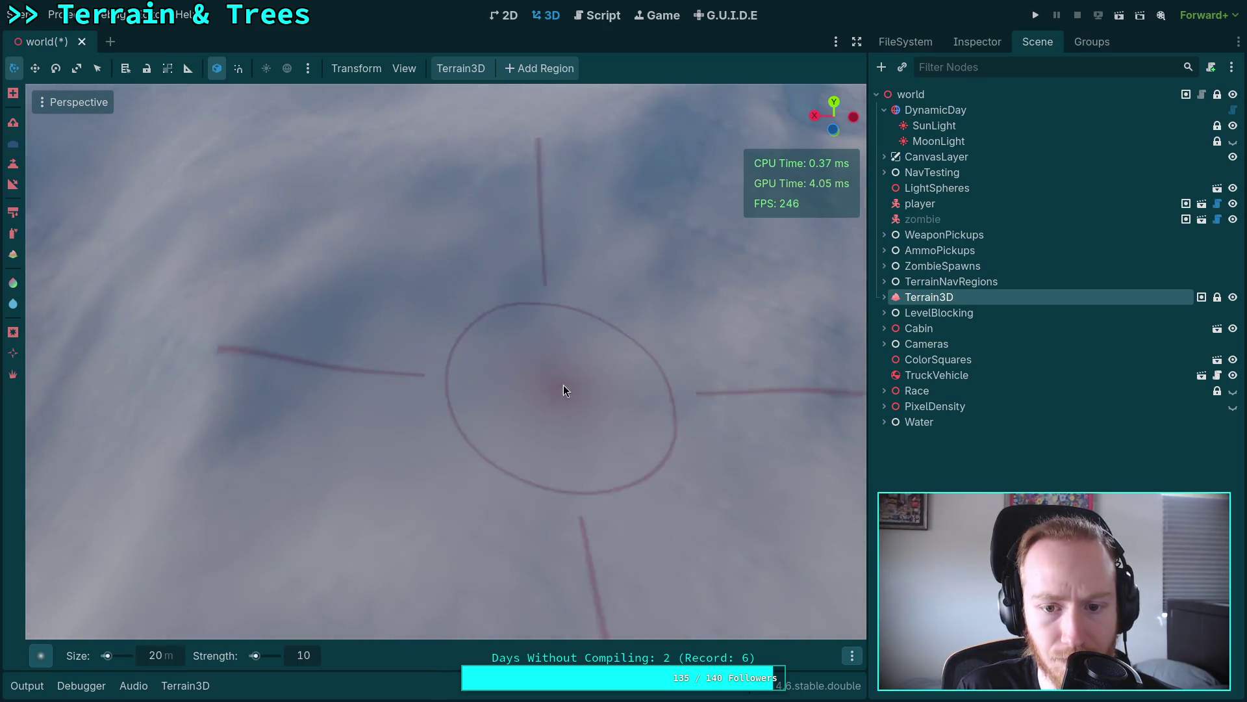
{"action": "mouse_move", "coordinate": [672, 240]}
{"action": "left_mouse_down"}
{"action": "mouse_move", "coordinate": [455, 354]}
{"action": "mouse_move", "coordinate": [539, 514]}
{"action": "mouse_move", "coordinate": [365, 332]}
{"action": "mouse_move", "coordinate": [494, 433]}
{"action": "mouse_move", "coordinate": [339, 472]}
{"action": "left_mouse_up"}
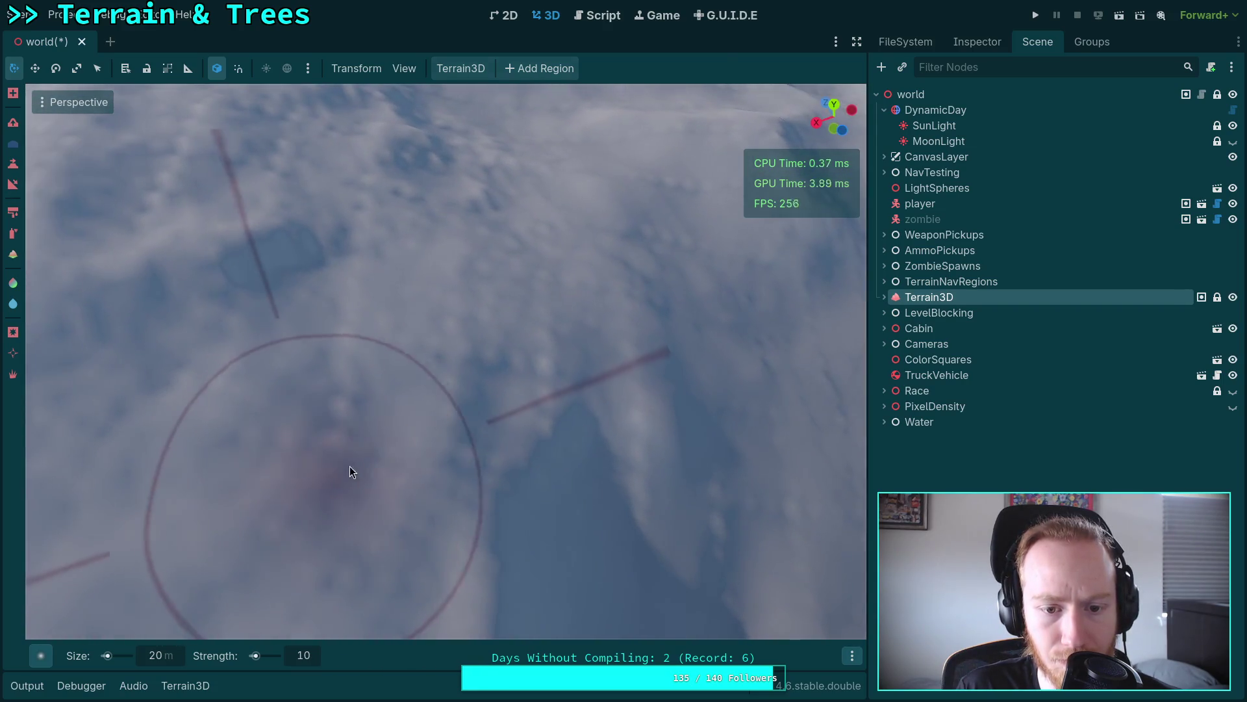
{"action": "left_click_drag", "start_coordinate": [536, 338], "coordinate": [481, 350]}
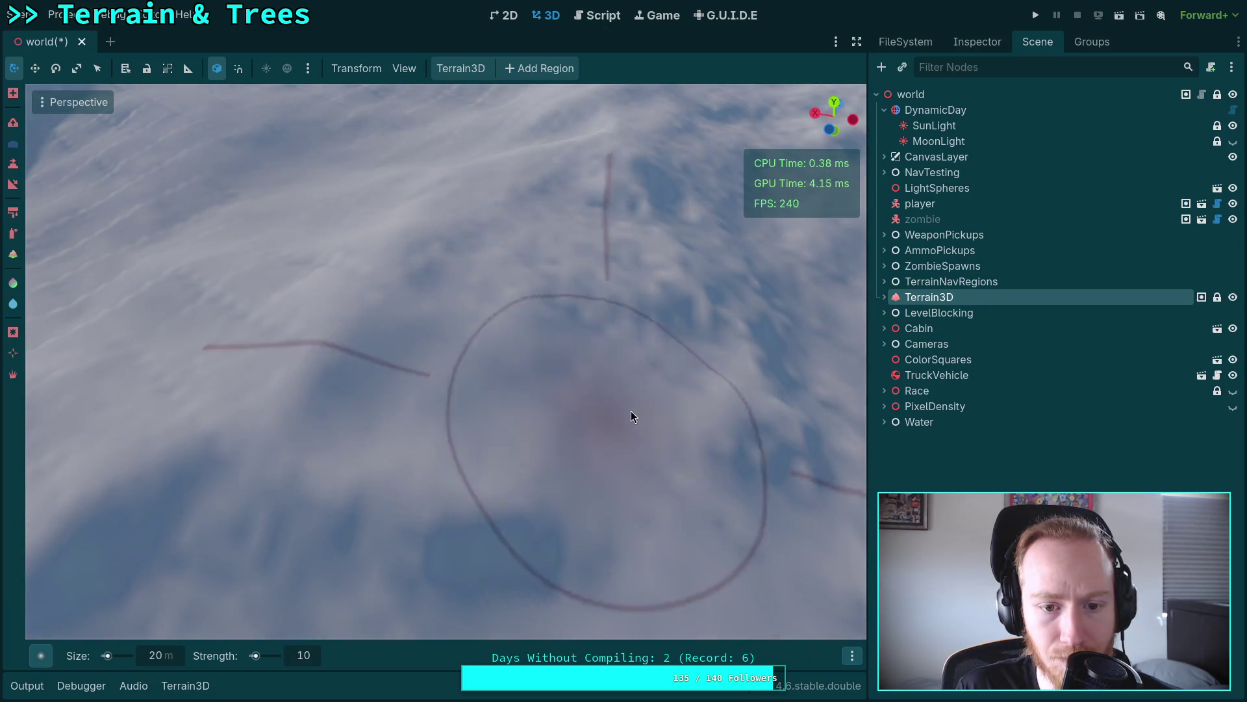
{"action": "left_click_drag", "start_coordinate": [615, 401], "coordinate": [557, 431]}
{"action": "left_click_drag", "start_coordinate": [488, 322], "coordinate": [456, 438]}
{"action": "left_click_drag", "start_coordinate": [379, 487], "coordinate": [454, 393]}
{"action": "mouse_move", "coordinate": [370, 438]}
{"action": "left_mouse_down"}
{"action": "mouse_move", "coordinate": [412, 401]}
{"action": "mouse_move", "coordinate": [276, 424]}
{"action": "left_mouse_up"}
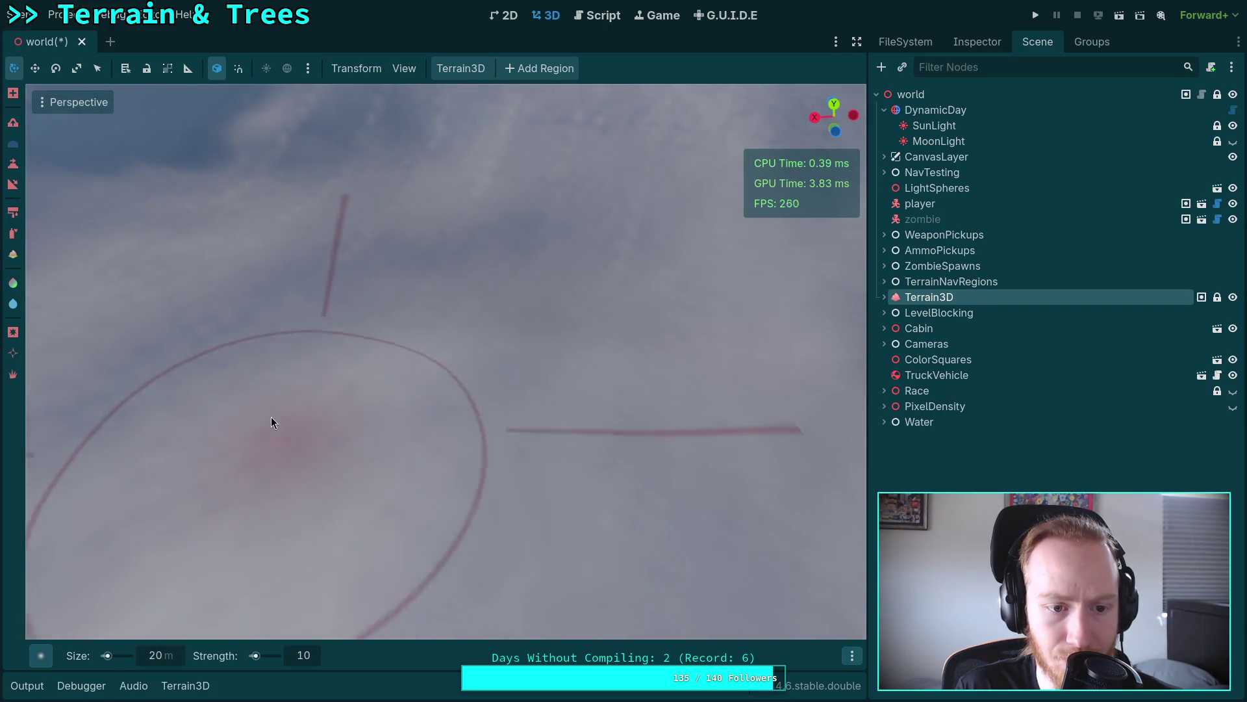
Step: Sculpt the terrain below the fog and near the ridge into smoother slopes
{"action": "left_click_drag", "start_coordinate": [410, 289], "coordinate": [468, 171]}
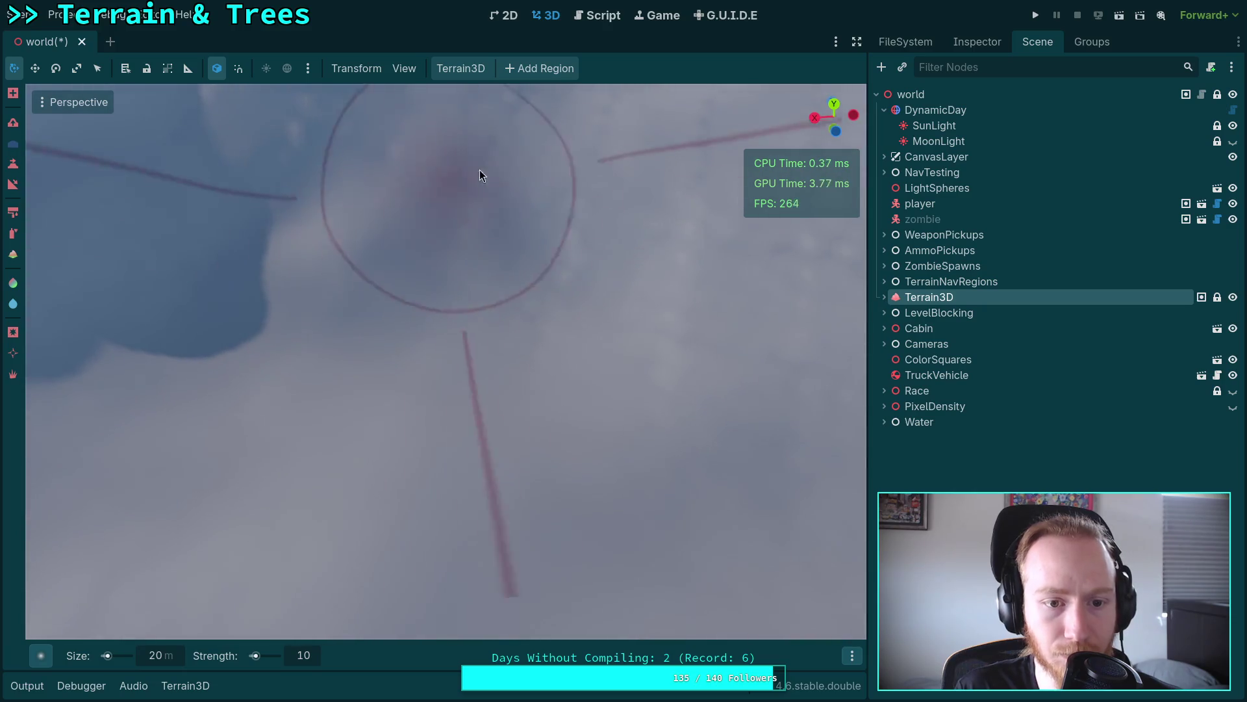
{"action": "left_click_drag", "start_coordinate": [551, 305], "coordinate": [416, 315]}
{"action": "left_click_drag", "start_coordinate": [243, 319], "coordinate": [260, 385]}
{"action": "left_click_drag", "start_coordinate": [414, 388], "coordinate": [416, 389]}
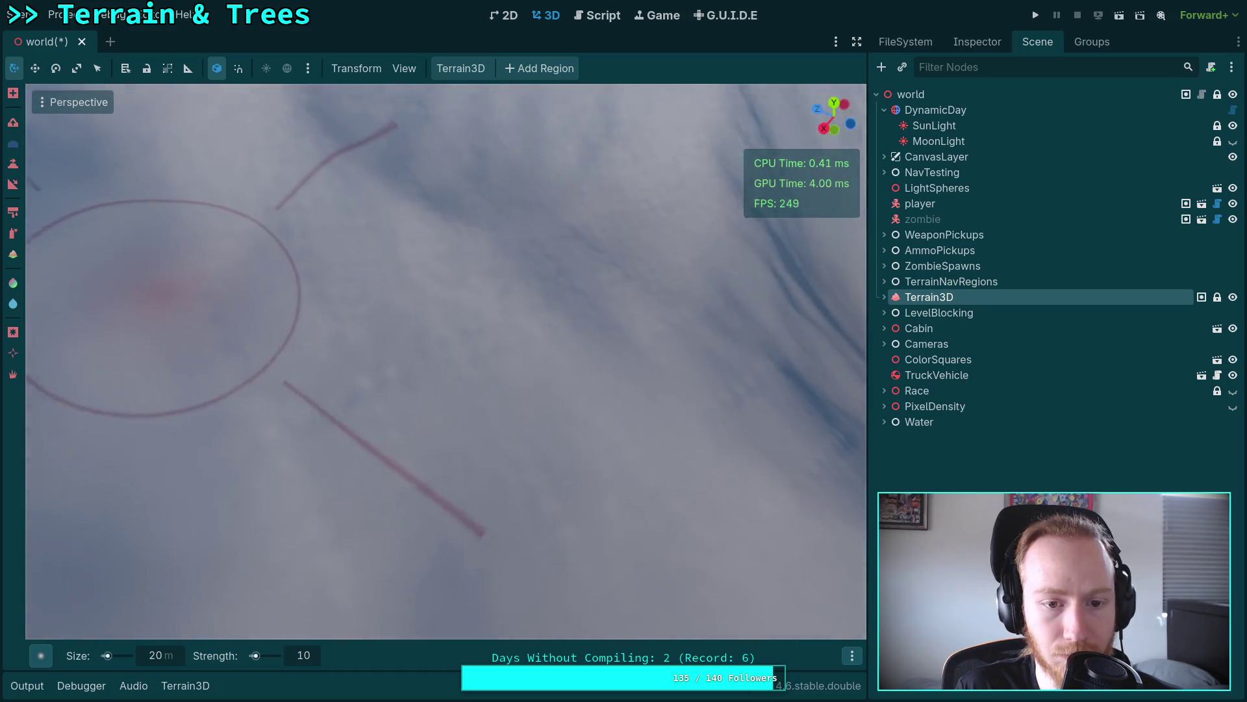
{"action": "left_click_drag", "start_coordinate": [159, 318], "coordinate": [265, 449]}
{"action": "left_click_drag", "start_coordinate": [556, 362], "coordinate": [494, 363]}
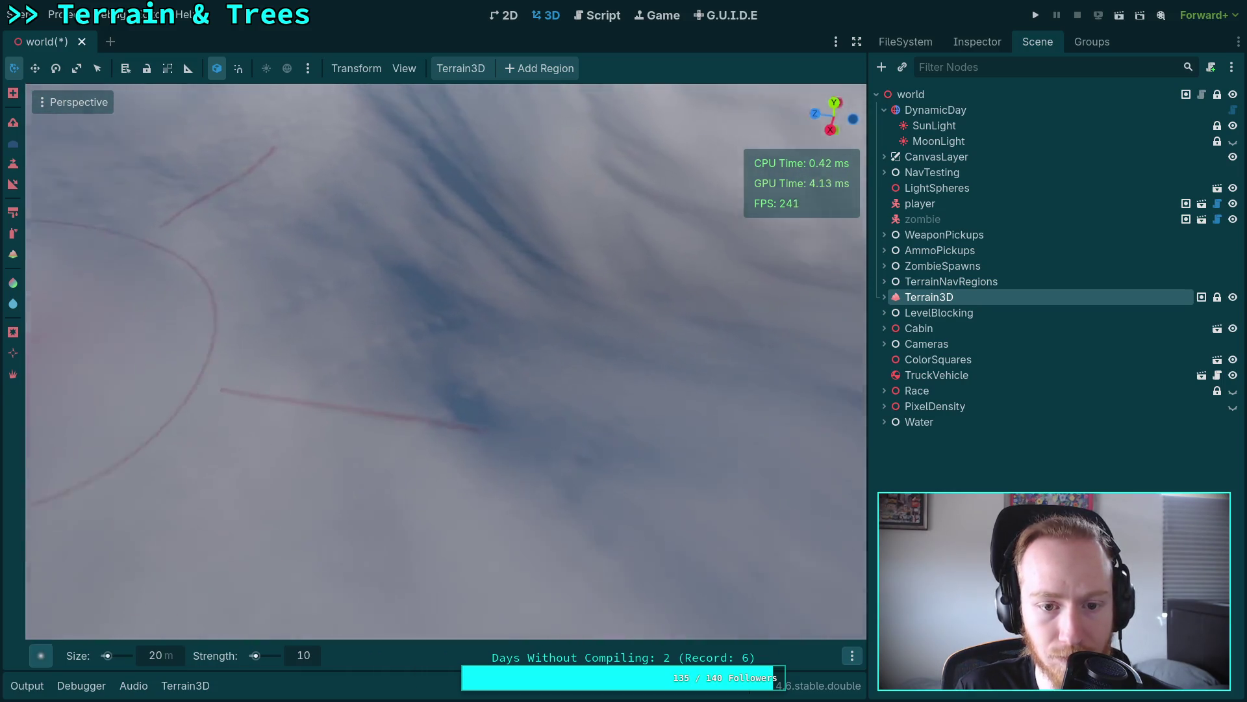
{"action": "left_click_drag", "start_coordinate": [397, 343], "coordinate": [398, 344]}
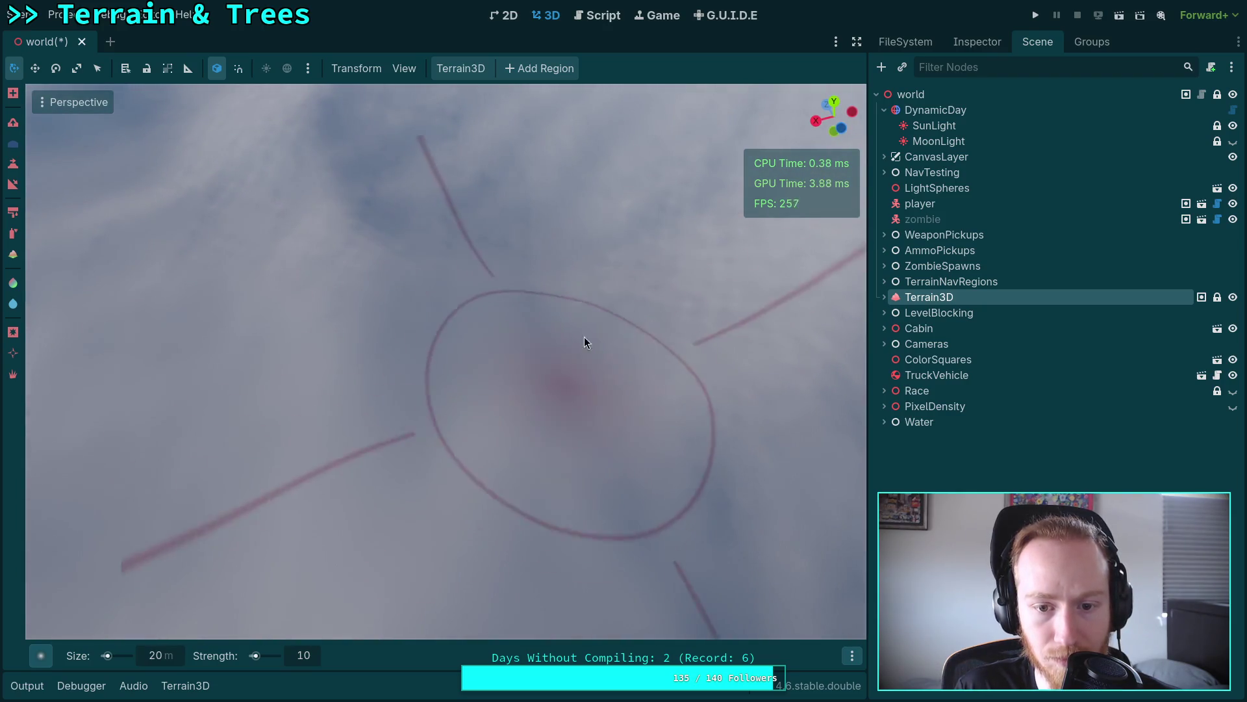
{"action": "left_click_drag", "start_coordinate": [580, 348], "coordinate": [580, 347]}
{"action": "left_click_drag", "start_coordinate": [379, 364], "coordinate": [379, 363]}
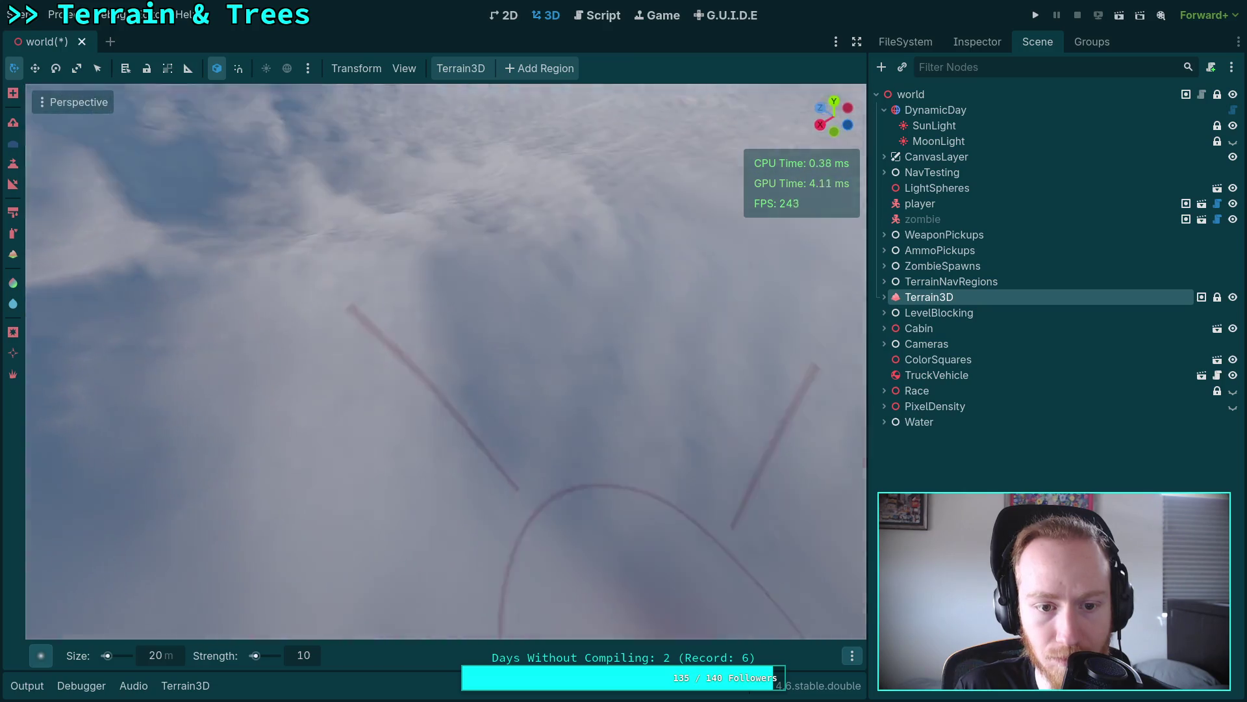
{"action": "left_click_drag", "start_coordinate": [221, 335], "coordinate": [222, 335]}
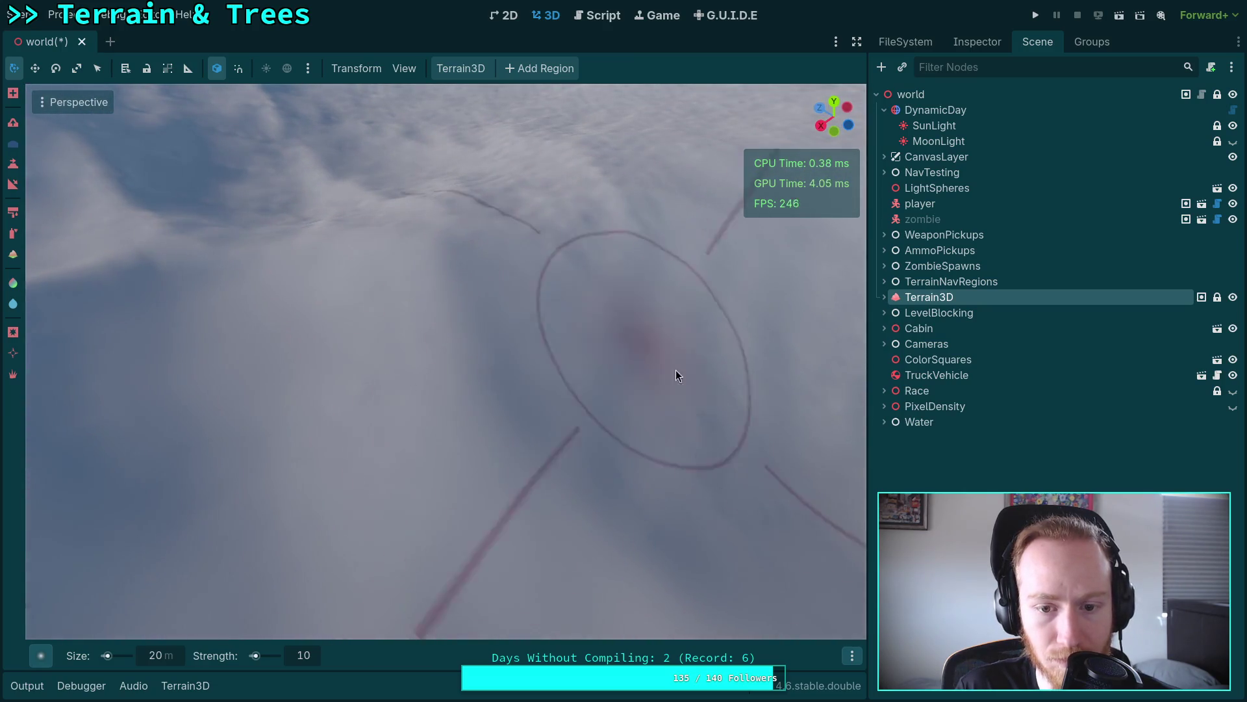
{"action": "left_click_drag", "start_coordinate": [668, 359], "coordinate": [668, 360]}
{"action": "left_click_drag", "start_coordinate": [555, 259], "coordinate": [475, 379]}
{"action": "scroll", "coordinate": [475, 379], "scroll_direction": "up", "scroll_amount": 3}
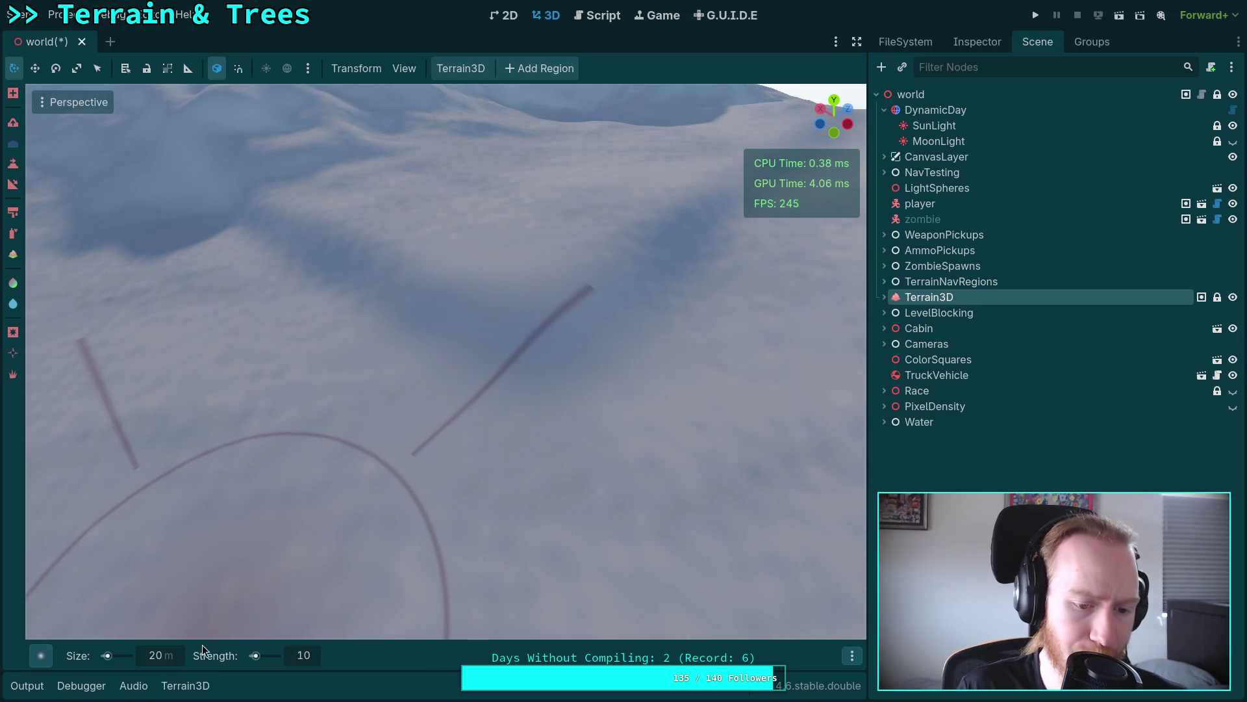
Step: Set the brush strength to 50 and the brush size to 30 m
{"action": "type", "text": "50"}
{"action": "key", "text": "Return"}
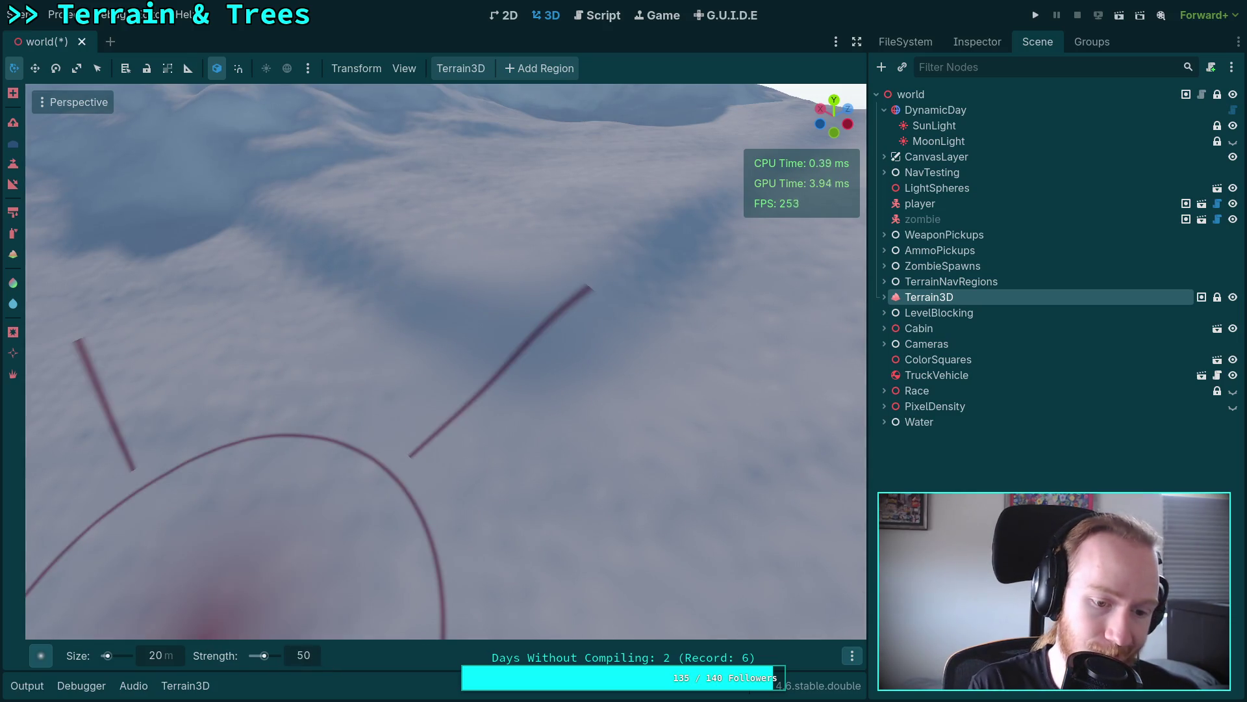
{"action": "type", "text": "30"}
{"action": "key", "text": "Return"}
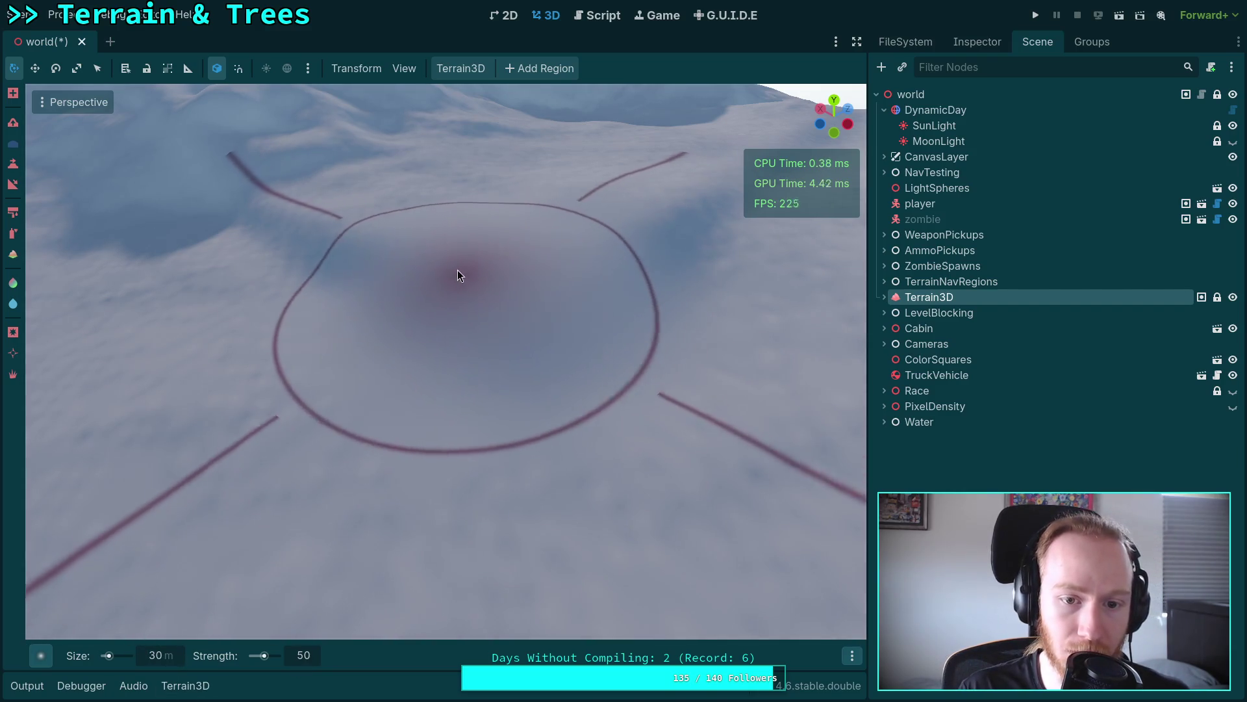
Step: Reshape the nearby snowy hillside with strokes of the larger, stronger brush
{"action": "scroll", "coordinate": [459, 271], "scroll_direction": "down", "scroll_amount": 3}
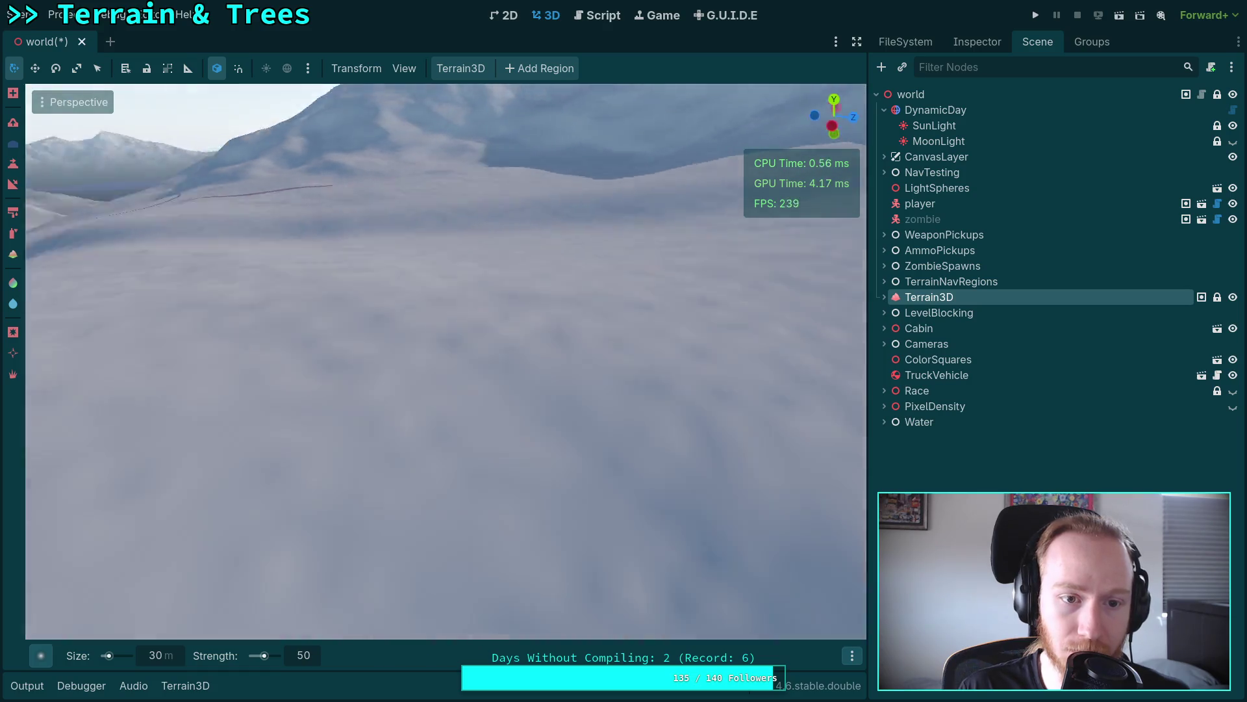
{"action": "mouse_move", "coordinate": [456, 280]}
{"action": "left_mouse_down"}
{"action": "mouse_move", "coordinate": [446, 319]}
{"action": "mouse_move", "coordinate": [489, 247]}
{"action": "mouse_move", "coordinate": [585, 254]}
{"action": "mouse_move", "coordinate": [585, 306]}
{"action": "left_mouse_up"}
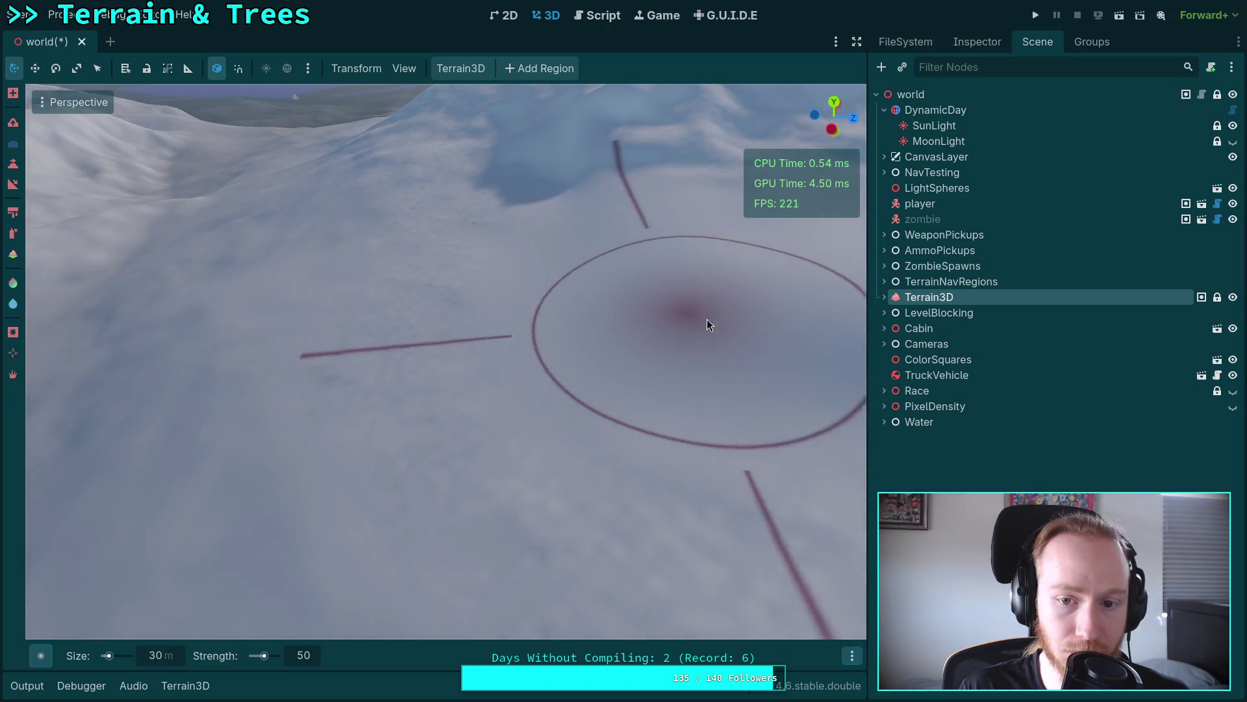
{"action": "left_click_drag", "start_coordinate": [662, 345], "coordinate": [767, 293]}
{"action": "left_click_drag", "start_coordinate": [429, 339], "coordinate": [356, 369]}
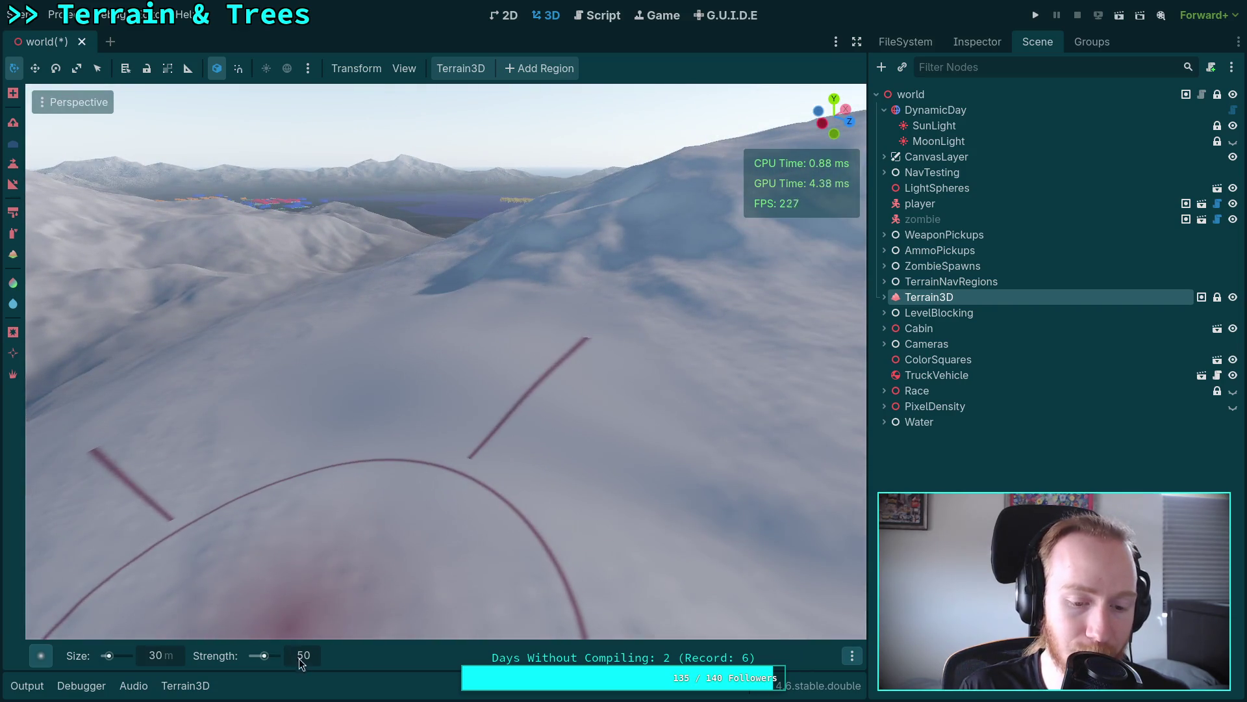
Step: Reset the brush size to 20 m and lower its strength to 10
{"action": "type", "text": "20"}
{"action": "key", "text": "Return"}
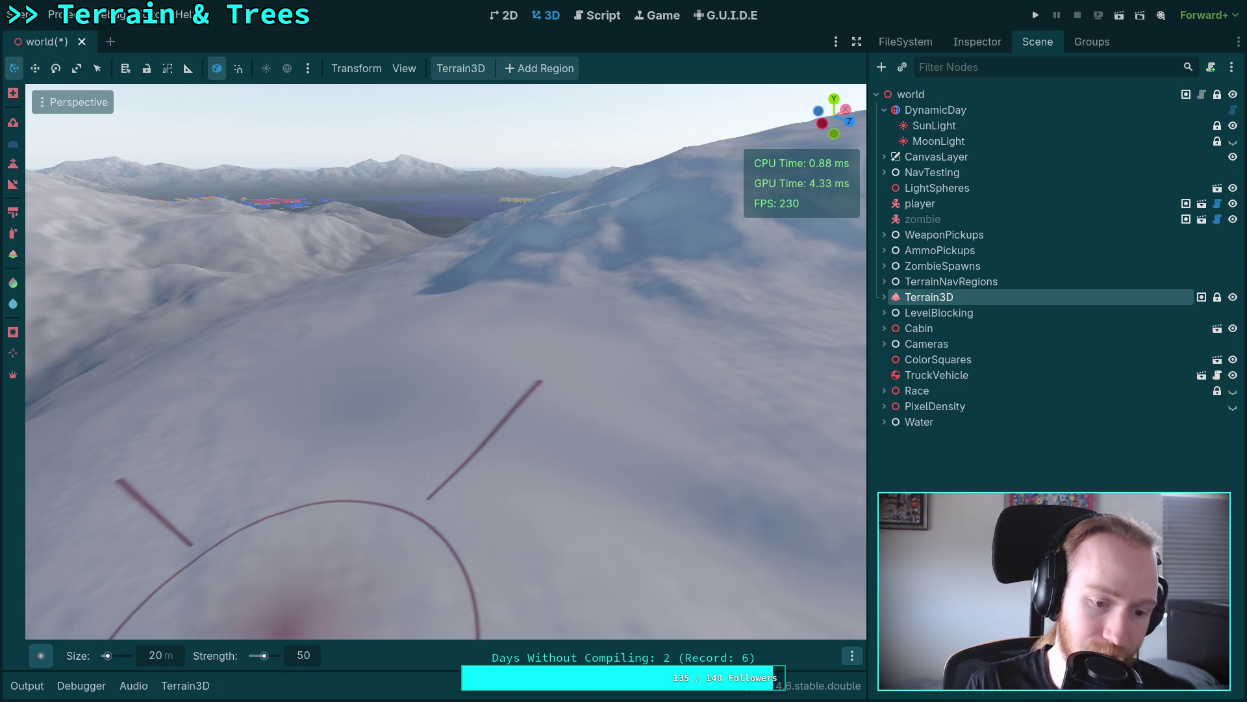
{"action": "type", "text": "1"}
{"action": "key", "text": "Return"}
Step: Fly closer to the snowy slope and look around it from several angles
{"action": "key", "text": "w"}
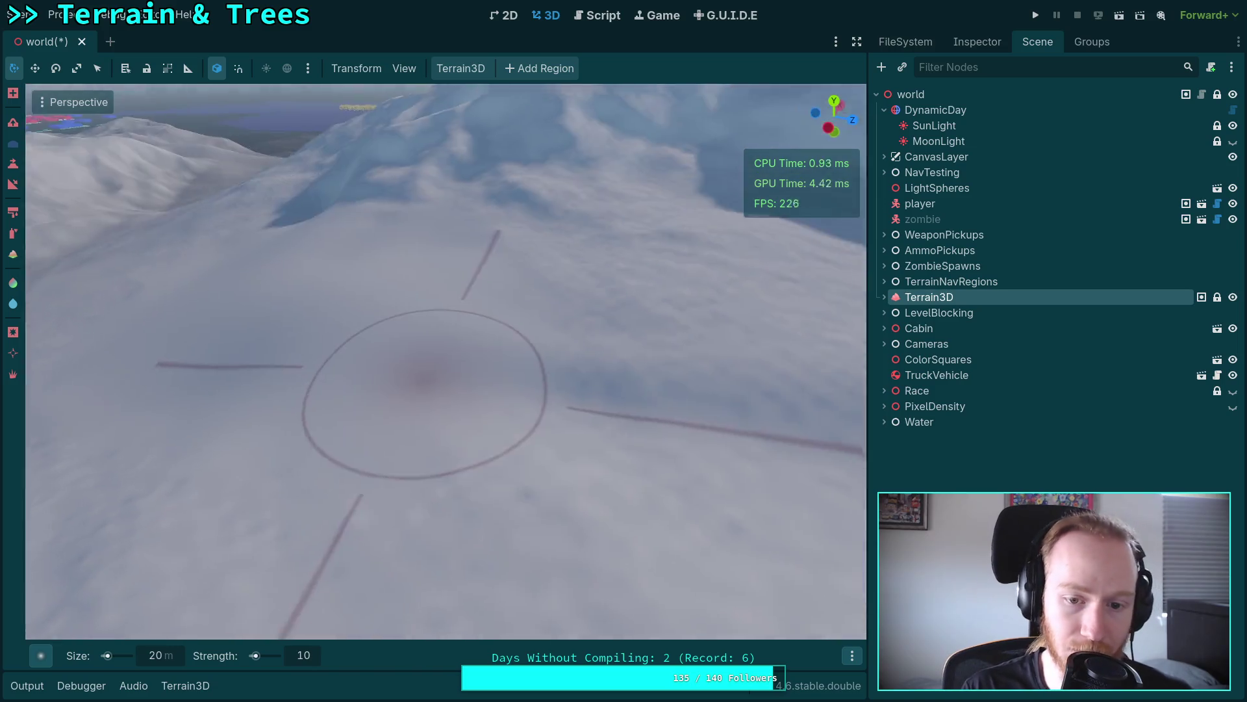
{"action": "scroll", "coordinate": [312, 350], "scroll_direction": "down", "scroll_amount": 2}
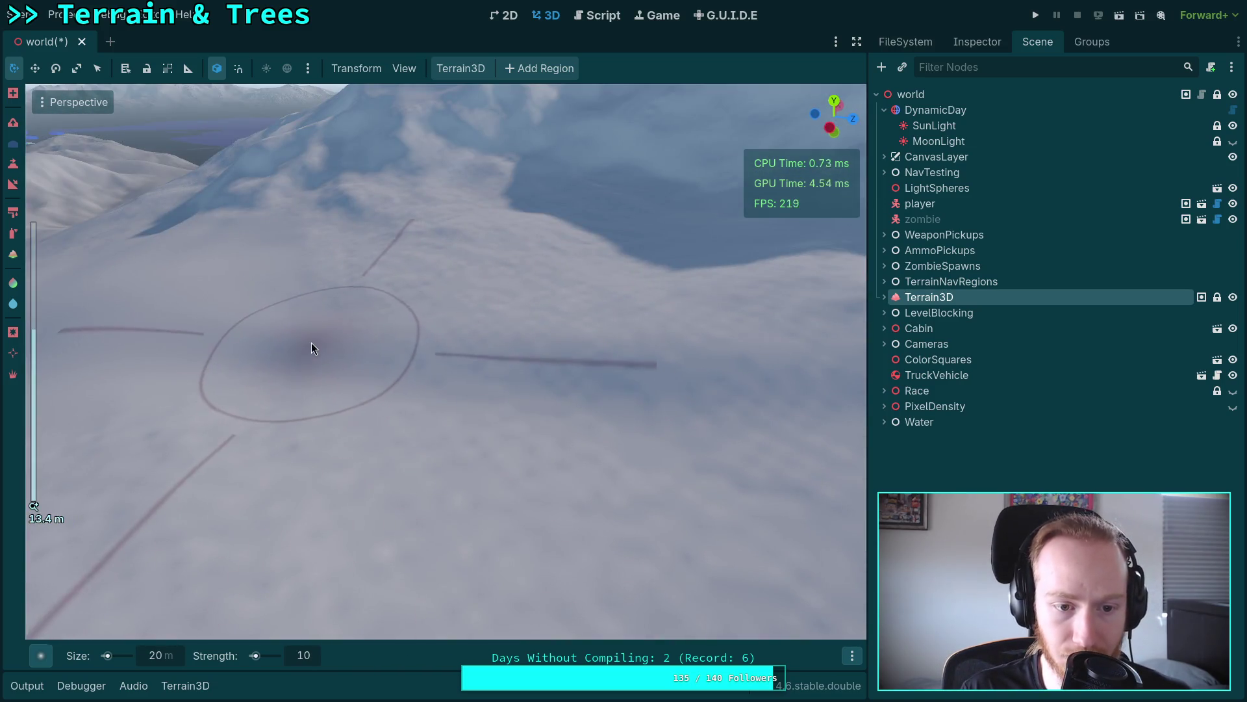
{"action": "right_click", "coordinate": [354, 256]}
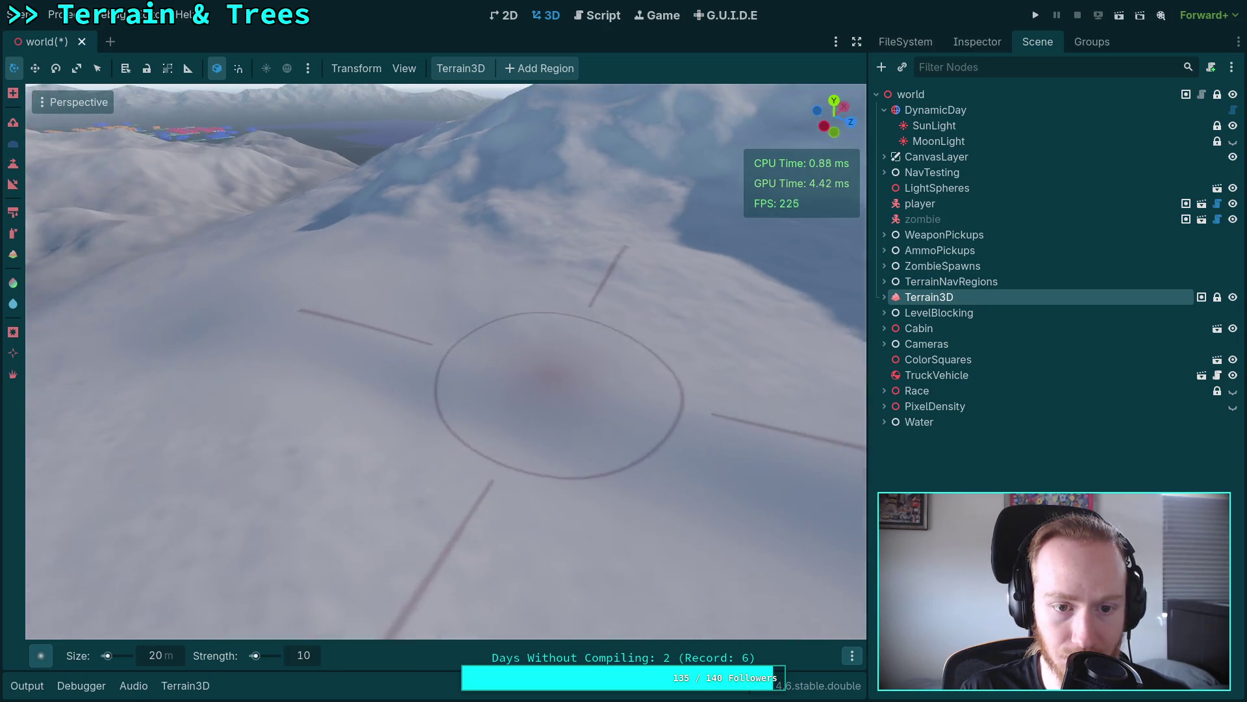
{"action": "right_click", "coordinate": [464, 344]}
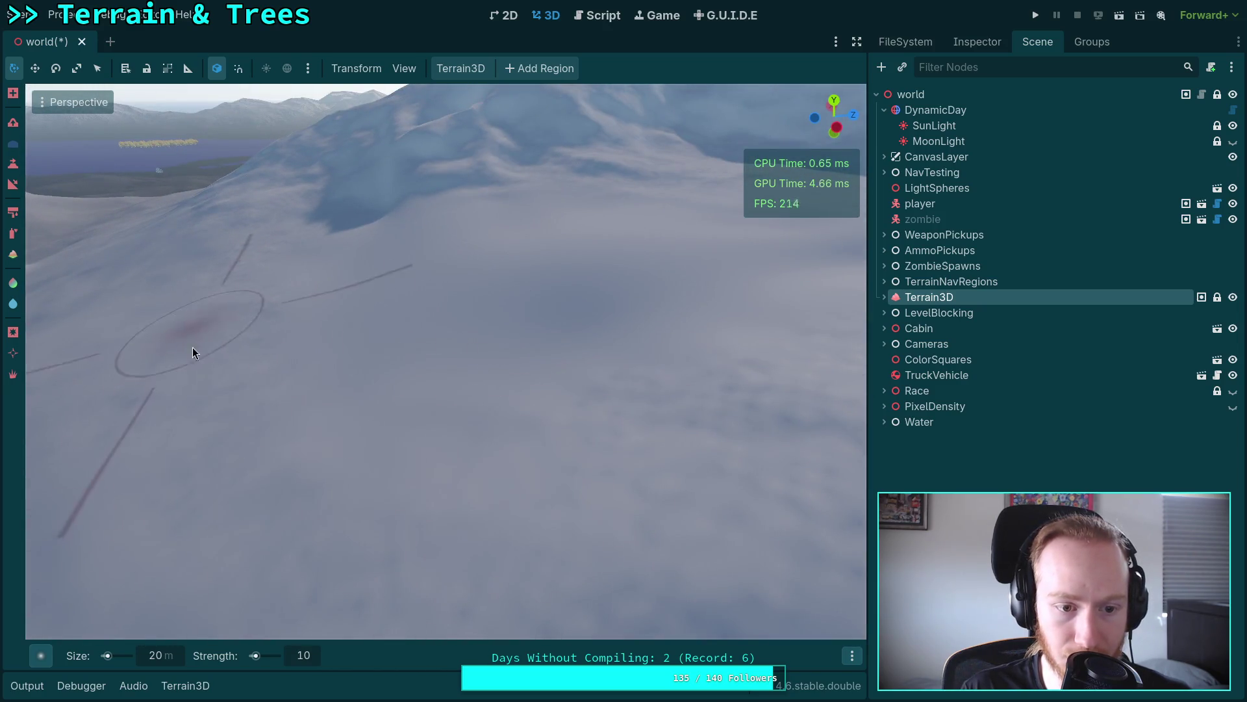
{"action": "right_click", "coordinate": [271, 383]}
{"action": "right_click", "coordinate": [585, 380]}
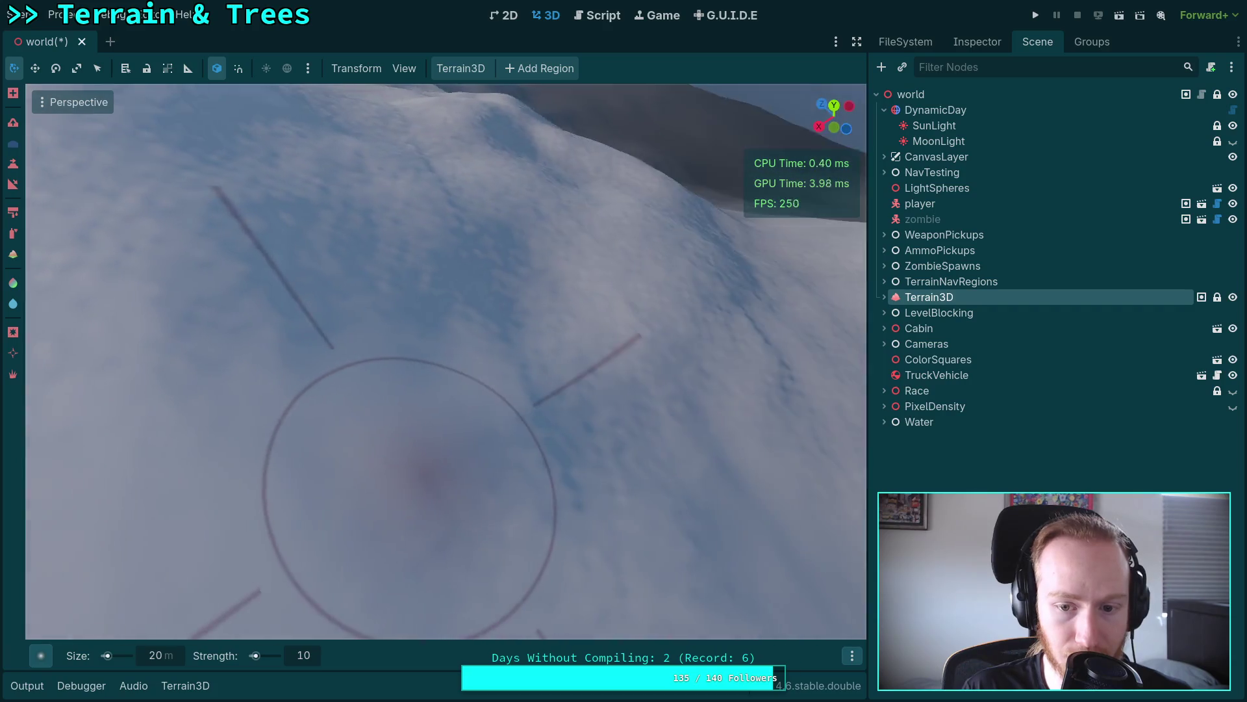
{"action": "right_click", "coordinate": [464, 390]}
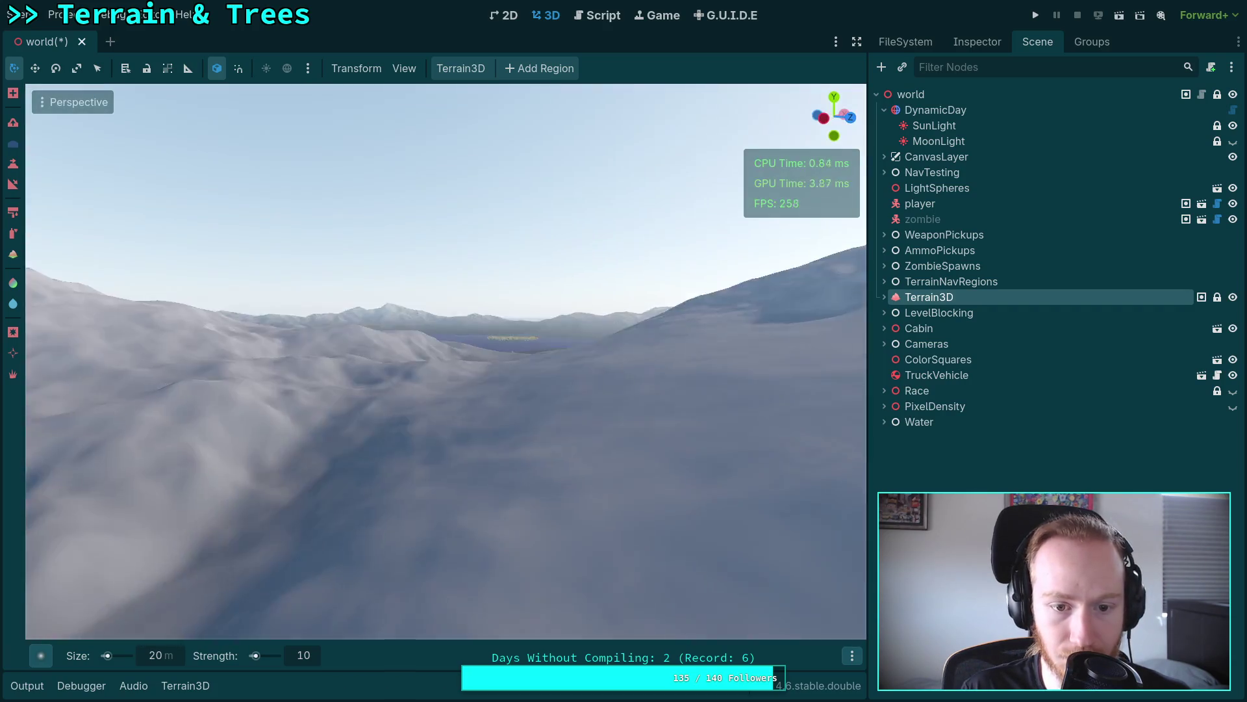
{"action": "right_click", "coordinate": [447, 362]}
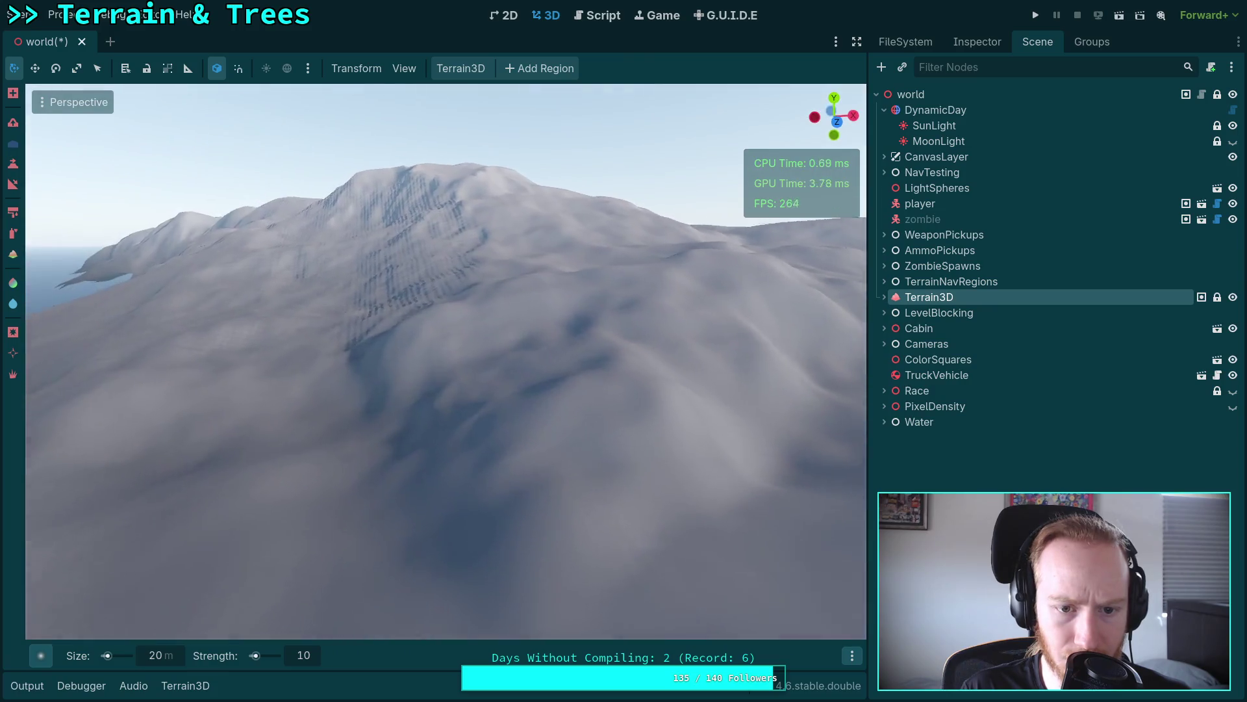
{"action": "right_click", "coordinate": [503, 397]}
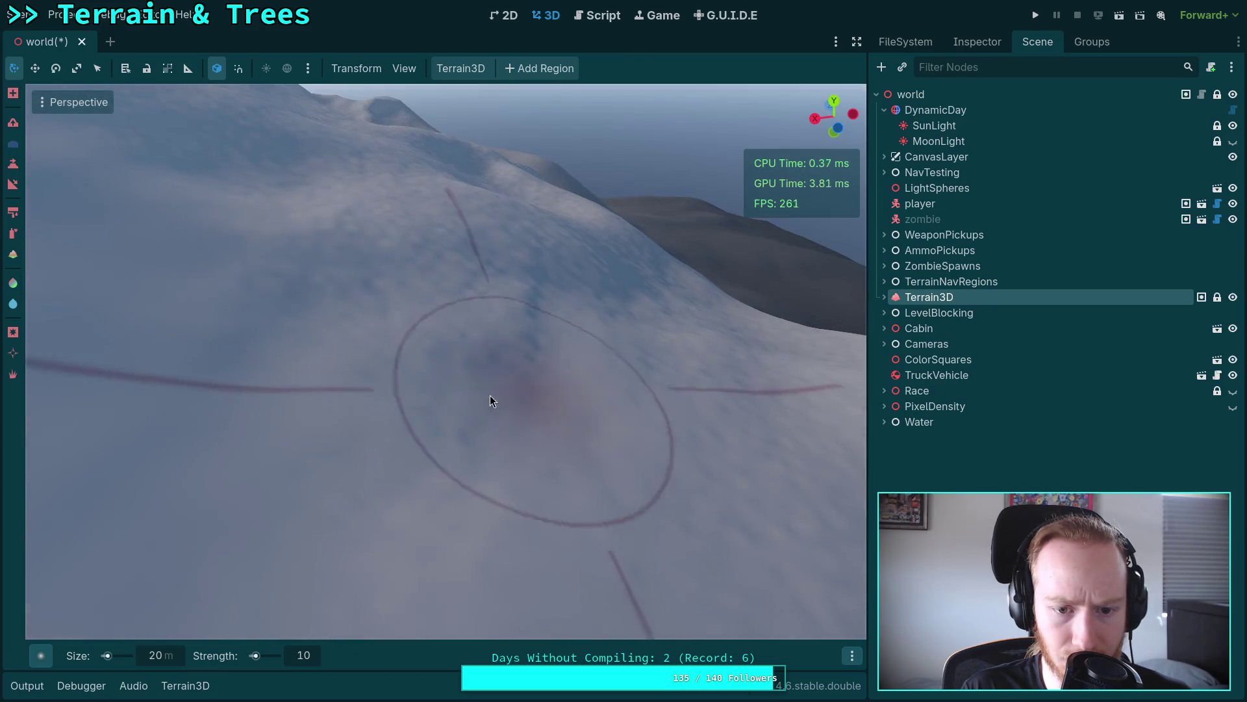
{"action": "right_click", "coordinate": [317, 302]}
{"action": "scroll", "coordinate": [366, 412], "scroll_direction": "up", "scroll_amount": 3}
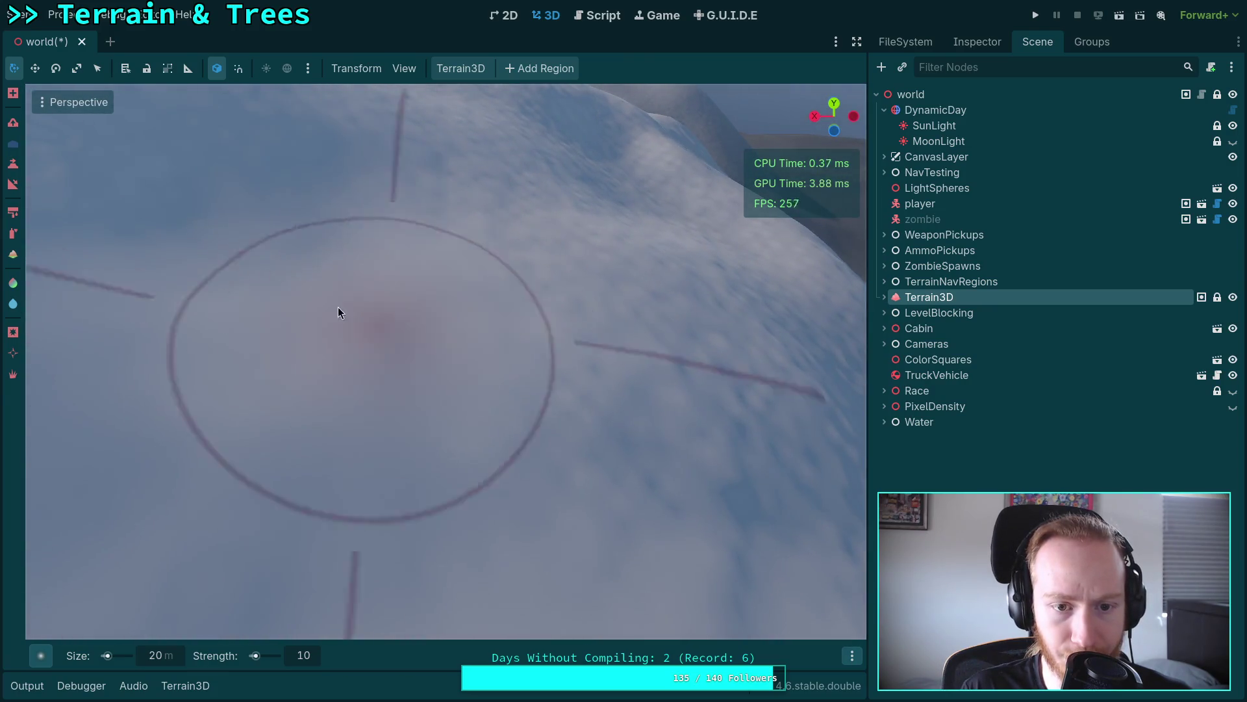
{"action": "right_click", "coordinate": [346, 312]}
{"action": "right_click", "coordinate": [537, 204]}
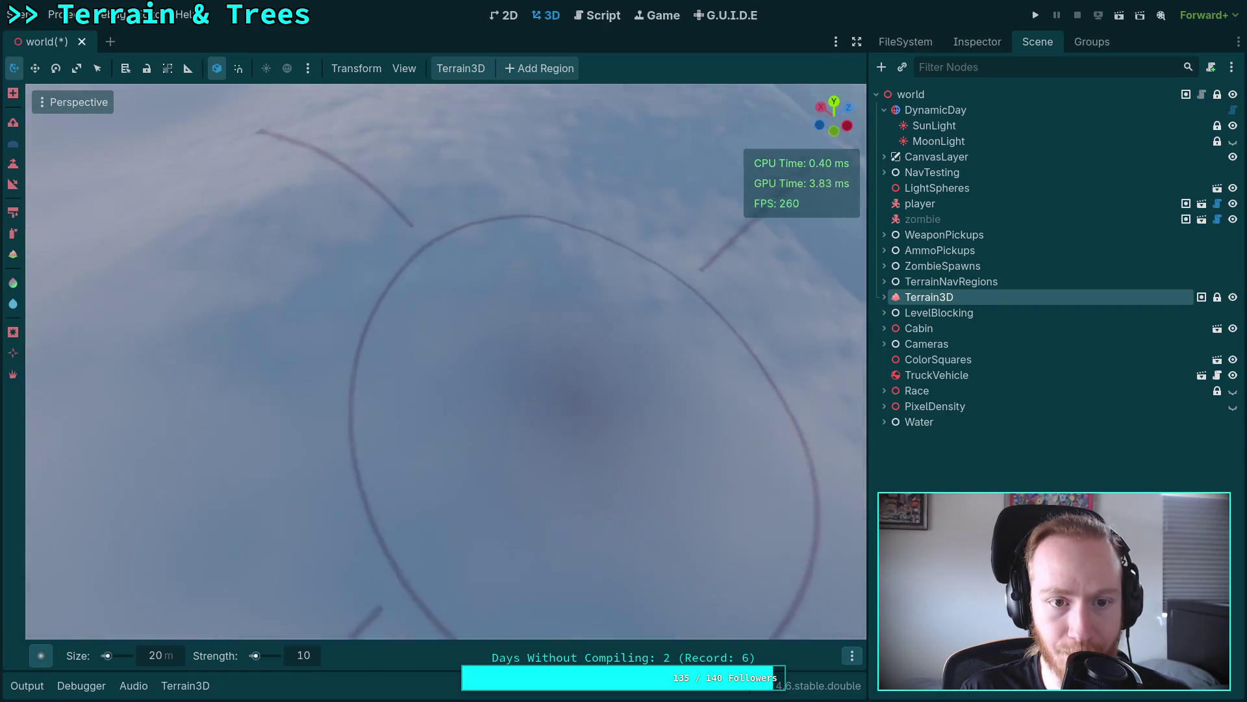
{"action": "right_click", "coordinate": [222, 261]}
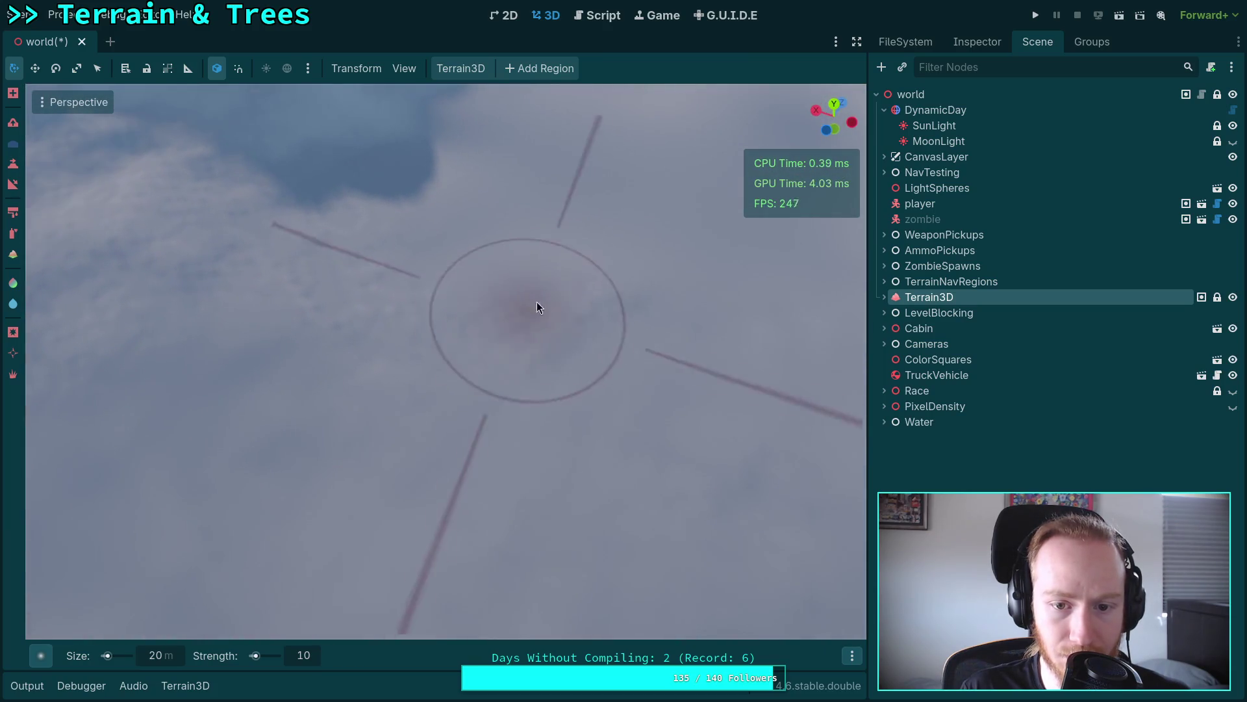
Step: Look across the snowy hills and bring the mountain ridge into view
{"action": "right_click", "coordinate": [278, 251]}
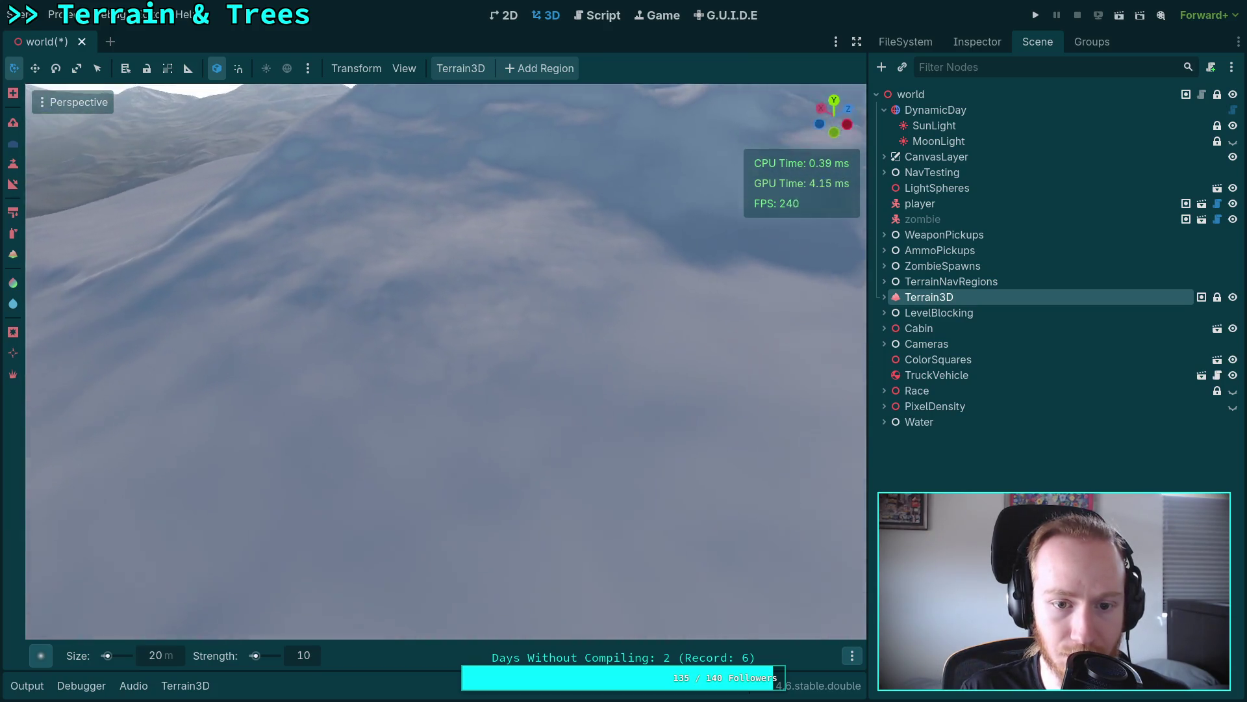
{"action": "right_click", "coordinate": [369, 322]}
{"action": "right_click", "coordinate": [520, 343]}
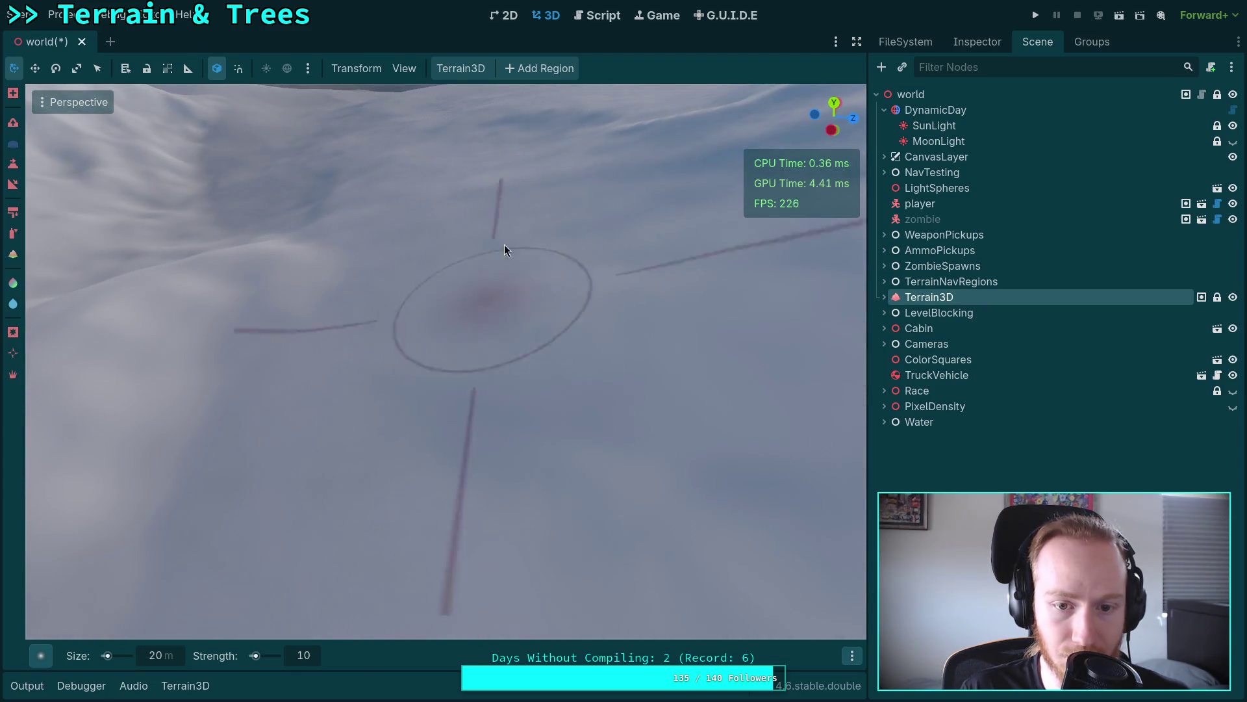
{"action": "right_click", "coordinate": [429, 269]}
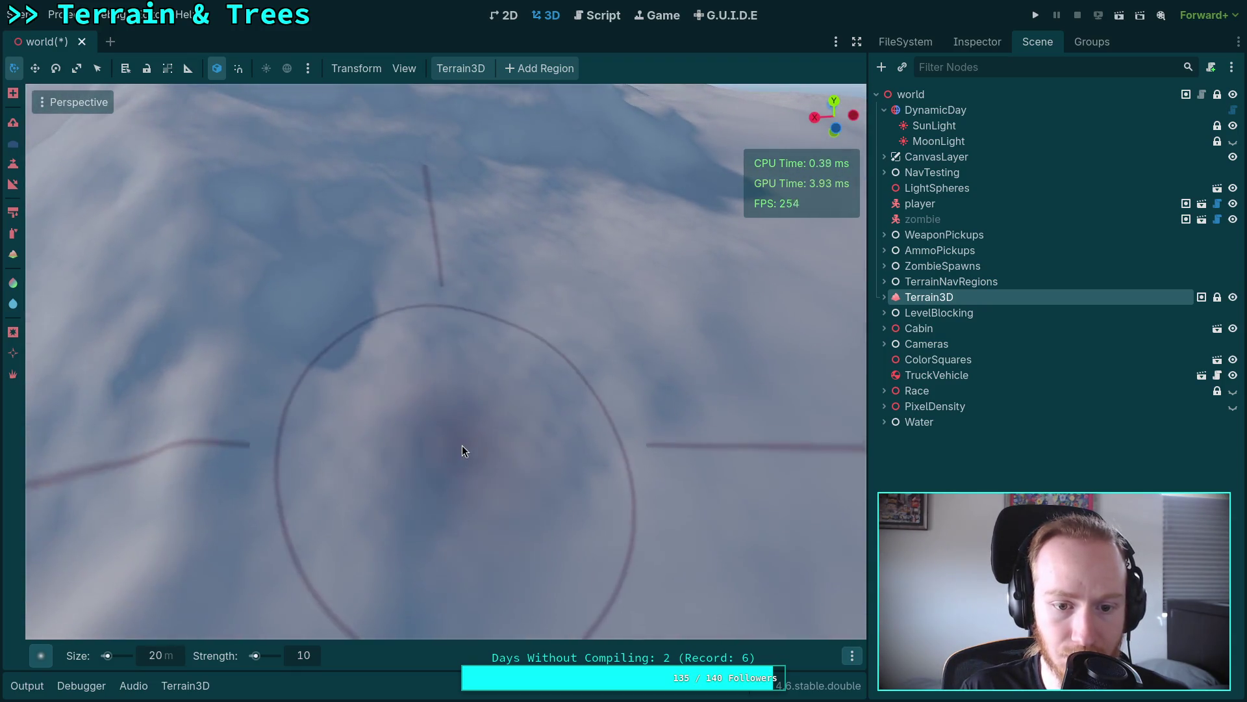
{"action": "right_click", "coordinate": [438, 403]}
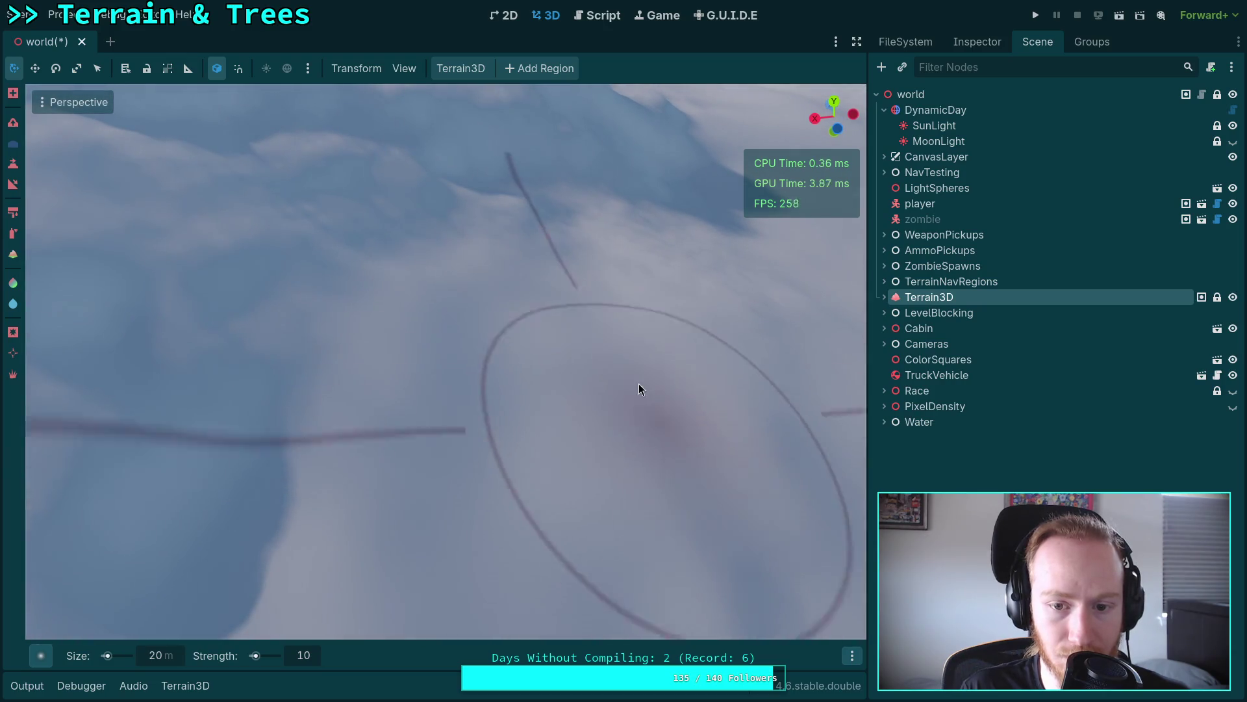
{"action": "right_click", "coordinate": [646, 396]}
{"action": "right_click", "coordinate": [223, 306]}
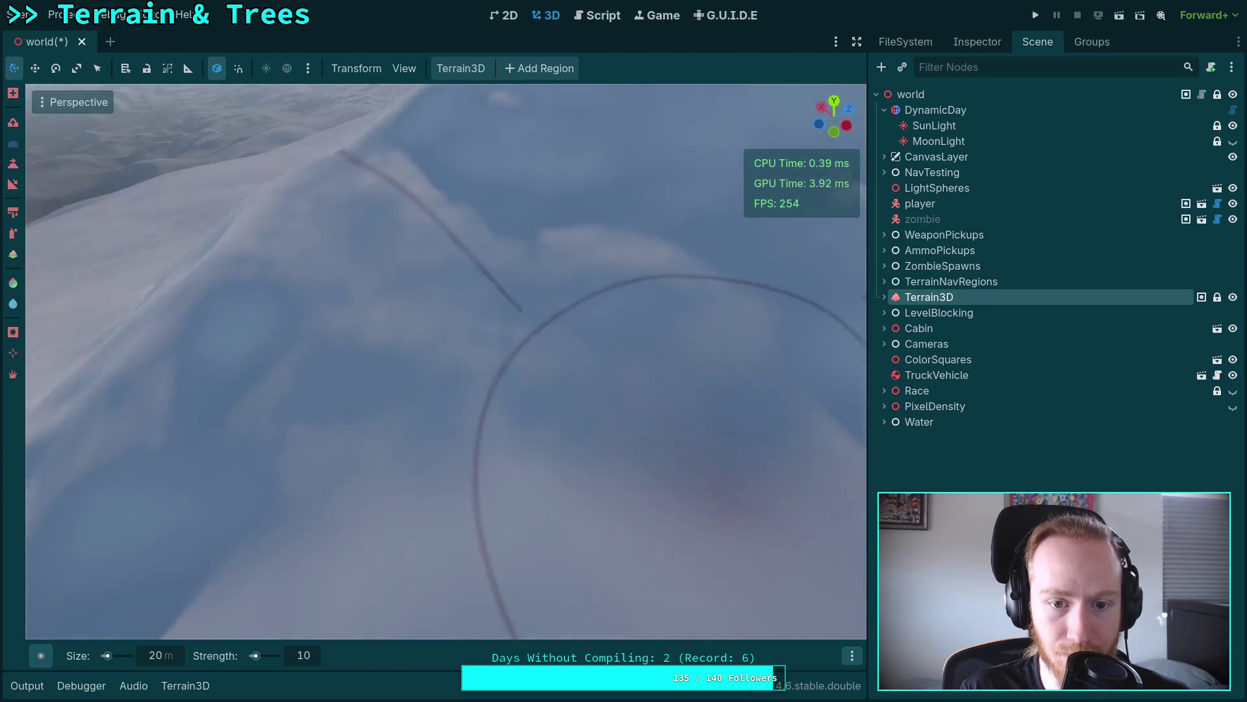
{"action": "right_click", "coordinate": [628, 319]}
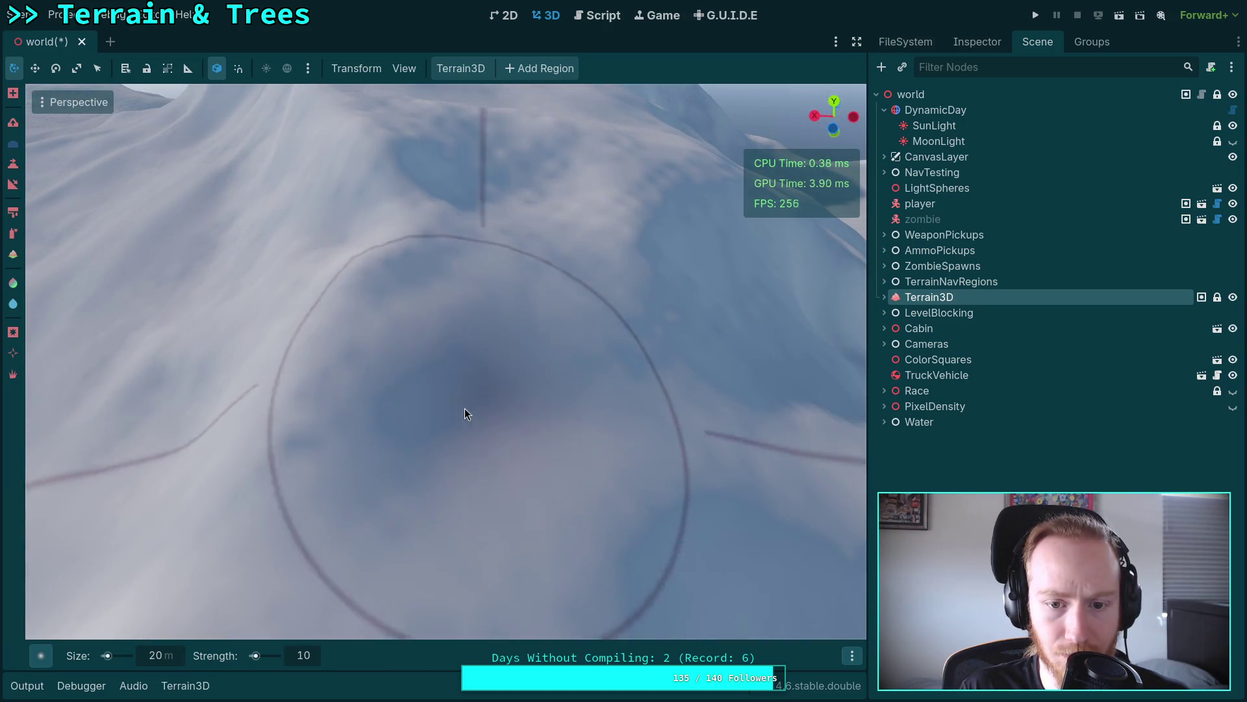
{"action": "right_click", "coordinate": [625, 283]}
{"action": "right_click", "coordinate": [443, 266]}
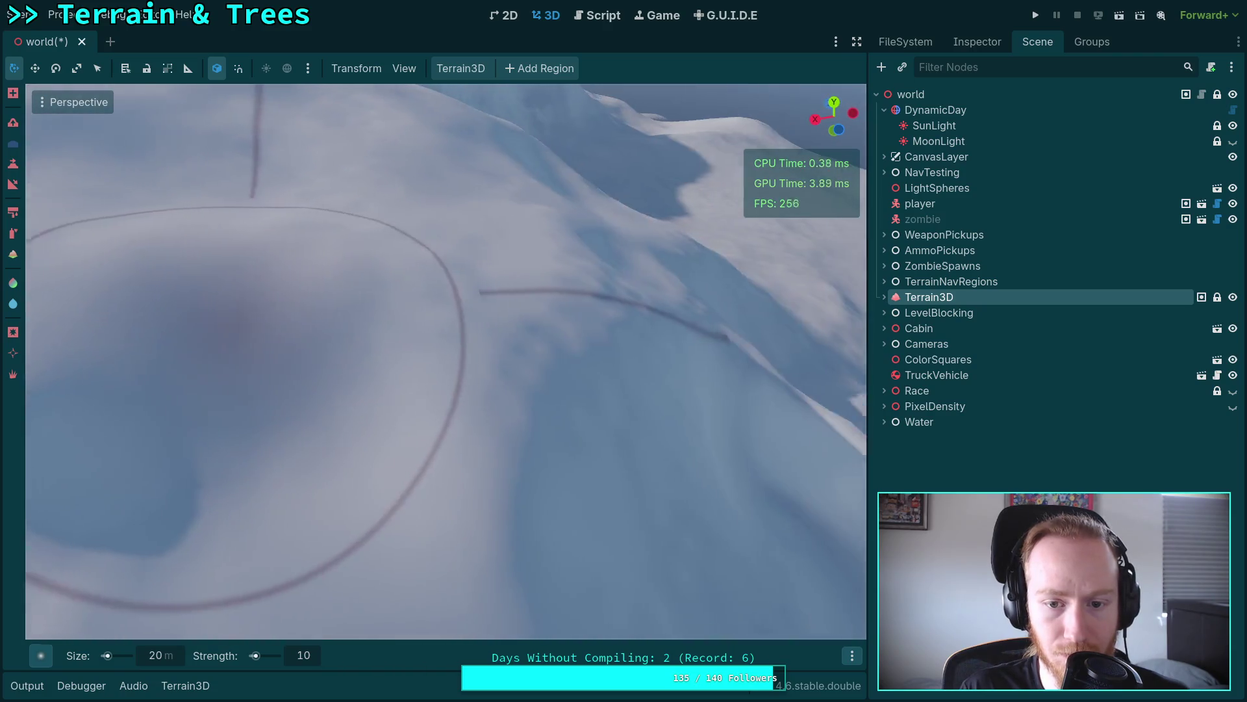
{"action": "right_click", "coordinate": [438, 343]}
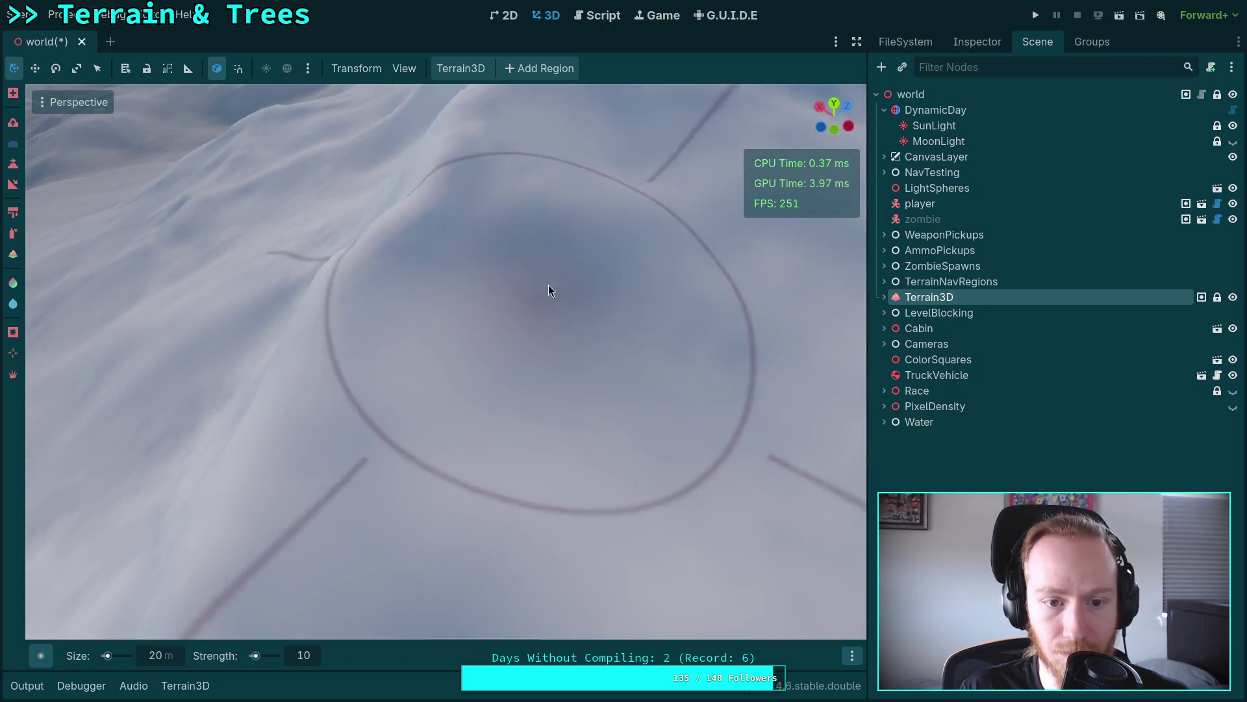
{"action": "right_click", "coordinate": [540, 294]}
{"action": "right_click", "coordinate": [287, 606]}
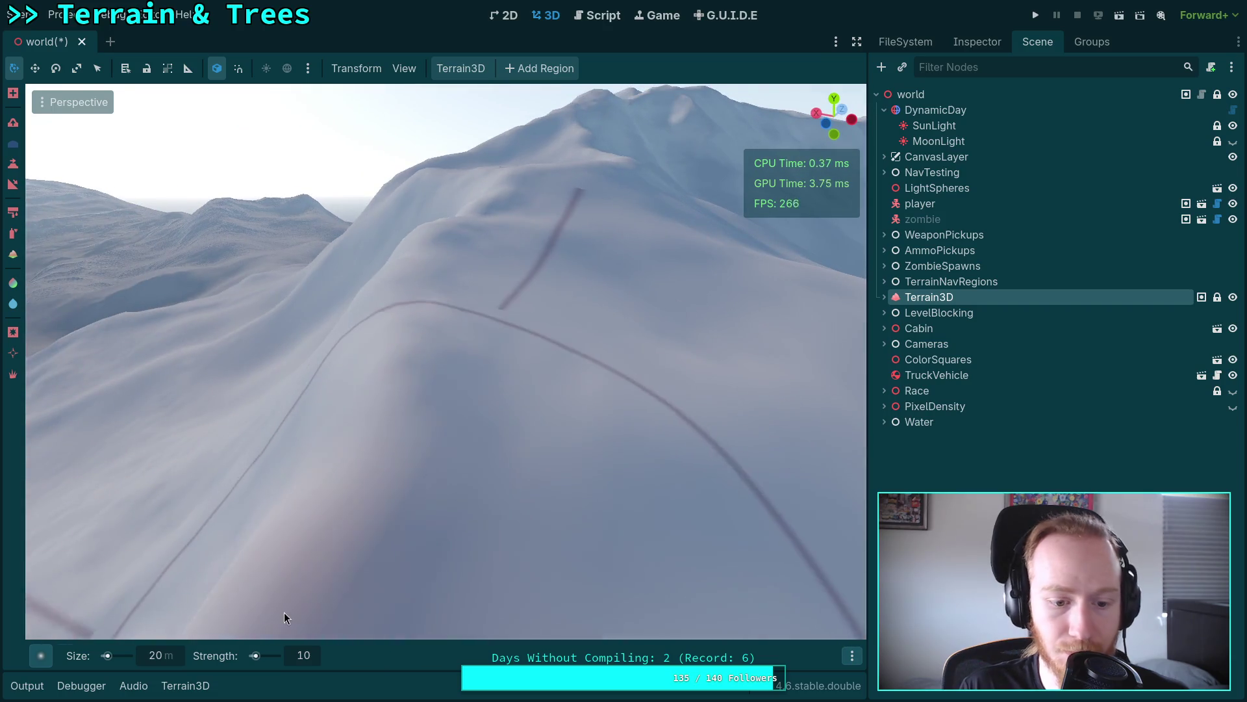
Step: Set the brush size to 15 m while viewing along the ridge
{"action": "left_click", "coordinate": [178, 659]}
{"action": "type", "text": "15"}
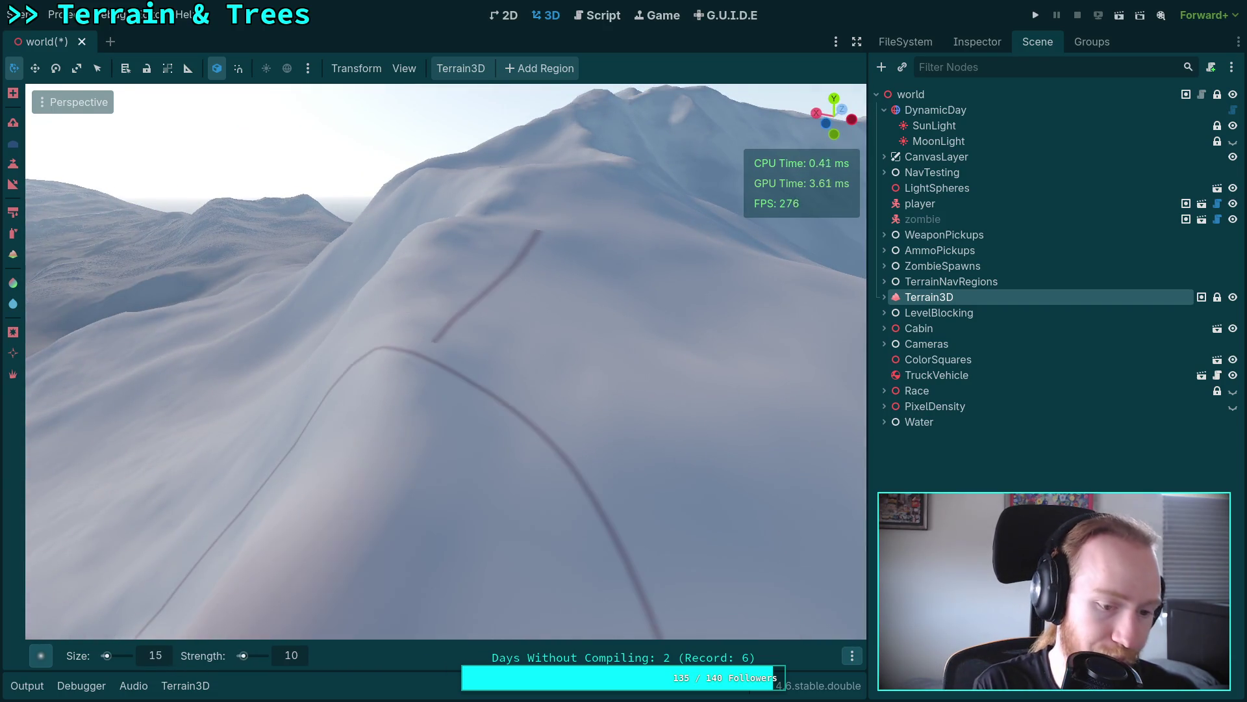
{"action": "right_click", "coordinate": [301, 594]}
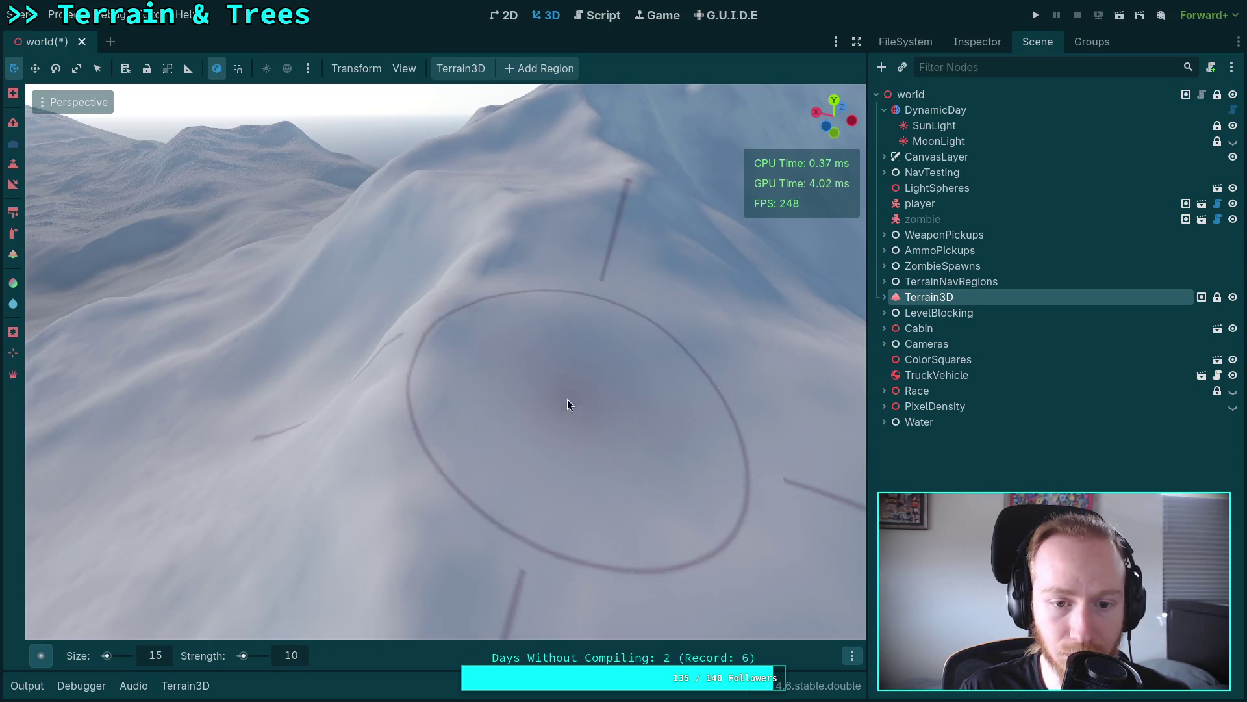
{"action": "right_click", "coordinate": [570, 400]}
{"action": "right_click", "coordinate": [568, 400]}
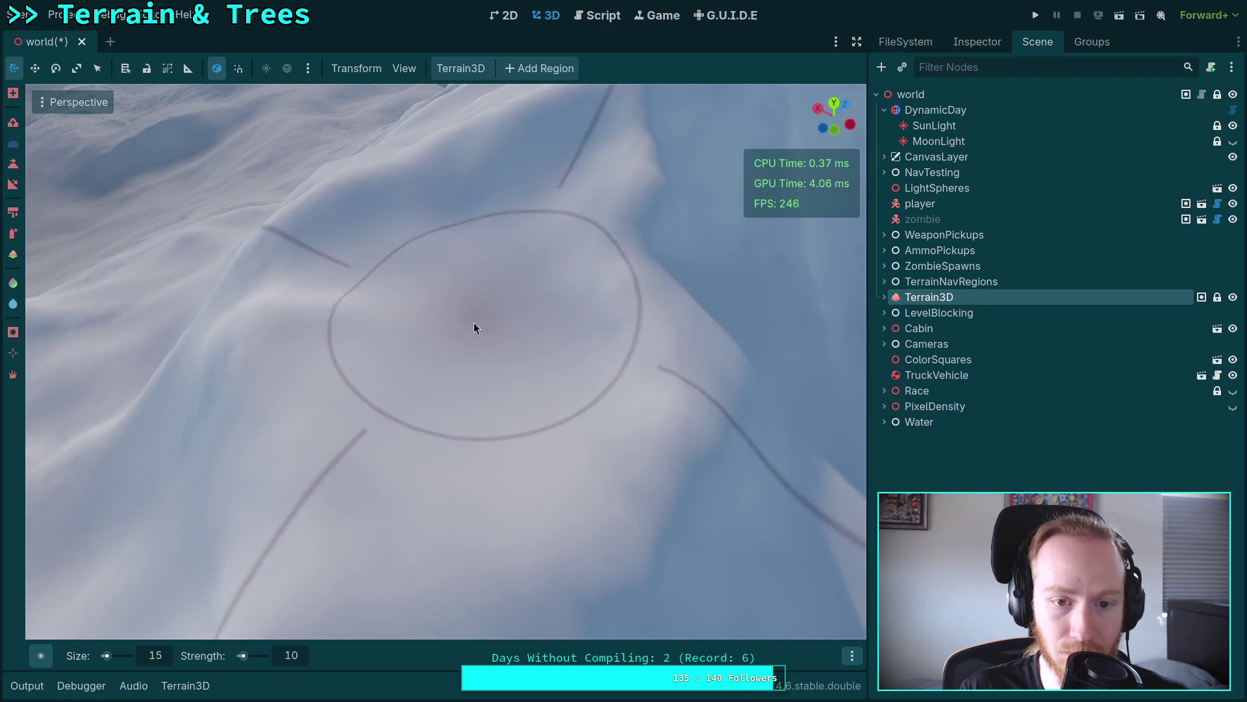
{"action": "right_click", "coordinate": [475, 321]}
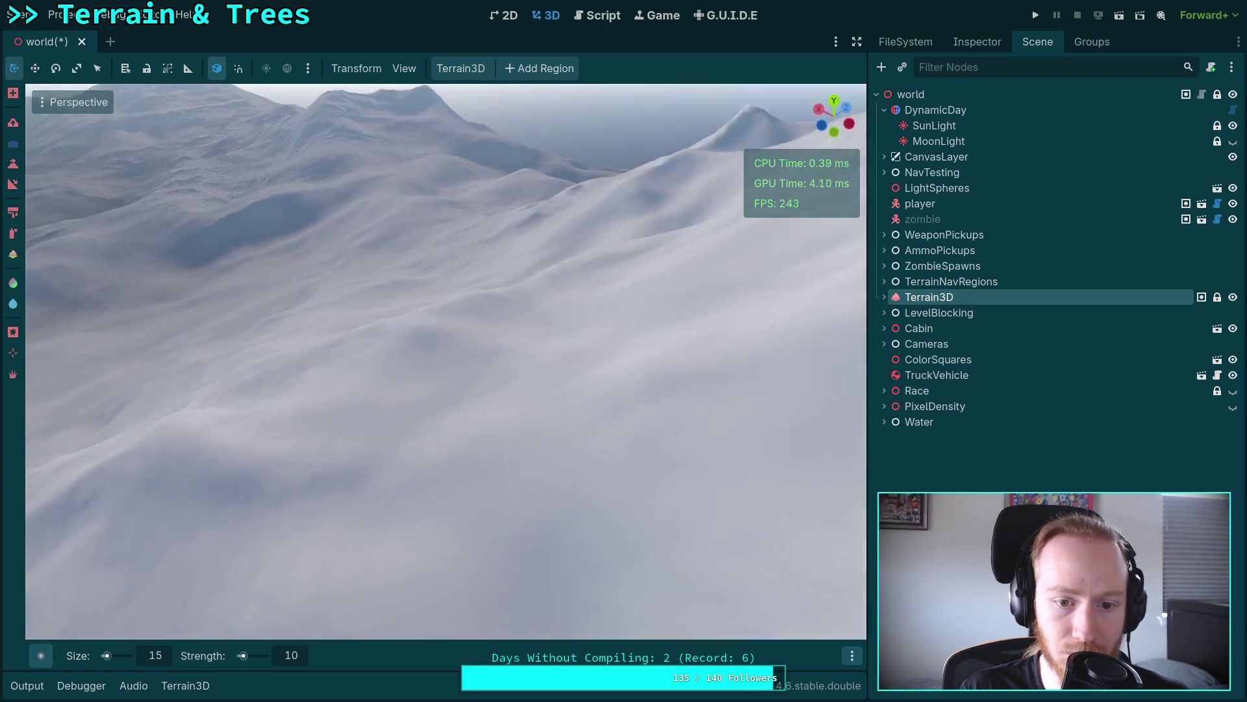
{"action": "right_click", "coordinate": [491, 342]}
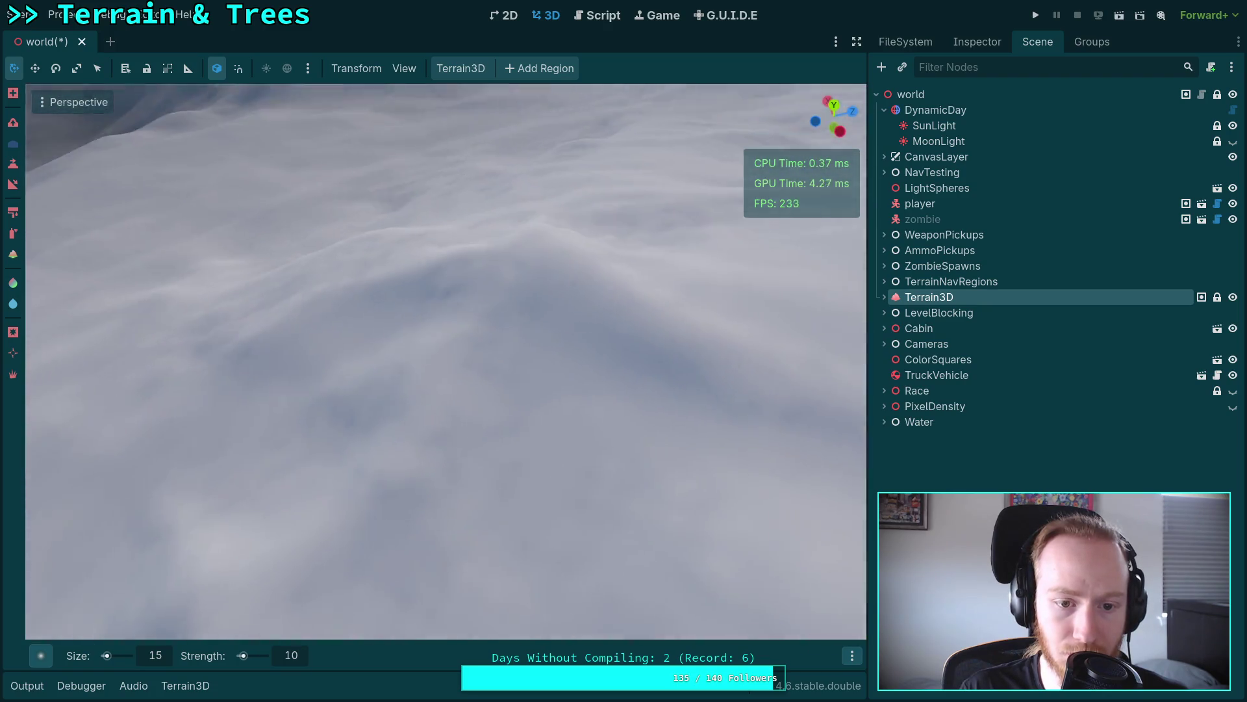
Step: Alternate between close views of the snow and wide views of the slopes
{"action": "right_click", "coordinate": [547, 445]}
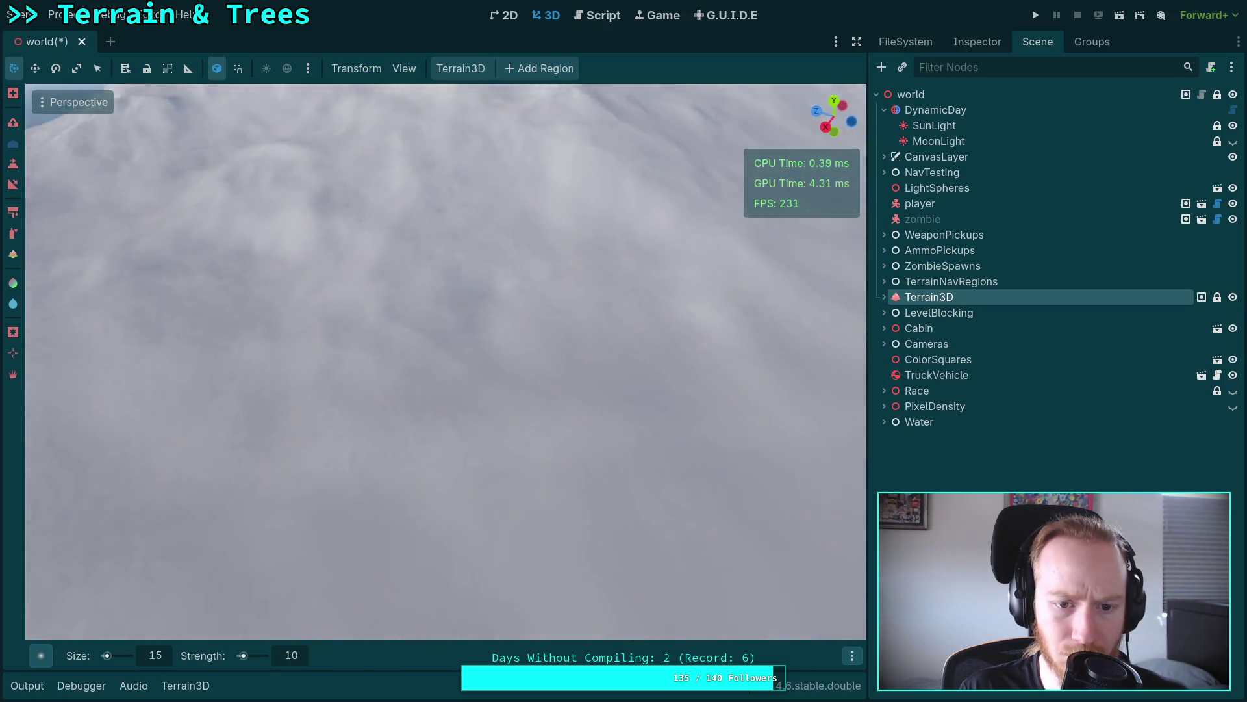
{"action": "right_click", "coordinate": [446, 362]}
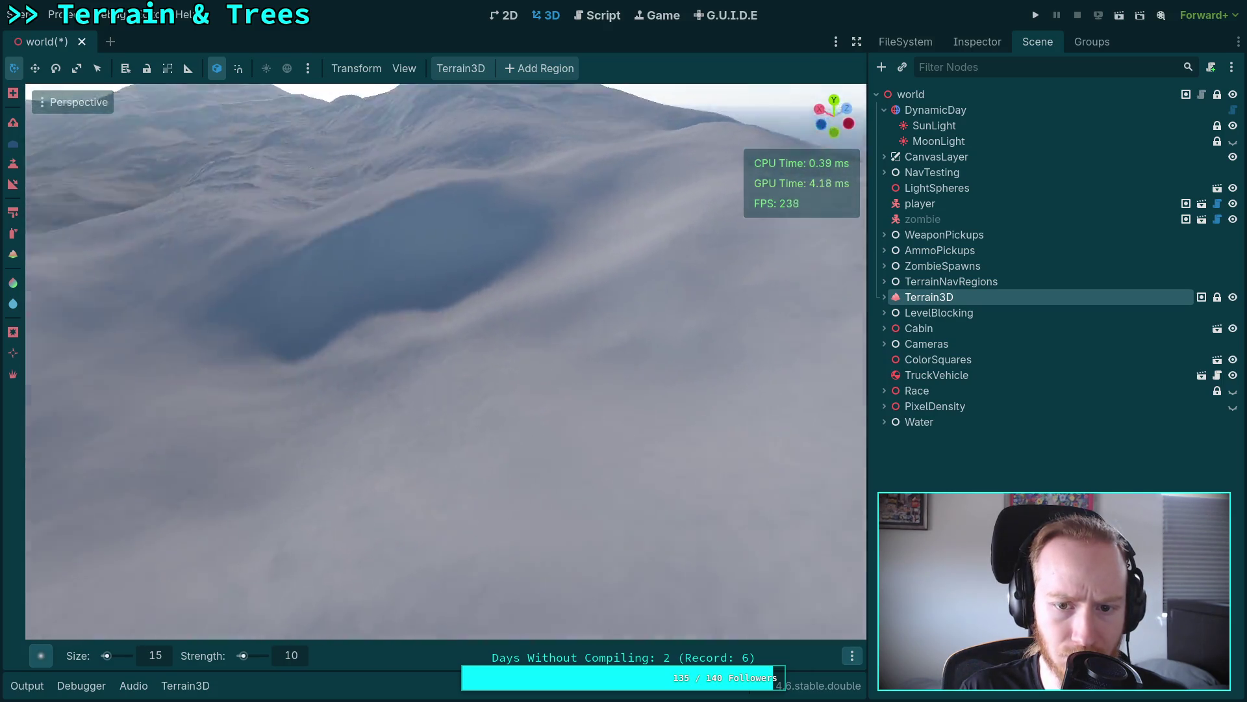
{"action": "right_click", "coordinate": [472, 403]}
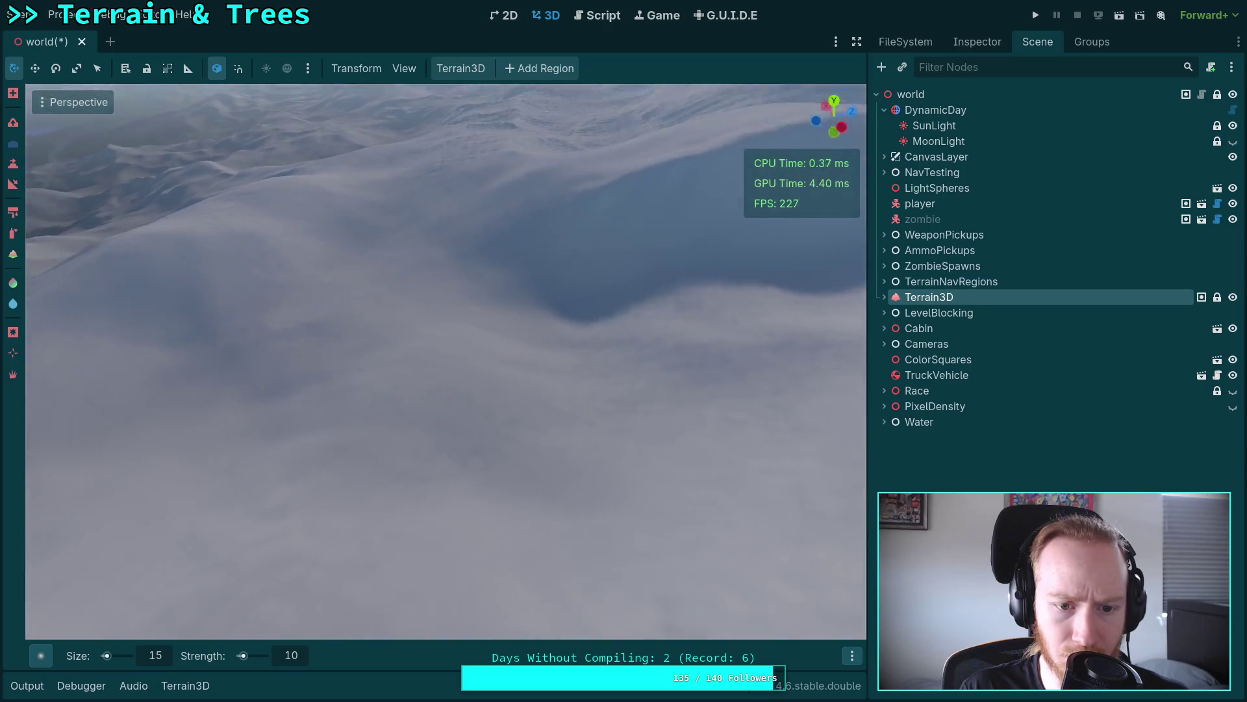
{"action": "right_click", "coordinate": [327, 468]}
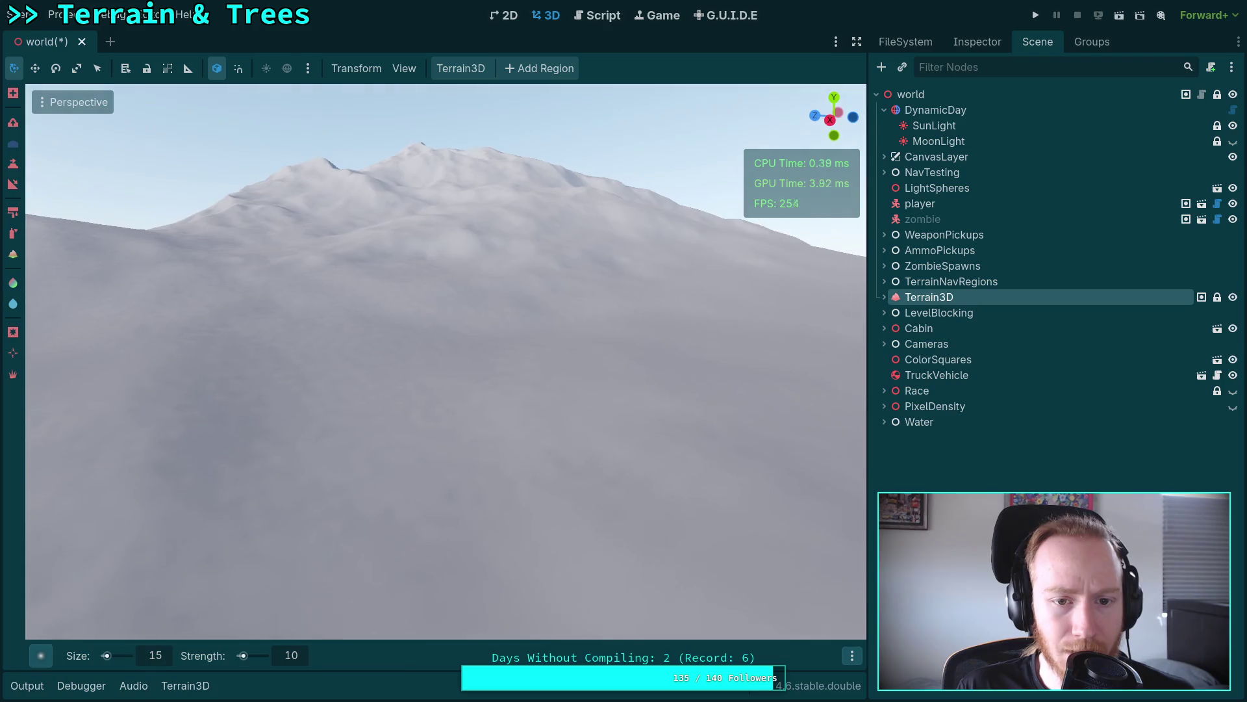
{"action": "right_click", "coordinate": [446, 362]}
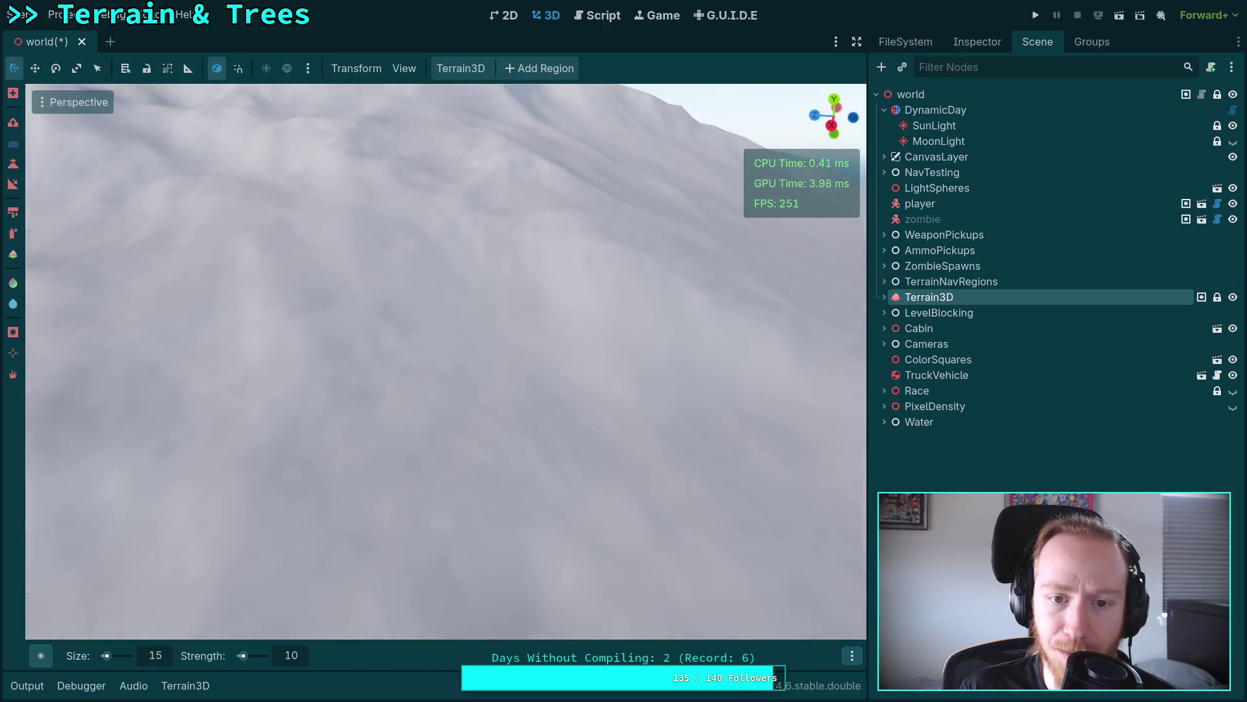
{"action": "right_click", "coordinate": [280, 355]}
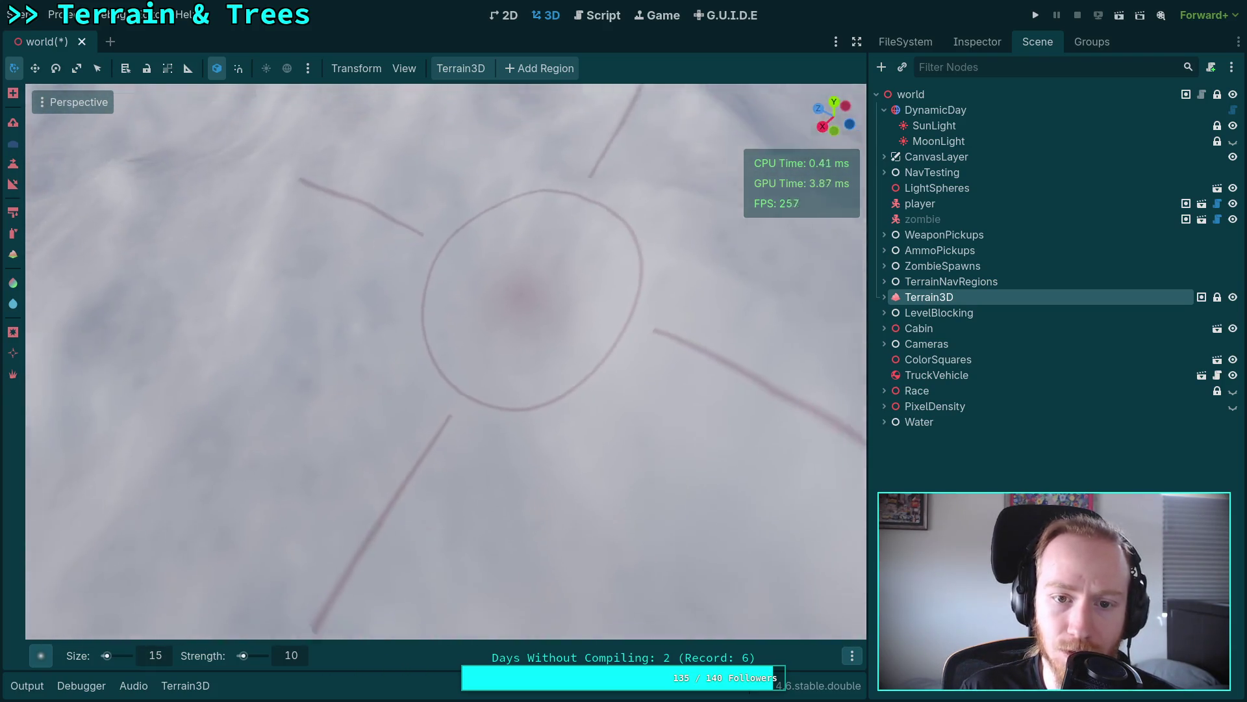
{"action": "right_click", "coordinate": [592, 562]}
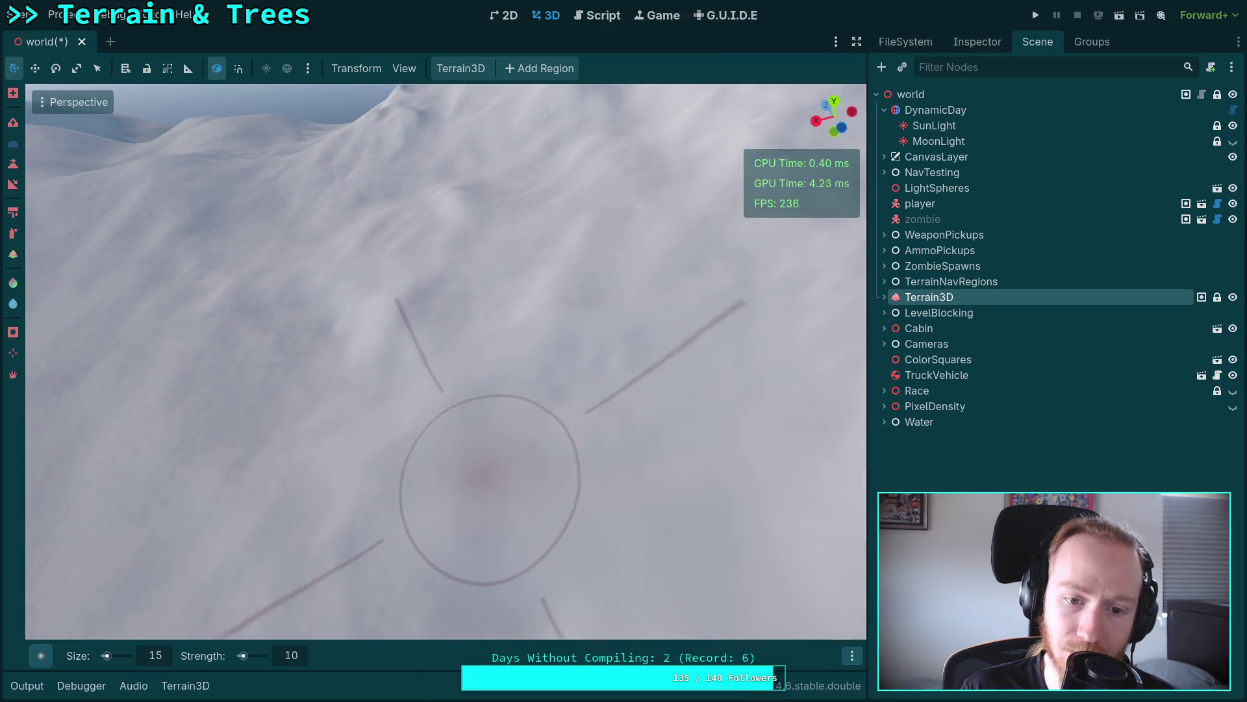
{"action": "right_click", "coordinate": [485, 478]}
{"action": "right_click", "coordinate": [487, 325]}
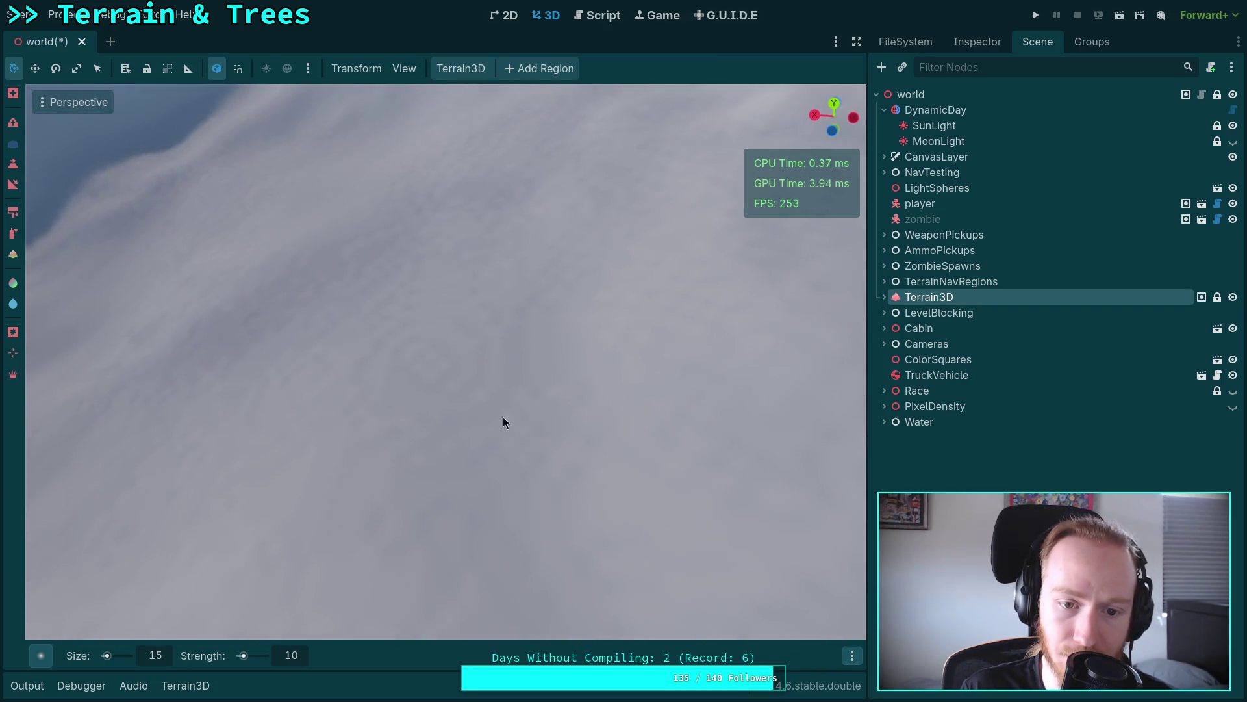
{"action": "right_click", "coordinate": [505, 429]}
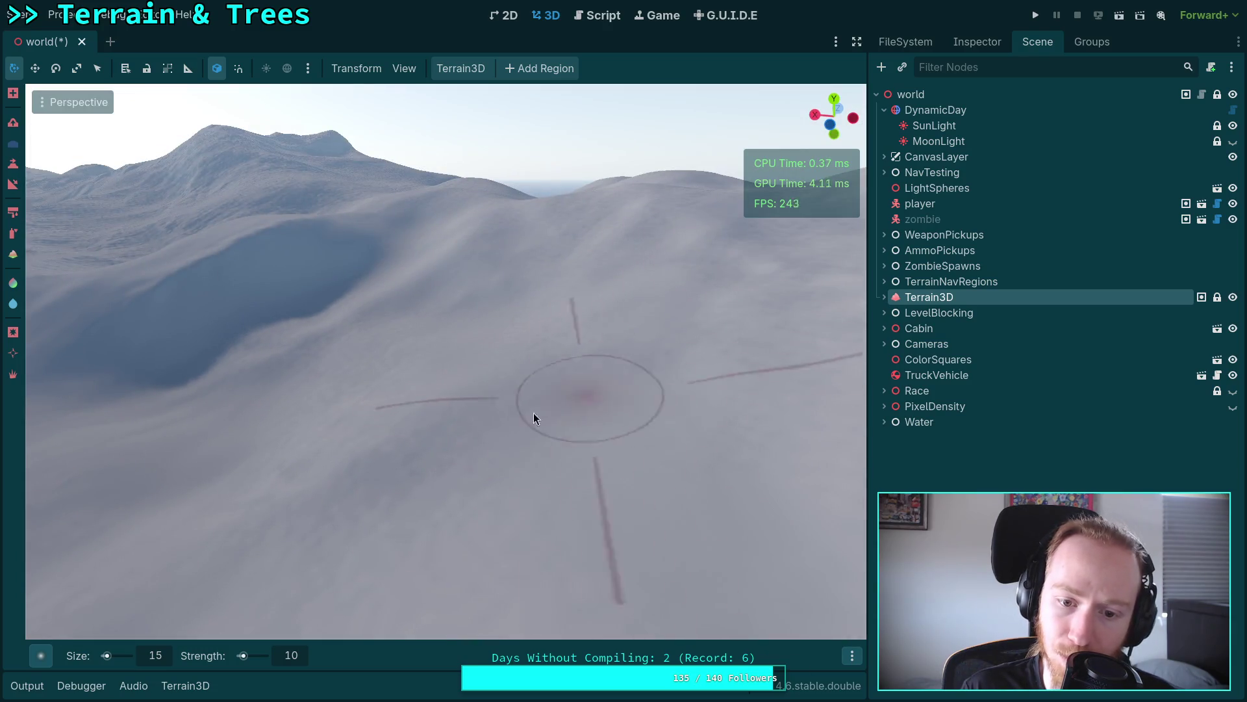
{"action": "right_click", "coordinate": [563, 403]}
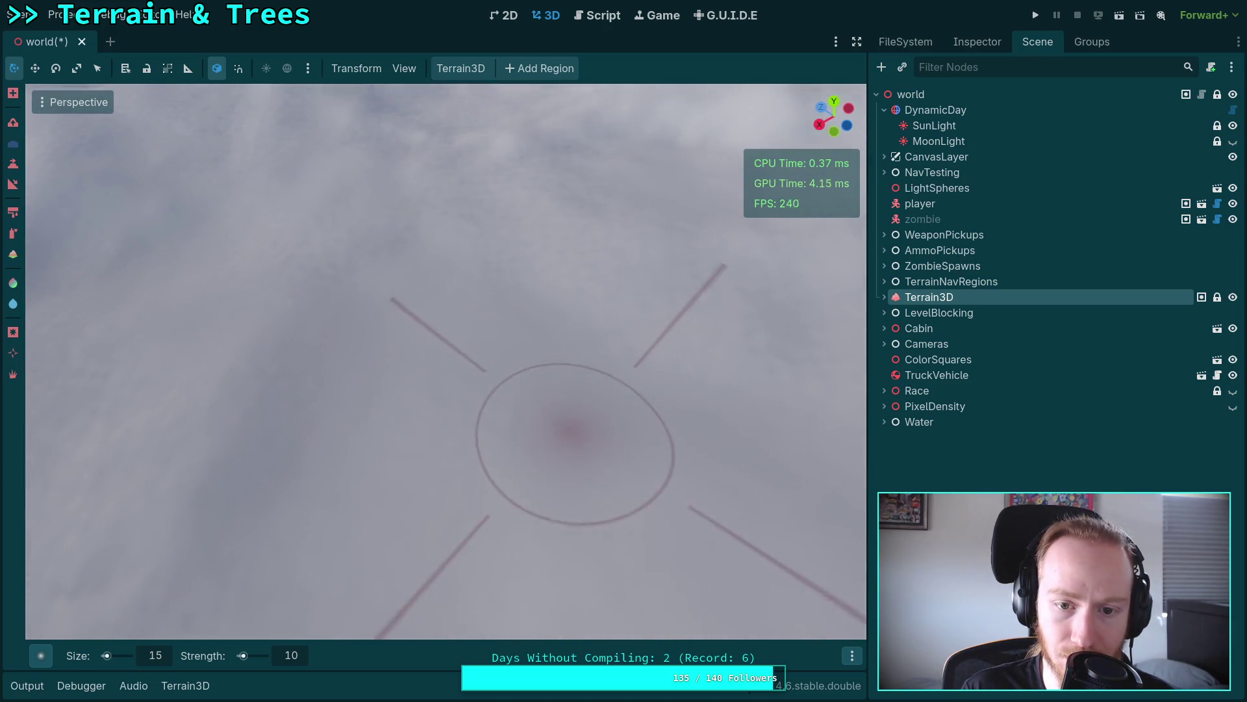
Step: Turn the view across different snowy areas and ridges
{"action": "right_click", "coordinate": [476, 335]}
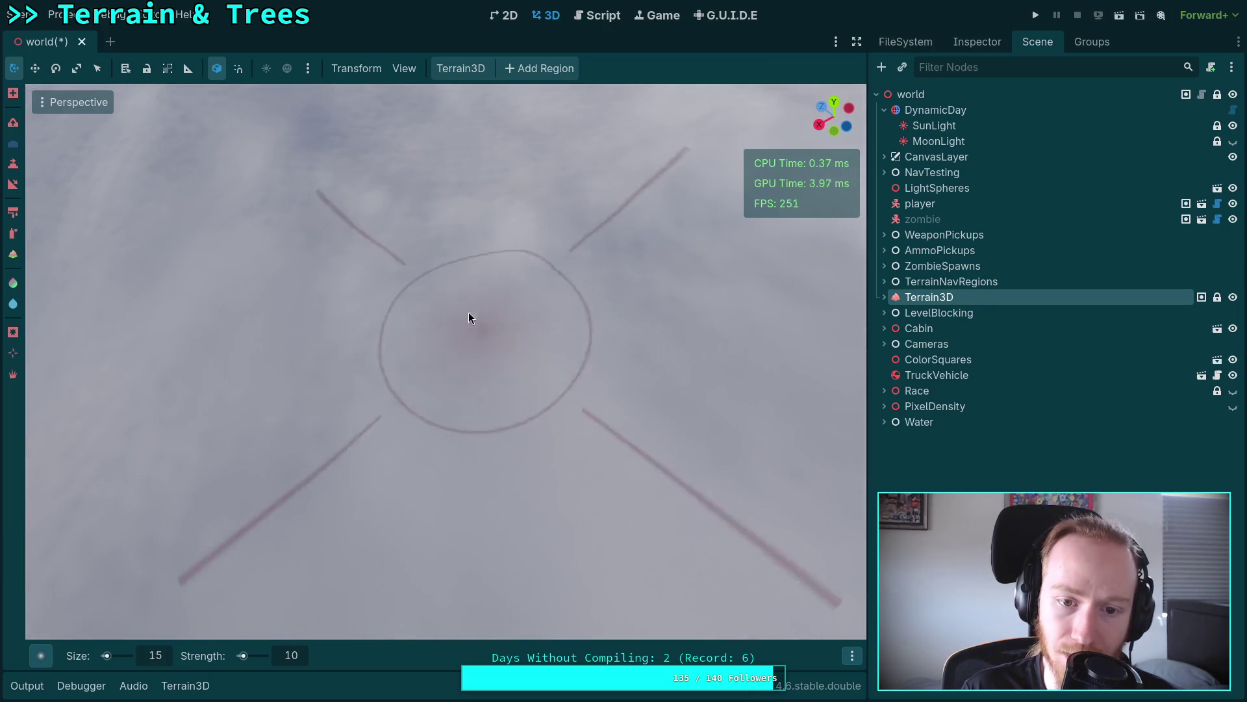
{"action": "right_click", "coordinate": [468, 319]}
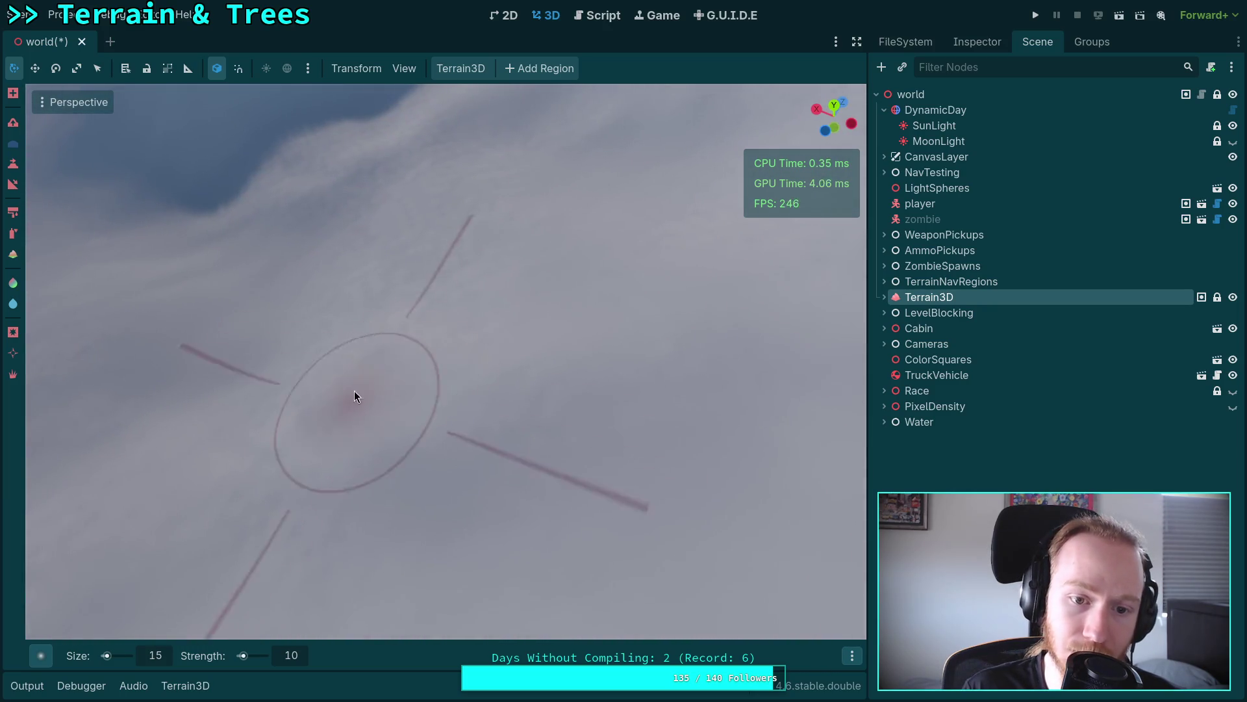
{"action": "right_click", "coordinate": [550, 408]}
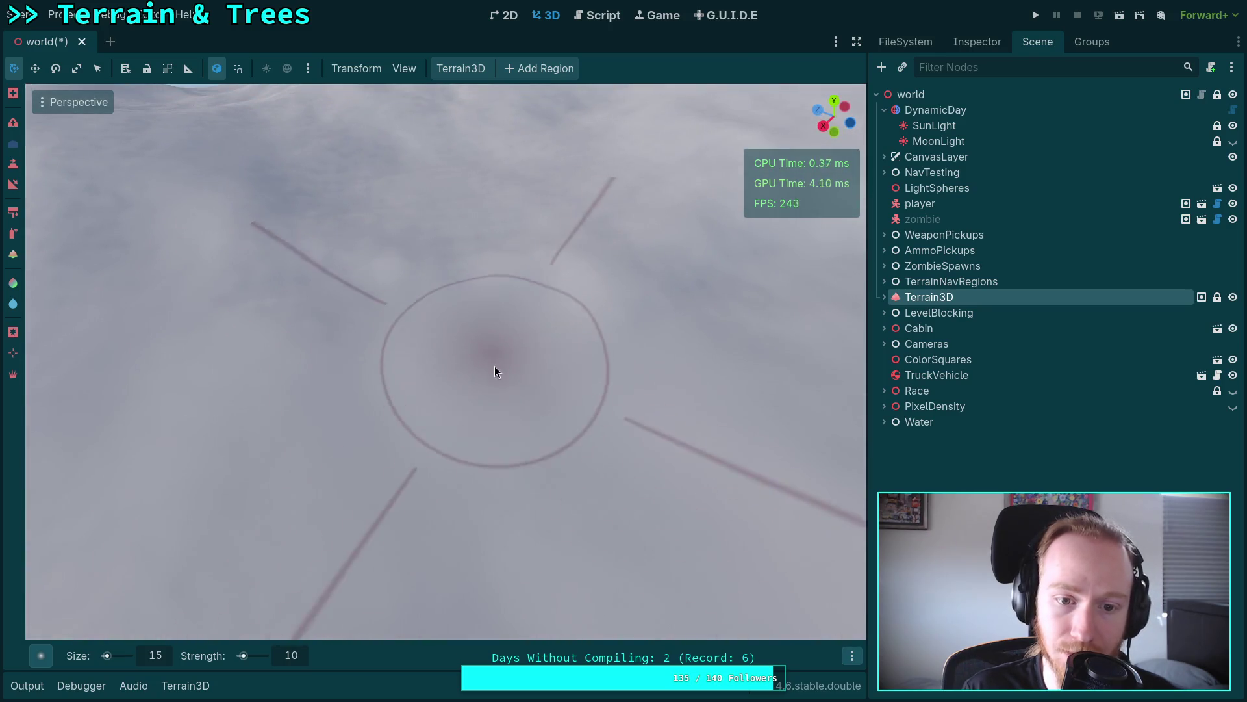
{"action": "right_click", "coordinate": [494, 366]}
{"action": "right_click", "coordinate": [531, 262]}
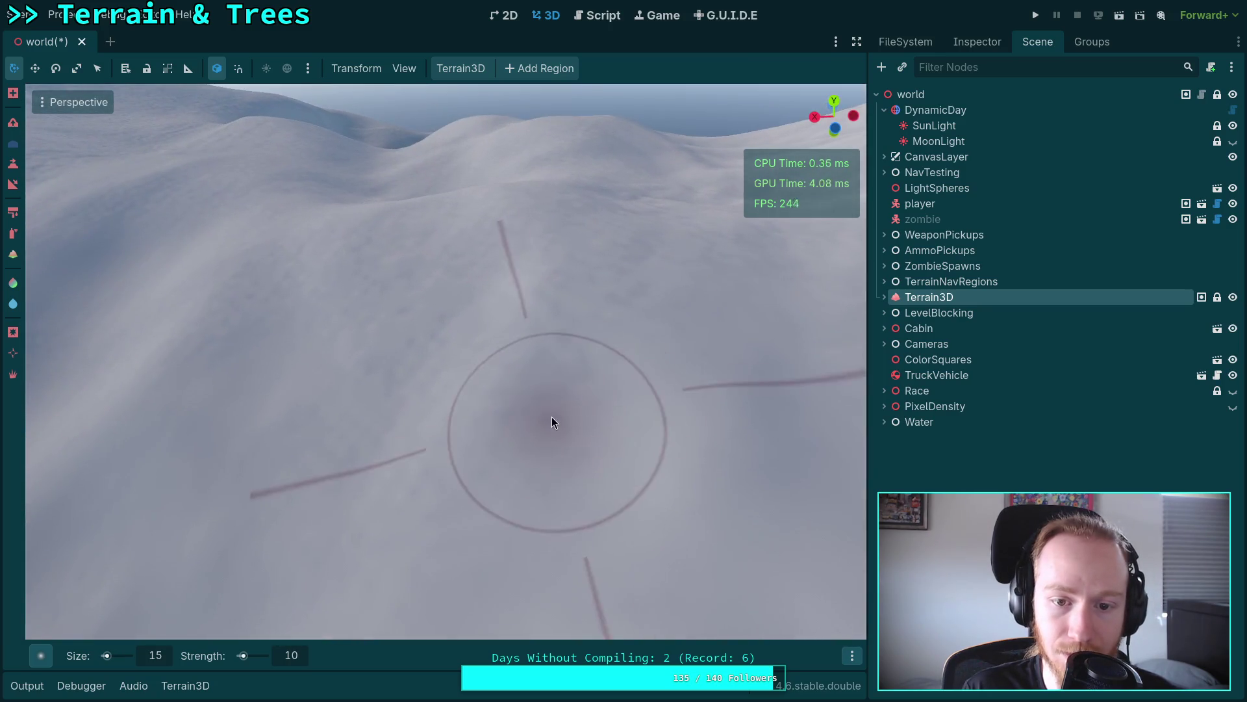
{"action": "right_click", "coordinate": [559, 286]}
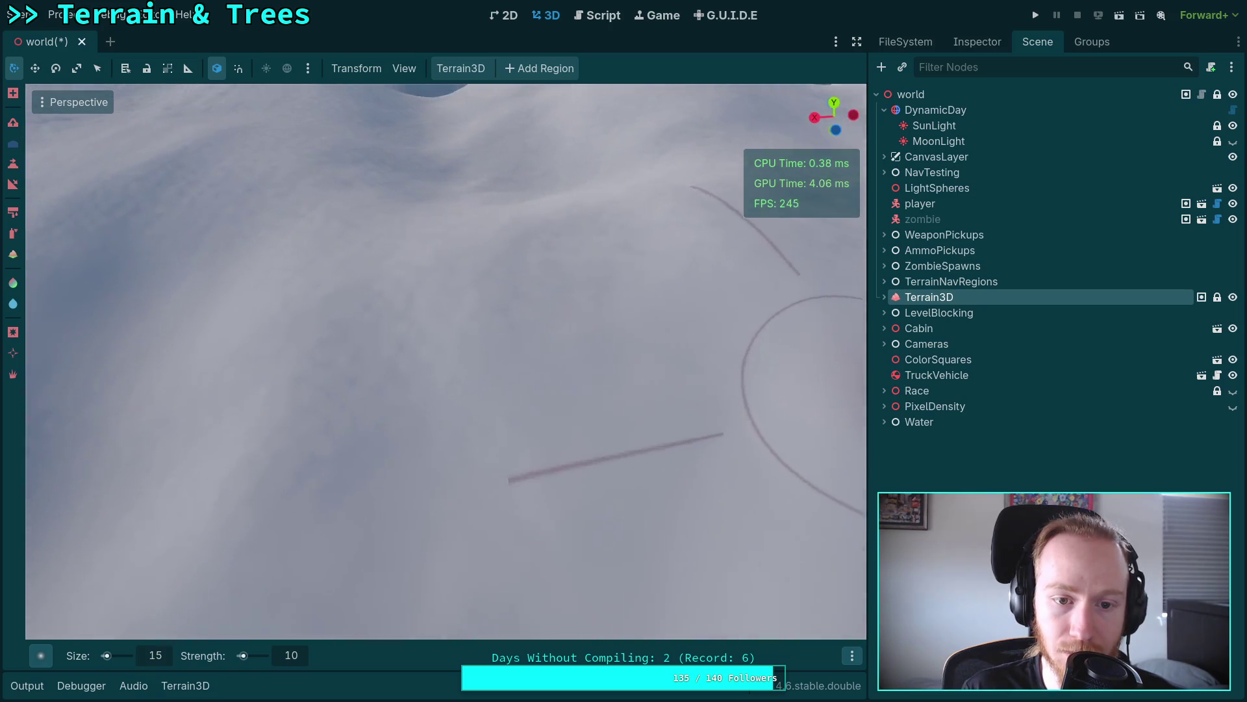
{"action": "right_click", "coordinate": [315, 410]}
{"action": "right_click", "coordinate": [314, 409]}
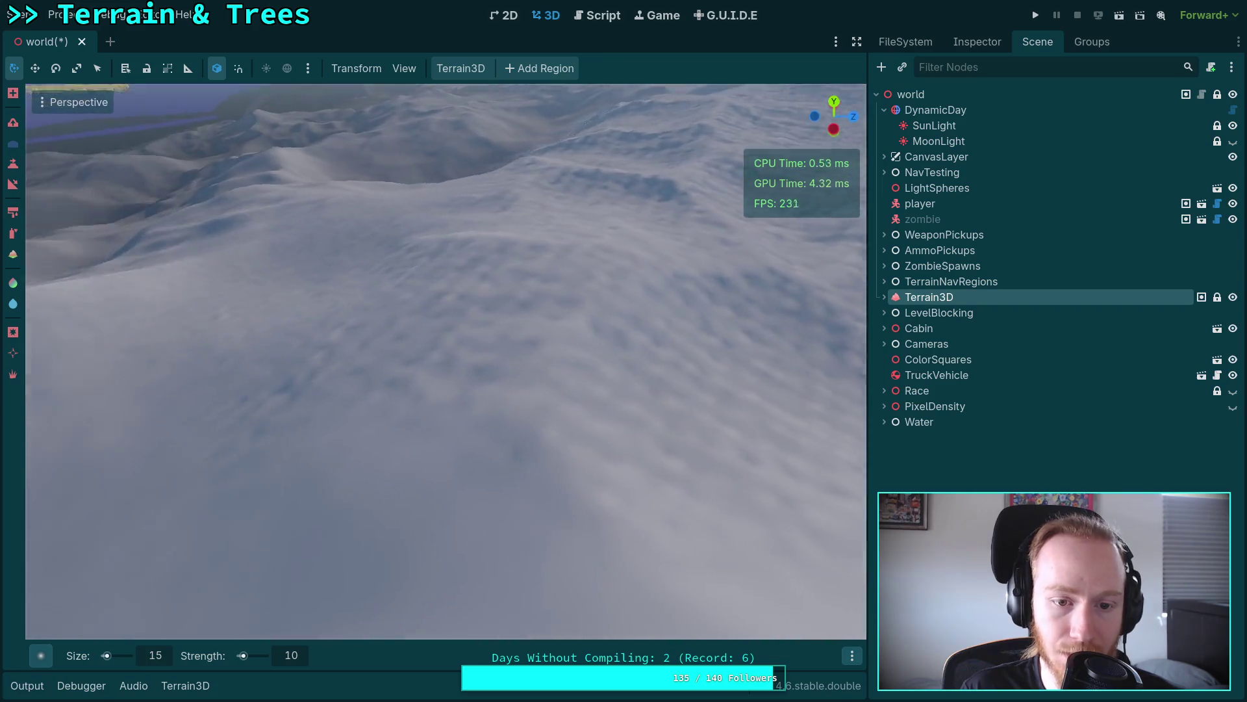
{"action": "right_click", "coordinate": [537, 283]}
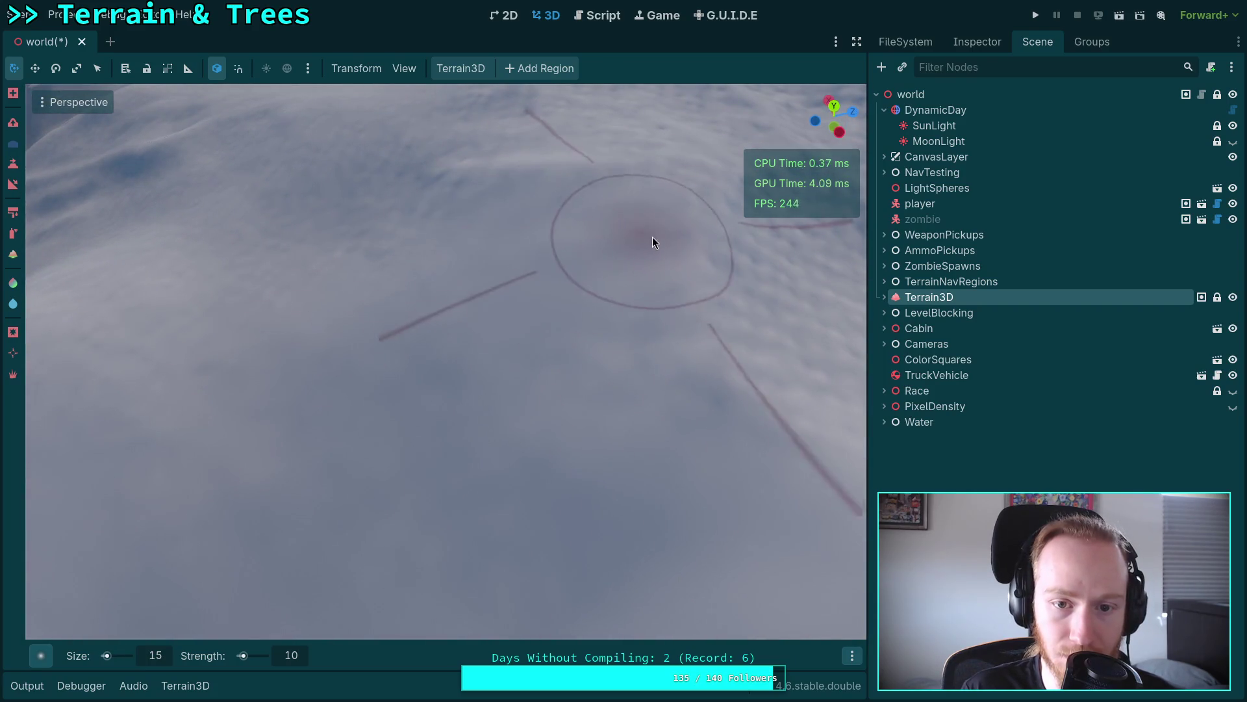
{"action": "right_click", "coordinate": [704, 305]}
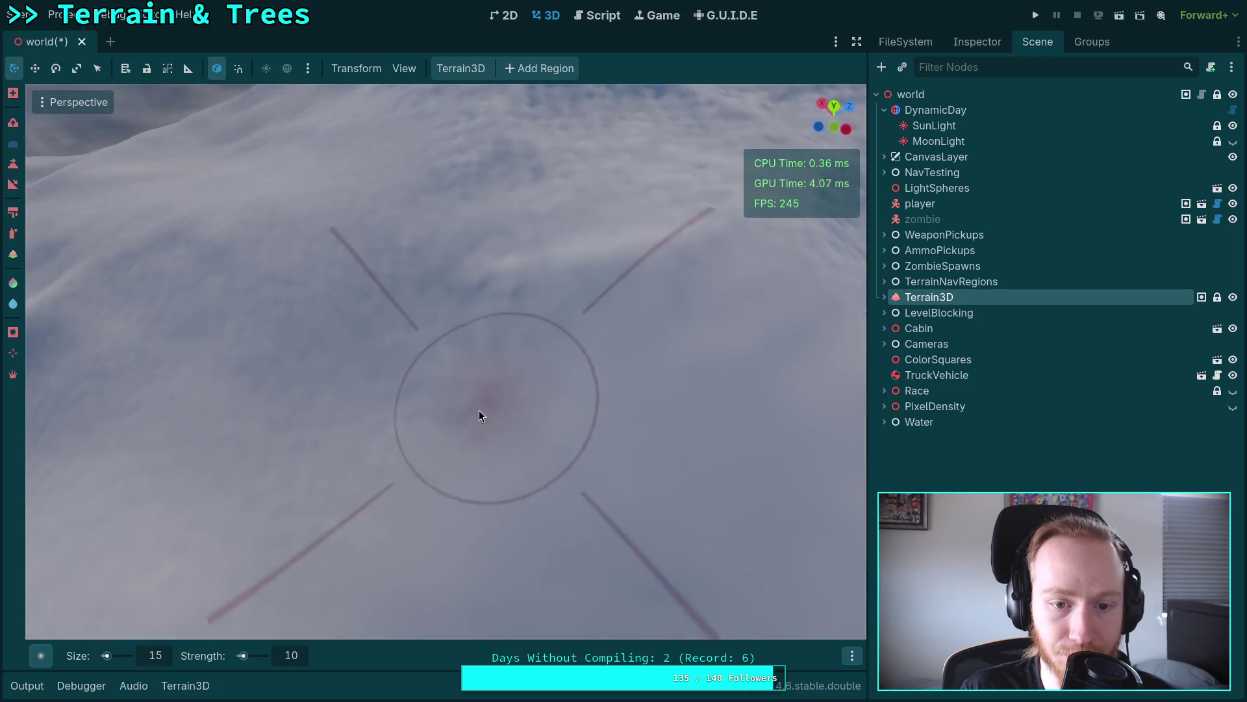
{"action": "right_click", "coordinate": [180, 374]}
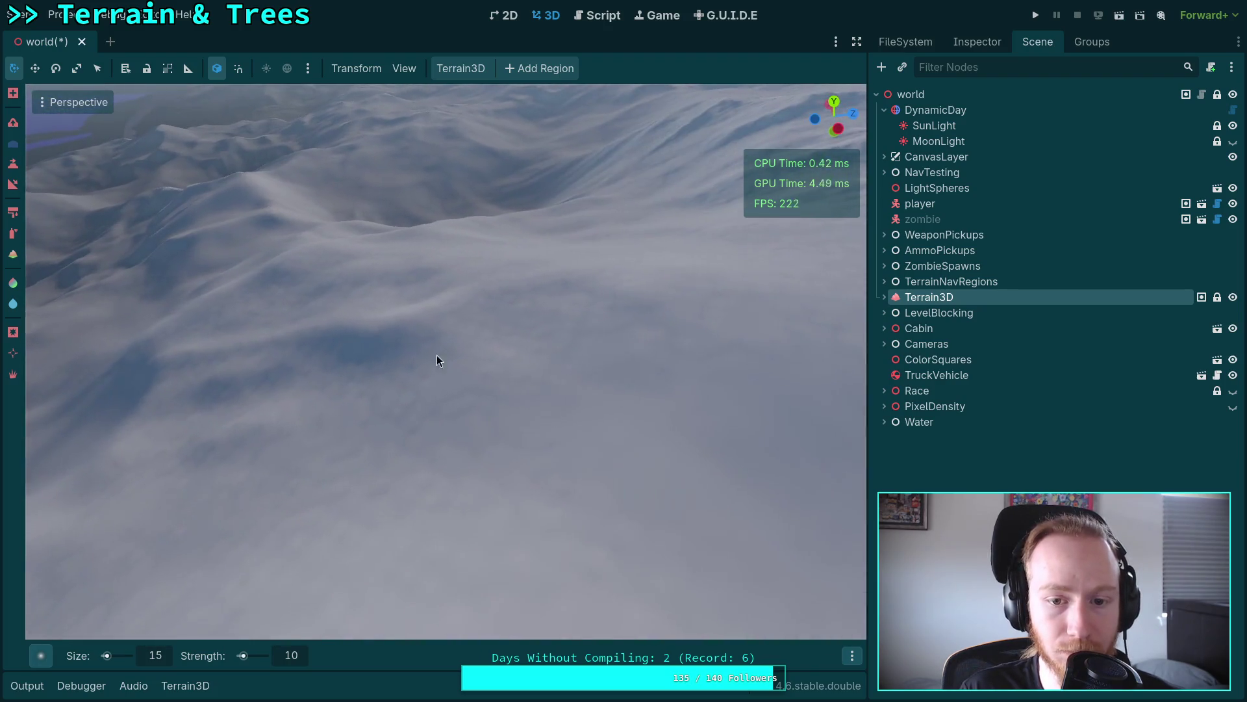
{"action": "right_click", "coordinate": [414, 487]}
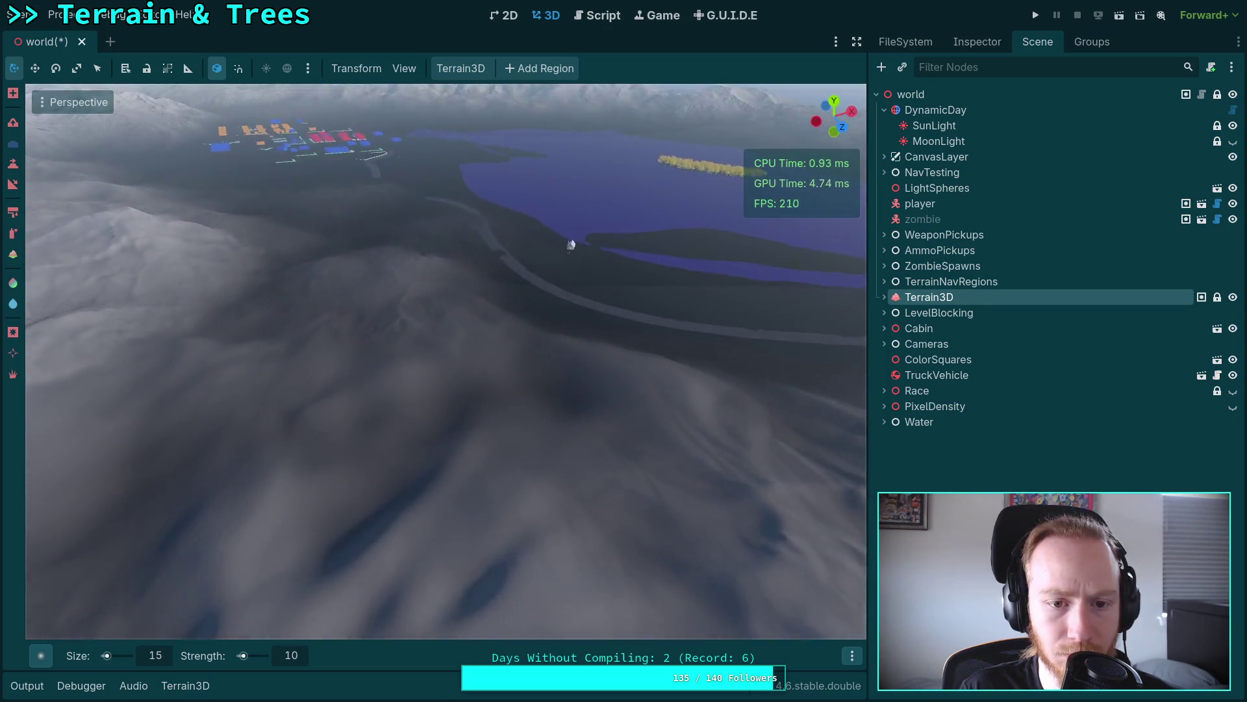
{"action": "right_click", "coordinate": [413, 486]}
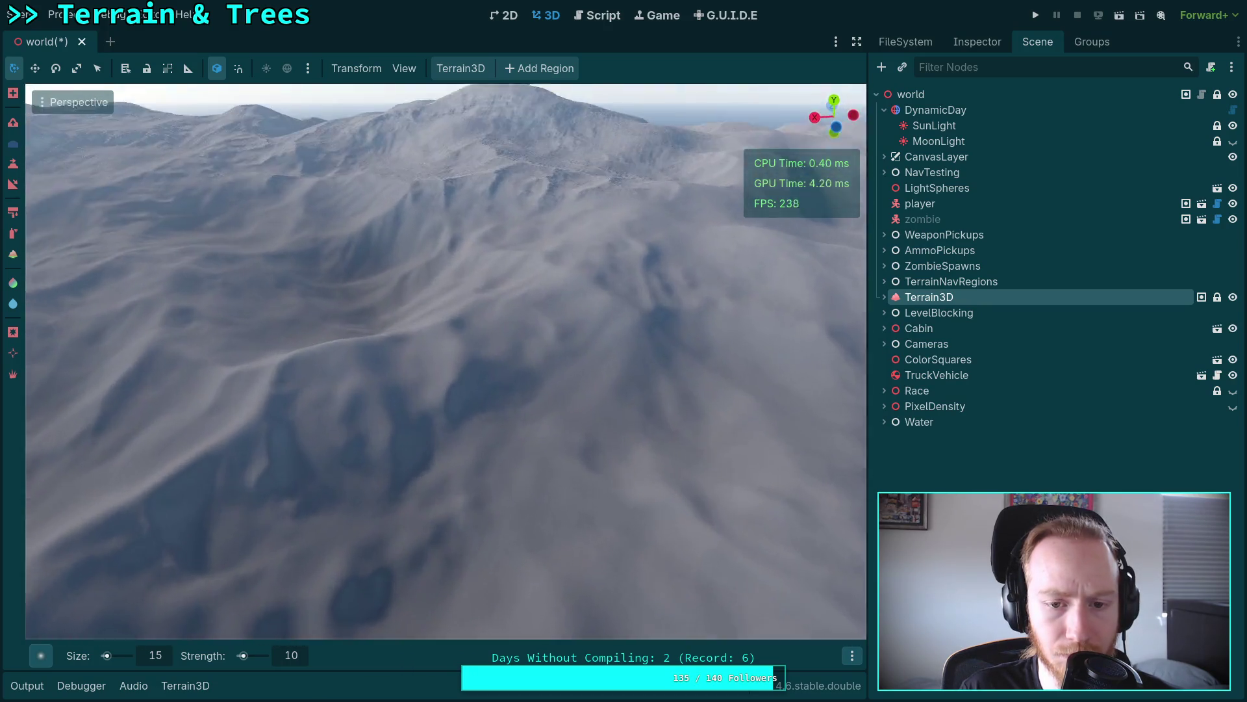
{"action": "right_click", "coordinate": [289, 460]}
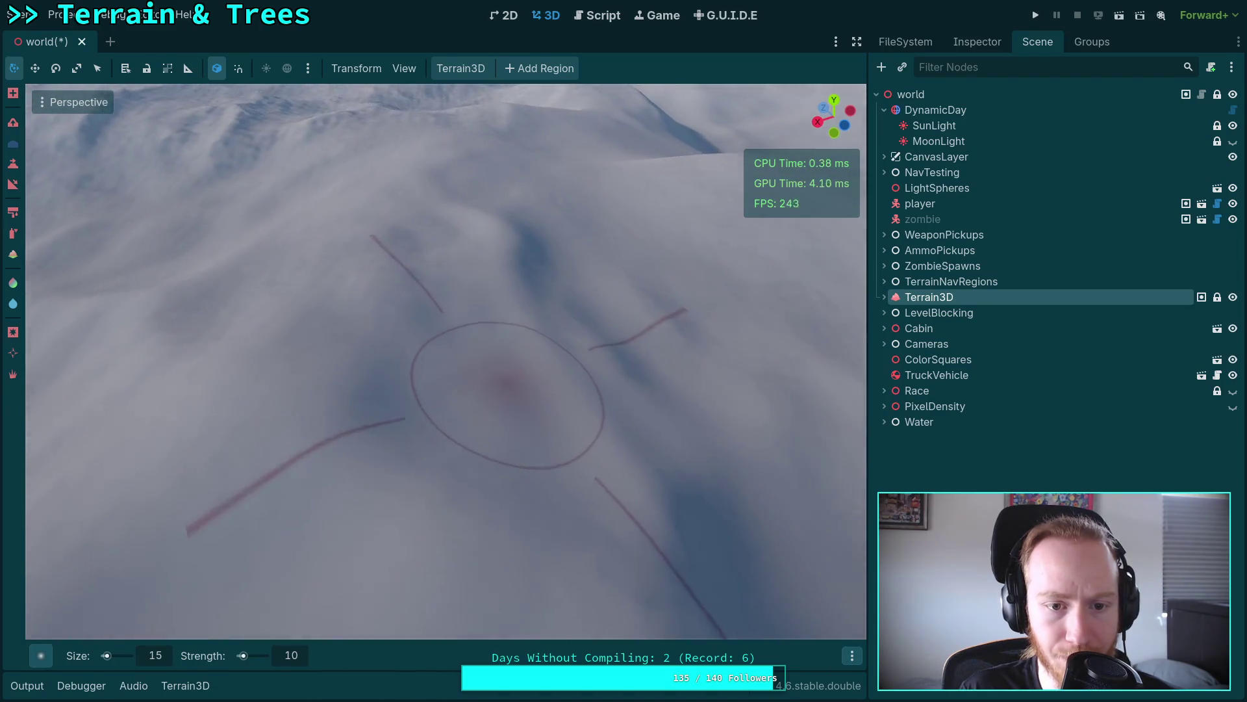
{"action": "right_click", "coordinate": [501, 390]}
{"action": "right_click", "coordinate": [622, 283]}
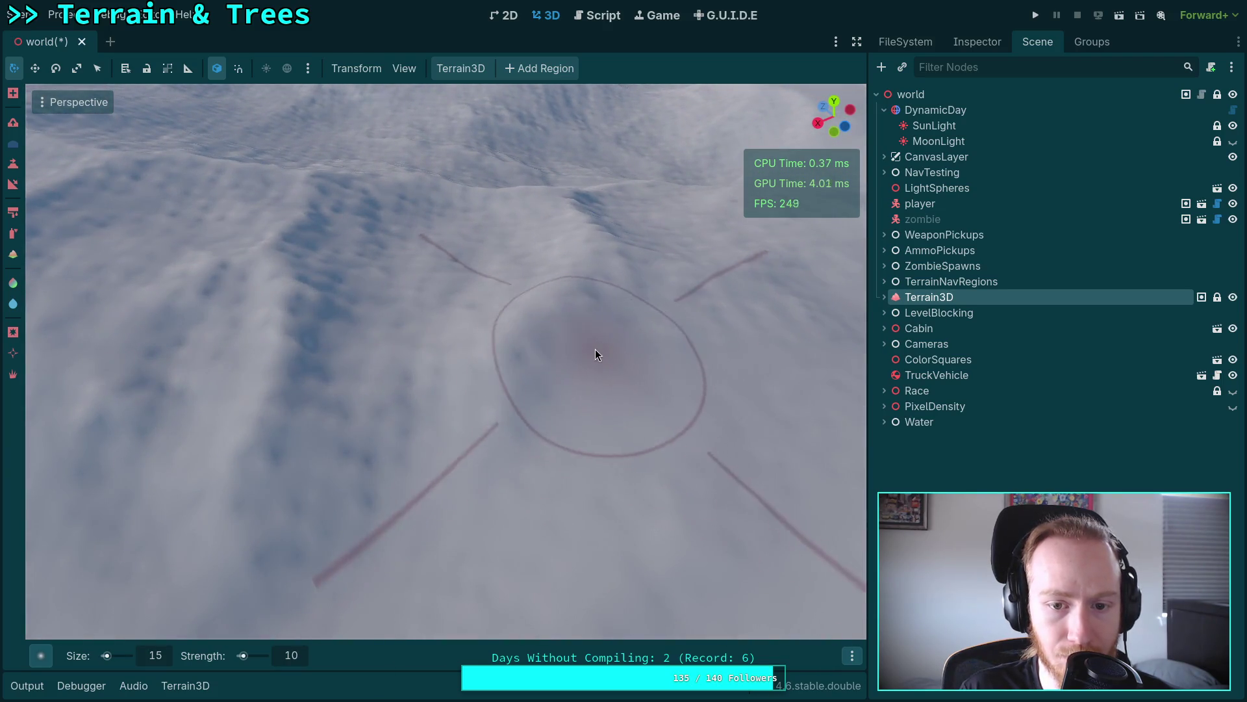
{"action": "scroll", "coordinate": [360, 297], "scroll_direction": "up", "scroll_amount": 2}
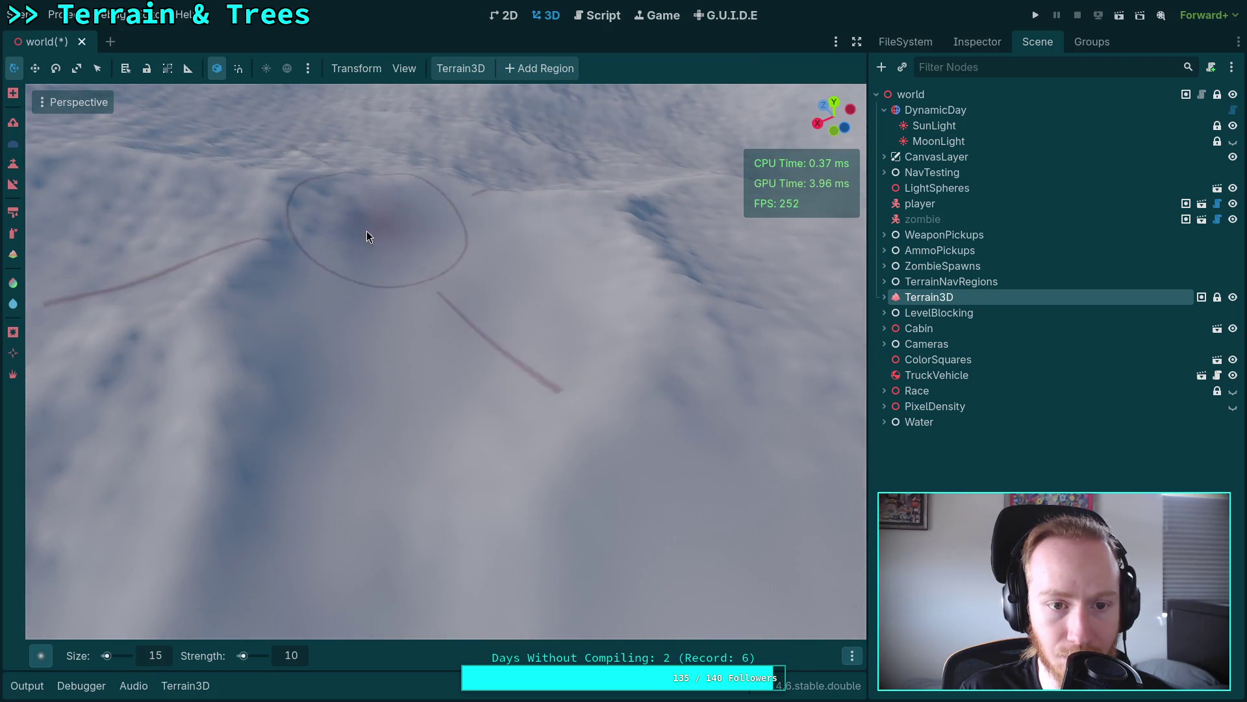
{"action": "right_click", "coordinate": [469, 294]}
{"action": "mouse_move", "coordinate": [509, 262]}
{"action": "left_mouse_down"}
{"action": "mouse_move", "coordinate": [469, 382]}
{"action": "mouse_move", "coordinate": [558, 389]}
{"action": "mouse_move", "coordinate": [512, 425]}
{"action": "mouse_move", "coordinate": [425, 258]}
{"action": "mouse_move", "coordinate": [320, 390]}
{"action": "mouse_move", "coordinate": [525, 403]}
{"action": "mouse_move", "coordinate": [567, 286]}
{"action": "mouse_move", "coordinate": [741, 558]}
{"action": "mouse_move", "coordinate": [469, 267]}
{"action": "mouse_move", "coordinate": [480, 347]}
{"action": "mouse_move", "coordinate": [620, 399]}
{"action": "mouse_move", "coordinate": [546, 260]}
{"action": "mouse_move", "coordinate": [410, 406]}
{"action": "mouse_move", "coordinate": [422, 349]}
{"action": "mouse_move", "coordinate": [450, 350]}
{"action": "mouse_move", "coordinate": [423, 370]}
{"action": "left_mouse_up"}
{"action": "mouse_move", "coordinate": [449, 452]}
{"action": "left_mouse_down"}
{"action": "mouse_move", "coordinate": [728, 455]}
{"action": "mouse_move", "coordinate": [505, 298]}
{"action": "mouse_move", "coordinate": [366, 469]}
{"action": "mouse_move", "coordinate": [526, 400]}
{"action": "mouse_move", "coordinate": [515, 435]}
{"action": "mouse_move", "coordinate": [251, 307]}
{"action": "mouse_move", "coordinate": [376, 362]}
{"action": "mouse_move", "coordinate": [393, 426]}
{"action": "mouse_move", "coordinate": [309, 244]}
{"action": "mouse_move", "coordinate": [324, 276]}
{"action": "mouse_move", "coordinate": [243, 242]}
{"action": "mouse_move", "coordinate": [626, 445]}
{"action": "mouse_move", "coordinate": [530, 278]}
{"action": "left_mouse_up"}
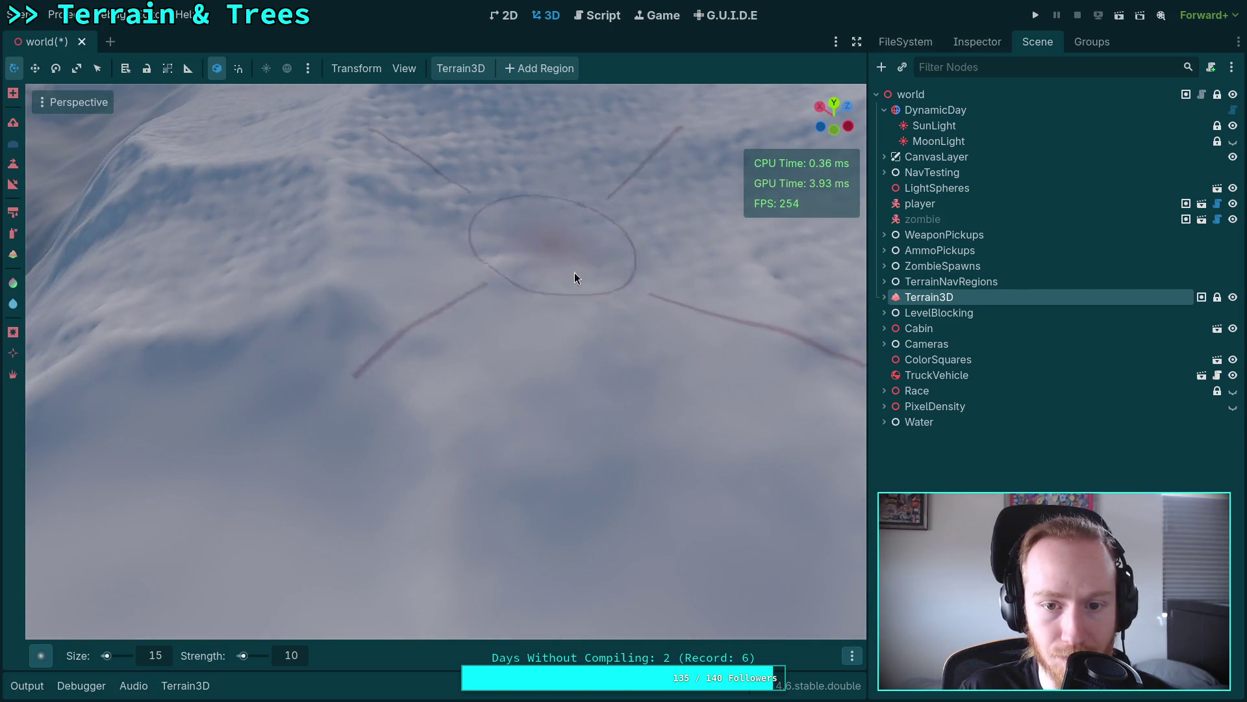
{"action": "mouse_move", "coordinate": [454, 212]}
{"action": "left_mouse_down"}
{"action": "mouse_move", "coordinate": [501, 209]}
{"action": "mouse_move", "coordinate": [413, 329]}
{"action": "mouse_move", "coordinate": [481, 318]}
{"action": "left_mouse_up"}
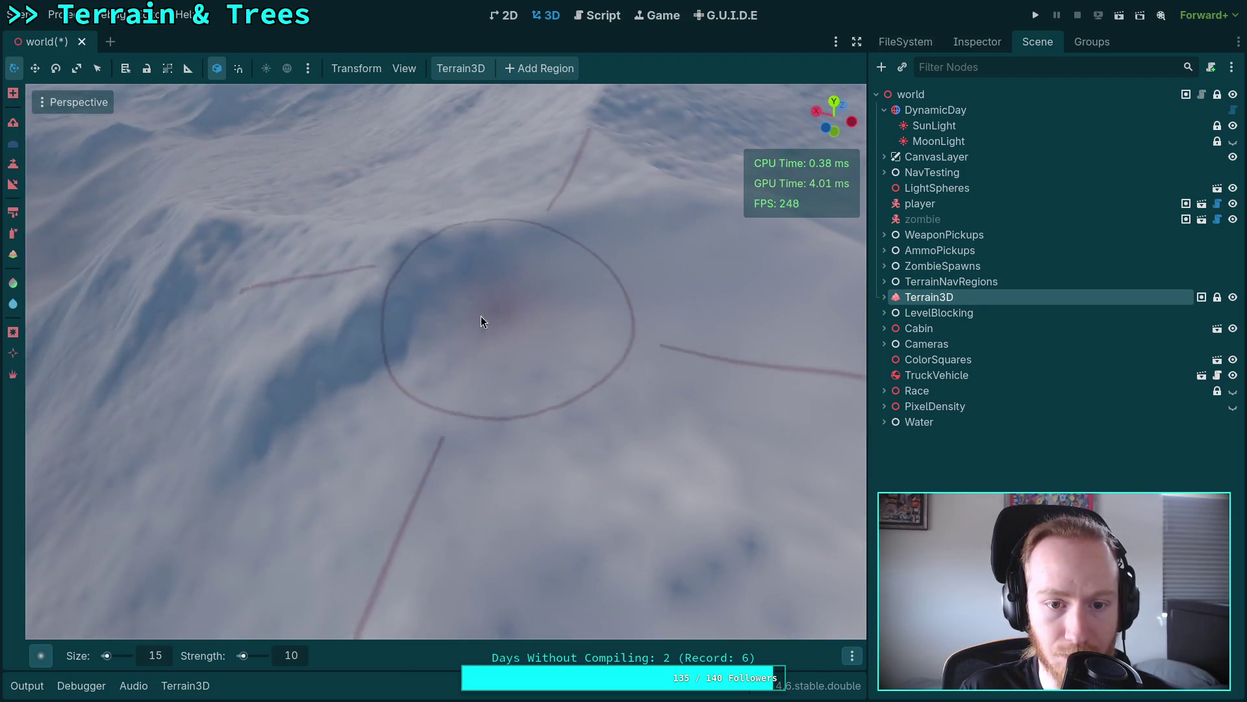
{"action": "left_click_drag", "start_coordinate": [332, 461], "coordinate": [487, 412]}
{"action": "mouse_move", "coordinate": [415, 374]}
{"action": "left_mouse_down"}
{"action": "mouse_move", "coordinate": [361, 409]}
{"action": "mouse_move", "coordinate": [528, 422]}
{"action": "left_mouse_up"}
{"action": "mouse_move", "coordinate": [419, 507]}
{"action": "left_mouse_down"}
{"action": "mouse_move", "coordinate": [253, 469]}
{"action": "mouse_move", "coordinate": [500, 494]}
{"action": "left_mouse_up"}
{"action": "mouse_move", "coordinate": [494, 402]}
{"action": "left_mouse_down"}
{"action": "mouse_move", "coordinate": [428, 364]}
{"action": "mouse_move", "coordinate": [404, 319]}
{"action": "mouse_move", "coordinate": [404, 351]}
{"action": "left_mouse_up"}
{"action": "scroll", "coordinate": [453, 212], "scroll_direction": "down", "scroll_amount": 3}
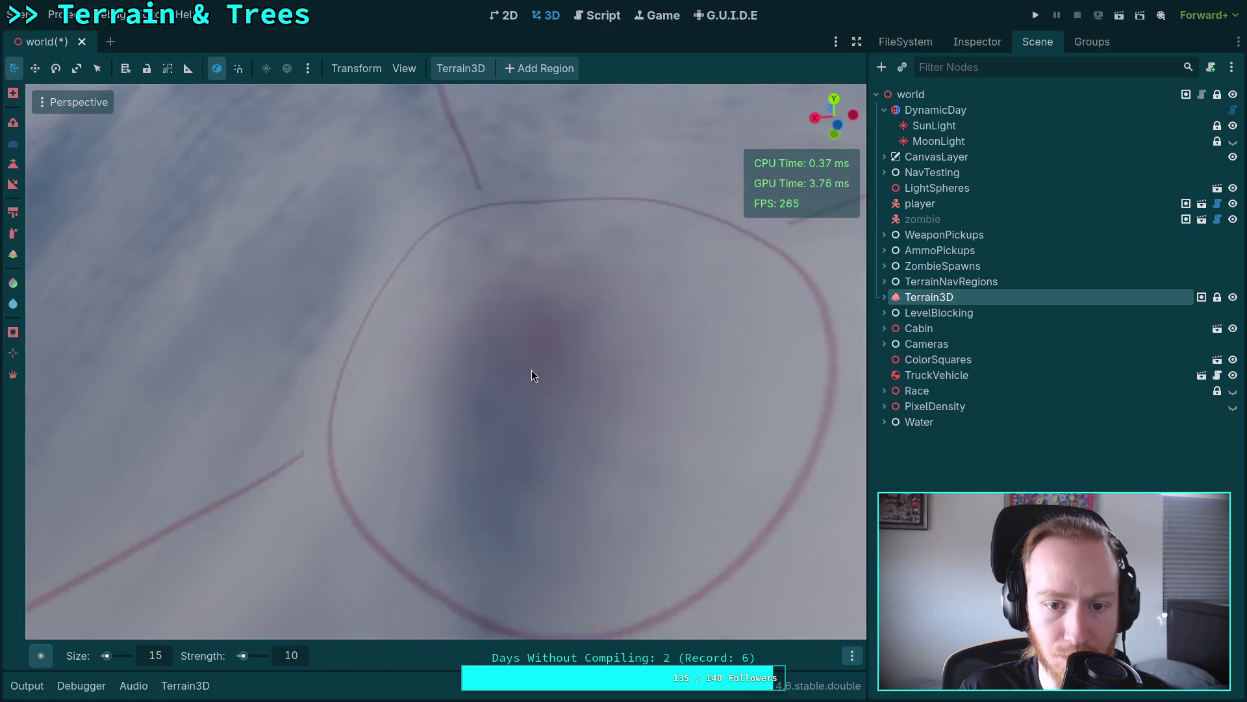
Step: Zoom in and out over the hill area, then raise the view to the mountain horizon
{"action": "scroll", "coordinate": [530, 297], "scroll_direction": "down", "scroll_amount": 5}
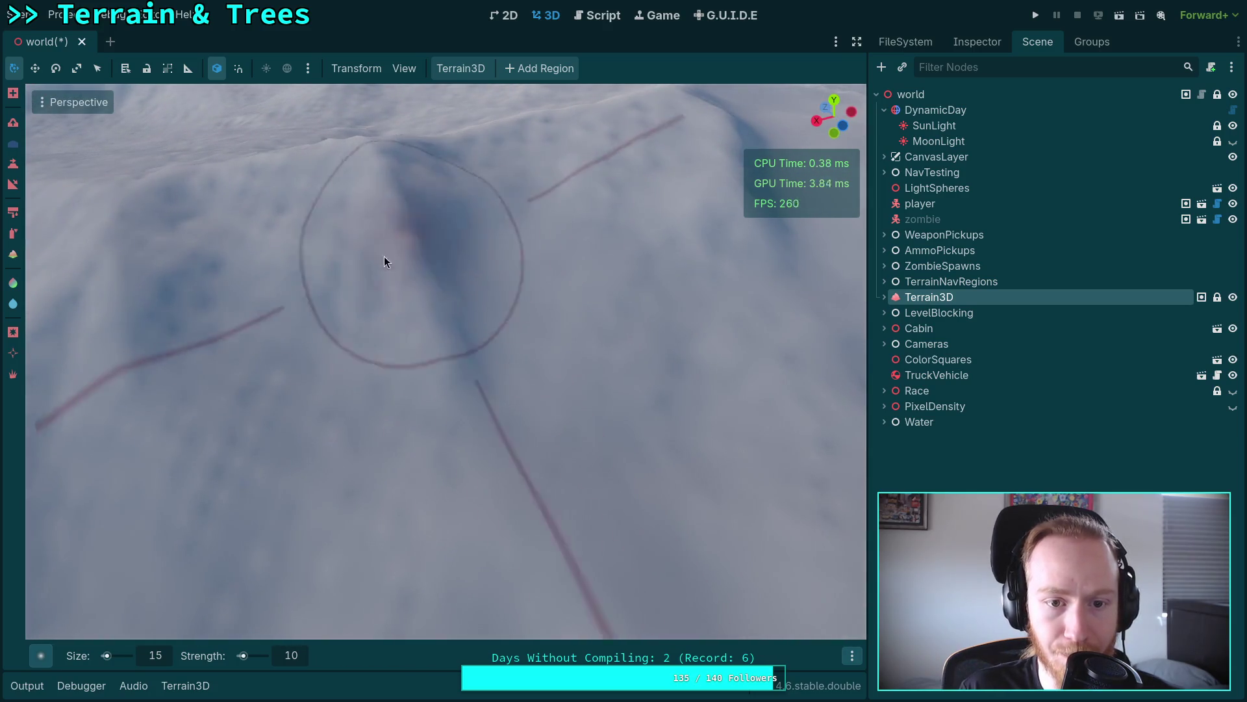
{"action": "scroll", "coordinate": [263, 431], "scroll_direction": "up", "scroll_amount": 5}
{"action": "scroll", "coordinate": [360, 401], "scroll_direction": "down", "scroll_amount": 3}
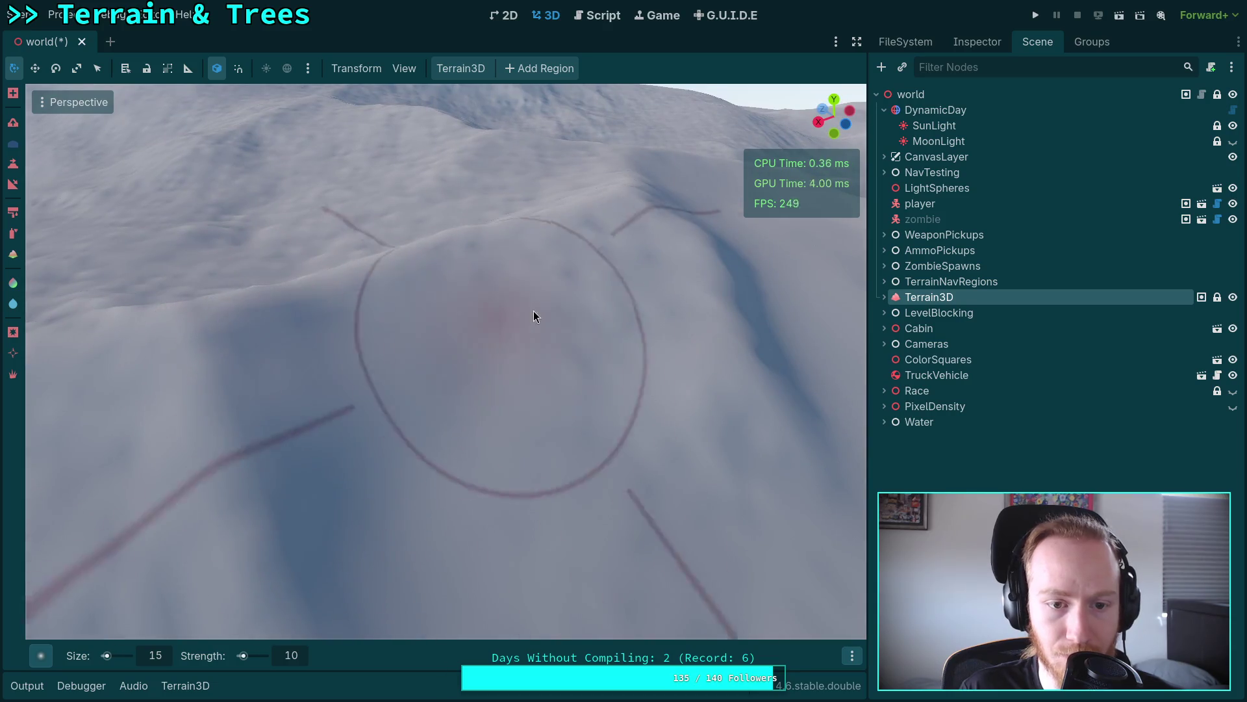
{"action": "scroll", "coordinate": [494, 390], "scroll_direction": "up", "scroll_amount": 2}
{"action": "scroll", "coordinate": [482, 406], "scroll_direction": "down", "scroll_amount": 2}
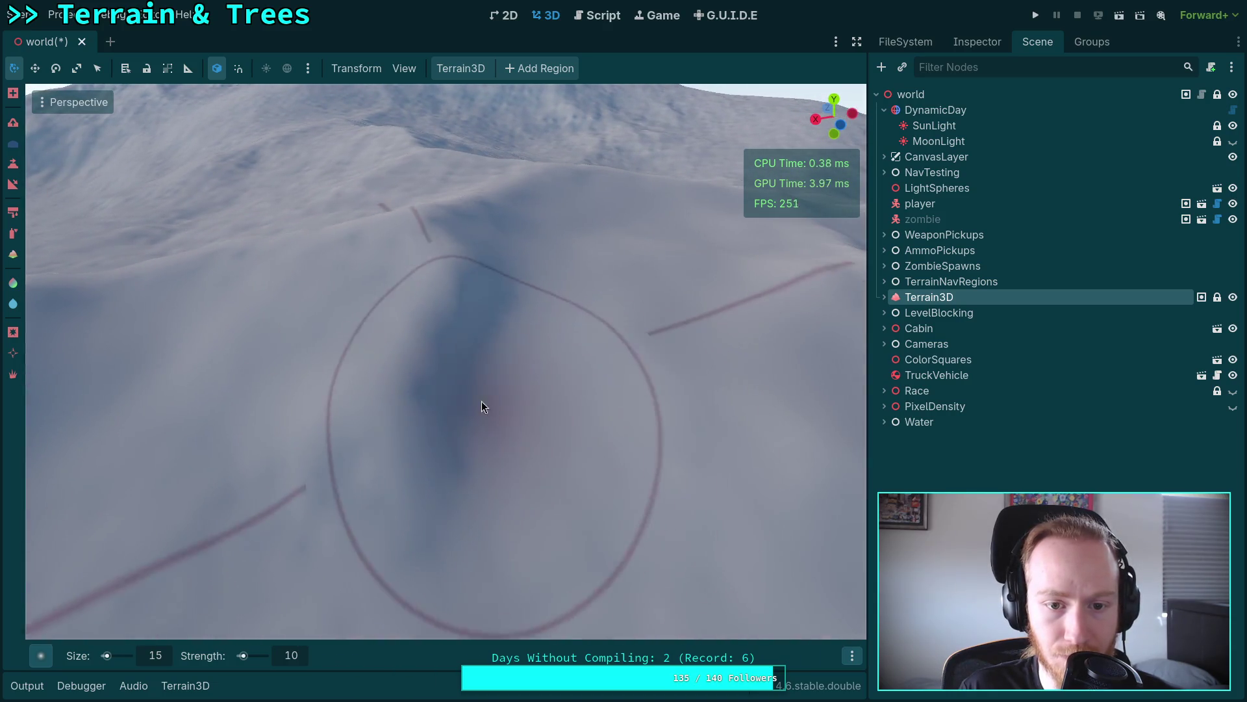
{"action": "scroll", "coordinate": [482, 407], "scroll_direction": "down", "scroll_amount": 3}
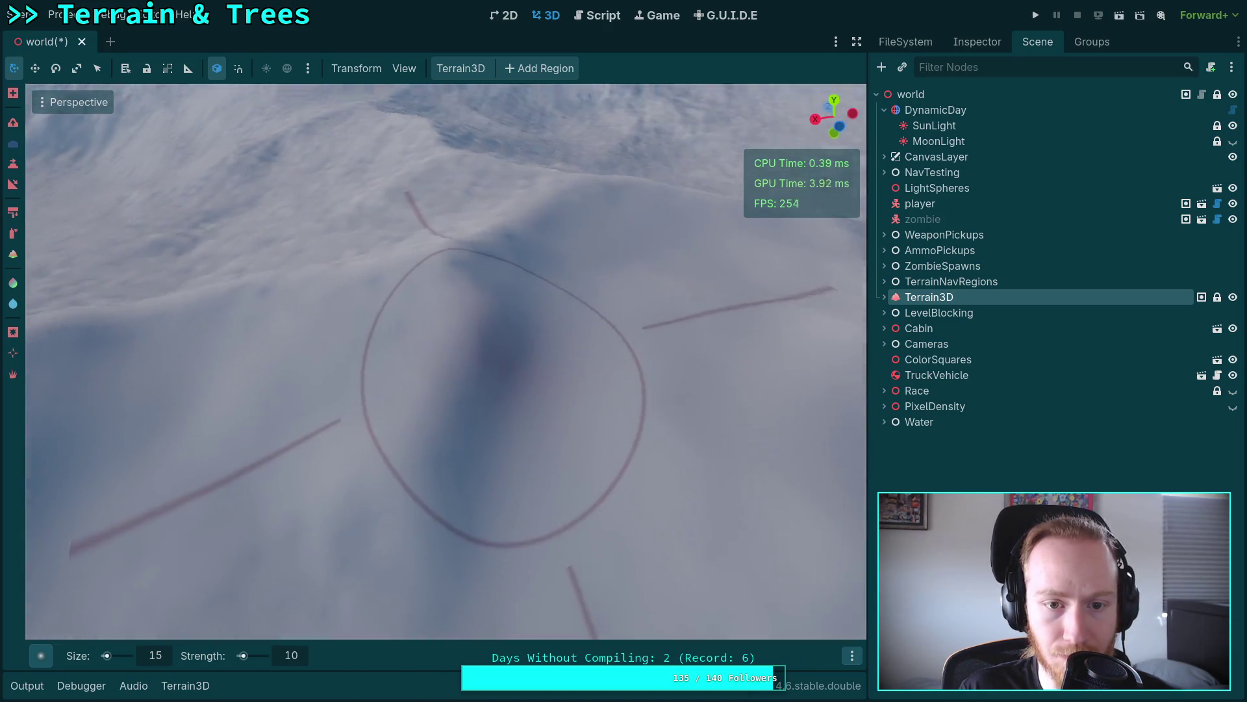
{"action": "scroll", "coordinate": [486, 304], "scroll_direction": "up", "scroll_amount": 3}
{"action": "scroll", "coordinate": [590, 343], "scroll_direction": "down", "scroll_amount": 3}
{"action": "scroll", "coordinate": [241, 422], "scroll_direction": "up", "scroll_amount": 1}
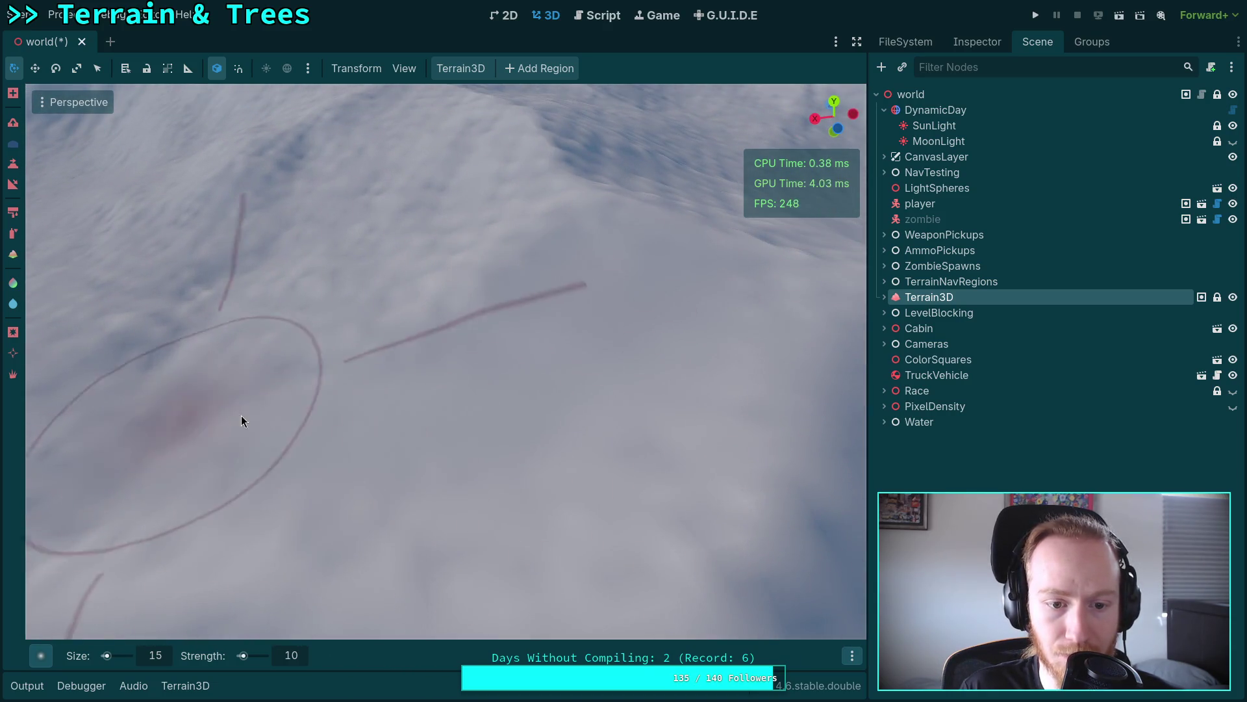
{"action": "scroll", "coordinate": [241, 423], "scroll_direction": "down", "scroll_amount": 4}
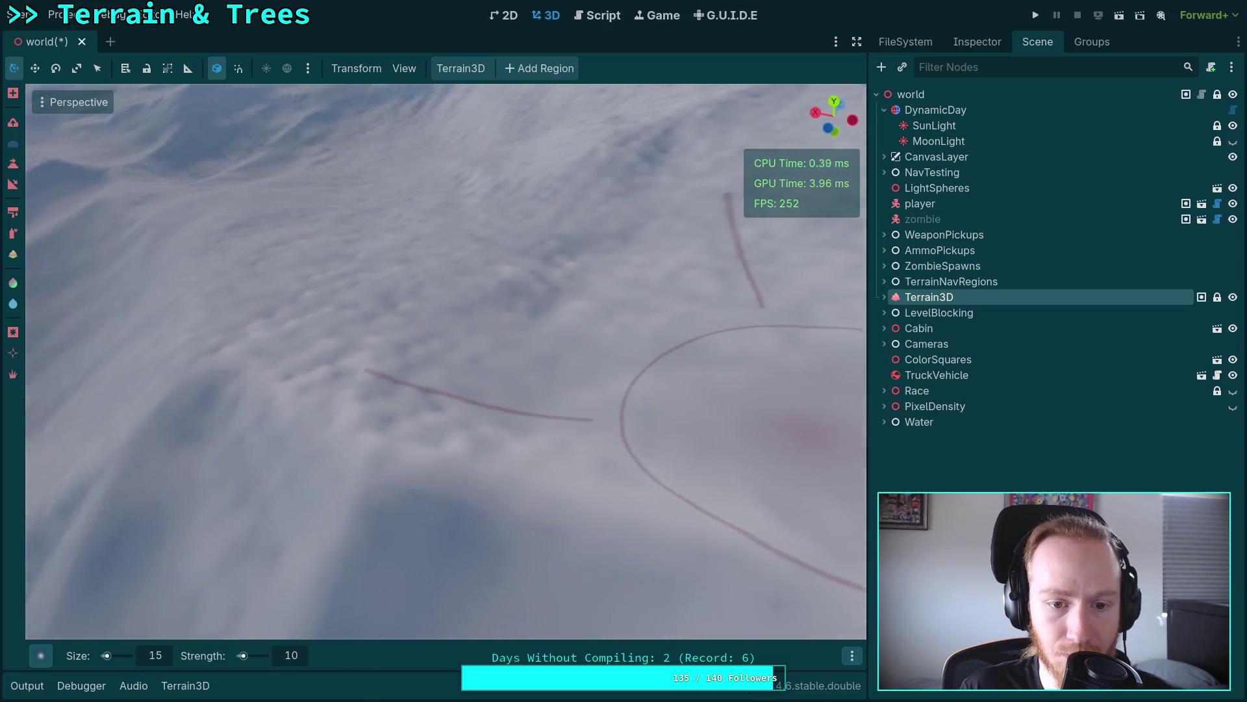
{"action": "scroll", "coordinate": [309, 312], "scroll_direction": "up", "scroll_amount": 4}
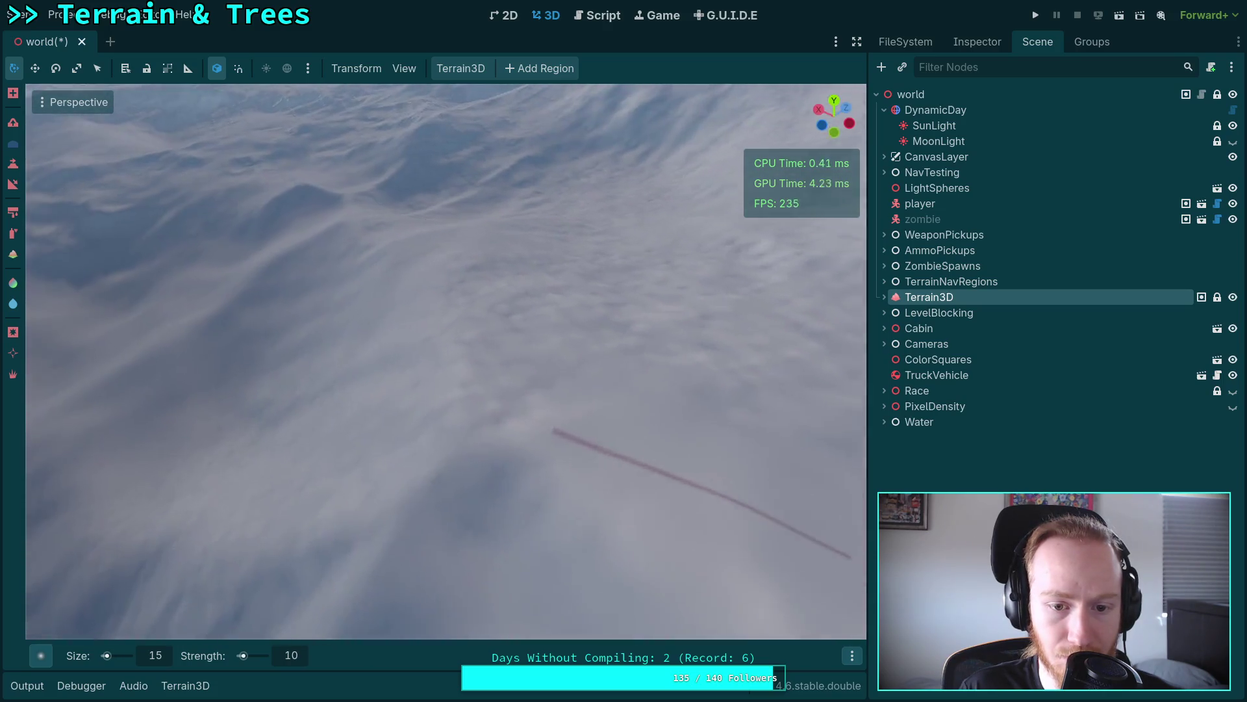
{"action": "scroll", "coordinate": [544, 346], "scroll_direction": "down", "scroll_amount": 3}
{"action": "scroll", "coordinate": [584, 499], "scroll_direction": "up", "scroll_amount": 3}
{"action": "scroll", "coordinate": [553, 323], "scroll_direction": "down", "scroll_amount": 2}
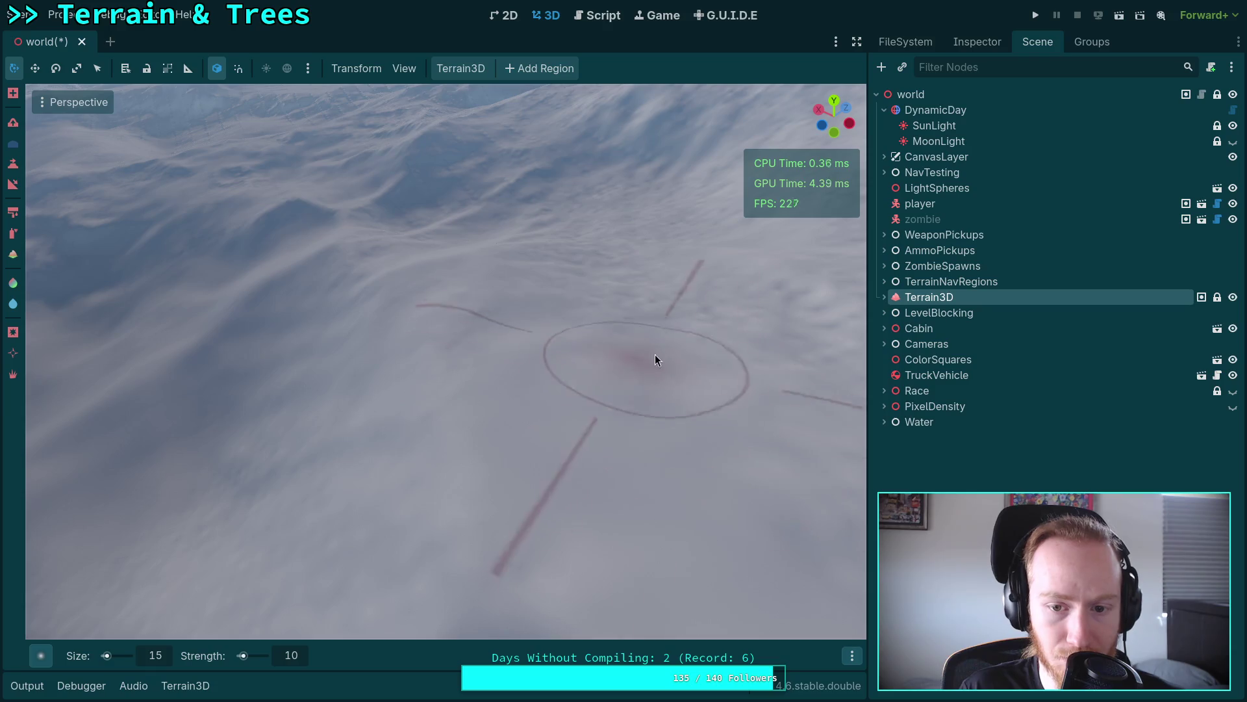
{"action": "scroll", "coordinate": [647, 354], "scroll_direction": "up", "scroll_amount": 4}
{"action": "scroll", "coordinate": [500, 473], "scroll_direction": "down", "scroll_amount": 2}
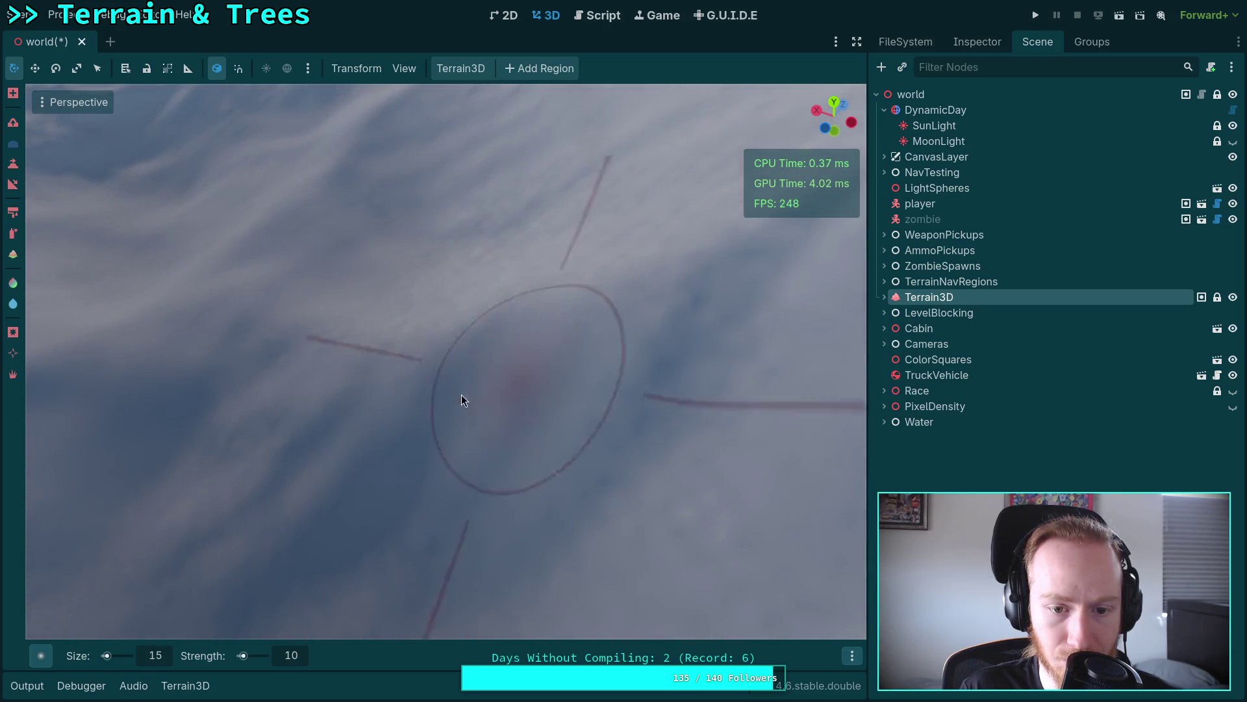
{"action": "scroll", "coordinate": [617, 491], "scroll_direction": "down", "scroll_amount": 2}
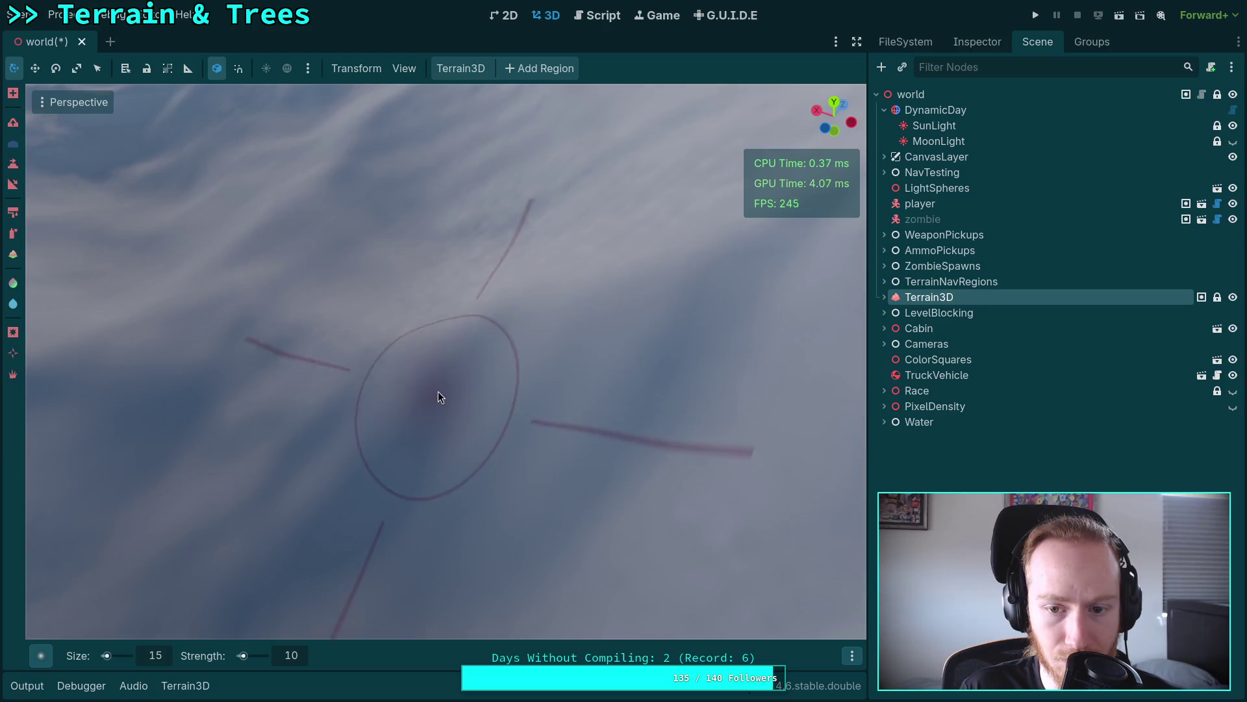
{"action": "scroll", "coordinate": [436, 393], "scroll_direction": "up", "scroll_amount": 2}
{"action": "scroll", "coordinate": [559, 414], "scroll_direction": "down", "scroll_amount": 2}
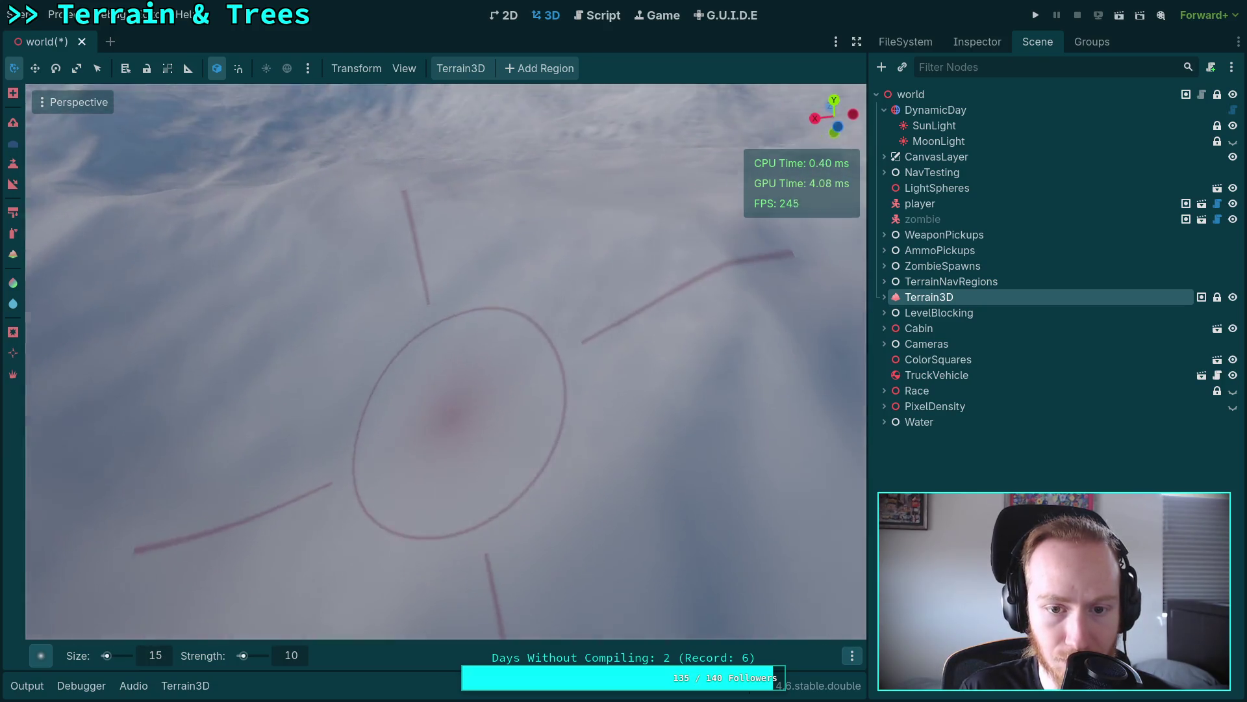
{"action": "scroll", "coordinate": [539, 422], "scroll_direction": "up", "scroll_amount": 3}
{"action": "scroll", "coordinate": [352, 327], "scroll_direction": "up", "scroll_amount": 3}
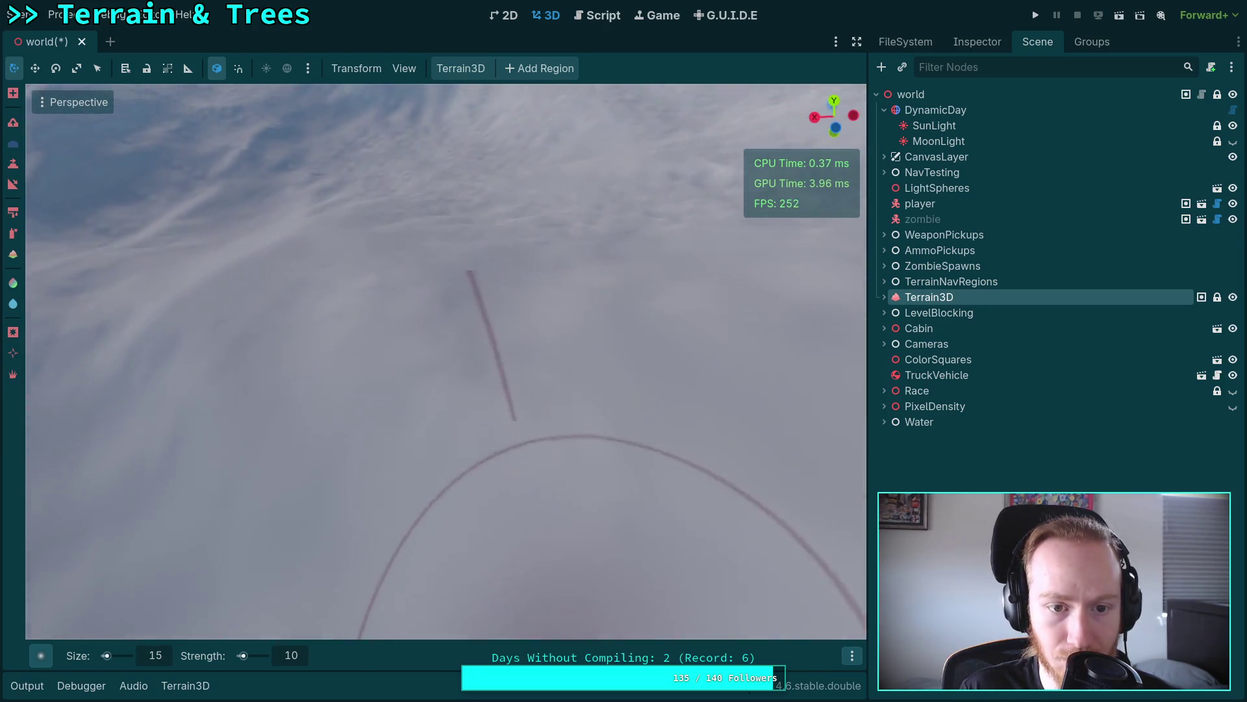
{"action": "scroll", "coordinate": [493, 401], "scroll_direction": "down", "scroll_amount": 3}
{"action": "scroll", "coordinate": [342, 354], "scroll_direction": "down", "scroll_amount": 1}
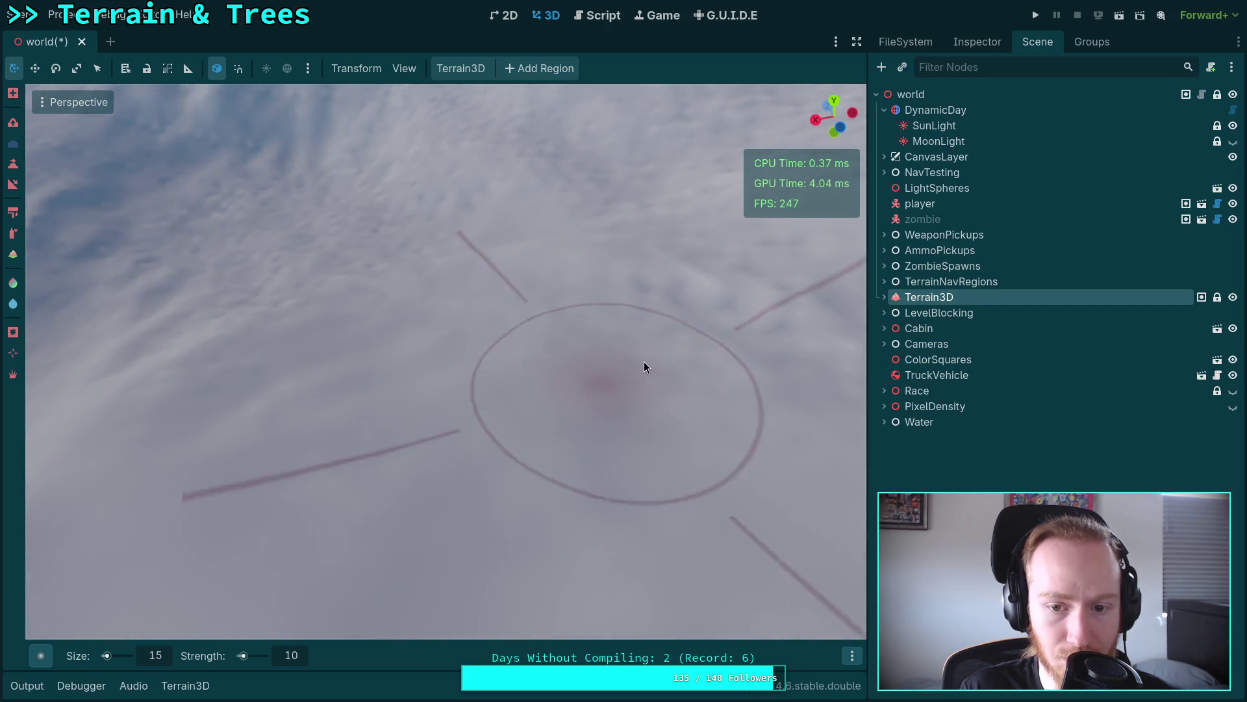
{"action": "scroll", "coordinate": [743, 326], "scroll_direction": "up", "scroll_amount": 3}
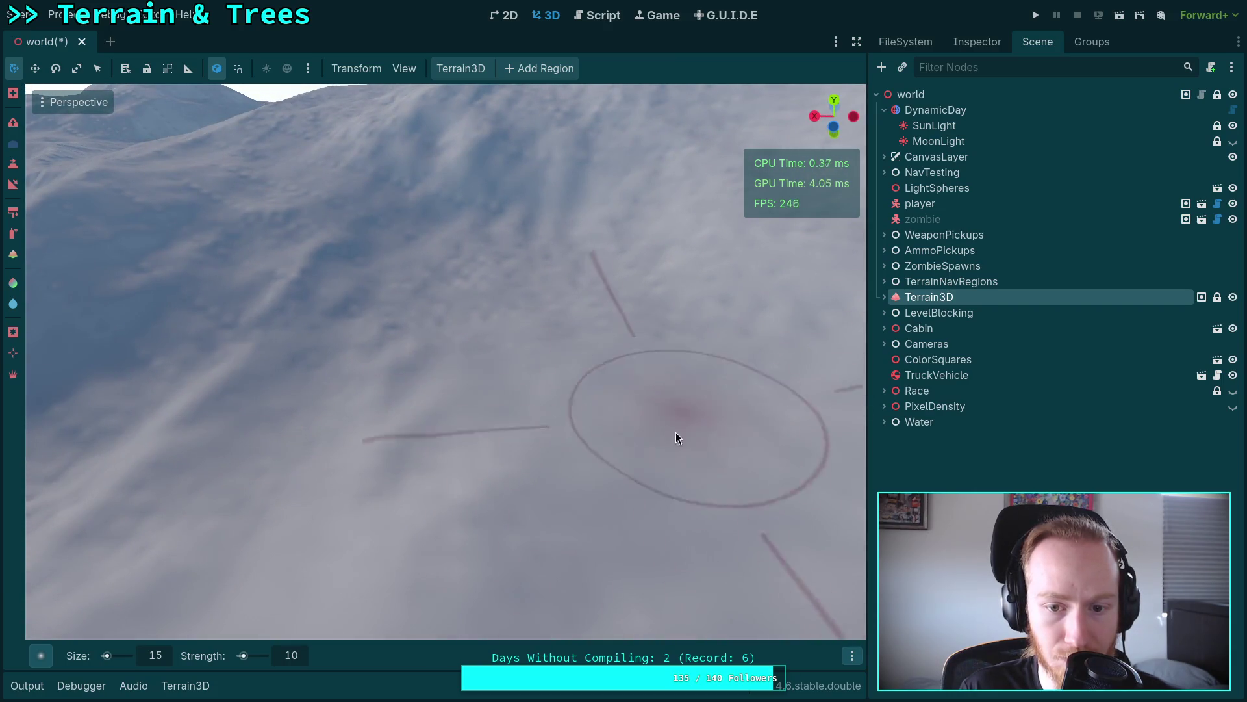
{"action": "scroll", "coordinate": [680, 426], "scroll_direction": "down", "scroll_amount": 3}
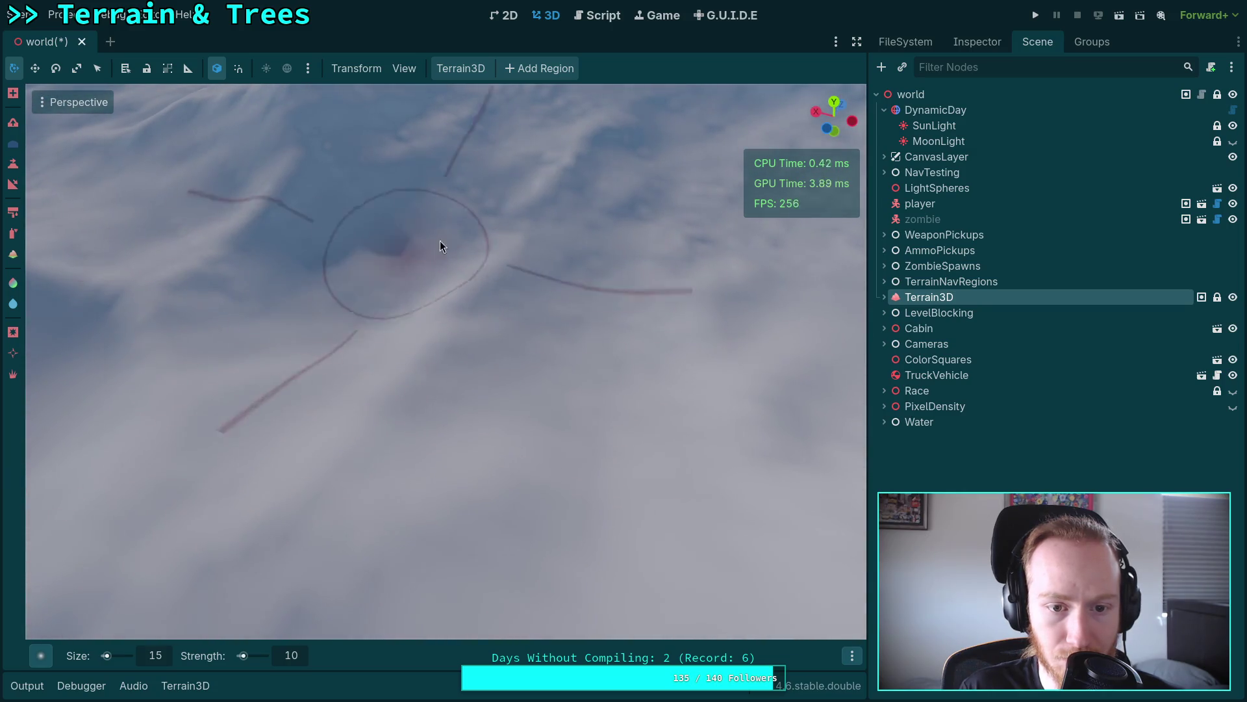
{"action": "scroll", "coordinate": [555, 455], "scroll_direction": "up", "scroll_amount": 3}
{"action": "scroll", "coordinate": [551, 456], "scroll_direction": "down", "scroll_amount": 3}
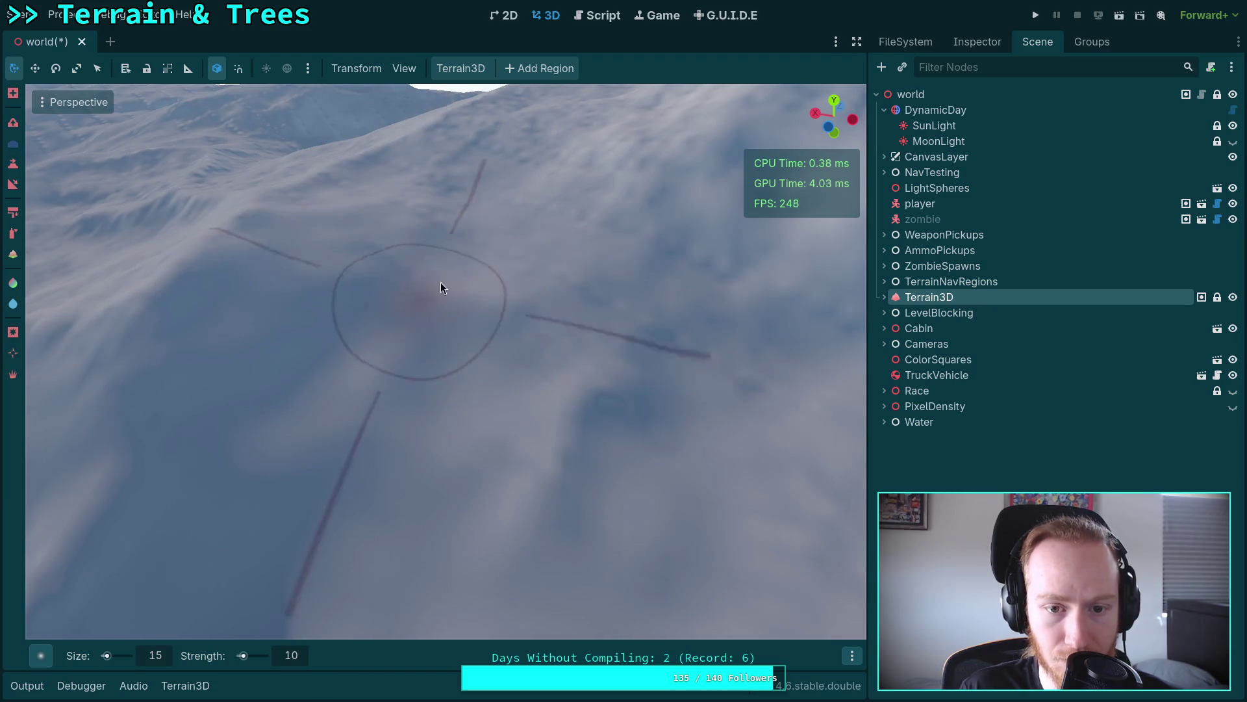
{"action": "scroll", "coordinate": [545, 399], "scroll_direction": "up", "scroll_amount": 3}
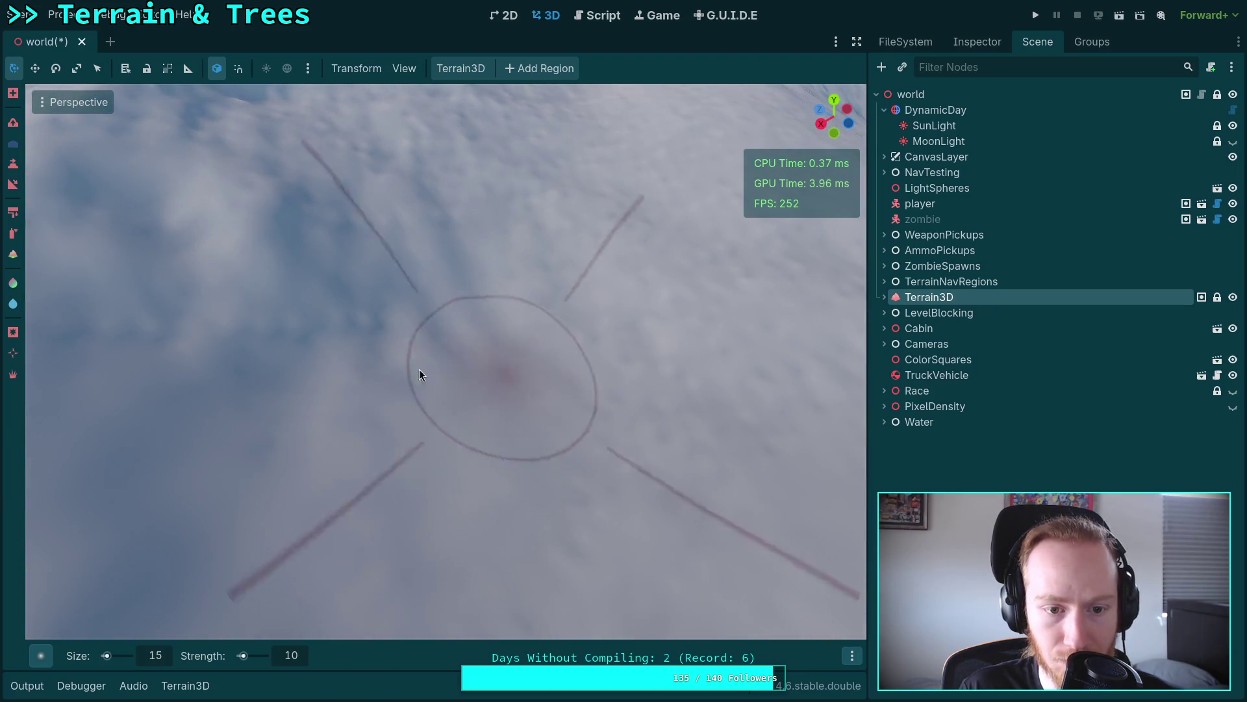
{"action": "mouse_move", "coordinate": [555, 592]}
{"action": "left_mouse_down"}
{"action": "mouse_move", "coordinate": [374, 519]}
{"action": "mouse_move", "coordinate": [626, 475]}
{"action": "mouse_move", "coordinate": [322, 247]}
{"action": "mouse_move", "coordinate": [438, 339]}
{"action": "mouse_move", "coordinate": [338, 363]}
{"action": "mouse_move", "coordinate": [481, 341]}
{"action": "mouse_move", "coordinate": [638, 439]}
{"action": "mouse_move", "coordinate": [548, 253]}
{"action": "mouse_move", "coordinate": [676, 410]}
{"action": "mouse_move", "coordinate": [264, 416]}
{"action": "mouse_move", "coordinate": [651, 457]}
{"action": "mouse_move", "coordinate": [570, 207]}
{"action": "mouse_move", "coordinate": [423, 472]}
{"action": "mouse_move", "coordinate": [402, 623]}
{"action": "mouse_move", "coordinate": [500, 429]}
{"action": "mouse_move", "coordinate": [418, 198]}
{"action": "mouse_move", "coordinate": [368, 205]}
{"action": "mouse_move", "coordinate": [488, 180]}
{"action": "mouse_move", "coordinate": [438, 315]}
{"action": "mouse_move", "coordinate": [478, 387]}
{"action": "mouse_move", "coordinate": [654, 437]}
{"action": "mouse_move", "coordinate": [237, 362]}
{"action": "mouse_move", "coordinate": [527, 386]}
{"action": "mouse_move", "coordinate": [361, 390]}
{"action": "mouse_move", "coordinate": [521, 387]}
{"action": "mouse_move", "coordinate": [406, 328]}
{"action": "mouse_move", "coordinate": [345, 434]}
{"action": "mouse_move", "coordinate": [518, 381]}
{"action": "mouse_move", "coordinate": [566, 341]}
{"action": "mouse_move", "coordinate": [647, 468]}
{"action": "mouse_move", "coordinate": [472, 292]}
{"action": "mouse_move", "coordinate": [653, 446]}
{"action": "mouse_move", "coordinate": [708, 516]}
{"action": "mouse_move", "coordinate": [486, 431]}
{"action": "mouse_move", "coordinate": [476, 234]}
{"action": "mouse_move", "coordinate": [636, 494]}
{"action": "mouse_move", "coordinate": [401, 356]}
{"action": "mouse_move", "coordinate": [487, 312]}
{"action": "mouse_move", "coordinate": [476, 359]}
{"action": "mouse_move", "coordinate": [454, 268]}
{"action": "mouse_move", "coordinate": [138, 520]}
{"action": "mouse_move", "coordinate": [576, 435]}
{"action": "mouse_move", "coordinate": [326, 523]}
{"action": "mouse_move", "coordinate": [496, 187]}
{"action": "mouse_move", "coordinate": [492, 552]}
{"action": "mouse_move", "coordinate": [520, 236]}
{"action": "mouse_move", "coordinate": [501, 448]}
{"action": "mouse_move", "coordinate": [436, 326]}
{"action": "mouse_move", "coordinate": [591, 310]}
{"action": "mouse_move", "coordinate": [335, 478]}
{"action": "mouse_move", "coordinate": [536, 341]}
{"action": "mouse_move", "coordinate": [654, 325]}
{"action": "mouse_move", "coordinate": [558, 527]}
{"action": "mouse_move", "coordinate": [446, 524]}
{"action": "mouse_move", "coordinate": [614, 442]}
{"action": "mouse_move", "coordinate": [589, 446]}
{"action": "mouse_move", "coordinate": [395, 296]}
{"action": "mouse_move", "coordinate": [453, 420]}
{"action": "mouse_move", "coordinate": [677, 479]}
{"action": "mouse_move", "coordinate": [624, 495]}
{"action": "mouse_move", "coordinate": [537, 412]}
{"action": "mouse_move", "coordinate": [529, 432]}
{"action": "mouse_move", "coordinate": [596, 439]}
{"action": "left_mouse_up"}
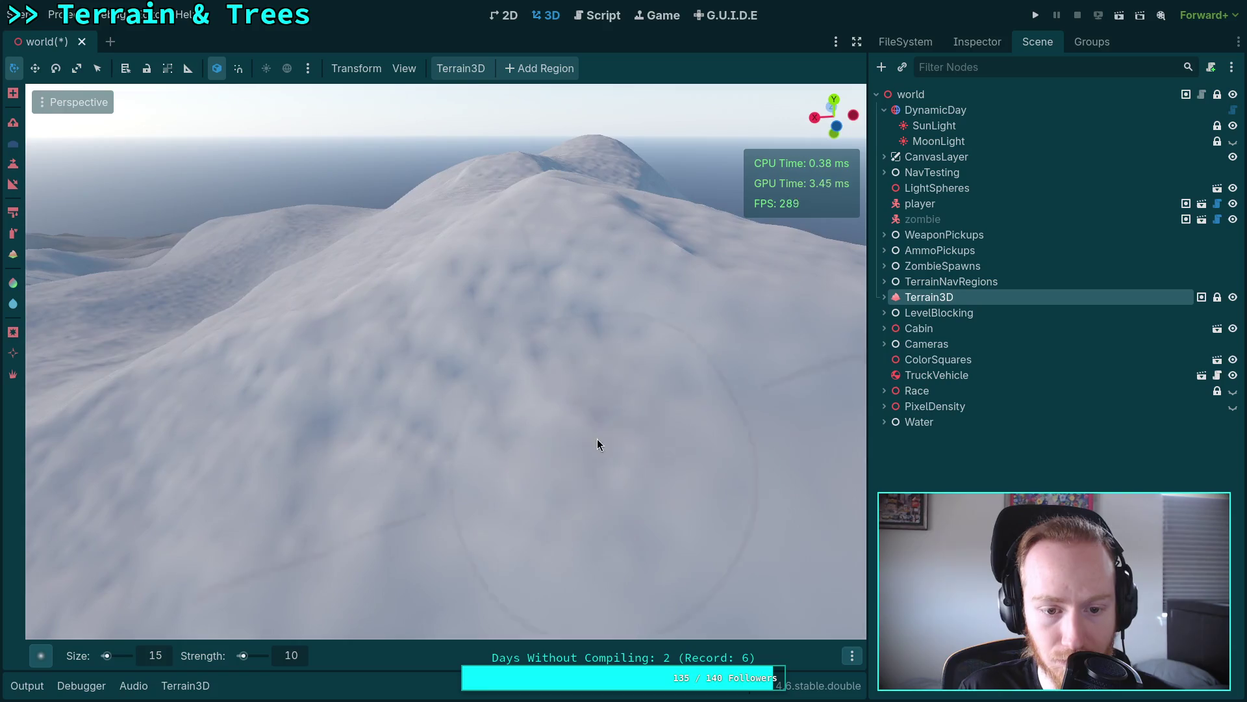
Step: Orbit across the snowy hill to centre the worked area in view
{"action": "mouse_move", "coordinate": [453, 333]}
{"action": "left_mouse_down"}
{"action": "mouse_move", "coordinate": [514, 380]}
{"action": "mouse_move", "coordinate": [500, 358]}
{"action": "mouse_move", "coordinate": [512, 369]}
{"action": "mouse_move", "coordinate": [594, 317]}
{"action": "mouse_move", "coordinate": [530, 462]}
{"action": "mouse_move", "coordinate": [465, 456]}
{"action": "mouse_move", "coordinate": [545, 425]}
{"action": "mouse_move", "coordinate": [617, 365]}
{"action": "mouse_move", "coordinate": [682, 384]}
{"action": "mouse_move", "coordinate": [680, 424]}
{"action": "left_mouse_up"}
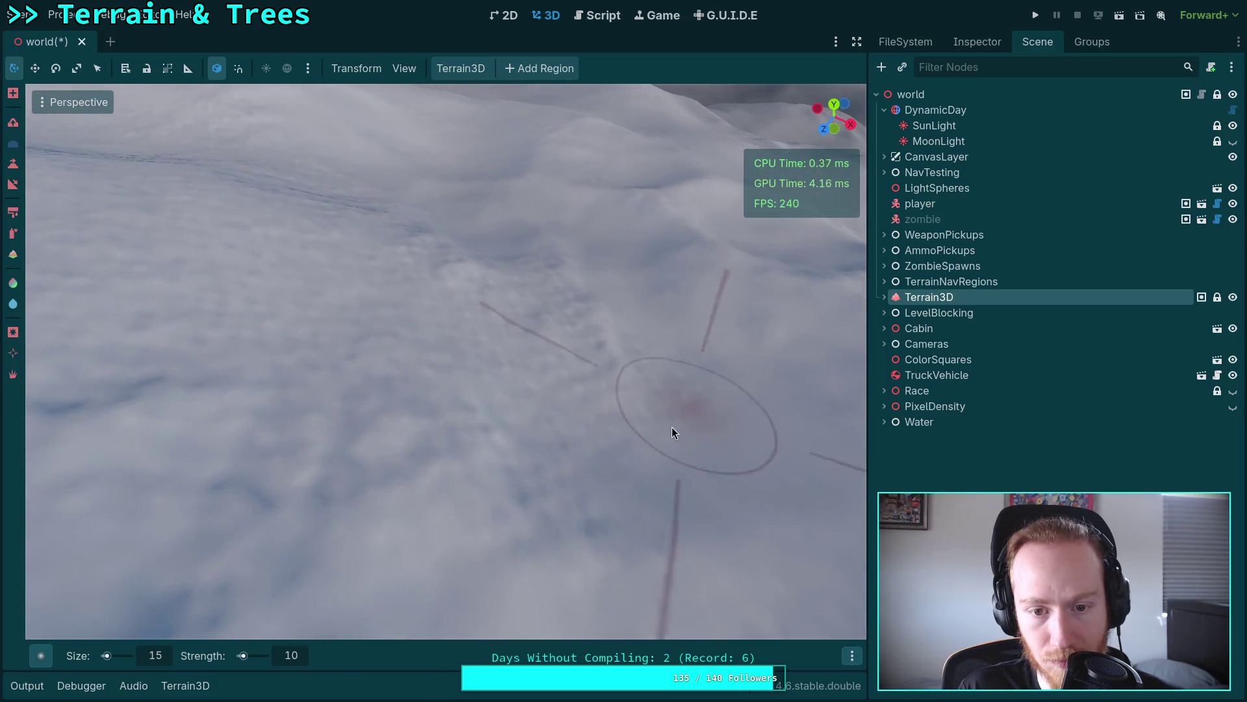
{"action": "left_click_drag", "start_coordinate": [445, 478], "coordinate": [491, 426]}
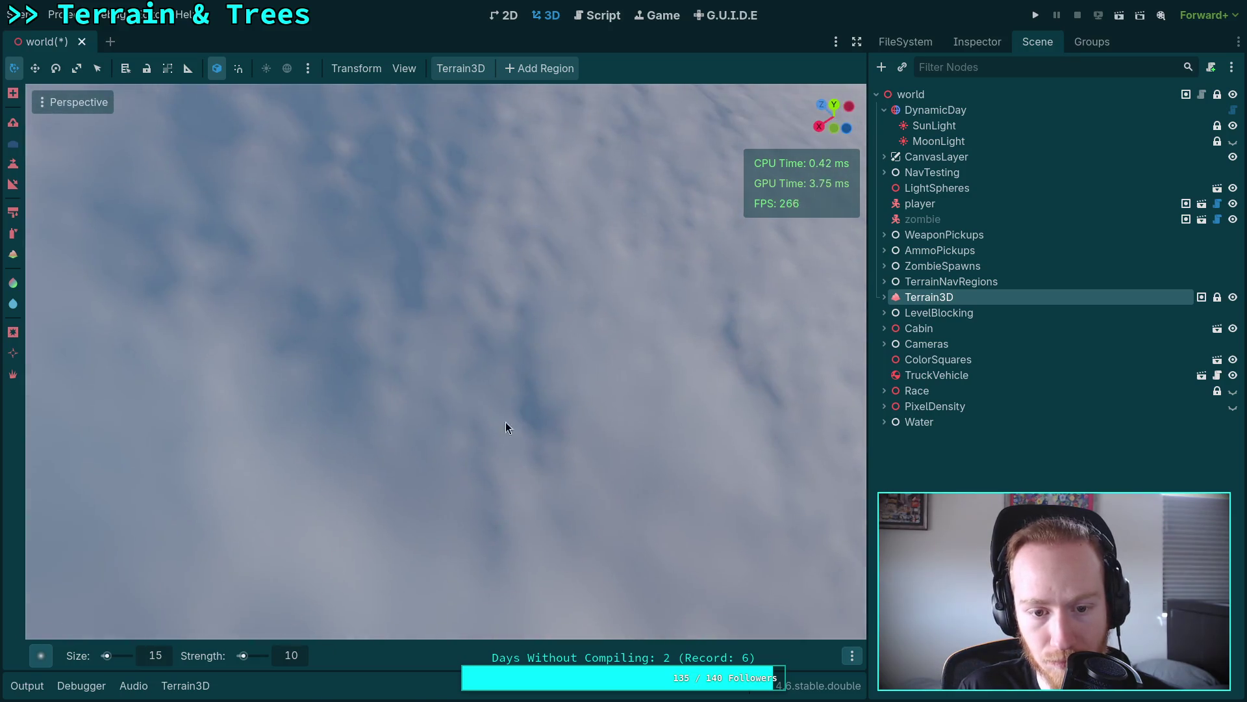
{"action": "left_click_drag", "start_coordinate": [559, 239], "coordinate": [585, 222]}
{"action": "left_click_drag", "start_coordinate": [456, 385], "coordinate": [456, 386]}
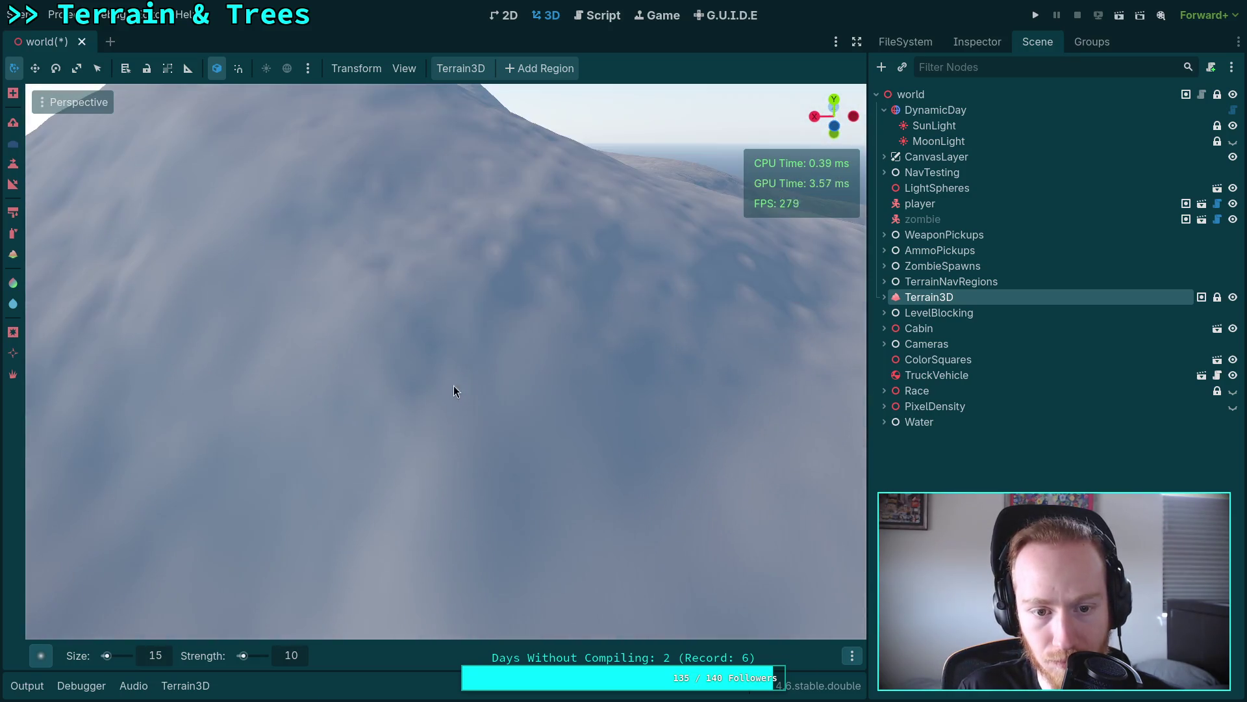
{"action": "left_click_drag", "start_coordinate": [512, 194], "coordinate": [512, 195]}
{"action": "mouse_move", "coordinate": [482, 272]}
{"action": "left_mouse_down"}
{"action": "mouse_move", "coordinate": [484, 382]}
{"action": "mouse_move", "coordinate": [771, 487]}
{"action": "left_mouse_up"}
{"action": "left_click_drag", "start_coordinate": [462, 416], "coordinate": [461, 417]}
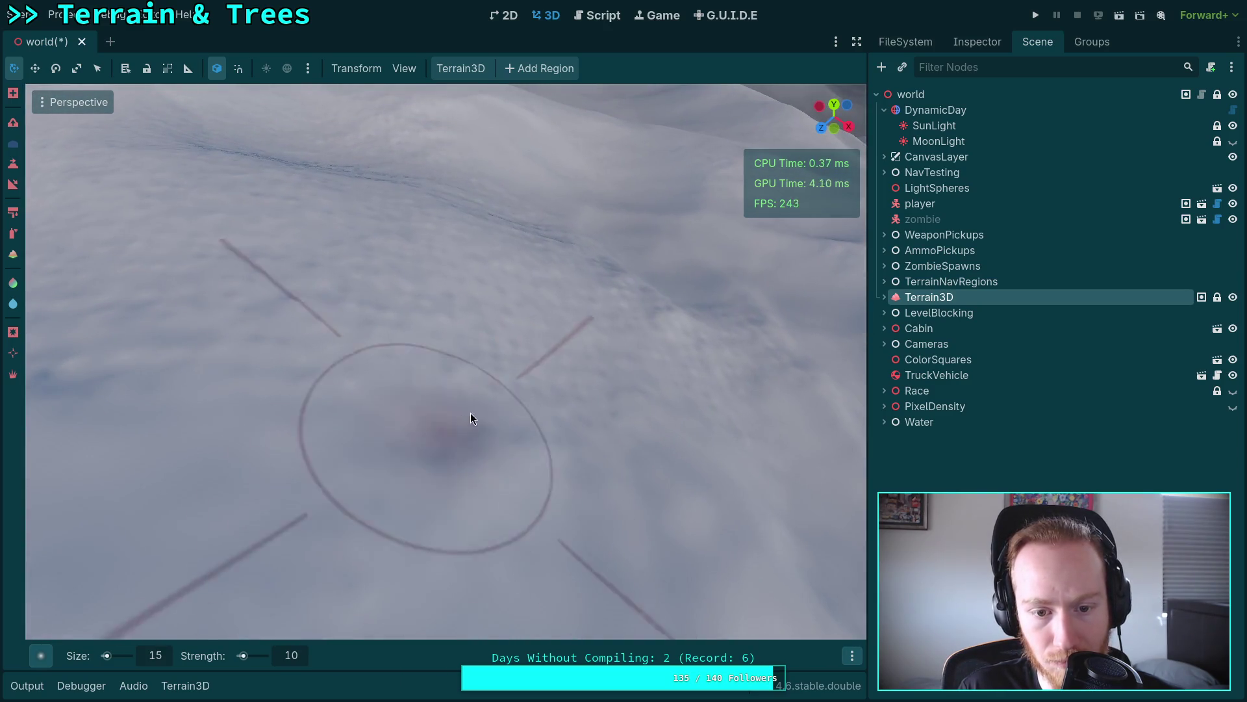
{"action": "left_click_drag", "start_coordinate": [662, 327], "coordinate": [576, 318]}
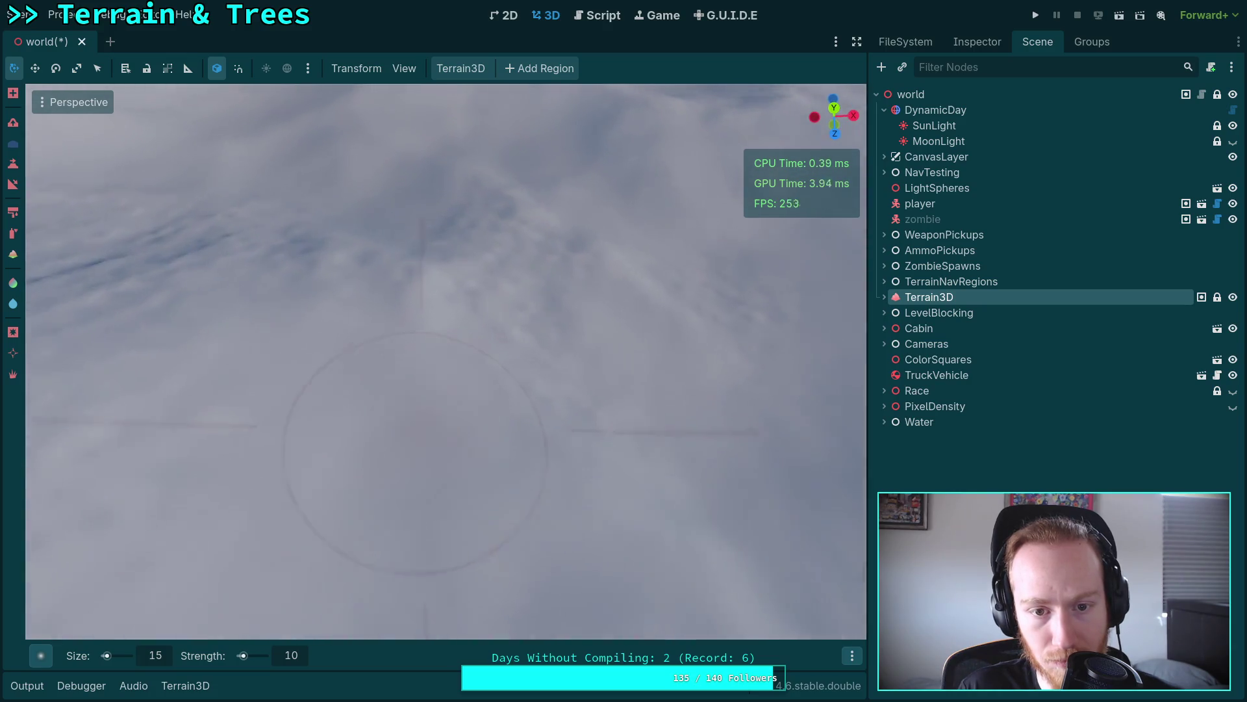
{"action": "mouse_move", "coordinate": [306, 285]}
{"action": "left_mouse_down"}
{"action": "mouse_move", "coordinate": [641, 432]}
{"action": "mouse_move", "coordinate": [352, 280]}
{"action": "mouse_move", "coordinate": [403, 188]}
{"action": "mouse_move", "coordinate": [546, 235]}
{"action": "mouse_move", "coordinate": [576, 445]}
{"action": "mouse_move", "coordinate": [281, 351]}
{"action": "mouse_move", "coordinate": [716, 459]}
{"action": "mouse_move", "coordinate": [464, 305]}
{"action": "mouse_move", "coordinate": [323, 416]}
{"action": "mouse_move", "coordinate": [561, 394]}
{"action": "mouse_move", "coordinate": [467, 222]}
{"action": "mouse_move", "coordinate": [509, 306]}
{"action": "mouse_move", "coordinate": [545, 329]}
{"action": "mouse_move", "coordinate": [420, 485]}
{"action": "mouse_move", "coordinate": [567, 324]}
{"action": "mouse_move", "coordinate": [393, 281]}
{"action": "mouse_move", "coordinate": [352, 338]}
{"action": "mouse_move", "coordinate": [382, 426]}
{"action": "mouse_move", "coordinate": [522, 473]}
{"action": "mouse_move", "coordinate": [393, 298]}
{"action": "mouse_move", "coordinate": [388, 255]}
{"action": "mouse_move", "coordinate": [342, 279]}
{"action": "mouse_move", "coordinate": [527, 340]}
{"action": "mouse_move", "coordinate": [473, 485]}
{"action": "mouse_move", "coordinate": [562, 310]}
{"action": "mouse_move", "coordinate": [666, 282]}
{"action": "mouse_move", "coordinate": [412, 315]}
{"action": "mouse_move", "coordinate": [463, 214]}
{"action": "mouse_move", "coordinate": [559, 426]}
{"action": "mouse_move", "coordinate": [461, 271]}
{"action": "mouse_move", "coordinate": [520, 304]}
{"action": "mouse_move", "coordinate": [511, 288]}
{"action": "left_mouse_up"}
Step: Smooth the rough snowy slope beneath the brush from a steeper downward view
{"action": "left_click_drag", "start_coordinate": [649, 302], "coordinate": [501, 382]}
{"action": "mouse_move", "coordinate": [409, 272]}
{"action": "left_mouse_down"}
{"action": "mouse_move", "coordinate": [390, 287]}
{"action": "mouse_move", "coordinate": [585, 376]}
{"action": "mouse_move", "coordinate": [348, 459]}
{"action": "mouse_move", "coordinate": [409, 204]}
{"action": "mouse_move", "coordinate": [543, 278]}
{"action": "mouse_move", "coordinate": [574, 251]}
{"action": "mouse_move", "coordinate": [579, 265]}
{"action": "mouse_move", "coordinate": [549, 200]}
{"action": "mouse_move", "coordinate": [626, 198]}
{"action": "mouse_move", "coordinate": [654, 294]}
{"action": "mouse_move", "coordinate": [317, 218]}
{"action": "left_mouse_up"}
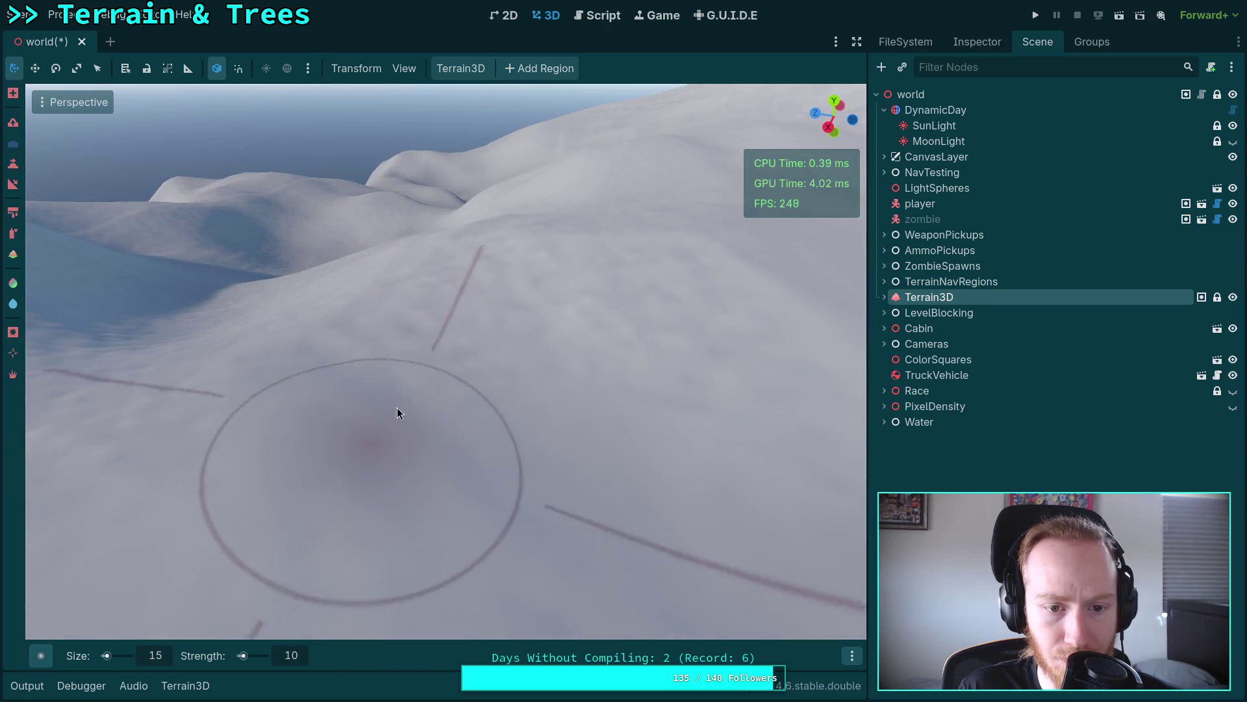
{"action": "mouse_move", "coordinate": [662, 362]}
{"action": "left_mouse_down"}
{"action": "mouse_move", "coordinate": [584, 339]}
{"action": "mouse_move", "coordinate": [590, 540]}
{"action": "left_mouse_up"}
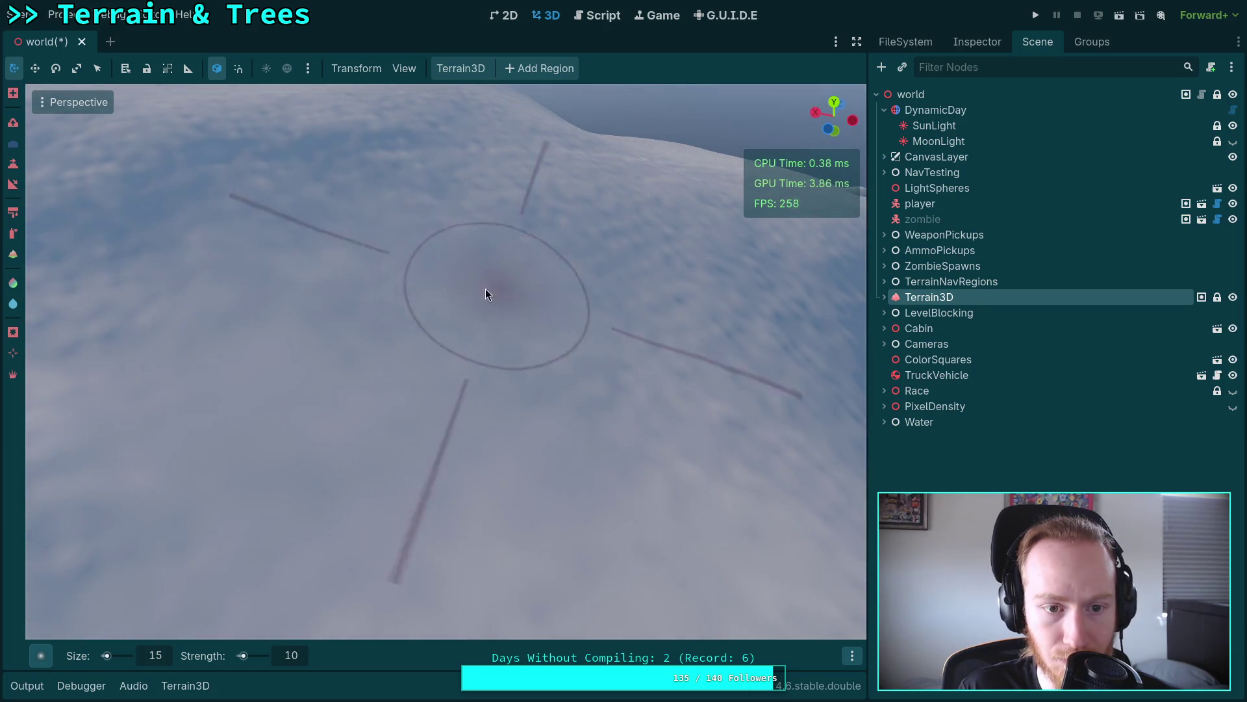
Step: Check the ridge from wider angles, then smooth the hilltop and its nearby slope
{"action": "left_click_drag", "start_coordinate": [496, 289], "coordinate": [484, 292]}
{"action": "mouse_move", "coordinate": [629, 448]}
{"action": "left_mouse_down"}
{"action": "mouse_move", "coordinate": [504, 454]}
{"action": "mouse_move", "coordinate": [429, 503]}
{"action": "mouse_move", "coordinate": [97, 112]}
{"action": "mouse_move", "coordinate": [361, 432]}
{"action": "mouse_move", "coordinate": [474, 434]}
{"action": "mouse_move", "coordinate": [478, 264]}
{"action": "mouse_move", "coordinate": [397, 631]}
{"action": "mouse_move", "coordinate": [381, 429]}
{"action": "mouse_move", "coordinate": [541, 284]}
{"action": "mouse_move", "coordinate": [621, 373]}
{"action": "mouse_move", "coordinate": [422, 305]}
{"action": "mouse_move", "coordinate": [537, 412]}
{"action": "left_mouse_up"}
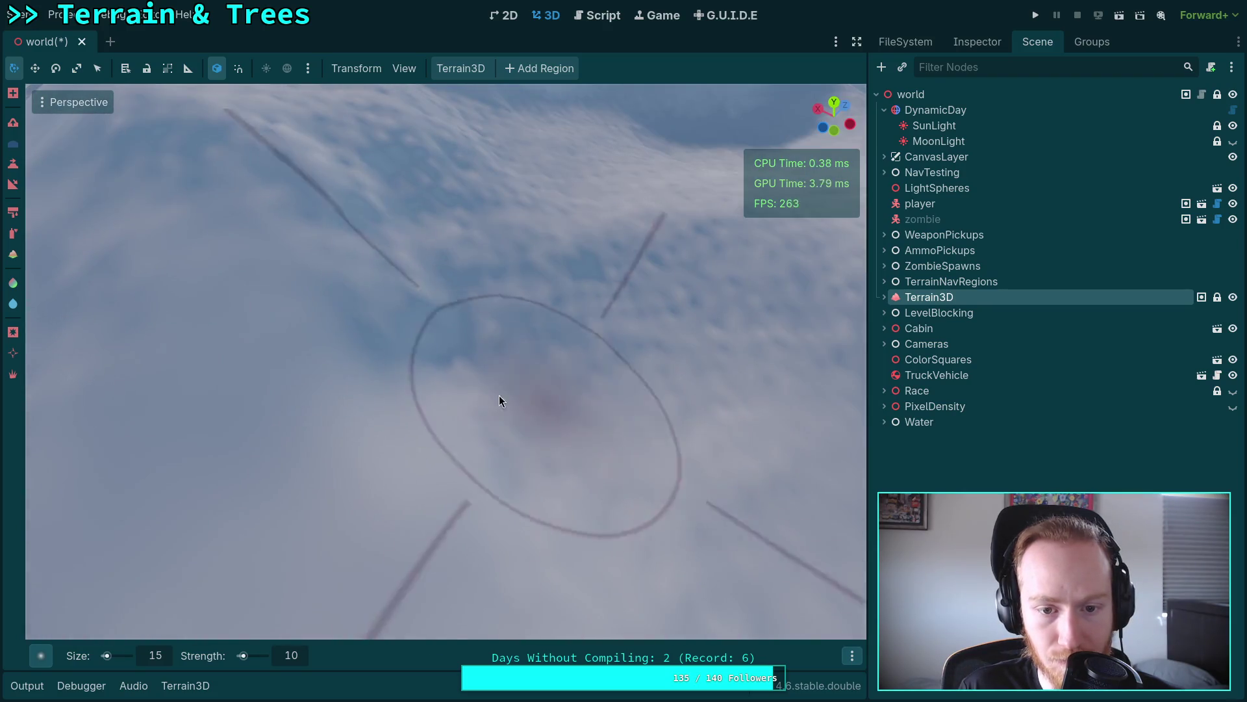
{"action": "mouse_move", "coordinate": [723, 260]}
{"action": "left_mouse_down"}
{"action": "mouse_move", "coordinate": [335, 341]}
{"action": "mouse_move", "coordinate": [455, 390]}
{"action": "mouse_move", "coordinate": [492, 351]}
{"action": "mouse_move", "coordinate": [343, 390]}
{"action": "mouse_move", "coordinate": [579, 413]}
{"action": "mouse_move", "coordinate": [416, 321]}
{"action": "mouse_move", "coordinate": [436, 221]}
{"action": "mouse_move", "coordinate": [682, 396]}
{"action": "mouse_move", "coordinate": [337, 342]}
{"action": "mouse_move", "coordinate": [540, 348]}
{"action": "mouse_move", "coordinate": [572, 364]}
{"action": "mouse_move", "coordinate": [507, 348]}
{"action": "mouse_move", "coordinate": [445, 435]}
{"action": "mouse_move", "coordinate": [468, 389]}
{"action": "mouse_move", "coordinate": [459, 227]}
{"action": "mouse_move", "coordinate": [374, 458]}
{"action": "mouse_move", "coordinate": [597, 315]}
{"action": "mouse_move", "coordinate": [454, 560]}
{"action": "mouse_move", "coordinate": [494, 455]}
{"action": "mouse_move", "coordinate": [720, 227]}
{"action": "mouse_move", "coordinate": [449, 471]}
{"action": "left_mouse_up"}
{"action": "mouse_move", "coordinate": [325, 281]}
{"action": "left_mouse_down"}
{"action": "mouse_move", "coordinate": [303, 360]}
{"action": "mouse_move", "coordinate": [487, 338]}
{"action": "mouse_move", "coordinate": [665, 365]}
{"action": "mouse_move", "coordinate": [559, 220]}
{"action": "mouse_move", "coordinate": [421, 417]}
{"action": "mouse_move", "coordinate": [523, 325]}
{"action": "mouse_move", "coordinate": [432, 253]}
{"action": "mouse_move", "coordinate": [360, 331]}
{"action": "mouse_move", "coordinate": [559, 344]}
{"action": "mouse_move", "coordinate": [584, 260]}
{"action": "mouse_move", "coordinate": [631, 423]}
{"action": "mouse_move", "coordinate": [479, 421]}
{"action": "mouse_move", "coordinate": [426, 355]}
{"action": "mouse_move", "coordinate": [487, 432]}
{"action": "mouse_move", "coordinate": [277, 435]}
{"action": "mouse_move", "coordinate": [134, 370]}
{"action": "mouse_move", "coordinate": [421, 382]}
{"action": "left_mouse_up"}
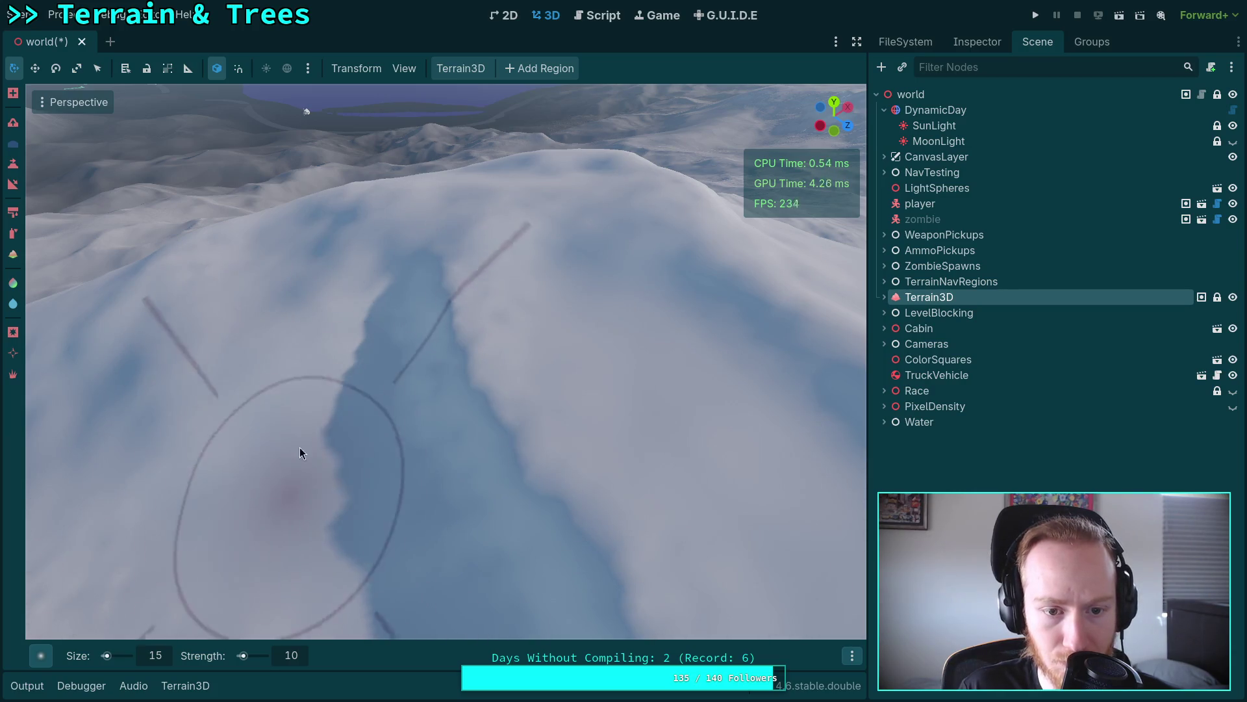
{"action": "left_click_drag", "start_coordinate": [400, 535], "coordinate": [279, 446]}
Step: Pull back over the snowy hills and soften the terrain on the right
{"action": "scroll", "coordinate": [293, 501], "scroll_direction": "down", "scroll_amount": 5}
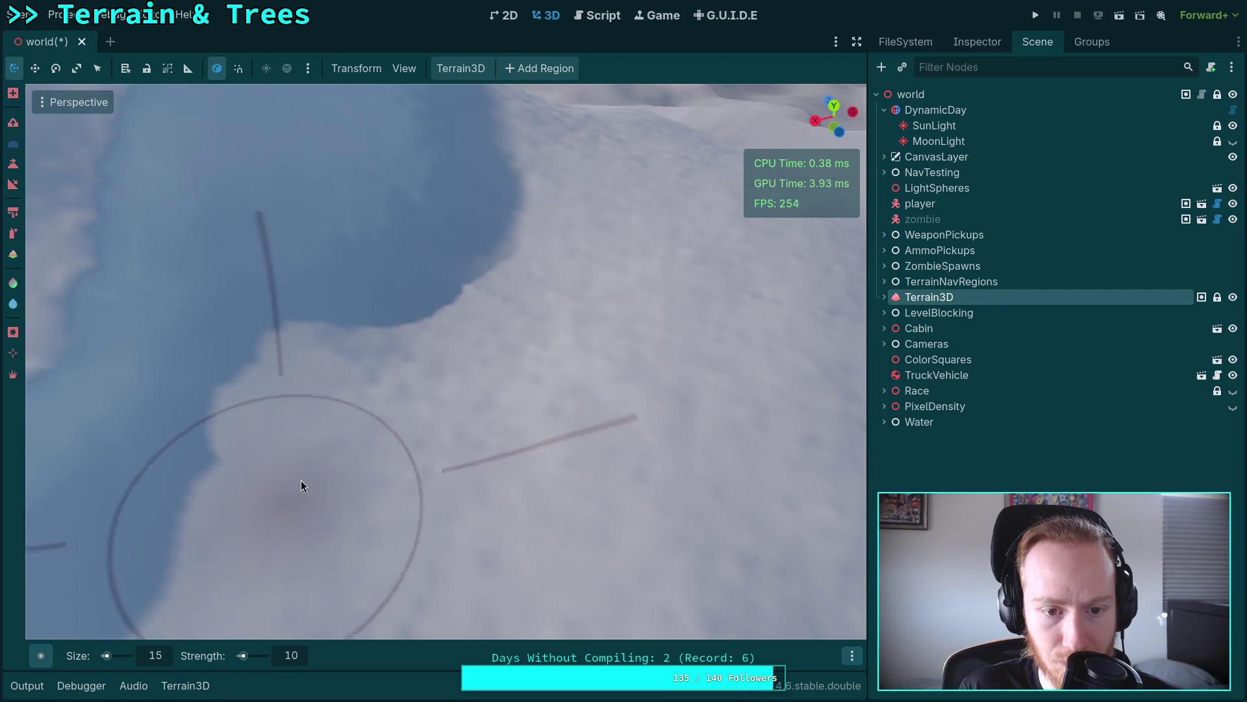
{"action": "left_click_drag", "start_coordinate": [379, 476], "coordinate": [381, 437]}
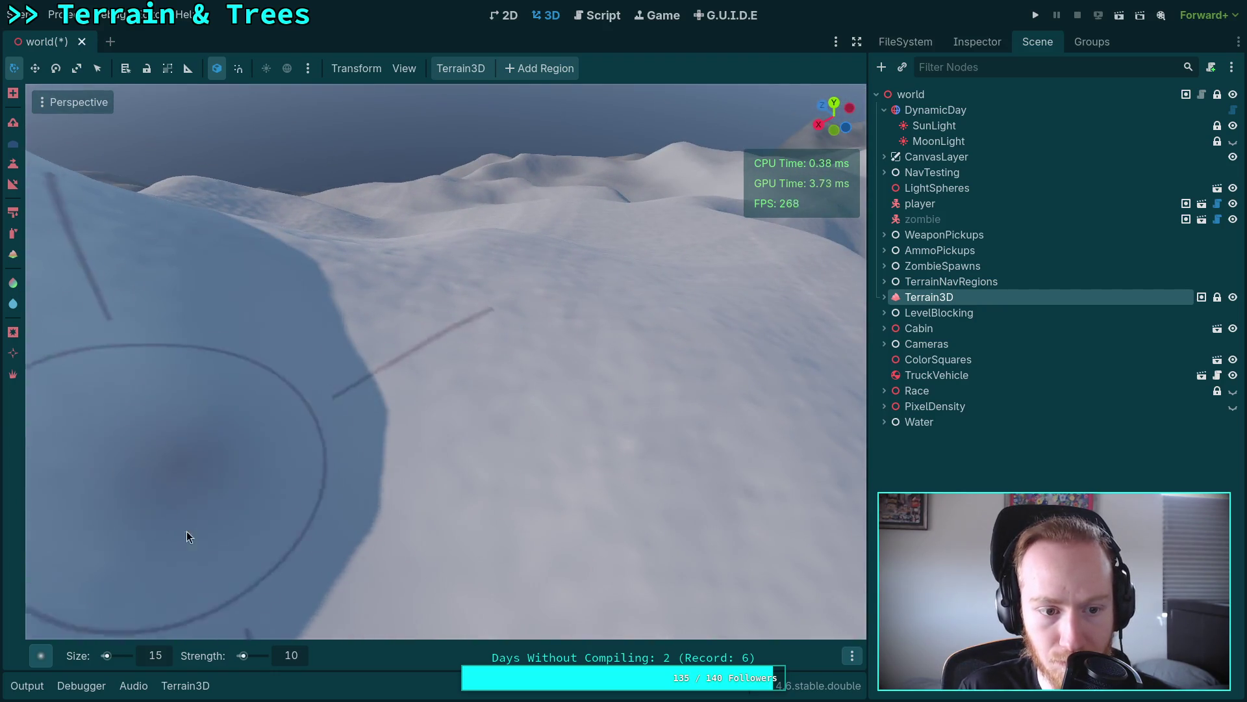
{"action": "left_click_drag", "start_coordinate": [671, 455], "coordinate": [513, 468]}
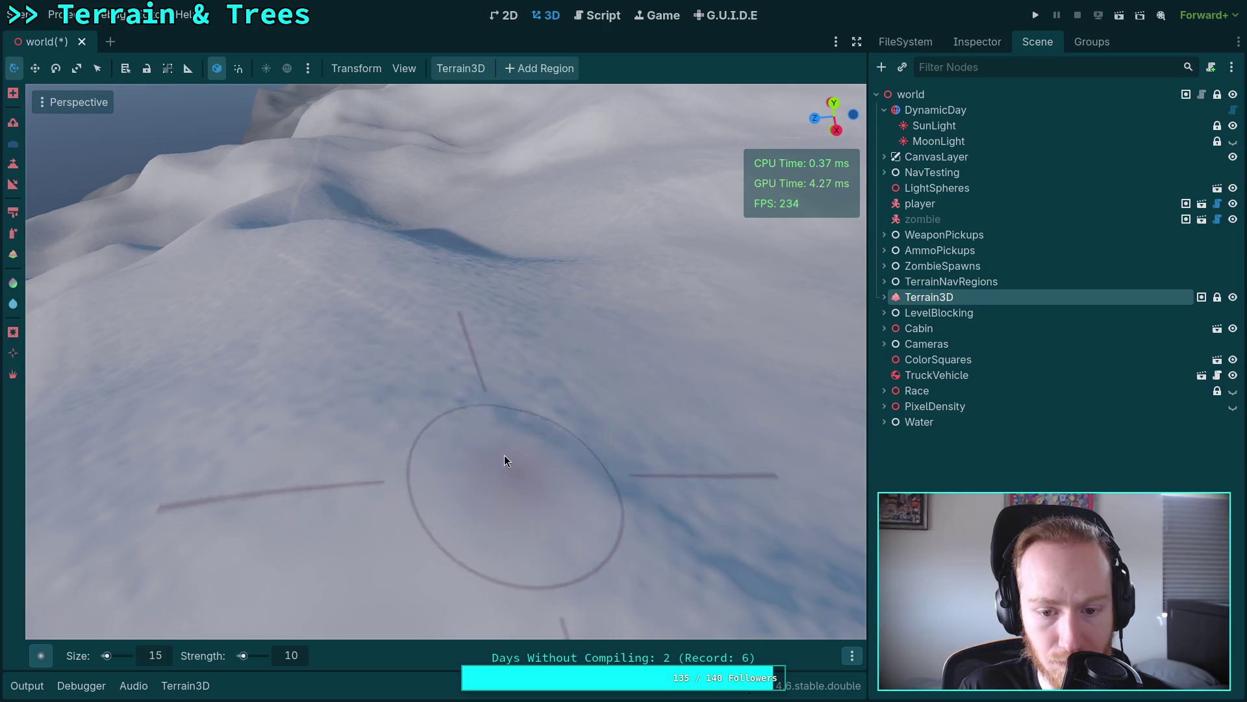
{"action": "left_click_drag", "start_coordinate": [206, 354], "coordinate": [208, 353]}
Step: Smooth the rough snowy slope from above, look up toward the mountains, and save
{"action": "left_click_drag", "start_coordinate": [444, 277], "coordinate": [443, 276]}
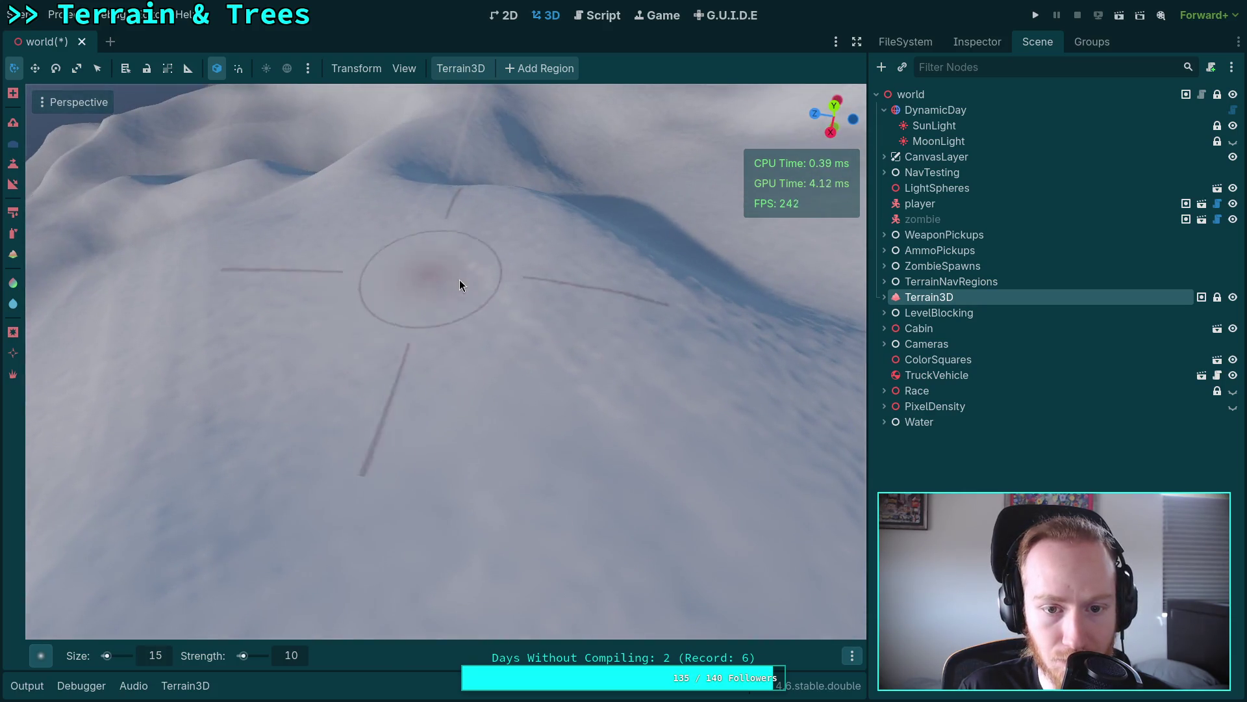
{"action": "mouse_move", "coordinate": [414, 315]}
{"action": "left_mouse_down"}
{"action": "mouse_move", "coordinate": [478, 342]}
{"action": "mouse_move", "coordinate": [468, 301]}
{"action": "mouse_move", "coordinate": [586, 301]}
{"action": "mouse_move", "coordinate": [578, 228]}
{"action": "mouse_move", "coordinate": [515, 348]}
{"action": "mouse_move", "coordinate": [595, 436]}
{"action": "mouse_move", "coordinate": [441, 328]}
{"action": "mouse_move", "coordinate": [462, 348]}
{"action": "left_mouse_up"}
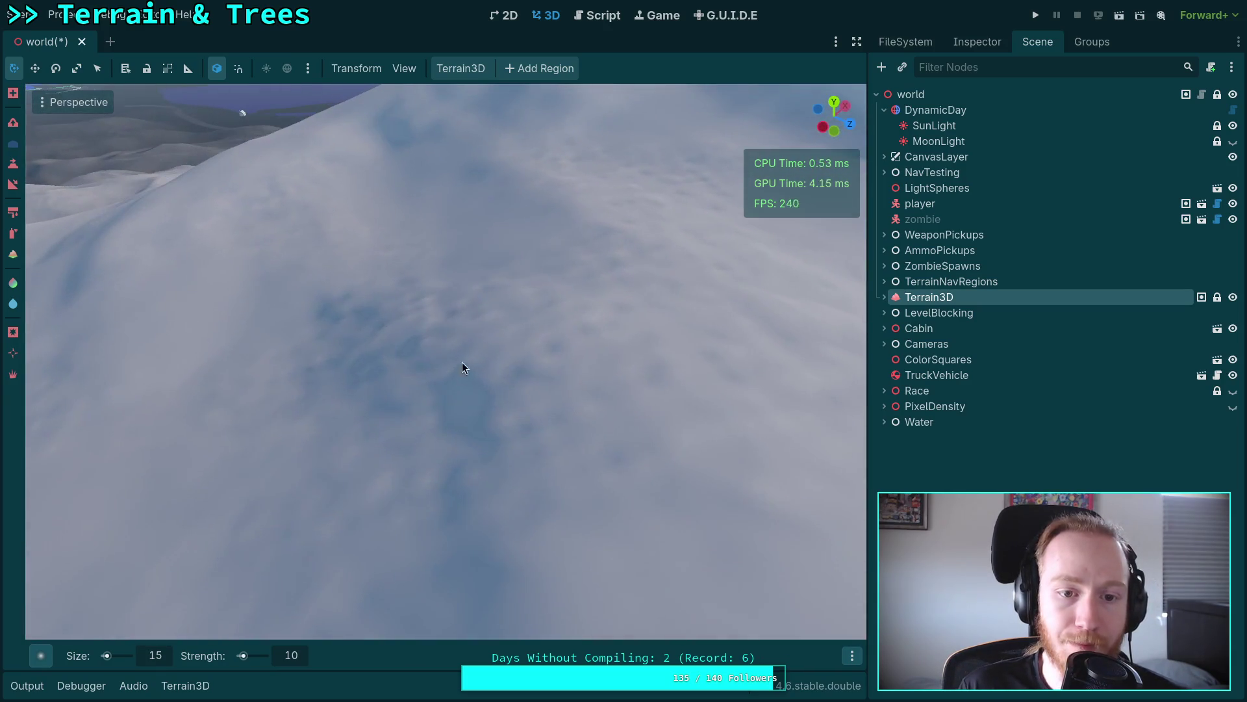
{"action": "mouse_move", "coordinate": [468, 397]}
{"action": "left_mouse_down"}
{"action": "mouse_move", "coordinate": [640, 325]}
{"action": "mouse_move", "coordinate": [388, 281]}
{"action": "mouse_move", "coordinate": [346, 360]}
{"action": "mouse_move", "coordinate": [235, 199]}
{"action": "mouse_move", "coordinate": [739, 409]}
{"action": "mouse_move", "coordinate": [718, 384]}
{"action": "mouse_move", "coordinate": [514, 330]}
{"action": "mouse_move", "coordinate": [227, 90]}
{"action": "mouse_move", "coordinate": [390, 299]}
{"action": "mouse_move", "coordinate": [337, 348]}
{"action": "mouse_move", "coordinate": [390, 300]}
{"action": "mouse_move", "coordinate": [341, 320]}
{"action": "mouse_move", "coordinate": [363, 327]}
{"action": "mouse_move", "coordinate": [440, 440]}
{"action": "mouse_move", "coordinate": [287, 368]}
{"action": "mouse_move", "coordinate": [484, 300]}
{"action": "left_mouse_up"}
{"action": "mouse_move", "coordinate": [624, 378]}
{"action": "left_mouse_down"}
{"action": "mouse_move", "coordinate": [651, 426]}
{"action": "mouse_move", "coordinate": [518, 459]}
{"action": "mouse_move", "coordinate": [683, 468]}
{"action": "mouse_move", "coordinate": [364, 446]}
{"action": "mouse_move", "coordinate": [607, 393]}
{"action": "mouse_move", "coordinate": [553, 441]}
{"action": "mouse_move", "coordinate": [514, 264]}
{"action": "mouse_move", "coordinate": [366, 242]}
{"action": "left_mouse_up"}
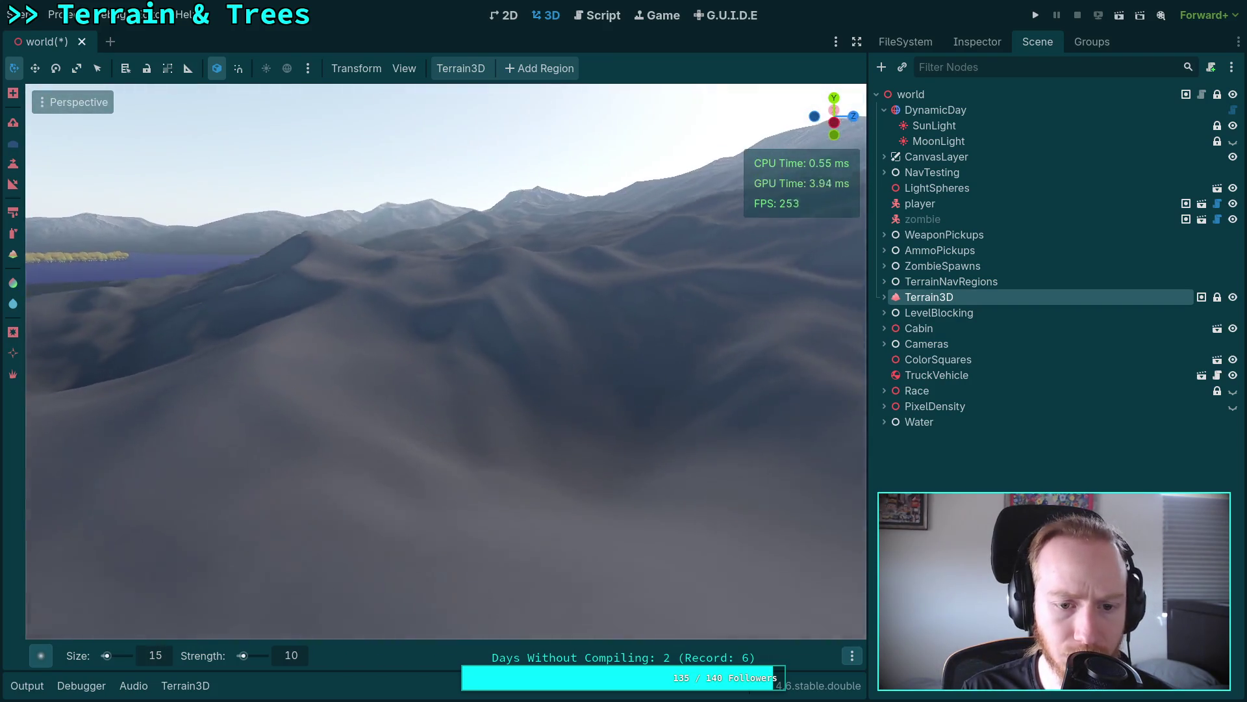
{"action": "key", "text": "ctrl+s"}
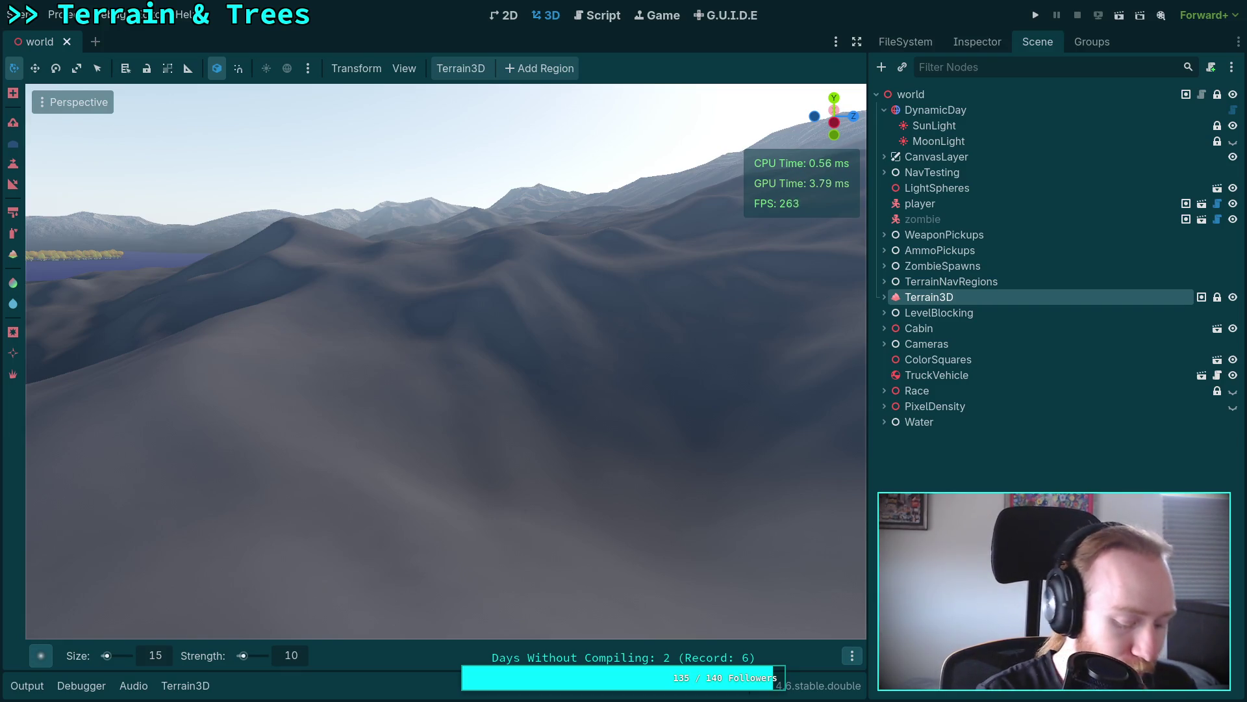
Step: Save the world scene again and bring the view back down to the terrain
{"action": "key", "text": "ctrl+s"}
{"action": "left_click_drag", "start_coordinate": [377, 354], "coordinate": [441, 357]}
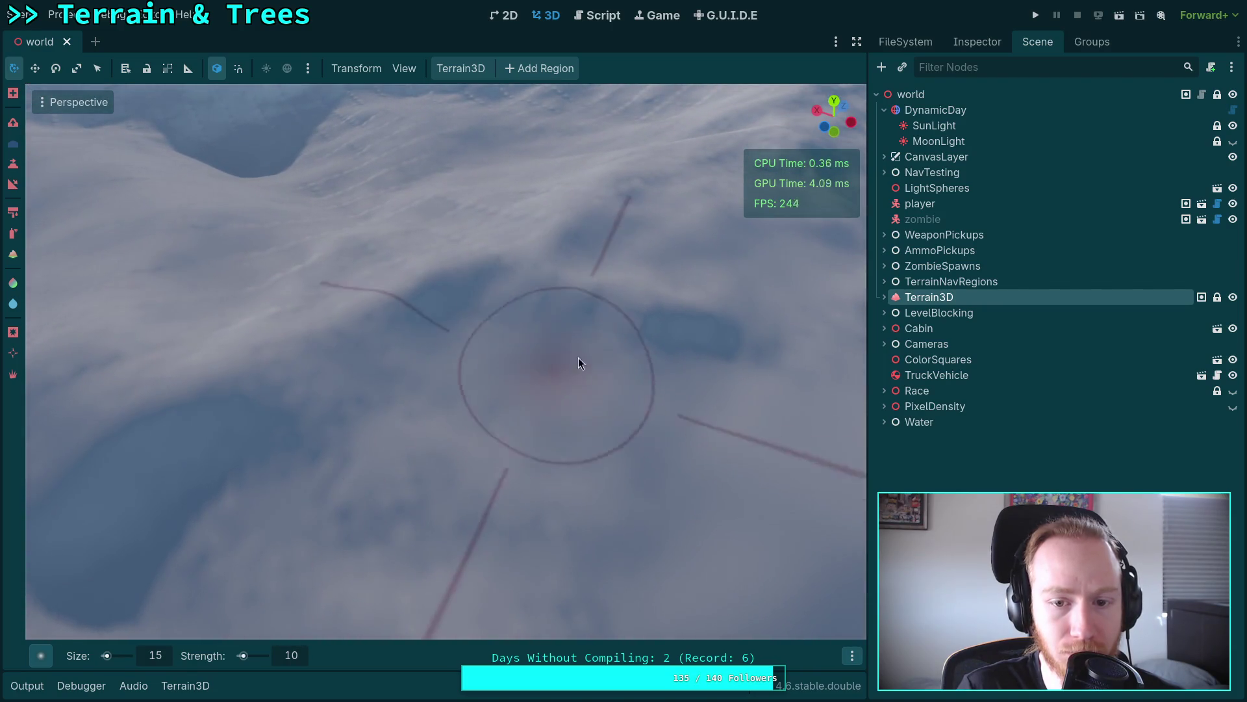
Step: Smooth the rippled snow left of centre, in the mid-view slope and at the lower left
{"action": "scroll", "coordinate": [568, 360], "scroll_direction": "up", "scroll_amount": 3}
{"action": "mouse_move", "coordinate": [621, 500]}
{"action": "left_mouse_down"}
{"action": "mouse_move", "coordinate": [468, 314]}
{"action": "mouse_move", "coordinate": [260, 393]}
{"action": "mouse_move", "coordinate": [415, 369]}
{"action": "left_mouse_up"}
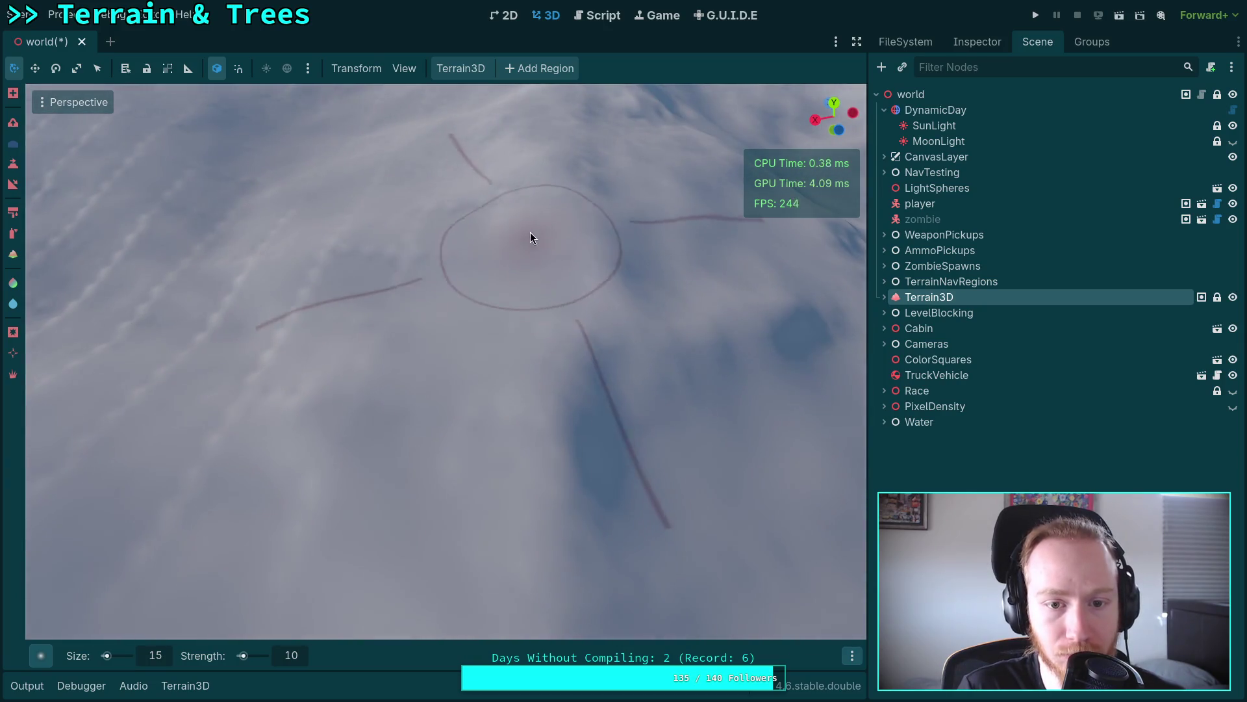
{"action": "mouse_move", "coordinate": [235, 529]}
{"action": "left_mouse_down"}
{"action": "mouse_move", "coordinate": [403, 344]}
{"action": "mouse_move", "coordinate": [399, 312]}
{"action": "left_mouse_up"}
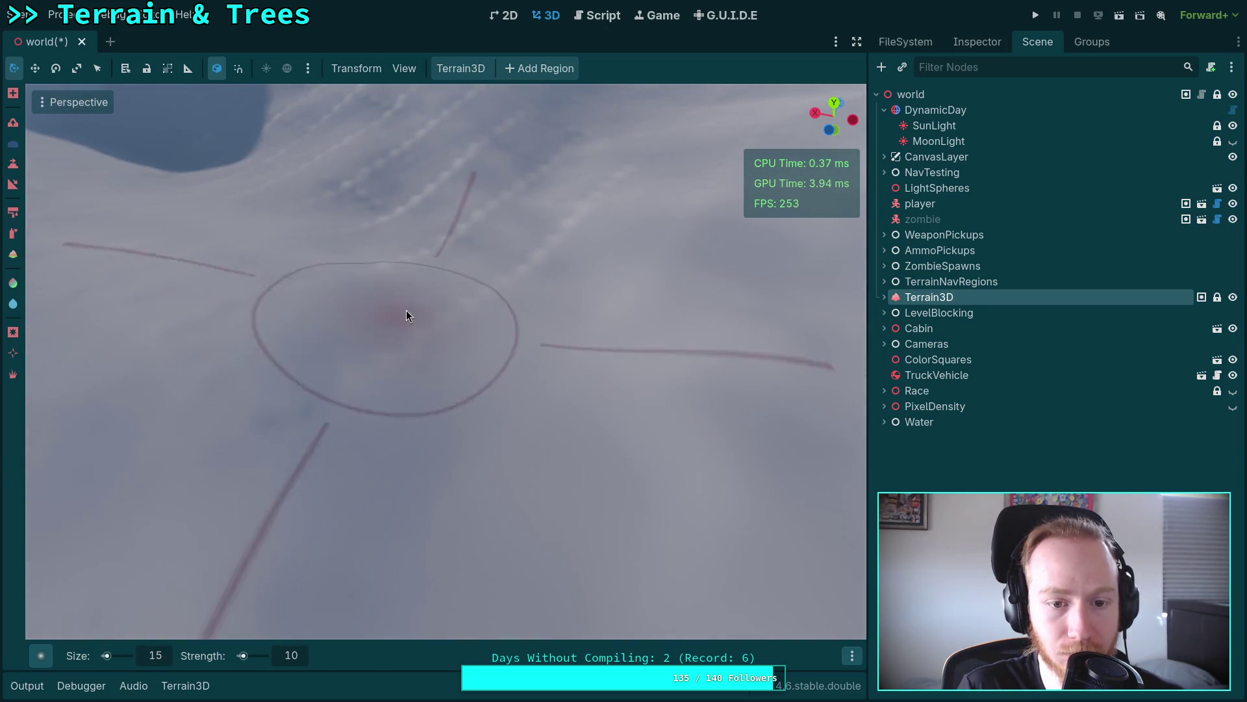
{"action": "left_click_drag", "start_coordinate": [332, 407], "coordinate": [332, 407]}
{"action": "mouse_move", "coordinate": [482, 325]}
{"action": "left_mouse_down"}
{"action": "mouse_move", "coordinate": [334, 388]}
{"action": "mouse_move", "coordinate": [254, 483]}
{"action": "mouse_move", "coordinate": [517, 234]}
{"action": "mouse_move", "coordinate": [270, 396]}
{"action": "mouse_move", "coordinate": [593, 280]}
{"action": "mouse_move", "coordinate": [748, 514]}
{"action": "mouse_move", "coordinate": [652, 395]}
{"action": "mouse_move", "coordinate": [482, 394]}
{"action": "left_mouse_up"}
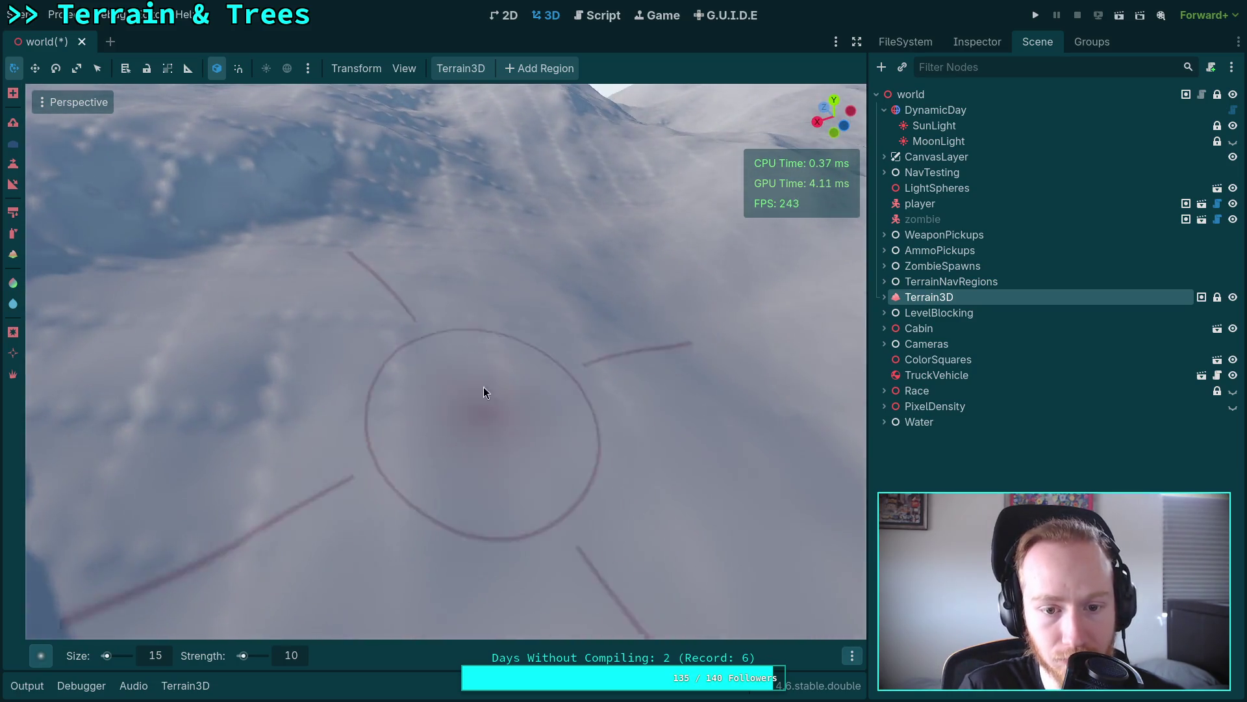
{"action": "left_click_drag", "start_coordinate": [313, 352], "coordinate": [336, 296]}
{"action": "mouse_move", "coordinate": [577, 323]}
{"action": "left_mouse_down"}
{"action": "mouse_move", "coordinate": [494, 253]}
{"action": "mouse_move", "coordinate": [432, 264]}
{"action": "left_mouse_up"}
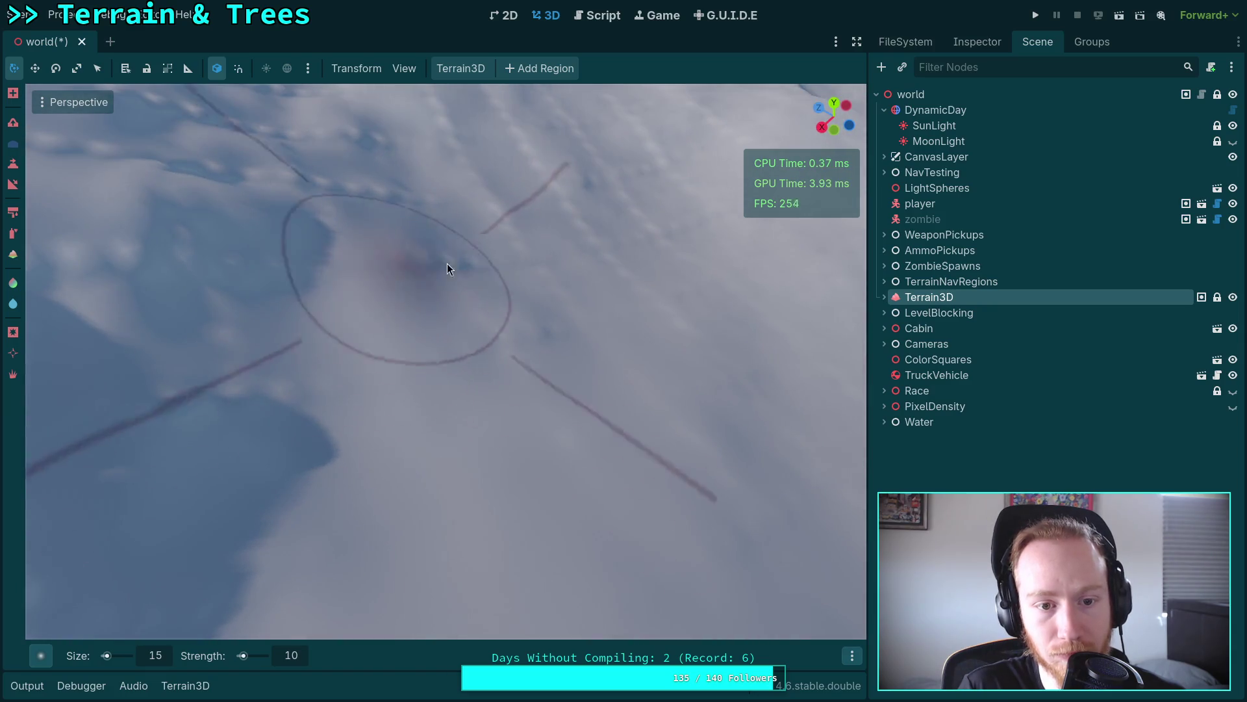
{"action": "mouse_move", "coordinate": [517, 264]}
{"action": "left_mouse_down"}
{"action": "mouse_move", "coordinate": [450, 358]}
{"action": "mouse_move", "coordinate": [534, 269]}
{"action": "mouse_move", "coordinate": [570, 205]}
{"action": "mouse_move", "coordinate": [685, 374]}
{"action": "mouse_move", "coordinate": [471, 383]}
{"action": "mouse_move", "coordinate": [462, 370]}
{"action": "left_mouse_up"}
{"action": "mouse_move", "coordinate": [354, 373]}
{"action": "left_mouse_down"}
{"action": "mouse_move", "coordinate": [419, 248]}
{"action": "mouse_move", "coordinate": [462, 278]}
{"action": "mouse_move", "coordinate": [403, 389]}
{"action": "mouse_move", "coordinate": [416, 248]}
{"action": "mouse_move", "coordinate": [500, 383]}
{"action": "mouse_move", "coordinate": [575, 230]}
{"action": "mouse_move", "coordinate": [521, 355]}
{"action": "mouse_move", "coordinate": [652, 293]}
{"action": "mouse_move", "coordinate": [478, 446]}
{"action": "mouse_move", "coordinate": [313, 397]}
{"action": "mouse_move", "coordinate": [598, 389]}
{"action": "mouse_move", "coordinate": [652, 465]}
{"action": "mouse_move", "coordinate": [431, 443]}
{"action": "mouse_move", "coordinate": [278, 332]}
{"action": "mouse_move", "coordinate": [464, 264]}
{"action": "mouse_move", "coordinate": [190, 400]}
{"action": "mouse_move", "coordinate": [676, 286]}
{"action": "mouse_move", "coordinate": [432, 634]}
{"action": "mouse_move", "coordinate": [264, 423]}
{"action": "mouse_move", "coordinate": [437, 270]}
{"action": "mouse_move", "coordinate": [557, 433]}
{"action": "mouse_move", "coordinate": [666, 459]}
{"action": "mouse_move", "coordinate": [317, 387]}
{"action": "mouse_move", "coordinate": [400, 293]}
{"action": "mouse_move", "coordinate": [432, 348]}
{"action": "mouse_move", "coordinate": [465, 357]}
{"action": "mouse_move", "coordinate": [523, 306]}
{"action": "mouse_move", "coordinate": [675, 324]}
{"action": "mouse_move", "coordinate": [484, 349]}
{"action": "mouse_move", "coordinate": [537, 314]}
{"action": "mouse_move", "coordinate": [513, 417]}
{"action": "mouse_move", "coordinate": [421, 321]}
{"action": "mouse_move", "coordinate": [485, 224]}
{"action": "mouse_move", "coordinate": [793, 467]}
{"action": "mouse_move", "coordinate": [195, 449]}
{"action": "mouse_move", "coordinate": [516, 315]}
{"action": "mouse_move", "coordinate": [663, 387]}
{"action": "mouse_move", "coordinate": [596, 222]}
{"action": "mouse_move", "coordinate": [263, 314]}
{"action": "mouse_move", "coordinate": [400, 181]}
{"action": "mouse_move", "coordinate": [697, 238]}
{"action": "mouse_move", "coordinate": [602, 224]}
{"action": "mouse_move", "coordinate": [652, 277]}
{"action": "mouse_move", "coordinate": [530, 209]}
{"action": "mouse_move", "coordinate": [507, 584]}
{"action": "mouse_move", "coordinate": [495, 273]}
{"action": "mouse_move", "coordinate": [537, 370]}
{"action": "mouse_move", "coordinate": [445, 273]}
{"action": "mouse_move", "coordinate": [403, 312]}
{"action": "mouse_move", "coordinate": [479, 264]}
{"action": "mouse_move", "coordinate": [504, 365]}
{"action": "mouse_move", "coordinate": [543, 253]}
{"action": "mouse_move", "coordinate": [618, 291]}
{"action": "mouse_move", "coordinate": [267, 412]}
{"action": "mouse_move", "coordinate": [247, 267]}
{"action": "mouse_move", "coordinate": [593, 351]}
{"action": "mouse_move", "coordinate": [384, 273]}
{"action": "mouse_move", "coordinate": [281, 273]}
{"action": "mouse_move", "coordinate": [589, 139]}
{"action": "mouse_move", "coordinate": [503, 416]}
{"action": "mouse_move", "coordinate": [547, 407]}
{"action": "mouse_move", "coordinate": [306, 291]}
{"action": "mouse_move", "coordinate": [328, 472]}
{"action": "mouse_move", "coordinate": [514, 533]}
{"action": "mouse_move", "coordinate": [251, 415]}
{"action": "mouse_move", "coordinate": [461, 311]}
{"action": "mouse_move", "coordinate": [503, 263]}
{"action": "mouse_move", "coordinate": [478, 185]}
{"action": "mouse_move", "coordinate": [519, 456]}
{"action": "mouse_move", "coordinate": [542, 463]}
{"action": "mouse_move", "coordinate": [498, 272]}
{"action": "mouse_move", "coordinate": [584, 292]}
{"action": "mouse_move", "coordinate": [455, 390]}
{"action": "mouse_move", "coordinate": [423, 380]}
{"action": "mouse_move", "coordinate": [534, 242]}
{"action": "mouse_move", "coordinate": [498, 423]}
{"action": "mouse_move", "coordinate": [535, 206]}
{"action": "mouse_move", "coordinate": [493, 522]}
{"action": "mouse_move", "coordinate": [751, 513]}
{"action": "mouse_move", "coordinate": [413, 501]}
{"action": "mouse_move", "coordinate": [625, 558]}
{"action": "mouse_move", "coordinate": [565, 362]}
{"action": "mouse_move", "coordinate": [605, 298]}
{"action": "mouse_move", "coordinate": [348, 332]}
{"action": "mouse_move", "coordinate": [389, 453]}
{"action": "mouse_move", "coordinate": [589, 387]}
{"action": "mouse_move", "coordinate": [740, 284]}
{"action": "mouse_move", "coordinate": [709, 572]}
{"action": "mouse_move", "coordinate": [485, 322]}
{"action": "mouse_move", "coordinate": [749, 351]}
{"action": "mouse_move", "coordinate": [310, 415]}
{"action": "mouse_move", "coordinate": [312, 389]}
{"action": "mouse_move", "coordinate": [361, 437]}
{"action": "mouse_move", "coordinate": [549, 322]}
{"action": "mouse_move", "coordinate": [569, 344]}
{"action": "mouse_move", "coordinate": [660, 321]}
{"action": "mouse_move", "coordinate": [713, 416]}
{"action": "mouse_move", "coordinate": [532, 385]}
{"action": "mouse_move", "coordinate": [565, 437]}
{"action": "mouse_move", "coordinate": [376, 335]}
{"action": "mouse_move", "coordinate": [478, 436]}
{"action": "mouse_move", "coordinate": [440, 529]}
{"action": "mouse_move", "coordinate": [468, 455]}
{"action": "mouse_move", "coordinate": [670, 375]}
{"action": "mouse_move", "coordinate": [455, 377]}
{"action": "mouse_move", "coordinate": [525, 402]}
{"action": "mouse_move", "coordinate": [197, 412]}
{"action": "mouse_move", "coordinate": [427, 345]}
{"action": "mouse_move", "coordinate": [478, 305]}
{"action": "mouse_move", "coordinate": [558, 445]}
{"action": "mouse_move", "coordinate": [408, 212]}
{"action": "left_mouse_up"}
Step: Brush the shadowed snowy slopes smooth, tilting up to the horizon between strokes
{"action": "mouse_move", "coordinate": [500, 303]}
{"action": "left_mouse_down"}
{"action": "mouse_move", "coordinate": [559, 367]}
{"action": "mouse_move", "coordinate": [539, 363]}
{"action": "mouse_move", "coordinate": [350, 438]}
{"action": "mouse_move", "coordinate": [580, 253]}
{"action": "mouse_move", "coordinate": [490, 305]}
{"action": "mouse_move", "coordinate": [491, 513]}
{"action": "left_mouse_up"}
{"action": "scroll", "coordinate": [508, 299], "scroll_direction": "down", "scroll_amount": 3}
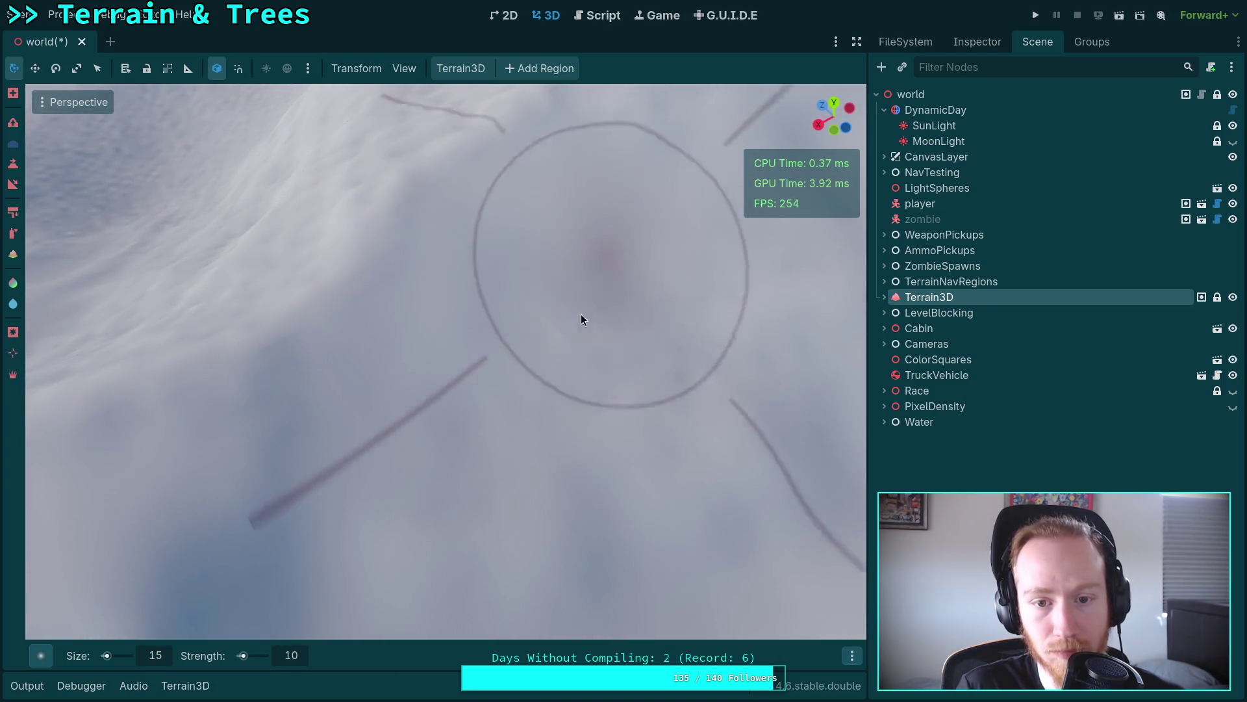
{"action": "mouse_move", "coordinate": [486, 339]}
{"action": "left_mouse_down"}
{"action": "mouse_move", "coordinate": [487, 280]}
{"action": "mouse_move", "coordinate": [437, 336]}
{"action": "mouse_move", "coordinate": [517, 267]}
{"action": "mouse_move", "coordinate": [390, 332]}
{"action": "mouse_move", "coordinate": [413, 320]}
{"action": "mouse_move", "coordinate": [141, 412]}
{"action": "mouse_move", "coordinate": [292, 376]}
{"action": "mouse_move", "coordinate": [347, 395]}
{"action": "mouse_move", "coordinate": [203, 354]}
{"action": "mouse_move", "coordinate": [332, 449]}
{"action": "mouse_move", "coordinate": [657, 351]}
{"action": "mouse_move", "coordinate": [509, 224]}
{"action": "mouse_move", "coordinate": [441, 276]}
{"action": "mouse_move", "coordinate": [557, 312]}
{"action": "mouse_move", "coordinate": [775, 434]}
{"action": "mouse_move", "coordinate": [393, 387]}
{"action": "mouse_move", "coordinate": [356, 332]}
{"action": "mouse_move", "coordinate": [413, 284]}
{"action": "mouse_move", "coordinate": [838, 280]}
{"action": "mouse_move", "coordinate": [426, 365]}
{"action": "mouse_move", "coordinate": [690, 266]}
{"action": "mouse_move", "coordinate": [591, 448]}
{"action": "mouse_move", "coordinate": [405, 321]}
{"action": "mouse_move", "coordinate": [608, 257]}
{"action": "mouse_move", "coordinate": [455, 442]}
{"action": "mouse_move", "coordinate": [437, 356]}
{"action": "mouse_move", "coordinate": [345, 393]}
{"action": "mouse_move", "coordinate": [381, 441]}
{"action": "mouse_move", "coordinate": [523, 339]}
{"action": "mouse_move", "coordinate": [591, 432]}
{"action": "mouse_move", "coordinate": [705, 437]}
{"action": "mouse_move", "coordinate": [760, 412]}
{"action": "mouse_move", "coordinate": [548, 478]}
{"action": "mouse_move", "coordinate": [551, 328]}
{"action": "mouse_move", "coordinate": [446, 292]}
{"action": "mouse_move", "coordinate": [468, 250]}
{"action": "mouse_move", "coordinate": [574, 272]}
{"action": "mouse_move", "coordinate": [594, 339]}
{"action": "mouse_move", "coordinate": [426, 370]}
{"action": "mouse_move", "coordinate": [492, 479]}
{"action": "mouse_move", "coordinate": [664, 312]}
{"action": "mouse_move", "coordinate": [555, 326]}
{"action": "mouse_move", "coordinate": [627, 385]}
{"action": "mouse_move", "coordinate": [531, 492]}
{"action": "mouse_move", "coordinate": [451, 407]}
{"action": "mouse_move", "coordinate": [488, 367]}
{"action": "mouse_move", "coordinate": [461, 334]}
{"action": "mouse_move", "coordinate": [613, 458]}
{"action": "mouse_move", "coordinate": [572, 507]}
{"action": "mouse_move", "coordinate": [468, 494]}
{"action": "mouse_move", "coordinate": [460, 422]}
{"action": "mouse_move", "coordinate": [722, 487]}
{"action": "mouse_move", "coordinate": [637, 246]}
{"action": "mouse_move", "coordinate": [546, 304]}
{"action": "mouse_move", "coordinate": [442, 187]}
{"action": "mouse_move", "coordinate": [462, 481]}
{"action": "mouse_move", "coordinate": [477, 462]}
{"action": "mouse_move", "coordinate": [465, 315]}
{"action": "mouse_move", "coordinate": [498, 419]}
{"action": "mouse_move", "coordinate": [630, 361]}
{"action": "left_mouse_up"}
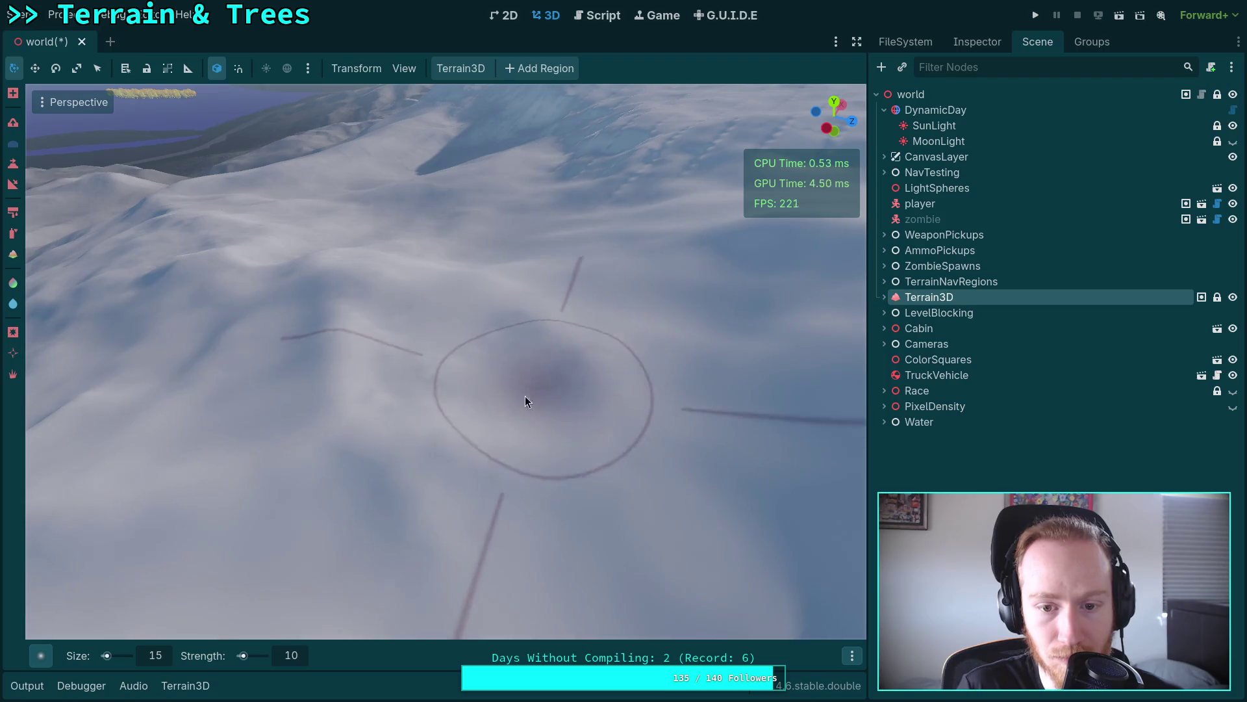
{"action": "mouse_move", "coordinate": [479, 340]}
{"action": "left_mouse_down"}
{"action": "mouse_move", "coordinate": [572, 400]}
{"action": "mouse_move", "coordinate": [512, 320]}
{"action": "left_mouse_up"}
Step: Save the scene, then smooth the snowy ground and the hill toward the lower right
{"action": "key", "text": "ctrl+s"}
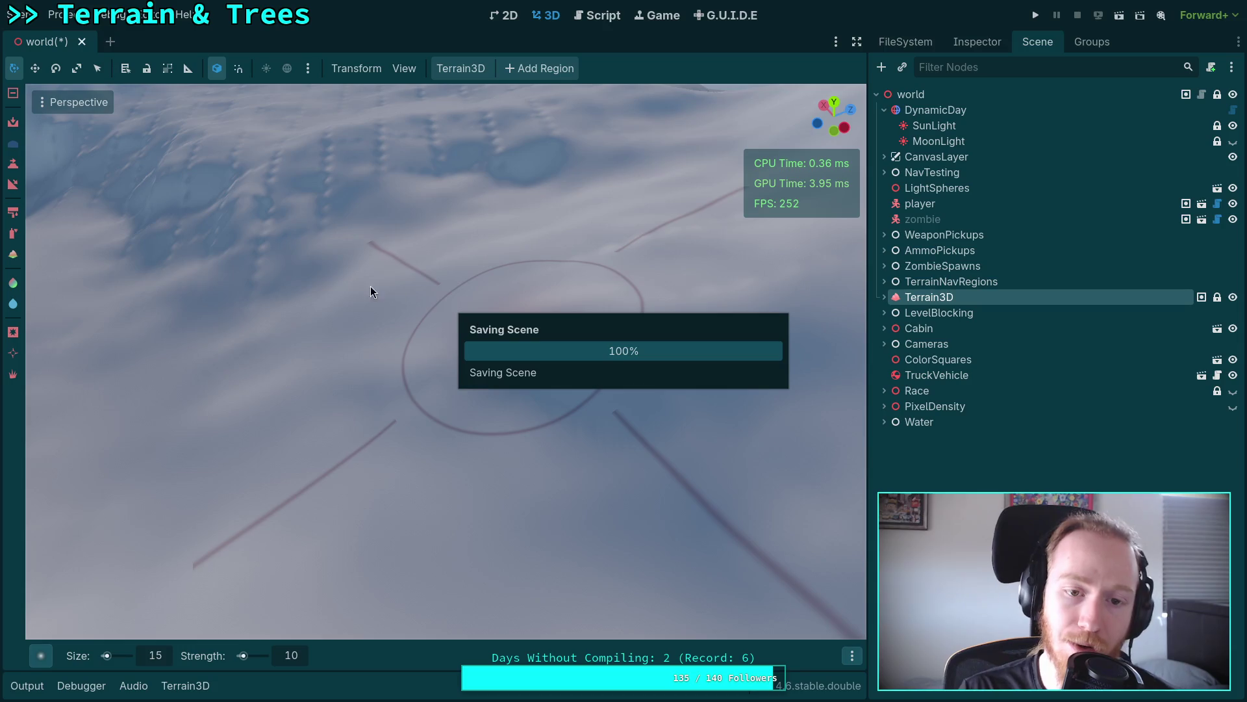
{"action": "mouse_move", "coordinate": [393, 312]}
{"action": "left_mouse_down"}
{"action": "mouse_move", "coordinate": [389, 266]}
{"action": "mouse_move", "coordinate": [392, 449]}
{"action": "left_mouse_up"}
{"action": "mouse_move", "coordinate": [469, 206]}
{"action": "left_mouse_down"}
{"action": "mouse_move", "coordinate": [475, 409]}
{"action": "mouse_move", "coordinate": [340, 238]}
{"action": "mouse_move", "coordinate": [565, 457]}
{"action": "mouse_move", "coordinate": [624, 437]}
{"action": "left_mouse_up"}
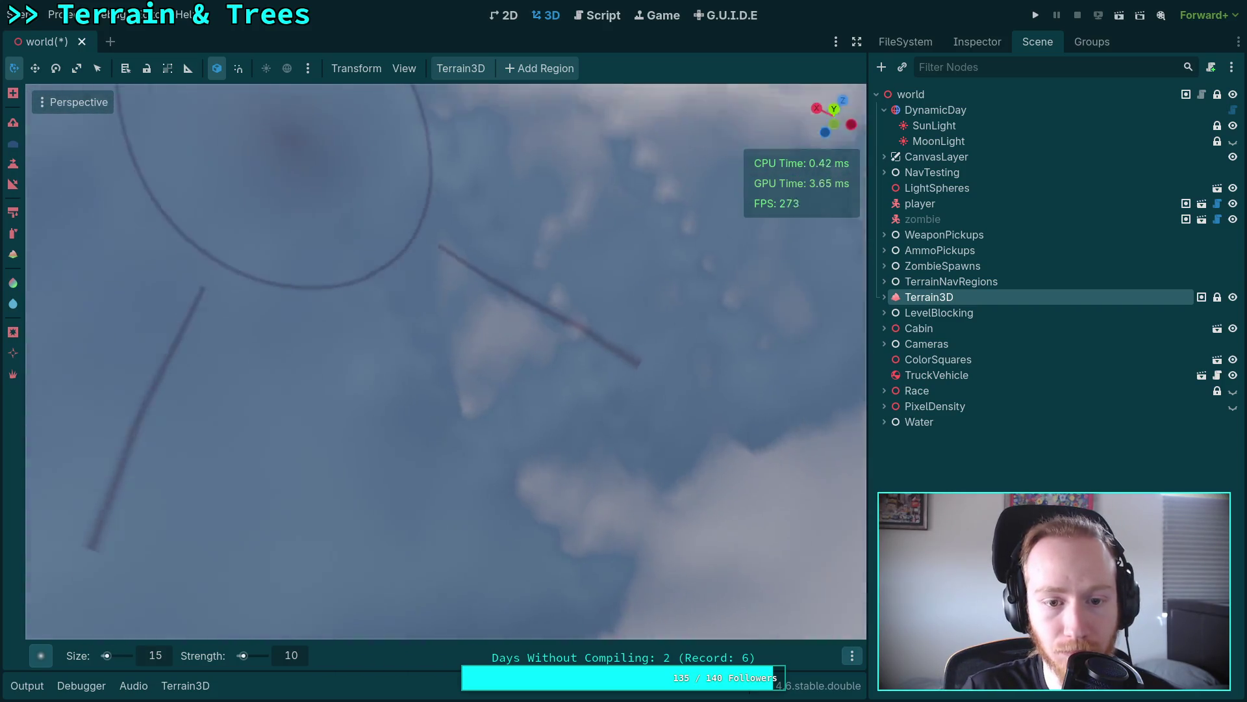
{"action": "left_click_drag", "start_coordinate": [380, 281], "coordinate": [380, 281]}
{"action": "left_click_drag", "start_coordinate": [708, 436], "coordinate": [550, 253]}
{"action": "left_click_drag", "start_coordinate": [602, 391], "coordinate": [602, 390]}
Step: Smooth the terrain from new angles, working left toward the foggy shadowed slopes
{"action": "left_click_drag", "start_coordinate": [379, 373], "coordinate": [379, 373]}
{"action": "mouse_move", "coordinate": [494, 336]}
{"action": "left_mouse_down"}
{"action": "mouse_move", "coordinate": [284, 393]}
{"action": "mouse_move", "coordinate": [473, 510]}
{"action": "mouse_move", "coordinate": [450, 295]}
{"action": "mouse_move", "coordinate": [376, 195]}
{"action": "mouse_move", "coordinate": [437, 187]}
{"action": "mouse_move", "coordinate": [690, 262]}
{"action": "mouse_move", "coordinate": [469, 261]}
{"action": "mouse_move", "coordinate": [609, 434]}
{"action": "mouse_move", "coordinate": [636, 291]}
{"action": "mouse_move", "coordinate": [599, 270]}
{"action": "mouse_move", "coordinate": [514, 552]}
{"action": "mouse_move", "coordinate": [427, 392]}
{"action": "mouse_move", "coordinate": [179, 462]}
{"action": "mouse_move", "coordinate": [321, 515]}
{"action": "mouse_move", "coordinate": [97, 493]}
{"action": "mouse_move", "coordinate": [250, 512]}
{"action": "mouse_move", "coordinate": [354, 245]}
{"action": "mouse_move", "coordinate": [484, 265]}
{"action": "mouse_move", "coordinate": [487, 295]}
{"action": "mouse_move", "coordinate": [488, 212]}
{"action": "mouse_move", "coordinate": [616, 278]}
{"action": "mouse_move", "coordinate": [484, 373]}
{"action": "mouse_move", "coordinate": [519, 305]}
{"action": "mouse_move", "coordinate": [568, 270]}
{"action": "mouse_move", "coordinate": [537, 257]}
{"action": "mouse_move", "coordinate": [319, 357]}
{"action": "mouse_move", "coordinate": [293, 556]}
{"action": "mouse_move", "coordinate": [325, 456]}
{"action": "mouse_move", "coordinate": [390, 358]}
{"action": "mouse_move", "coordinate": [618, 371]}
{"action": "mouse_move", "coordinate": [751, 569]}
{"action": "mouse_move", "coordinate": [365, 268]}
{"action": "left_mouse_up"}
{"action": "mouse_move", "coordinate": [483, 293]}
{"action": "left_mouse_down"}
{"action": "mouse_move", "coordinate": [582, 381]}
{"action": "mouse_move", "coordinate": [477, 313]}
{"action": "mouse_move", "coordinate": [336, 268]}
{"action": "mouse_move", "coordinate": [299, 407]}
{"action": "mouse_move", "coordinate": [263, 390]}
{"action": "mouse_move", "coordinate": [394, 257]}
{"action": "mouse_move", "coordinate": [549, 310]}
{"action": "mouse_move", "coordinate": [624, 319]}
{"action": "mouse_move", "coordinate": [455, 390]}
{"action": "mouse_move", "coordinate": [364, 447]}
{"action": "left_mouse_up"}
{"action": "mouse_move", "coordinate": [415, 316]}
{"action": "left_mouse_down"}
{"action": "mouse_move", "coordinate": [329, 374]}
{"action": "mouse_move", "coordinate": [462, 488]}
{"action": "mouse_move", "coordinate": [599, 344]}
{"action": "mouse_move", "coordinate": [539, 378]}
{"action": "left_mouse_up"}
{"action": "mouse_move", "coordinate": [545, 452]}
{"action": "left_mouse_down"}
{"action": "mouse_move", "coordinate": [591, 390]}
{"action": "mouse_move", "coordinate": [306, 410]}
{"action": "mouse_move", "coordinate": [238, 515]}
{"action": "mouse_move", "coordinate": [443, 454]}
{"action": "mouse_move", "coordinate": [438, 468]}
{"action": "mouse_move", "coordinate": [349, 206]}
{"action": "mouse_move", "coordinate": [553, 481]}
{"action": "mouse_move", "coordinate": [468, 365]}
{"action": "mouse_move", "coordinate": [468, 241]}
{"action": "mouse_move", "coordinate": [267, 209]}
{"action": "mouse_move", "coordinate": [515, 159]}
{"action": "mouse_move", "coordinate": [554, 282]}
{"action": "mouse_move", "coordinate": [636, 448]}
{"action": "mouse_move", "coordinate": [598, 382]}
{"action": "mouse_move", "coordinate": [443, 304]}
{"action": "mouse_move", "coordinate": [558, 261]}
{"action": "mouse_move", "coordinate": [509, 331]}
{"action": "mouse_move", "coordinate": [508, 305]}
{"action": "mouse_move", "coordinate": [634, 315]}
{"action": "mouse_move", "coordinate": [646, 342]}
{"action": "mouse_move", "coordinate": [420, 224]}
{"action": "mouse_move", "coordinate": [546, 332]}
{"action": "mouse_move", "coordinate": [361, 319]}
{"action": "mouse_move", "coordinate": [304, 492]}
{"action": "mouse_move", "coordinate": [461, 348]}
{"action": "mouse_move", "coordinate": [496, 189]}
{"action": "mouse_move", "coordinate": [669, 172]}
{"action": "mouse_move", "coordinate": [487, 293]}
{"action": "mouse_move", "coordinate": [593, 389]}
{"action": "mouse_move", "coordinate": [412, 271]}
{"action": "mouse_move", "coordinate": [573, 356]}
{"action": "mouse_move", "coordinate": [558, 244]}
{"action": "mouse_move", "coordinate": [455, 243]}
{"action": "mouse_move", "coordinate": [452, 460]}
{"action": "mouse_move", "coordinate": [508, 484]}
{"action": "mouse_move", "coordinate": [357, 171]}
{"action": "mouse_move", "coordinate": [264, 302]}
{"action": "mouse_move", "coordinate": [398, 438]}
{"action": "mouse_move", "coordinate": [521, 240]}
{"action": "mouse_move", "coordinate": [404, 197]}
{"action": "mouse_move", "coordinate": [399, 235]}
{"action": "mouse_move", "coordinate": [555, 351]}
{"action": "mouse_move", "coordinate": [593, 164]}
{"action": "mouse_move", "coordinate": [365, 477]}
{"action": "mouse_move", "coordinate": [423, 263]}
{"action": "mouse_move", "coordinate": [541, 514]}
{"action": "mouse_move", "coordinate": [379, 523]}
{"action": "mouse_move", "coordinate": [440, 319]}
{"action": "left_mouse_up"}
{"action": "mouse_move", "coordinate": [564, 251]}
{"action": "left_mouse_down"}
{"action": "mouse_move", "coordinate": [458, 515]}
{"action": "mouse_move", "coordinate": [311, 396]}
{"action": "mouse_move", "coordinate": [591, 542]}
{"action": "mouse_move", "coordinate": [504, 334]}
{"action": "mouse_move", "coordinate": [459, 357]}
{"action": "mouse_move", "coordinate": [445, 418]}
{"action": "mouse_move", "coordinate": [348, 255]}
{"action": "mouse_move", "coordinate": [442, 503]}
{"action": "mouse_move", "coordinate": [433, 367]}
{"action": "mouse_move", "coordinate": [407, 265]}
{"action": "mouse_move", "coordinate": [597, 425]}
{"action": "mouse_move", "coordinate": [224, 484]}
{"action": "mouse_move", "coordinate": [362, 315]}
{"action": "mouse_move", "coordinate": [454, 412]}
{"action": "mouse_move", "coordinate": [594, 431]}
{"action": "mouse_move", "coordinate": [690, 404]}
{"action": "mouse_move", "coordinate": [404, 515]}
{"action": "mouse_move", "coordinate": [534, 531]}
{"action": "mouse_move", "coordinate": [305, 343]}
{"action": "mouse_move", "coordinate": [644, 572]}
{"action": "mouse_move", "coordinate": [510, 332]}
{"action": "mouse_move", "coordinate": [382, 299]}
{"action": "mouse_move", "coordinate": [272, 376]}
{"action": "mouse_move", "coordinate": [426, 506]}
{"action": "mouse_move", "coordinate": [395, 308]}
{"action": "mouse_move", "coordinate": [280, 253]}
{"action": "mouse_move", "coordinate": [110, 408]}
{"action": "mouse_move", "coordinate": [523, 237]}
{"action": "mouse_move", "coordinate": [552, 470]}
{"action": "mouse_move", "coordinate": [380, 395]}
{"action": "mouse_move", "coordinate": [244, 430]}
{"action": "mouse_move", "coordinate": [345, 298]}
{"action": "mouse_move", "coordinate": [298, 189]}
{"action": "mouse_move", "coordinate": [523, 441]}
{"action": "mouse_move", "coordinate": [344, 417]}
{"action": "mouse_move", "coordinate": [363, 199]}
{"action": "mouse_move", "coordinate": [267, 378]}
{"action": "mouse_move", "coordinate": [499, 284]}
{"action": "mouse_move", "coordinate": [780, 495]}
{"action": "mouse_move", "coordinate": [526, 426]}
{"action": "mouse_move", "coordinate": [537, 200]}
{"action": "mouse_move", "coordinate": [414, 241]}
{"action": "mouse_move", "coordinate": [347, 473]}
{"action": "mouse_move", "coordinate": [452, 437]}
{"action": "mouse_move", "coordinate": [495, 390]}
{"action": "mouse_move", "coordinate": [559, 351]}
{"action": "mouse_move", "coordinate": [553, 305]}
{"action": "mouse_move", "coordinate": [520, 280]}
{"action": "left_mouse_up"}
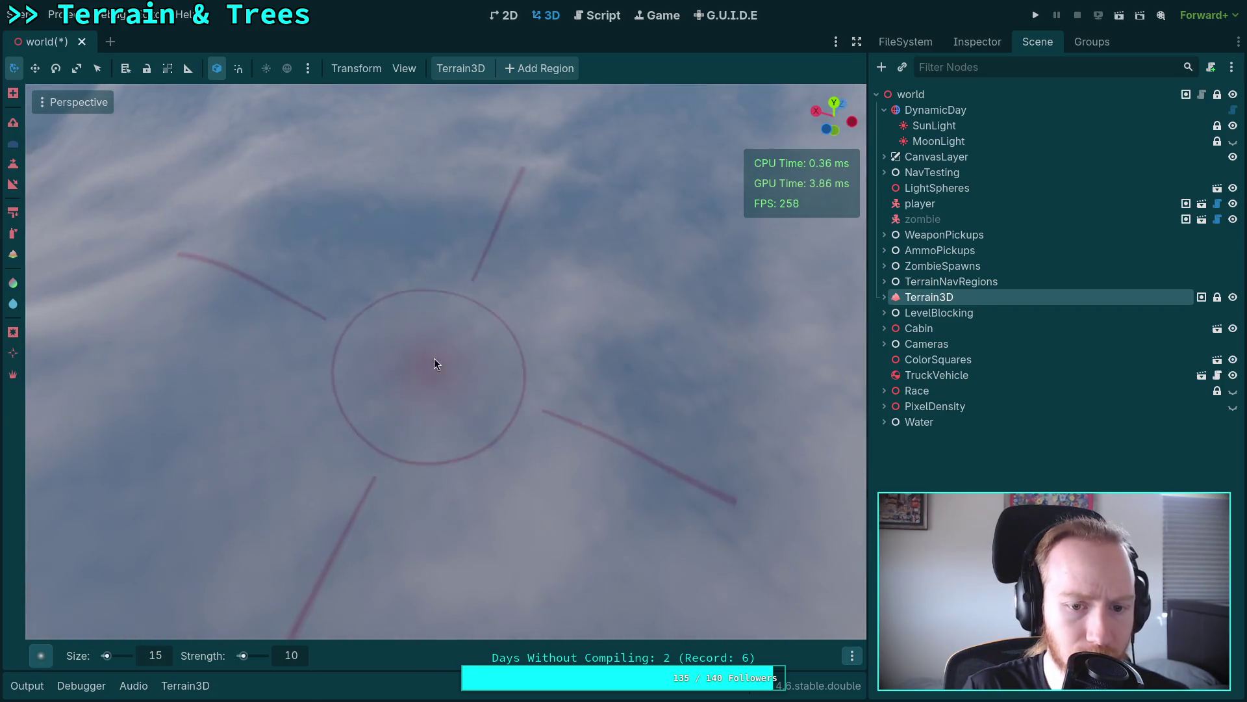
{"action": "mouse_move", "coordinate": [592, 364]}
{"action": "left_mouse_down"}
{"action": "mouse_move", "coordinate": [572, 280]}
{"action": "mouse_move", "coordinate": [533, 391]}
{"action": "left_mouse_up"}
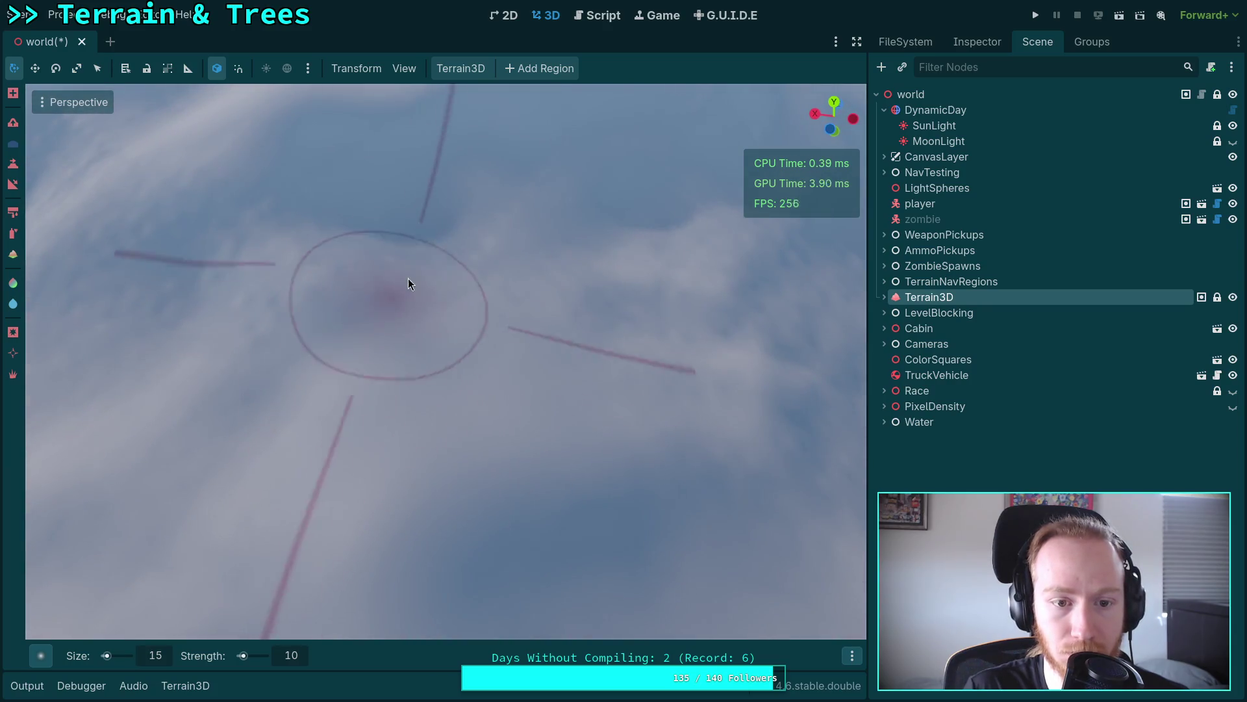
Step: Reshape the snowy mountain slope from an overhead view, then save the world scene
{"action": "left_click_drag", "start_coordinate": [614, 342], "coordinate": [526, 425]}
{"action": "mouse_move", "coordinate": [563, 240]}
{"action": "left_mouse_down"}
{"action": "mouse_move", "coordinate": [624, 352]}
{"action": "mouse_move", "coordinate": [610, 280]}
{"action": "mouse_move", "coordinate": [610, 305]}
{"action": "mouse_move", "coordinate": [490, 406]}
{"action": "left_mouse_up"}
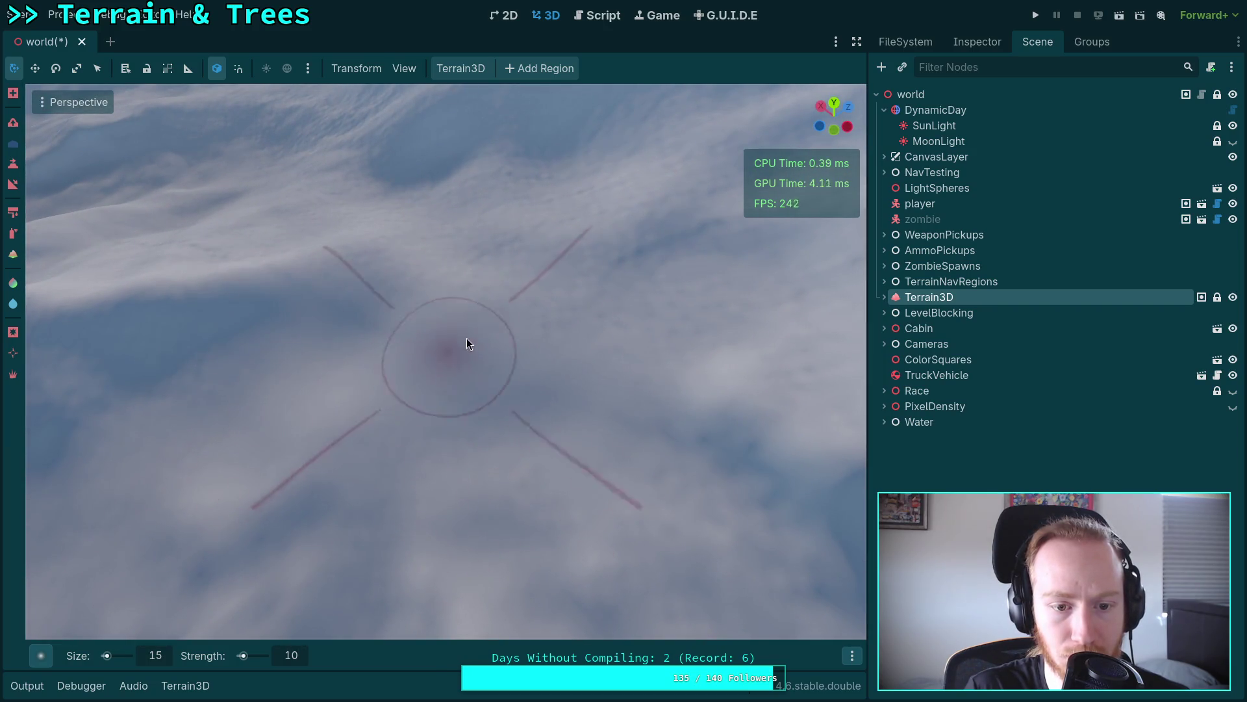
{"action": "mouse_move", "coordinate": [648, 428]}
{"action": "left_mouse_down"}
{"action": "mouse_move", "coordinate": [542, 384]}
{"action": "mouse_move", "coordinate": [542, 364]}
{"action": "mouse_move", "coordinate": [467, 323]}
{"action": "left_mouse_up"}
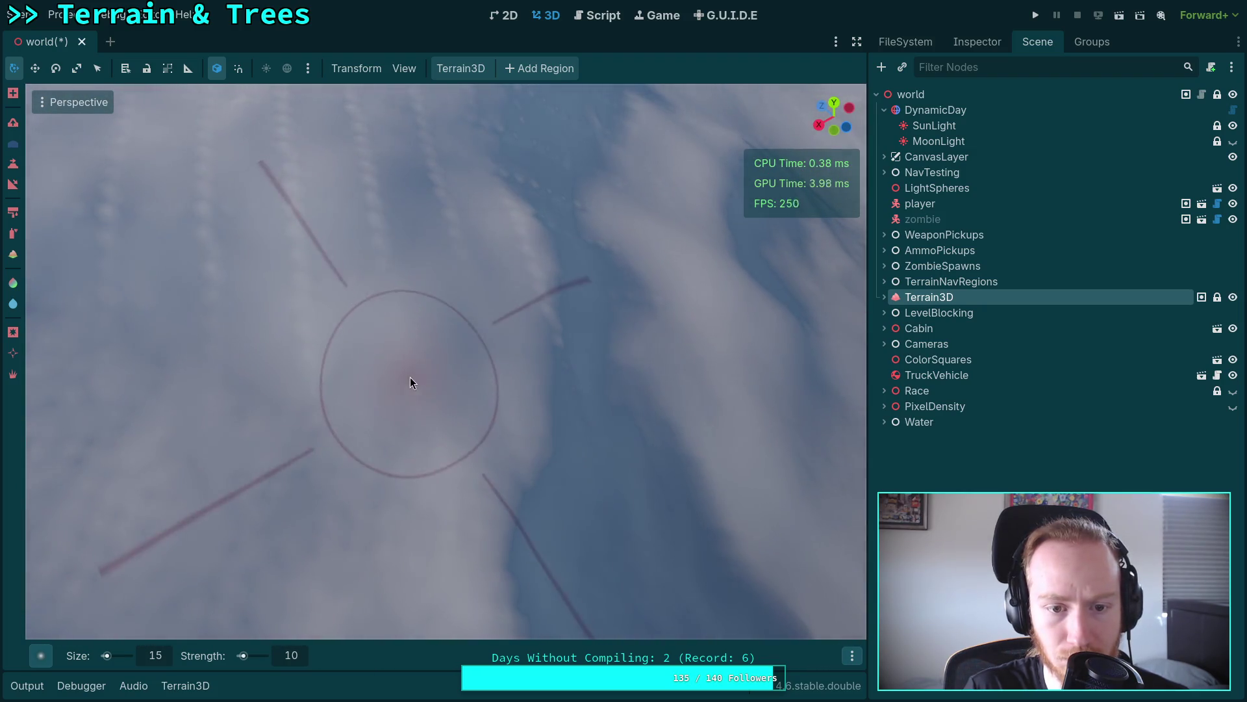
{"action": "mouse_move", "coordinate": [243, 323]}
{"action": "left_mouse_down"}
{"action": "mouse_move", "coordinate": [195, 293]}
{"action": "mouse_move", "coordinate": [402, 420]}
{"action": "left_mouse_up"}
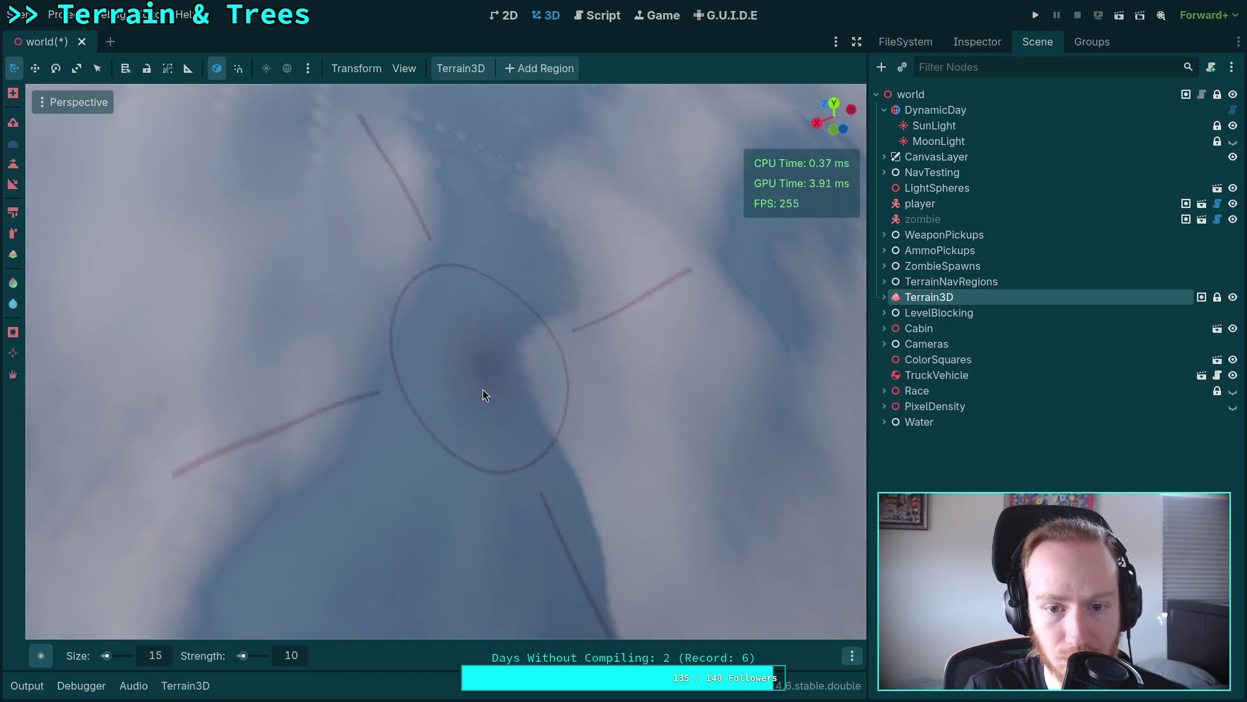
{"action": "left_click_drag", "start_coordinate": [560, 249], "coordinate": [463, 274]}
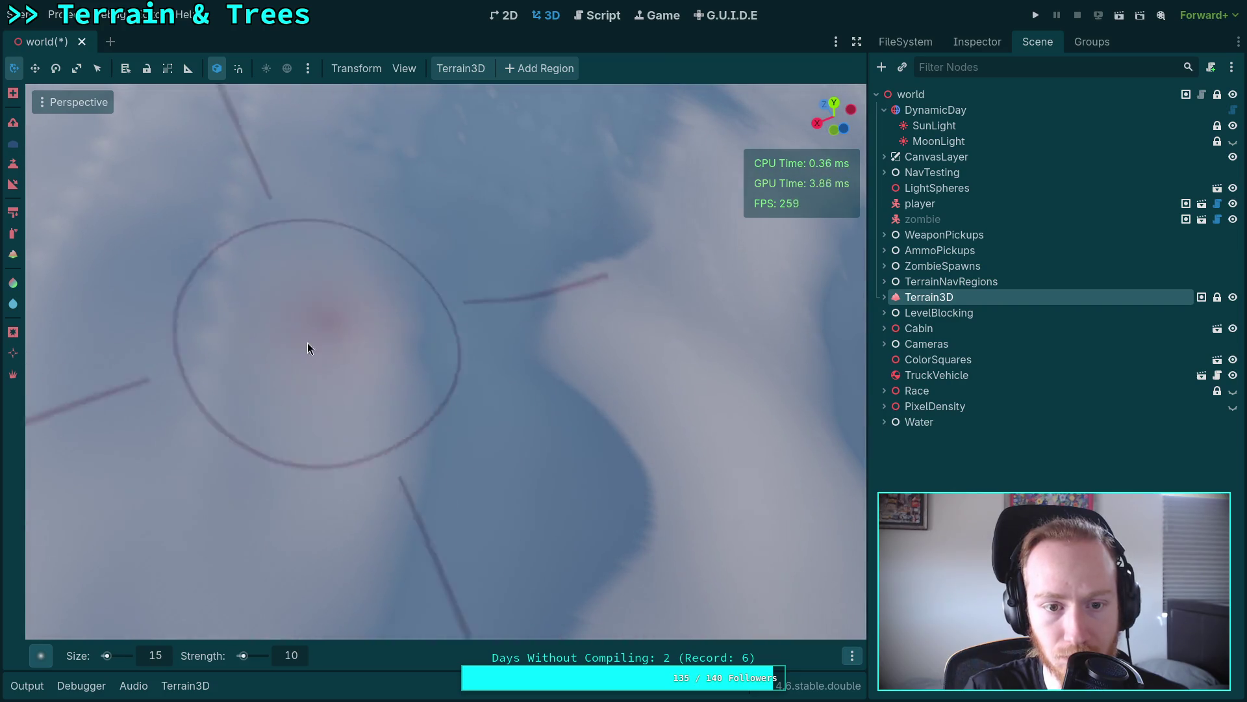
{"action": "mouse_move", "coordinate": [238, 155]}
{"action": "left_mouse_down"}
{"action": "mouse_move", "coordinate": [321, 460]}
{"action": "mouse_move", "coordinate": [305, 272]}
{"action": "left_mouse_up"}
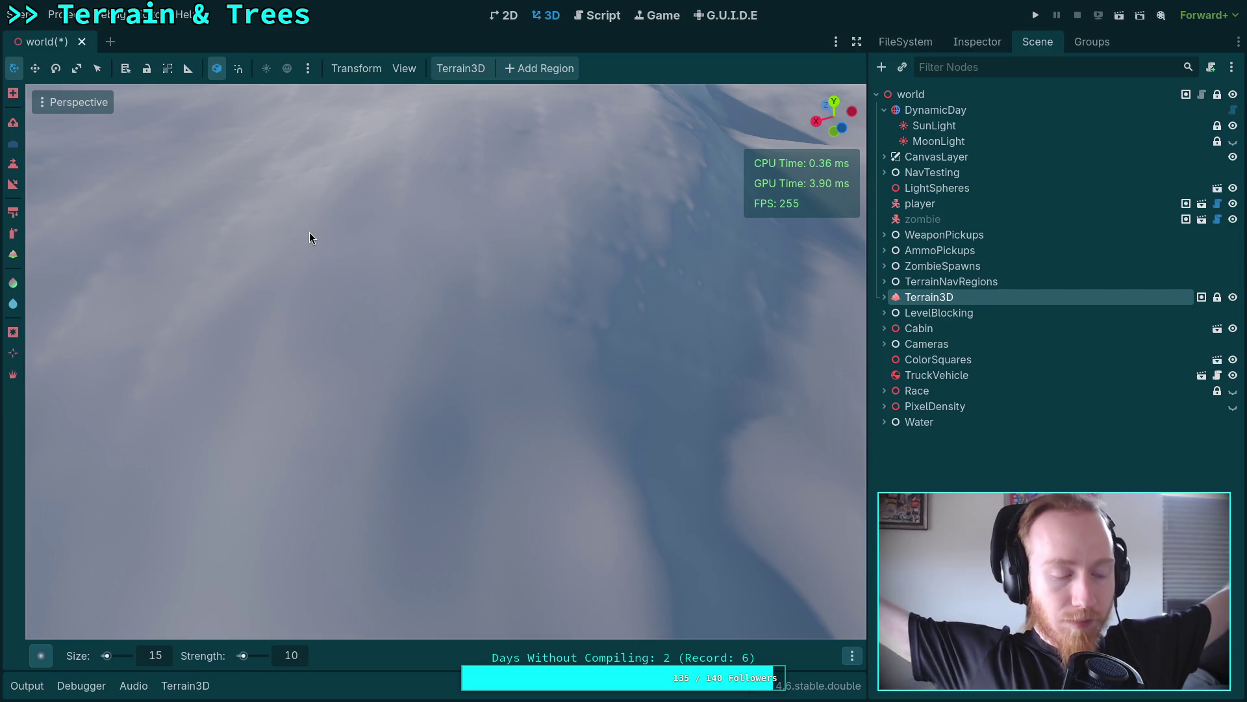
{"action": "key", "text": "ctrl+s"}
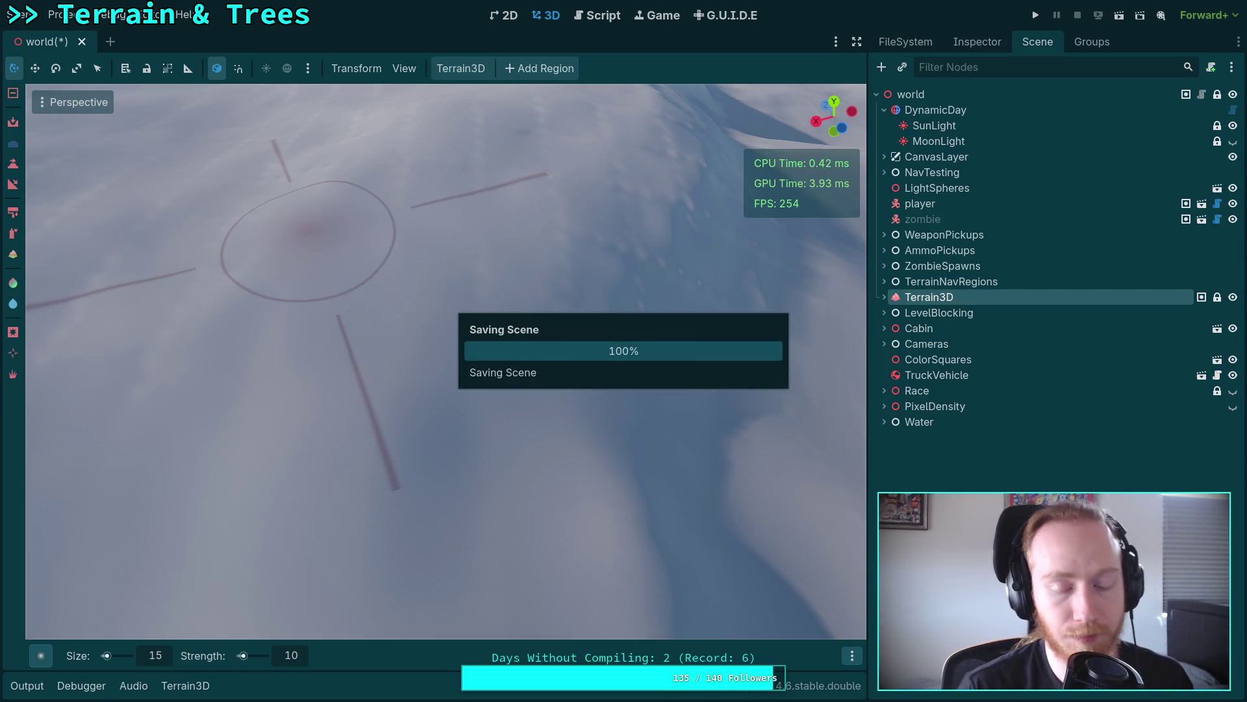
{"action": "mouse_move", "coordinate": [393, 250]}
{"action": "left_mouse_down"}
{"action": "mouse_move", "coordinate": [163, 292]}
{"action": "mouse_move", "coordinate": [297, 374]}
{"action": "left_mouse_up"}
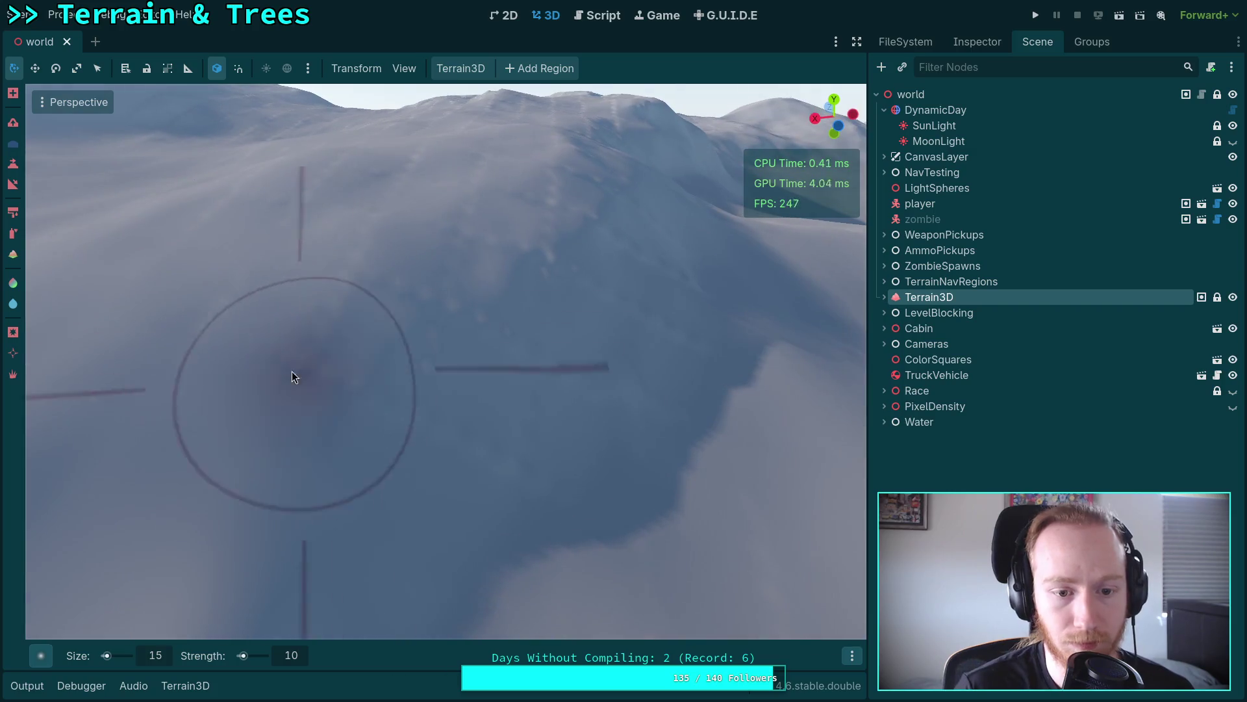
{"action": "mouse_move", "coordinate": [474, 389]}
{"action": "left_mouse_down"}
{"action": "mouse_move", "coordinate": [632, 432]}
{"action": "mouse_move", "coordinate": [659, 461]}
{"action": "left_mouse_up"}
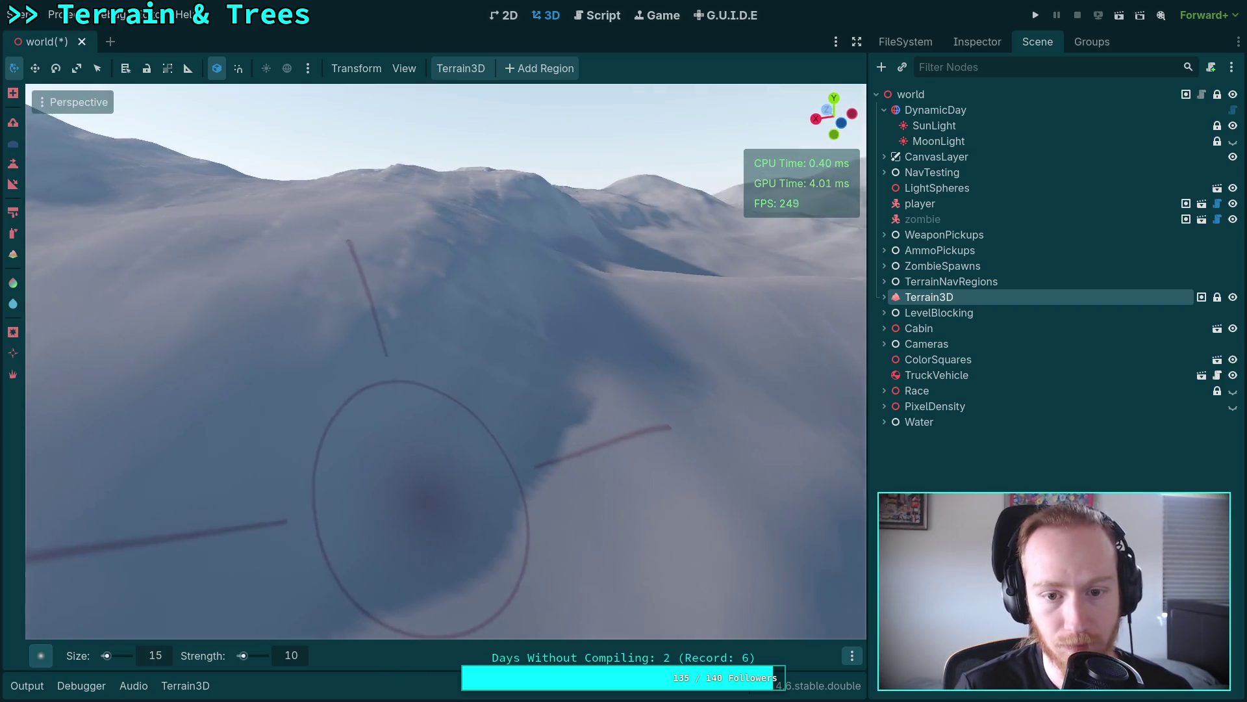
{"action": "scroll", "coordinate": [458, 363], "scroll_direction": "up", "scroll_amount": 3}
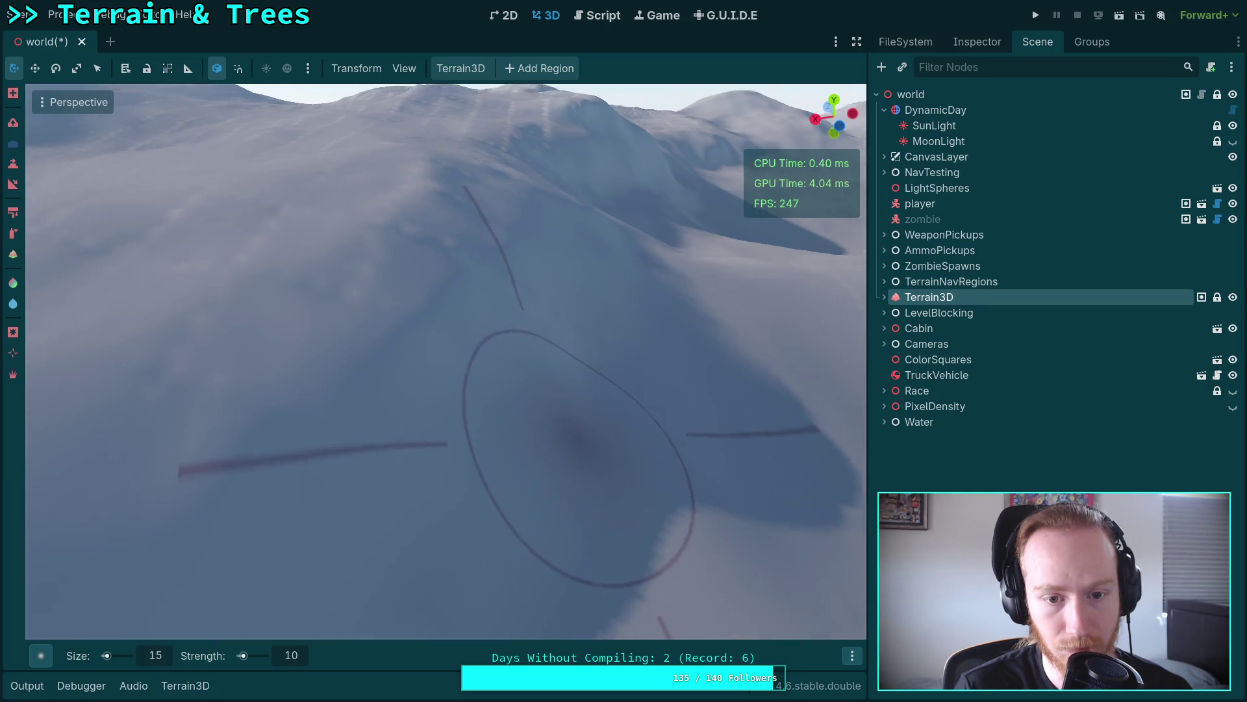
{"action": "scroll", "coordinate": [429, 402], "scroll_direction": "up", "scroll_amount": 3}
{"action": "scroll", "coordinate": [553, 480], "scroll_direction": "up", "scroll_amount": 3}
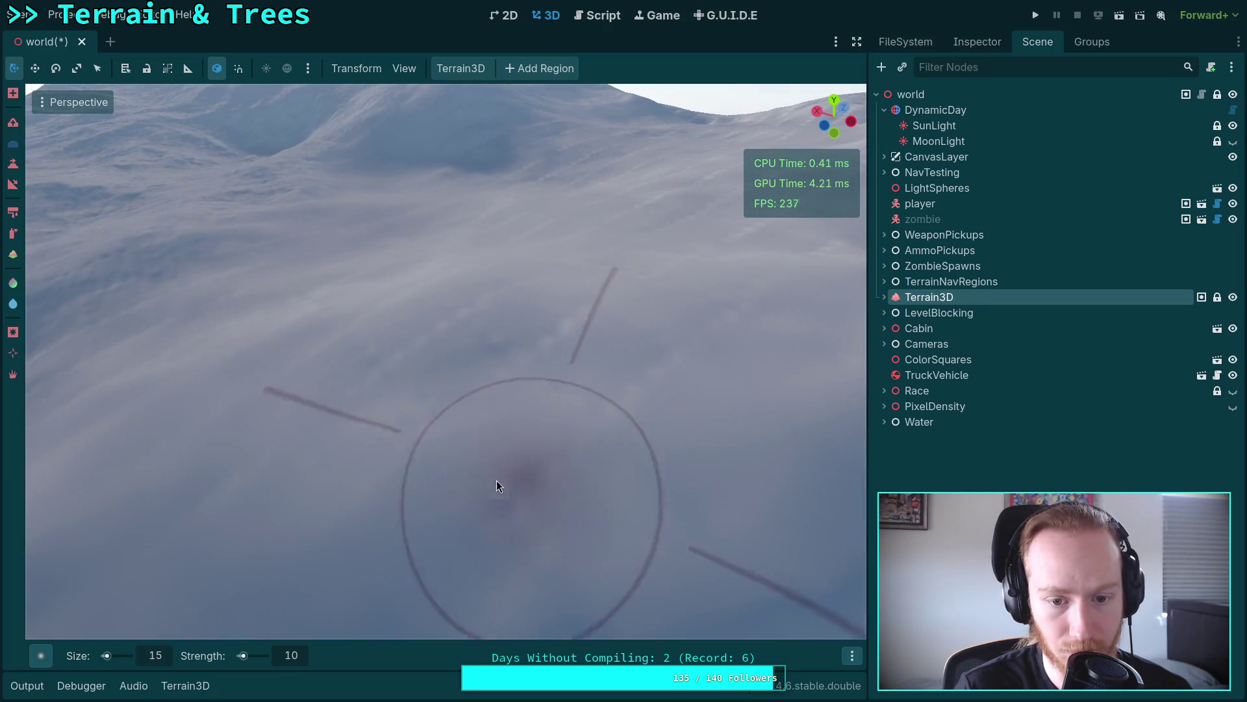
{"action": "scroll", "coordinate": [260, 468], "scroll_direction": "up", "scroll_amount": 3}
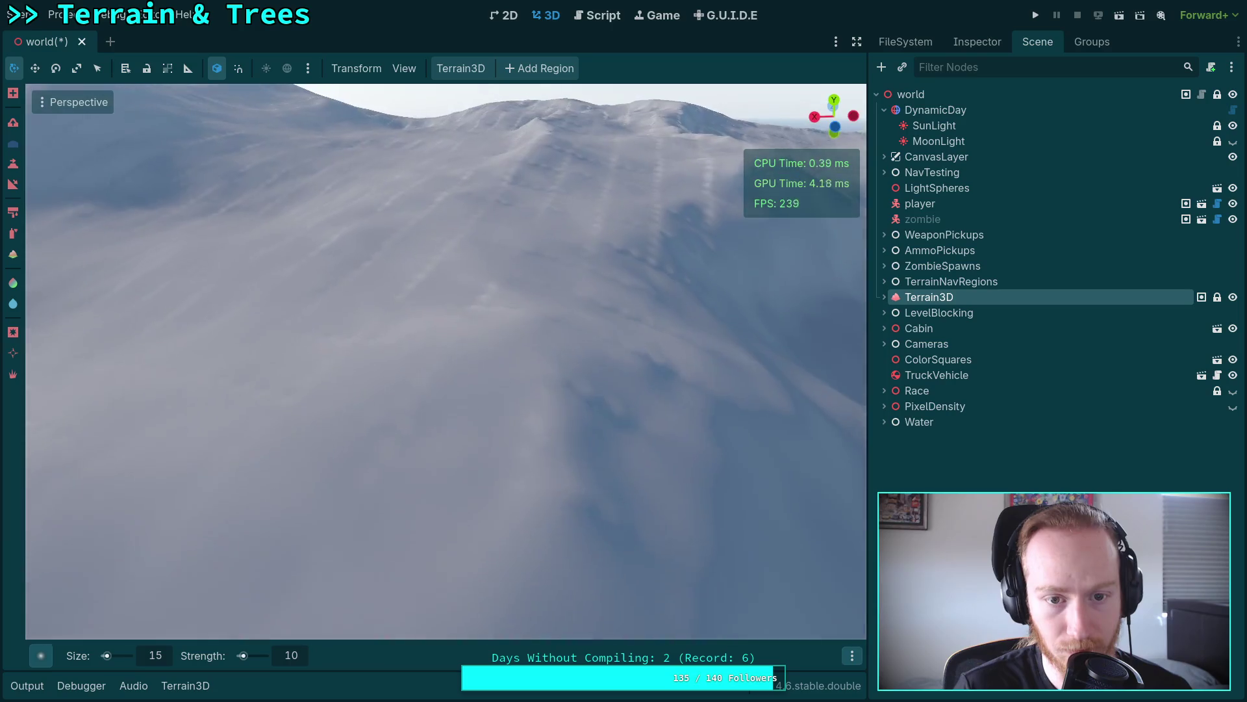
{"action": "scroll", "coordinate": [636, 492], "scroll_direction": "down", "scroll_amount": 2}
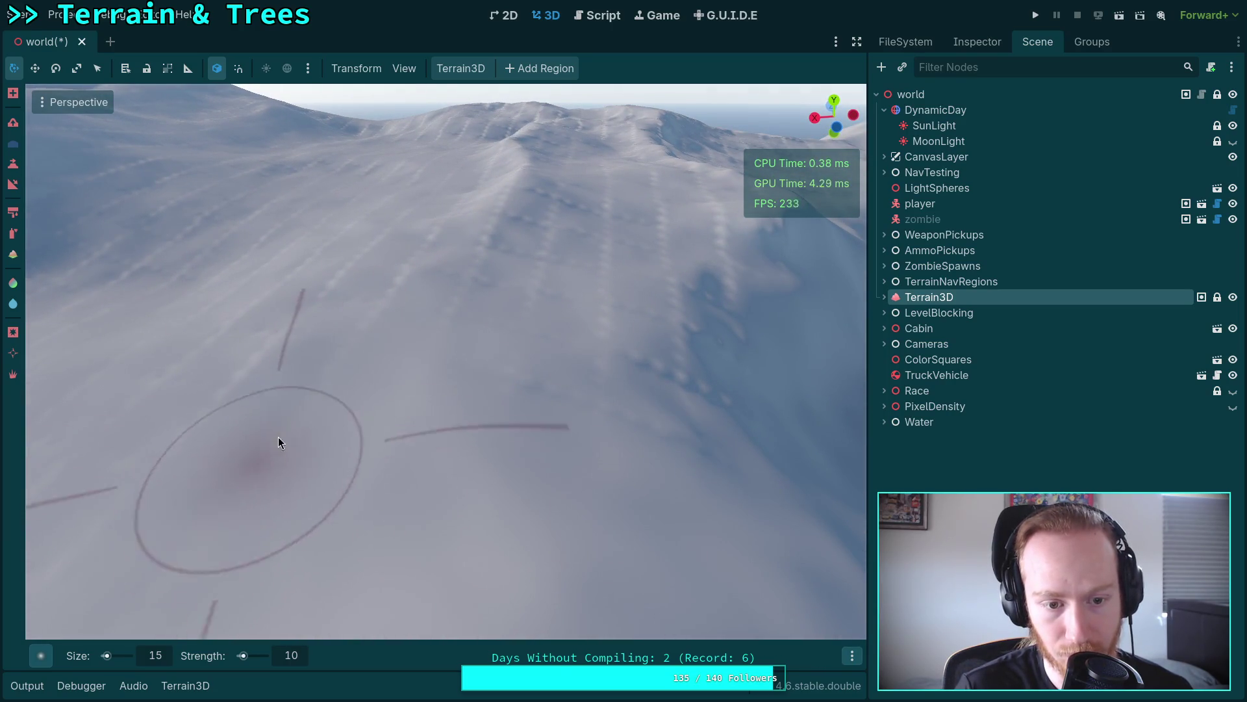
{"action": "scroll", "coordinate": [396, 354], "scroll_direction": "down", "scroll_amount": 2}
{"action": "scroll", "coordinate": [396, 354], "scroll_direction": "down", "scroll_amount": 2}
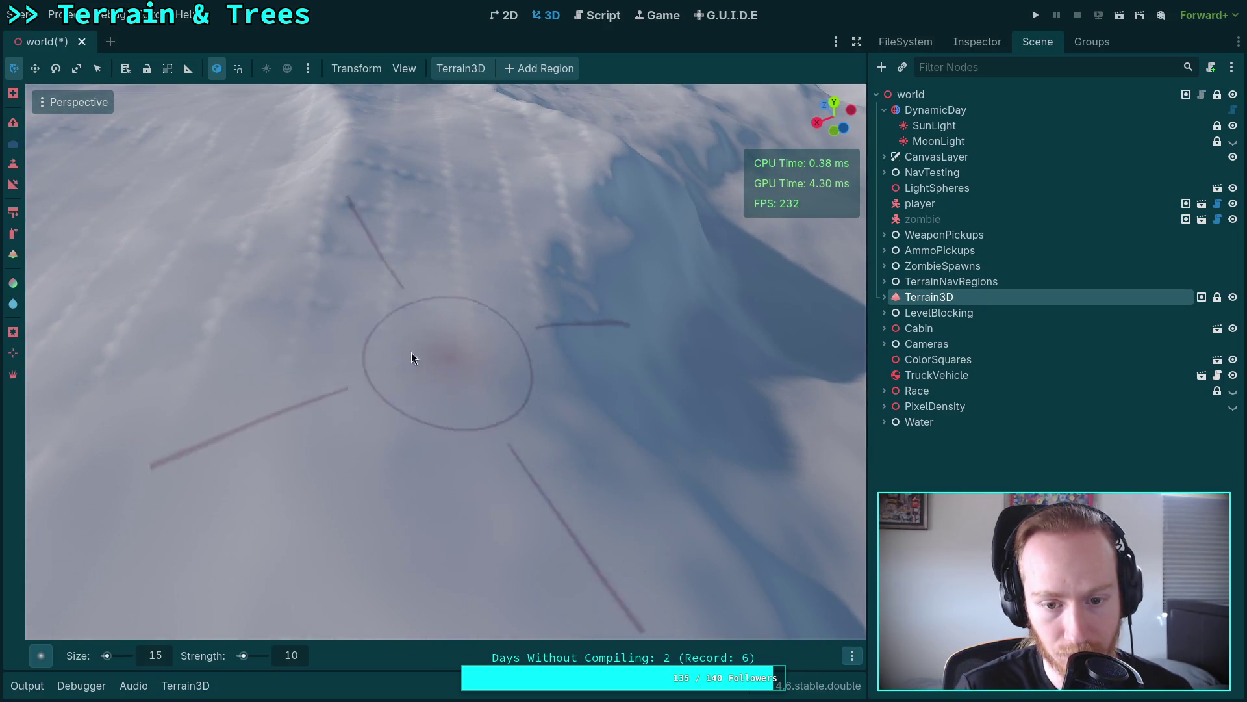
{"action": "scroll", "coordinate": [523, 329], "scroll_direction": "up", "scroll_amount": 3}
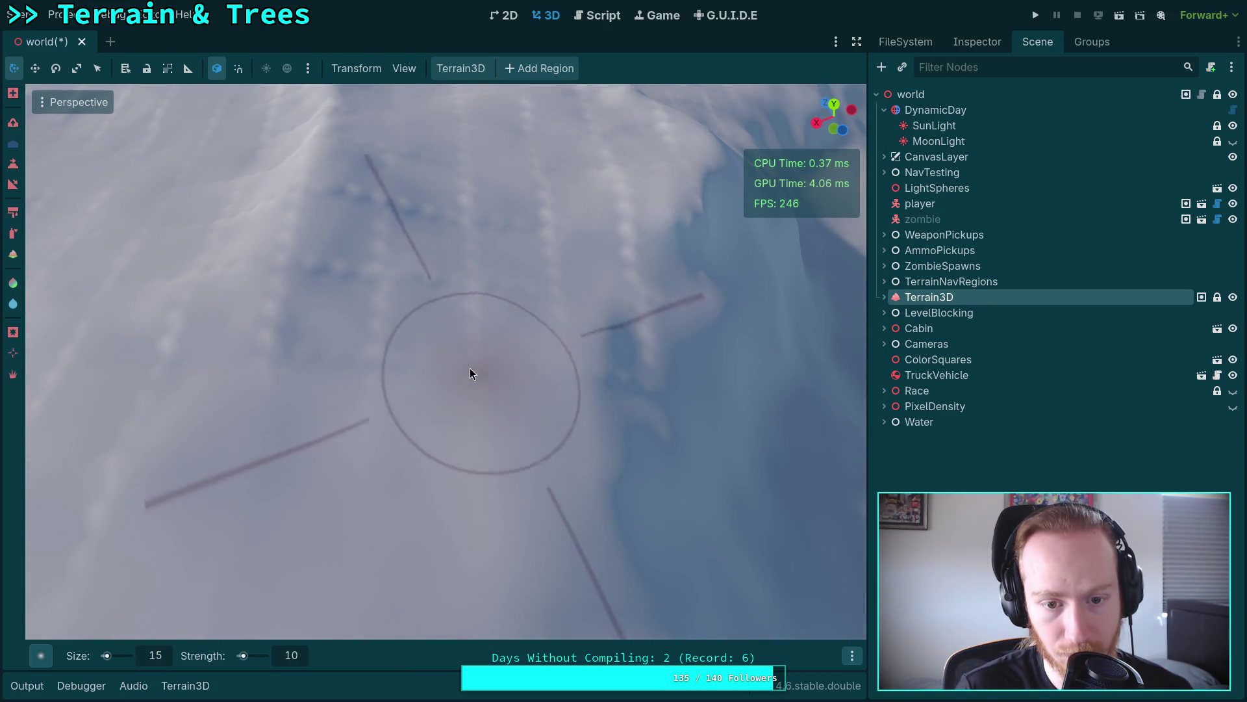
{"action": "scroll", "coordinate": [426, 292], "scroll_direction": "up", "scroll_amount": 2}
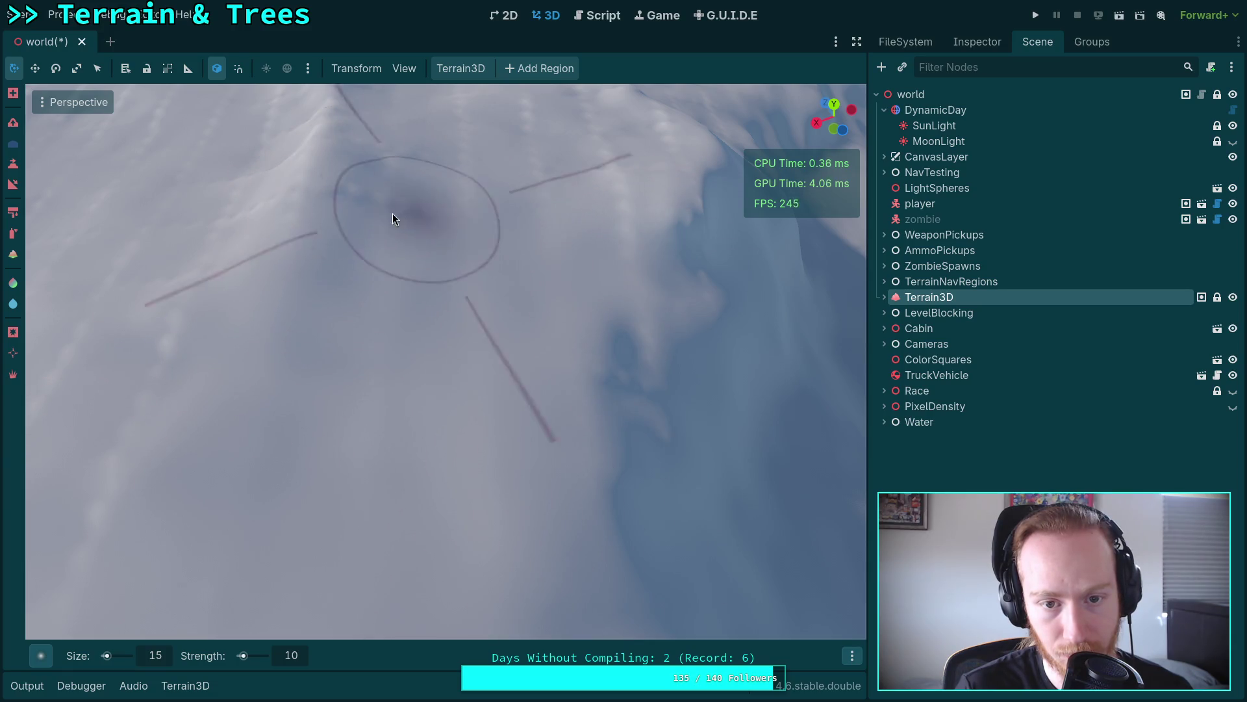
{"action": "scroll", "coordinate": [500, 315], "scroll_direction": "down", "scroll_amount": 2}
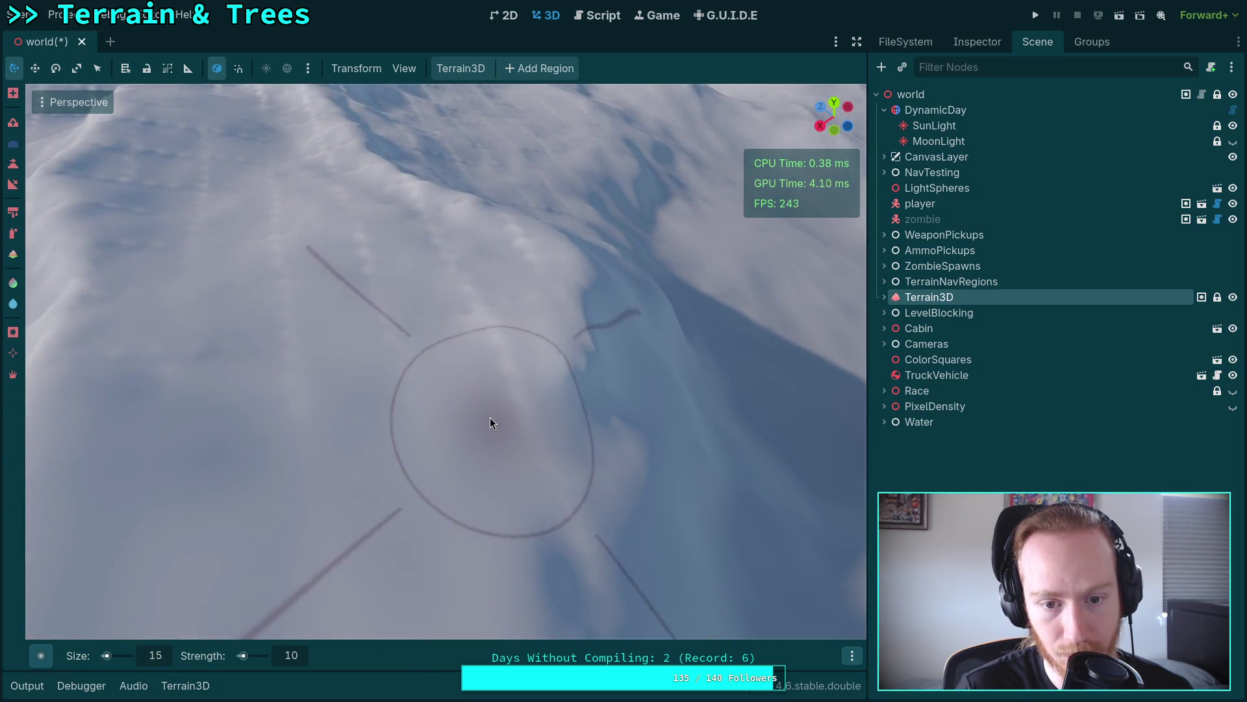
{"action": "mouse_move", "coordinate": [143, 333]}
{"action": "left_mouse_down"}
{"action": "mouse_move", "coordinate": [468, 328]}
{"action": "mouse_move", "coordinate": [289, 359]}
{"action": "mouse_move", "coordinate": [349, 247]}
{"action": "mouse_move", "coordinate": [432, 254]}
{"action": "mouse_move", "coordinate": [521, 300]}
{"action": "mouse_move", "coordinate": [691, 430]}
{"action": "mouse_move", "coordinate": [764, 428]}
{"action": "mouse_move", "coordinate": [432, 403]}
{"action": "mouse_move", "coordinate": [629, 440]}
{"action": "mouse_move", "coordinate": [373, 372]}
{"action": "mouse_move", "coordinate": [348, 469]}
{"action": "mouse_move", "coordinate": [465, 417]}
{"action": "mouse_move", "coordinate": [516, 424]}
{"action": "mouse_move", "coordinate": [469, 321]}
{"action": "mouse_move", "coordinate": [509, 212]}
{"action": "mouse_move", "coordinate": [464, 279]}
{"action": "mouse_move", "coordinate": [565, 264]}
{"action": "mouse_move", "coordinate": [705, 404]}
{"action": "mouse_move", "coordinate": [580, 552]}
{"action": "mouse_move", "coordinate": [536, 462]}
{"action": "mouse_move", "coordinate": [557, 498]}
{"action": "left_mouse_up"}
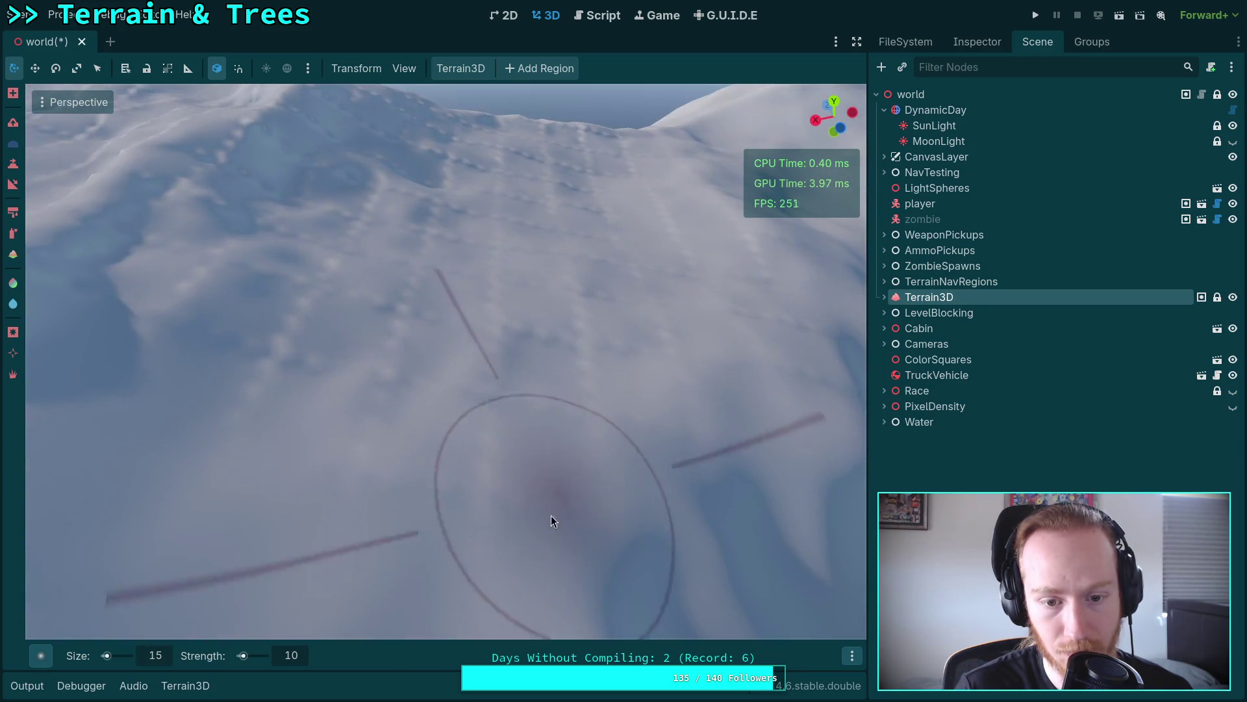
{"action": "mouse_move", "coordinate": [434, 477]}
{"action": "left_mouse_down"}
{"action": "mouse_move", "coordinate": [245, 345]}
{"action": "mouse_move", "coordinate": [565, 419]}
{"action": "mouse_move", "coordinate": [549, 345]}
{"action": "mouse_move", "coordinate": [383, 315]}
{"action": "mouse_move", "coordinate": [468, 364]}
{"action": "mouse_move", "coordinate": [370, 389]}
{"action": "mouse_move", "coordinate": [366, 414]}
{"action": "left_mouse_up"}
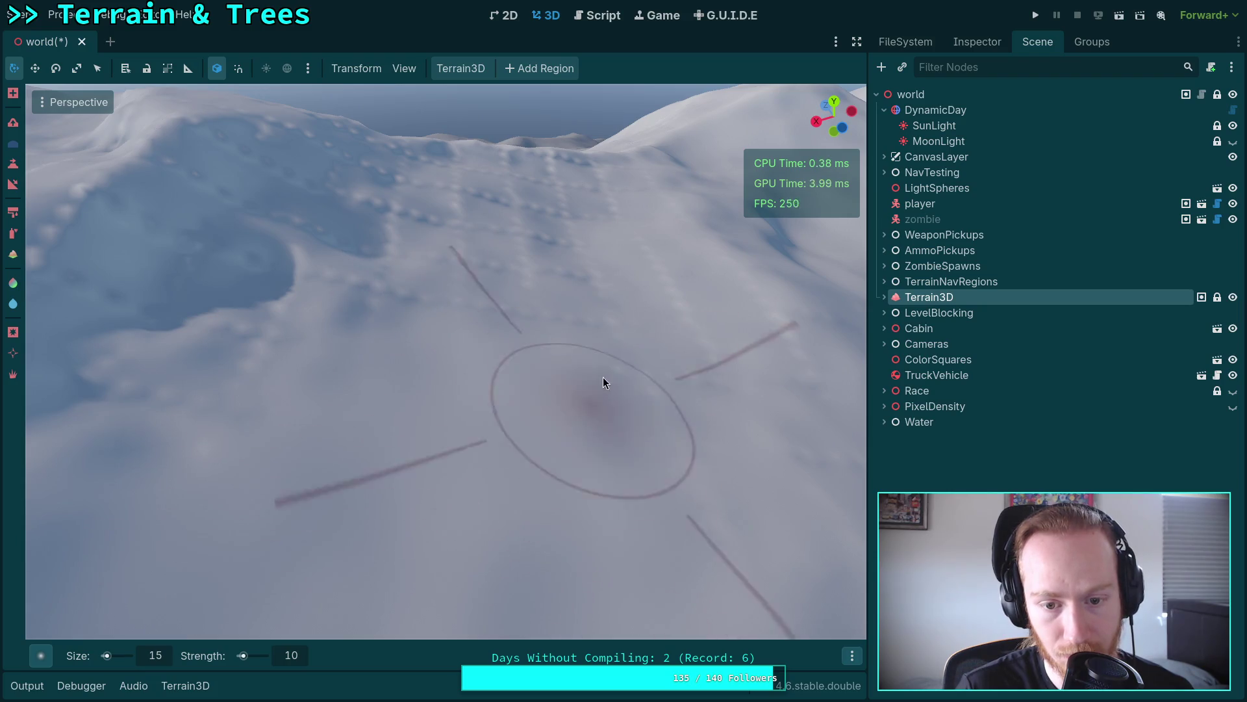
{"action": "left_click_drag", "start_coordinate": [640, 508], "coordinate": [302, 578]}
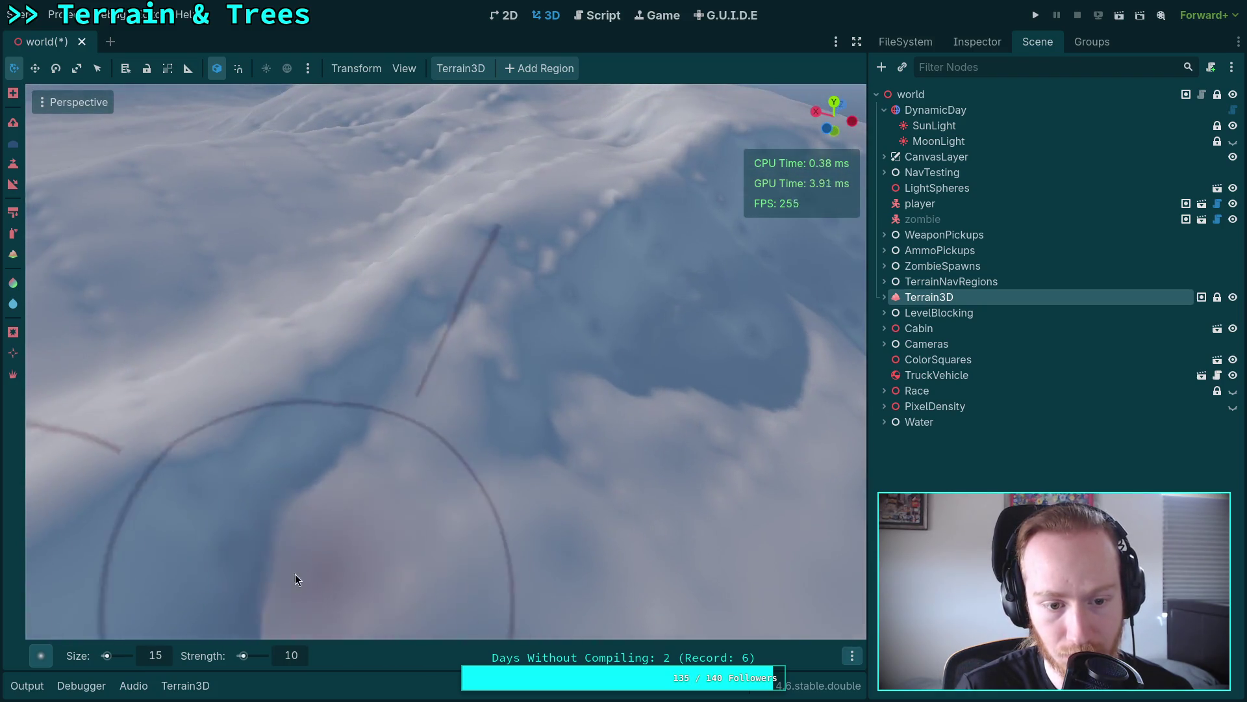
{"action": "mouse_move", "coordinate": [668, 502]}
{"action": "left_mouse_down"}
{"action": "mouse_move", "coordinate": [669, 422]}
{"action": "mouse_move", "coordinate": [461, 457]}
{"action": "left_mouse_up"}
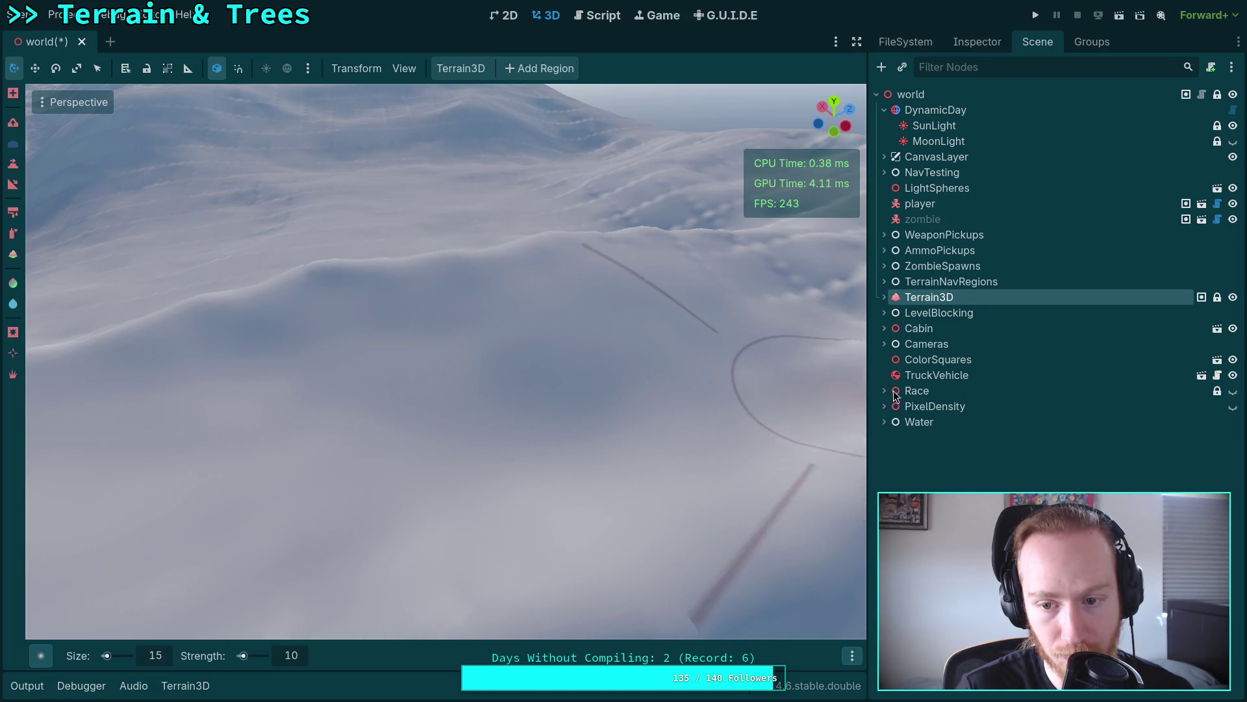
{"action": "left_click_drag", "start_coordinate": [731, 458], "coordinate": [347, 471]}
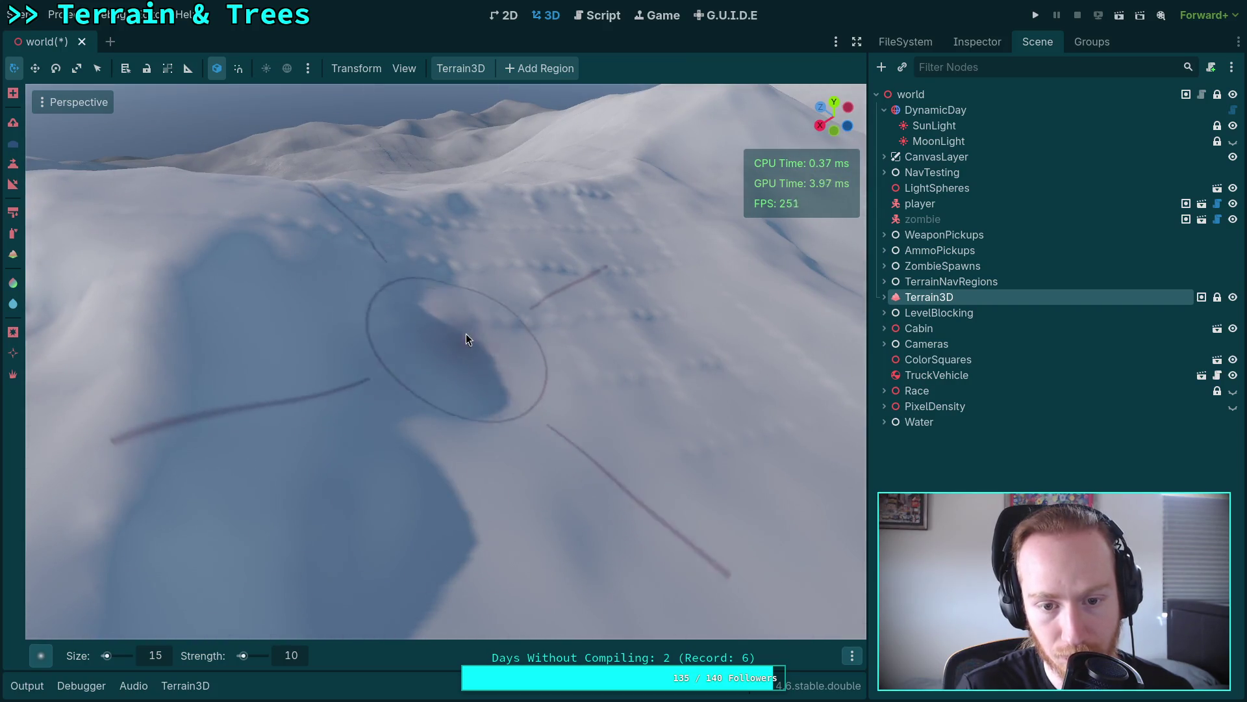
{"action": "mouse_move", "coordinate": [682, 481]}
{"action": "left_mouse_down"}
{"action": "mouse_move", "coordinate": [509, 497]}
{"action": "mouse_move", "coordinate": [614, 401]}
{"action": "left_mouse_up"}
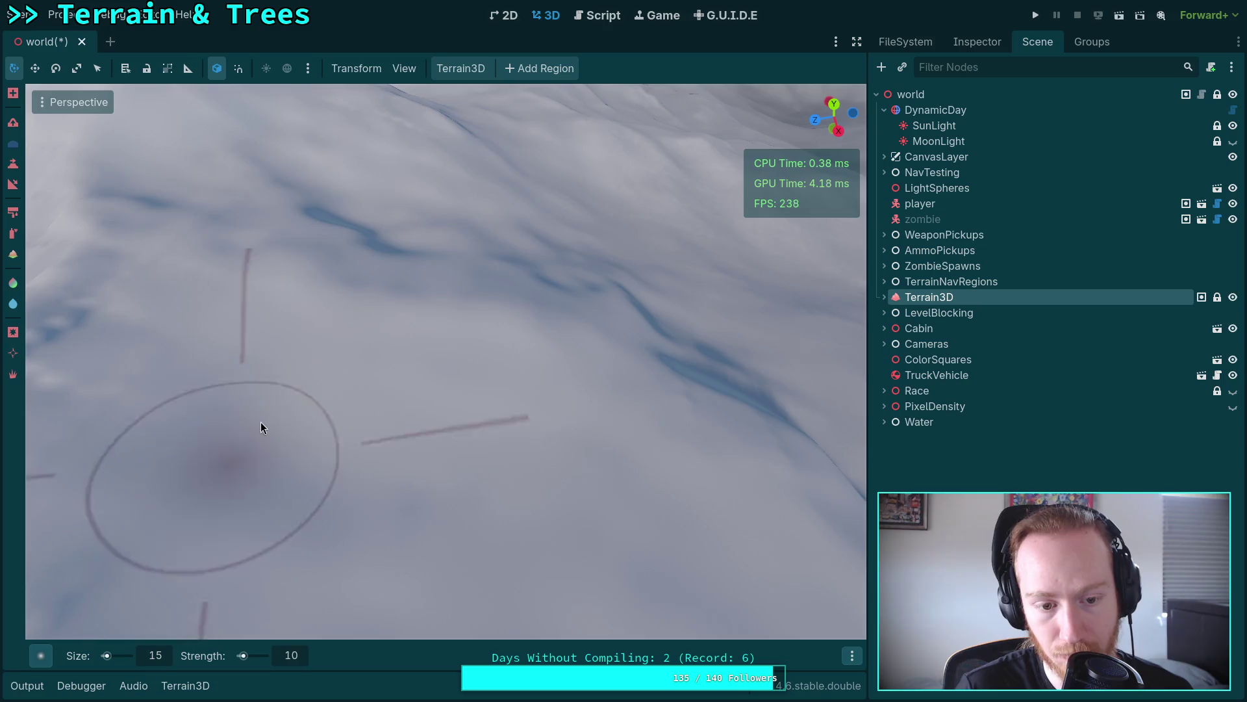
{"action": "left_click_drag", "start_coordinate": [250, 435], "coordinate": [549, 539]}
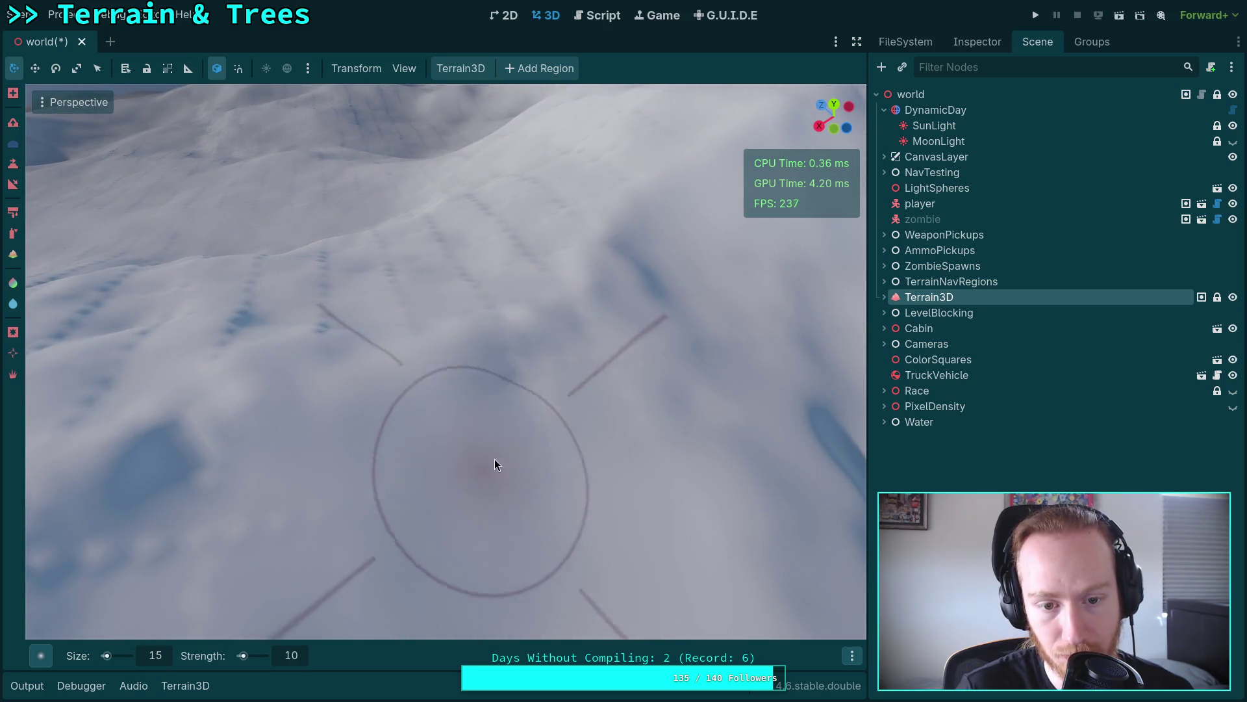
{"action": "left_click_drag", "start_coordinate": [667, 367], "coordinate": [597, 361]}
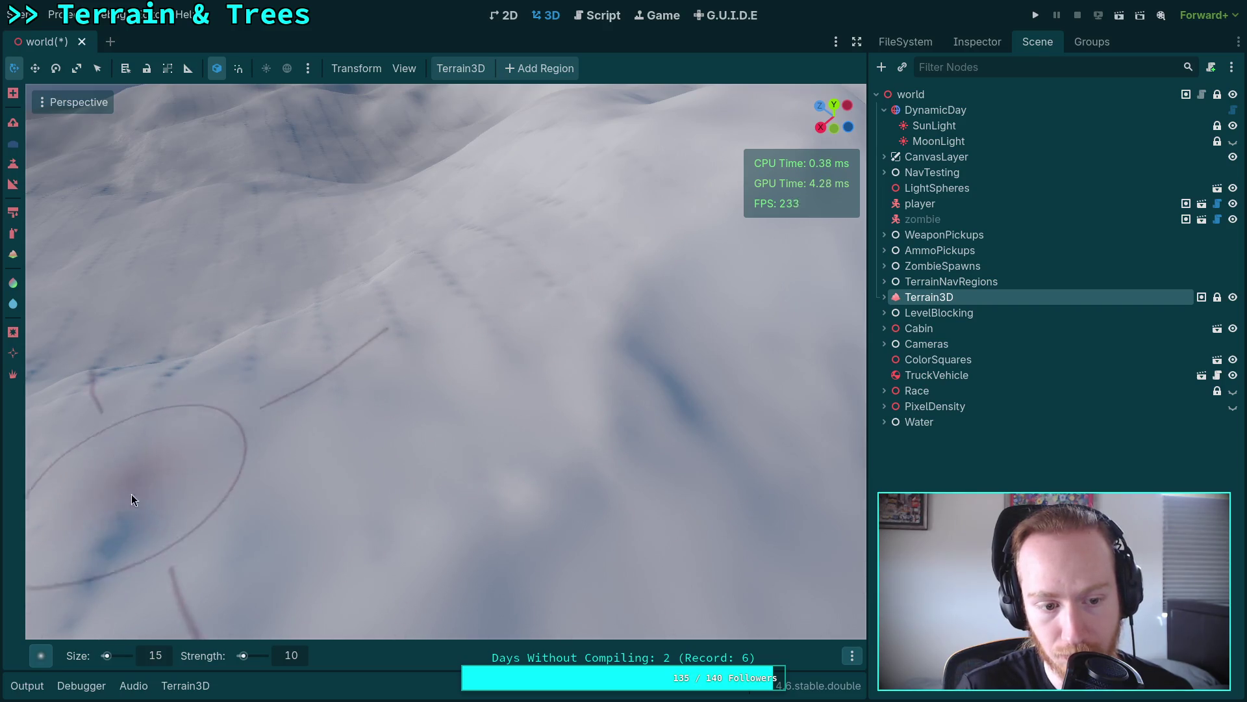
{"action": "left_click_drag", "start_coordinate": [244, 429], "coordinate": [238, 426]}
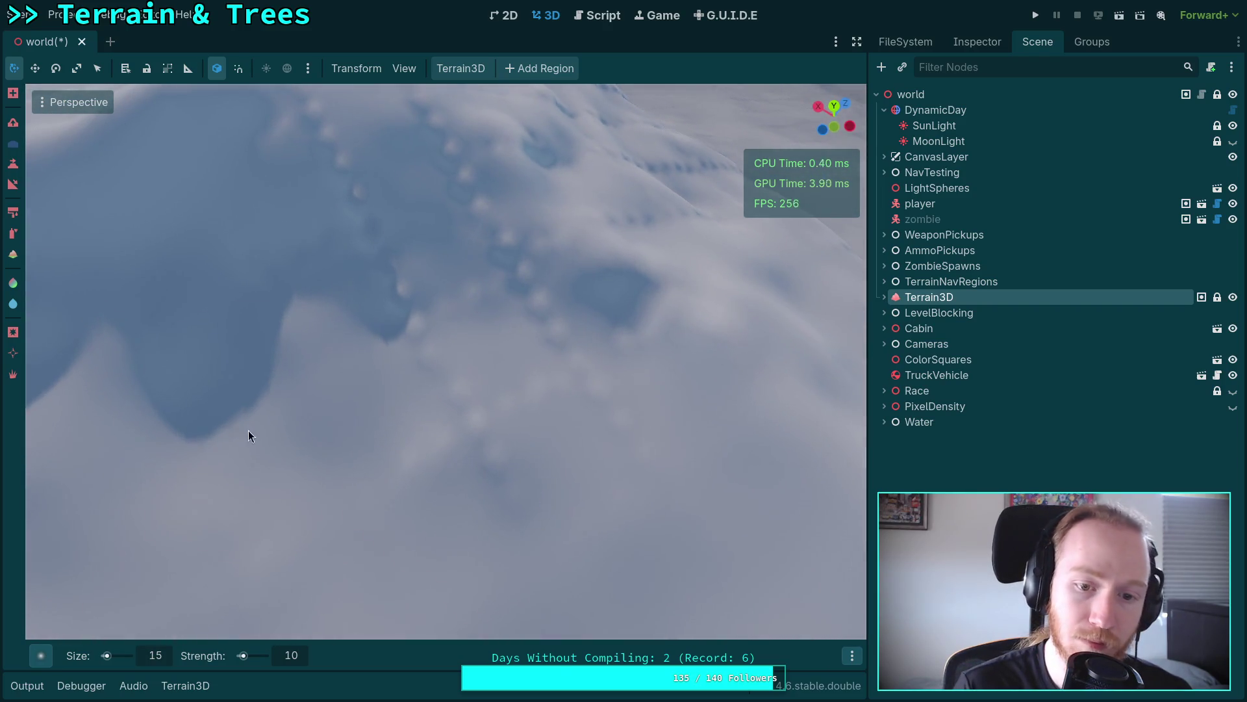
{"action": "mouse_move", "coordinate": [496, 283]}
{"action": "left_mouse_down"}
{"action": "mouse_move", "coordinate": [342, 230]}
{"action": "mouse_move", "coordinate": [481, 273]}
{"action": "mouse_move", "coordinate": [490, 354]}
{"action": "left_mouse_up"}
{"action": "left_click_drag", "start_coordinate": [649, 504], "coordinate": [610, 473]}
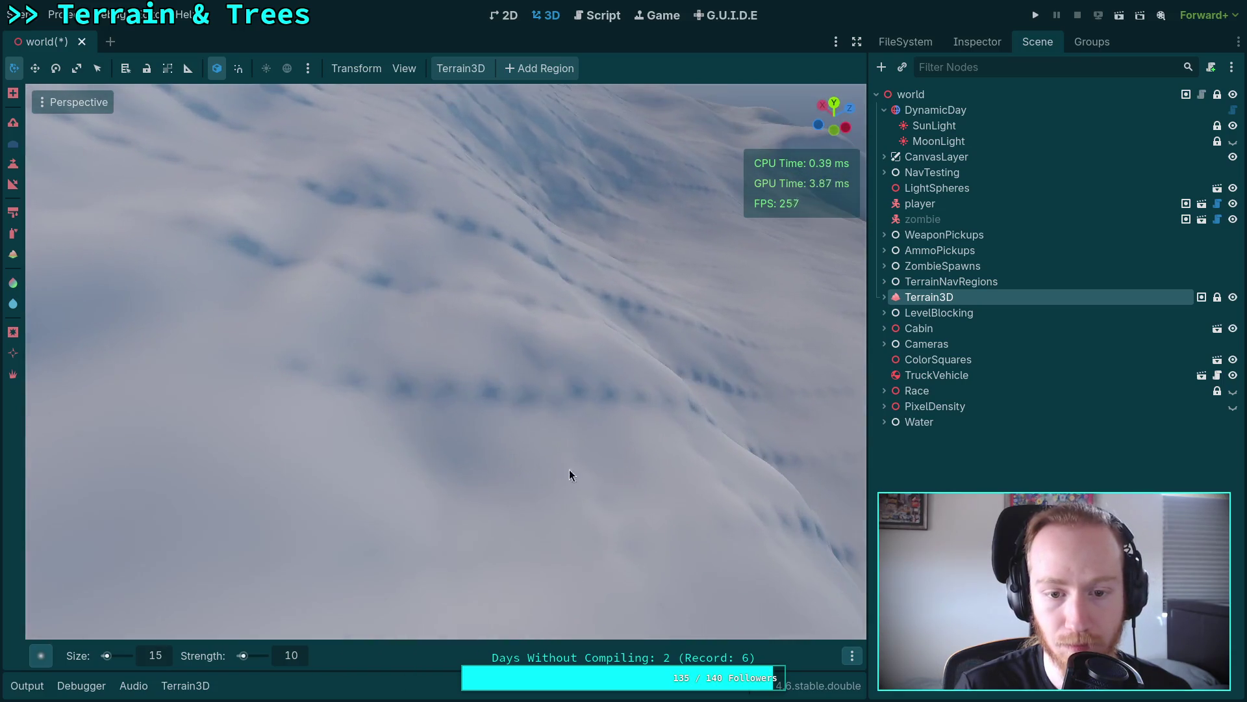
{"action": "mouse_move", "coordinate": [495, 416]}
{"action": "left_mouse_down"}
{"action": "mouse_move", "coordinate": [510, 484]}
{"action": "mouse_move", "coordinate": [406, 421]}
{"action": "mouse_move", "coordinate": [490, 453]}
{"action": "mouse_move", "coordinate": [644, 471]}
{"action": "mouse_move", "coordinate": [530, 518]}
{"action": "mouse_move", "coordinate": [623, 461]}
{"action": "mouse_move", "coordinate": [696, 468]}
{"action": "mouse_move", "coordinate": [702, 506]}
{"action": "mouse_move", "coordinate": [427, 404]}
{"action": "mouse_move", "coordinate": [518, 356]}
{"action": "mouse_move", "coordinate": [456, 391]}
{"action": "mouse_move", "coordinate": [558, 397]}
{"action": "mouse_move", "coordinate": [603, 437]}
{"action": "left_mouse_up"}
{"action": "mouse_move", "coordinate": [530, 463]}
{"action": "left_mouse_down"}
{"action": "mouse_move", "coordinate": [798, 466]}
{"action": "mouse_move", "coordinate": [715, 467]}
{"action": "mouse_move", "coordinate": [651, 404]}
{"action": "mouse_move", "coordinate": [465, 279]}
{"action": "mouse_move", "coordinate": [442, 443]}
{"action": "mouse_move", "coordinate": [422, 417]}
{"action": "mouse_move", "coordinate": [225, 447]}
{"action": "left_mouse_up"}
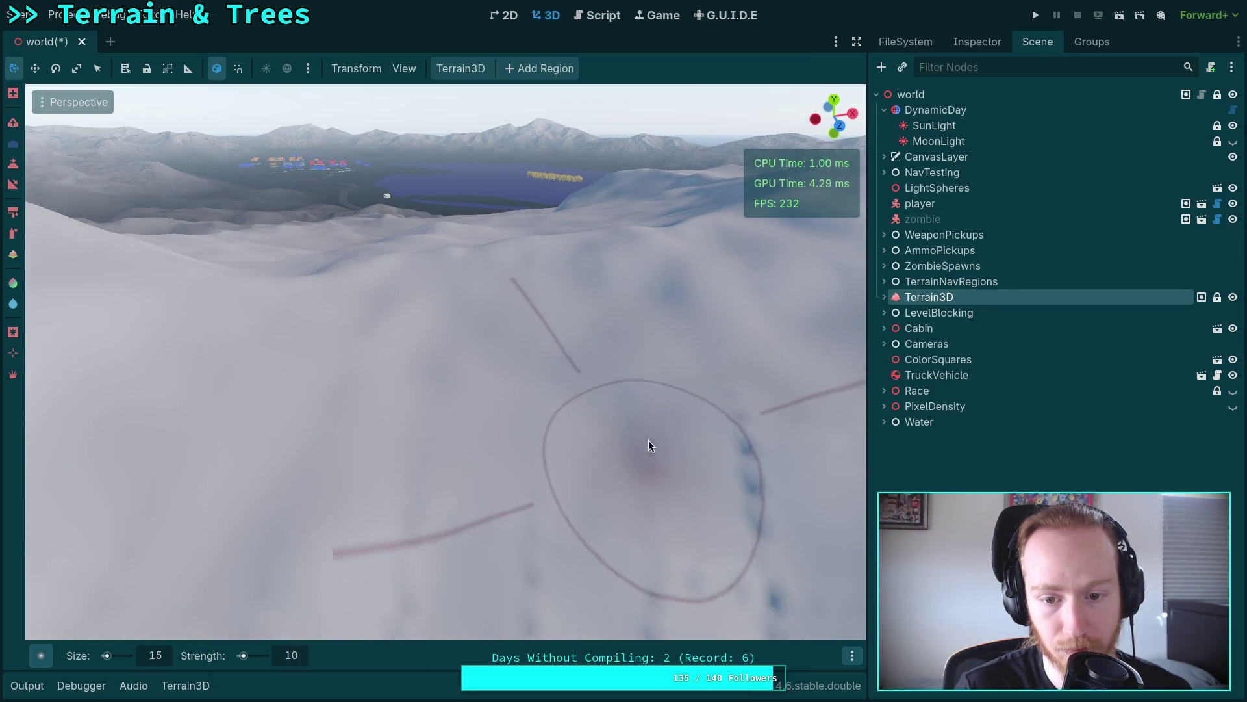
Step: Orbit around the snowy slope and out to wide views of the distant ridges
{"action": "mouse_move", "coordinate": [761, 456]}
{"action": "left_mouse_down"}
{"action": "mouse_move", "coordinate": [733, 338]}
{"action": "mouse_move", "coordinate": [576, 466]}
{"action": "left_mouse_up"}
{"action": "left_click_drag", "start_coordinate": [377, 337], "coordinate": [548, 307]}
{"action": "left_click_drag", "start_coordinate": [743, 383], "coordinate": [490, 384]}
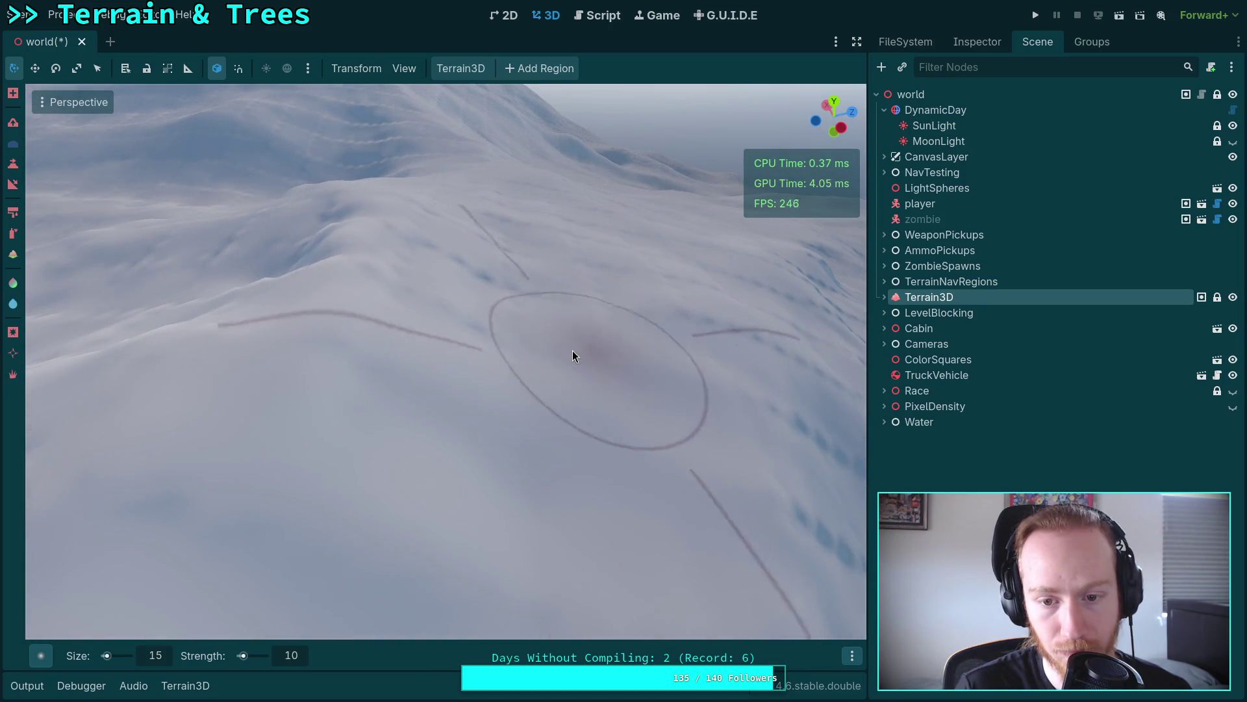
{"action": "left_click_drag", "start_coordinate": [705, 442], "coordinate": [616, 390]}
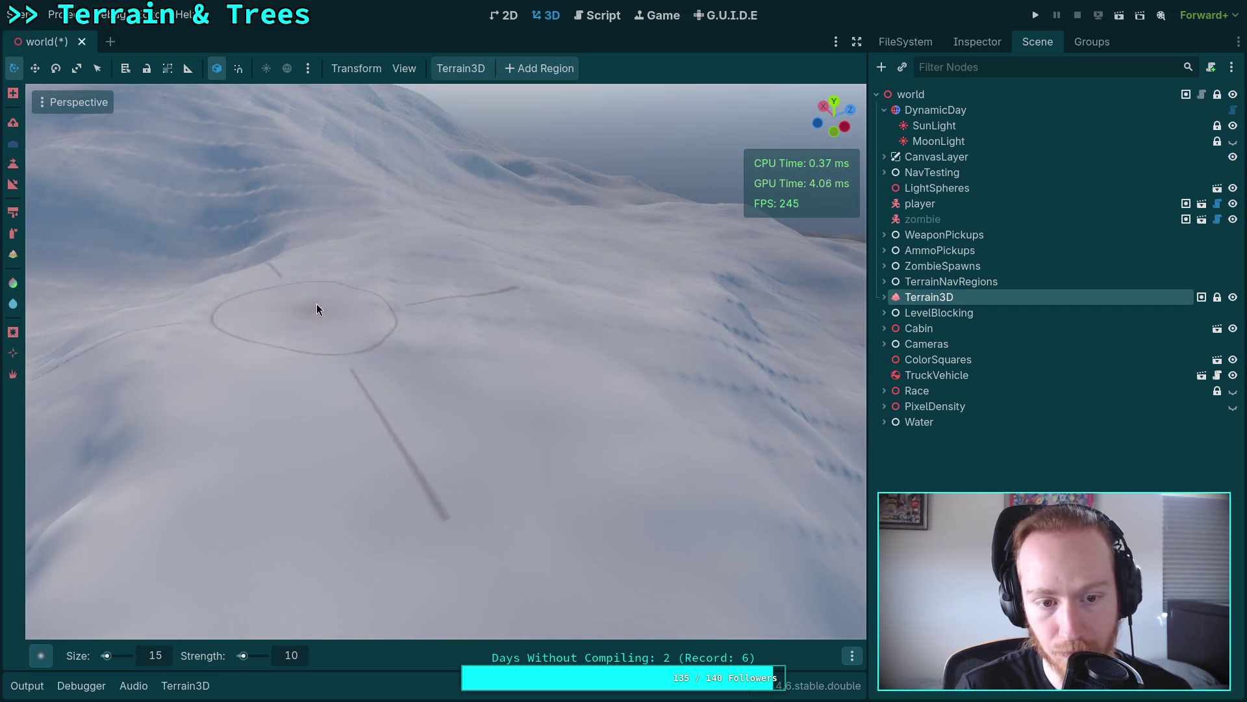
{"action": "left_click_drag", "start_coordinate": [683, 448], "coordinate": [564, 431]}
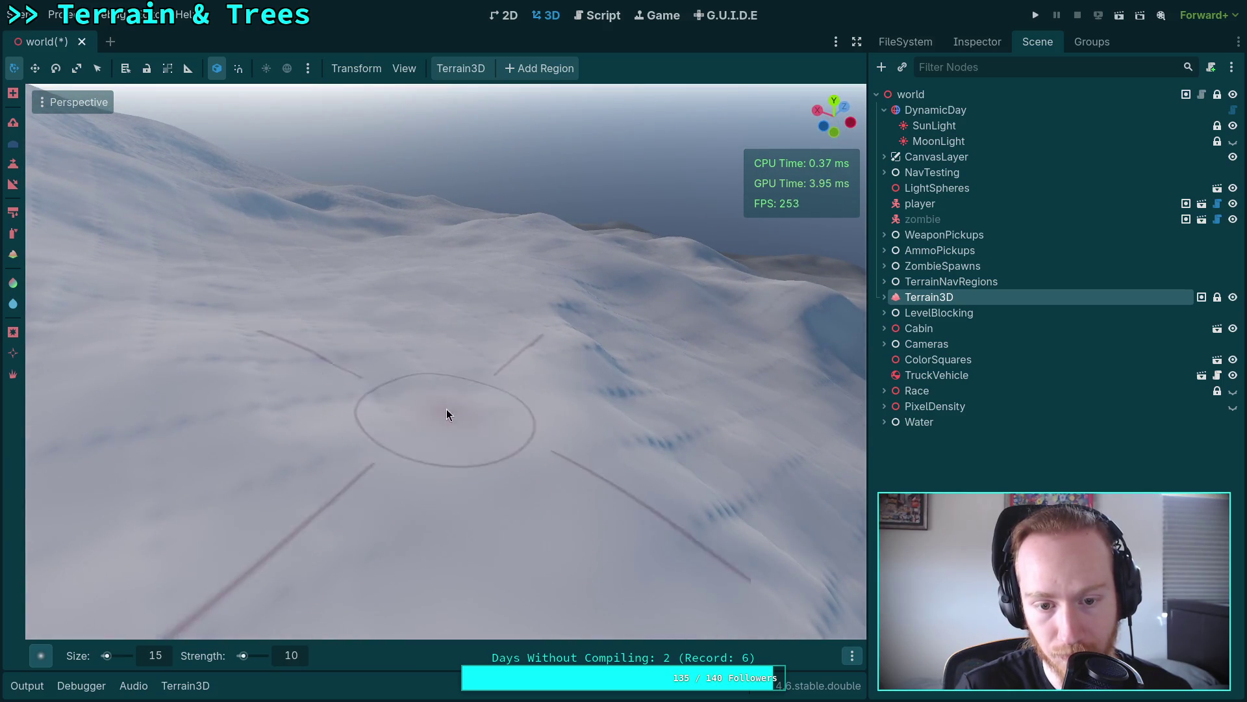
{"action": "left_click_drag", "start_coordinate": [309, 383], "coordinate": [273, 384]}
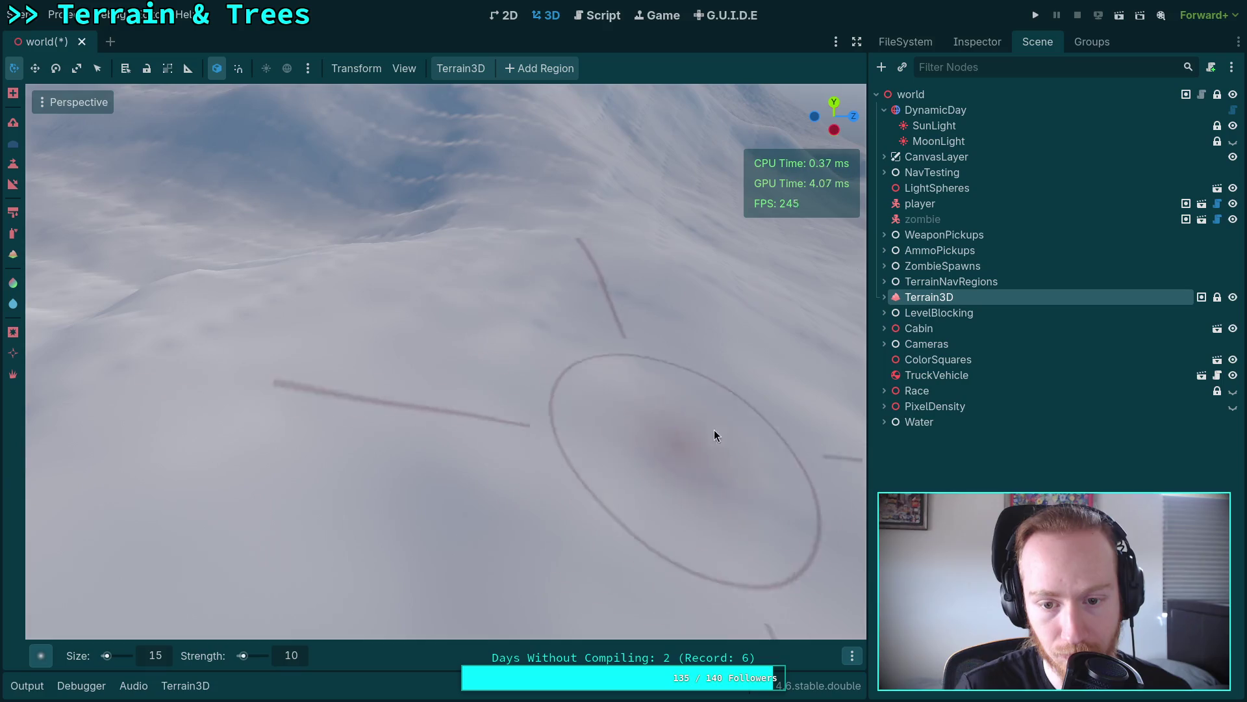
{"action": "mouse_move", "coordinate": [350, 352]}
{"action": "left_mouse_down"}
{"action": "mouse_move", "coordinate": [299, 364]}
{"action": "mouse_move", "coordinate": [364, 338]}
{"action": "mouse_move", "coordinate": [421, 366]}
{"action": "left_mouse_up"}
{"action": "left_click_drag", "start_coordinate": [149, 351], "coordinate": [405, 376]}
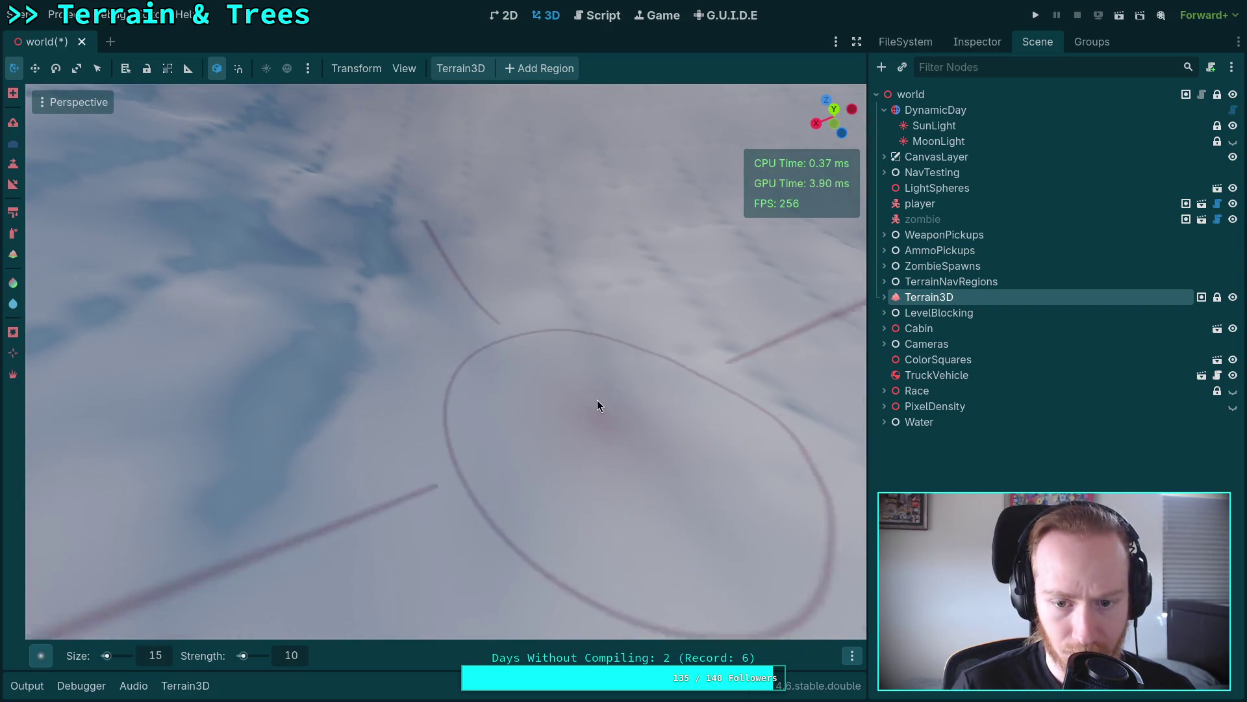
{"action": "mouse_move", "coordinate": [745, 423]}
{"action": "left_mouse_down"}
{"action": "mouse_move", "coordinate": [432, 419]}
{"action": "mouse_move", "coordinate": [568, 416]}
{"action": "mouse_move", "coordinate": [422, 507]}
{"action": "mouse_move", "coordinate": [457, 477]}
{"action": "left_mouse_up"}
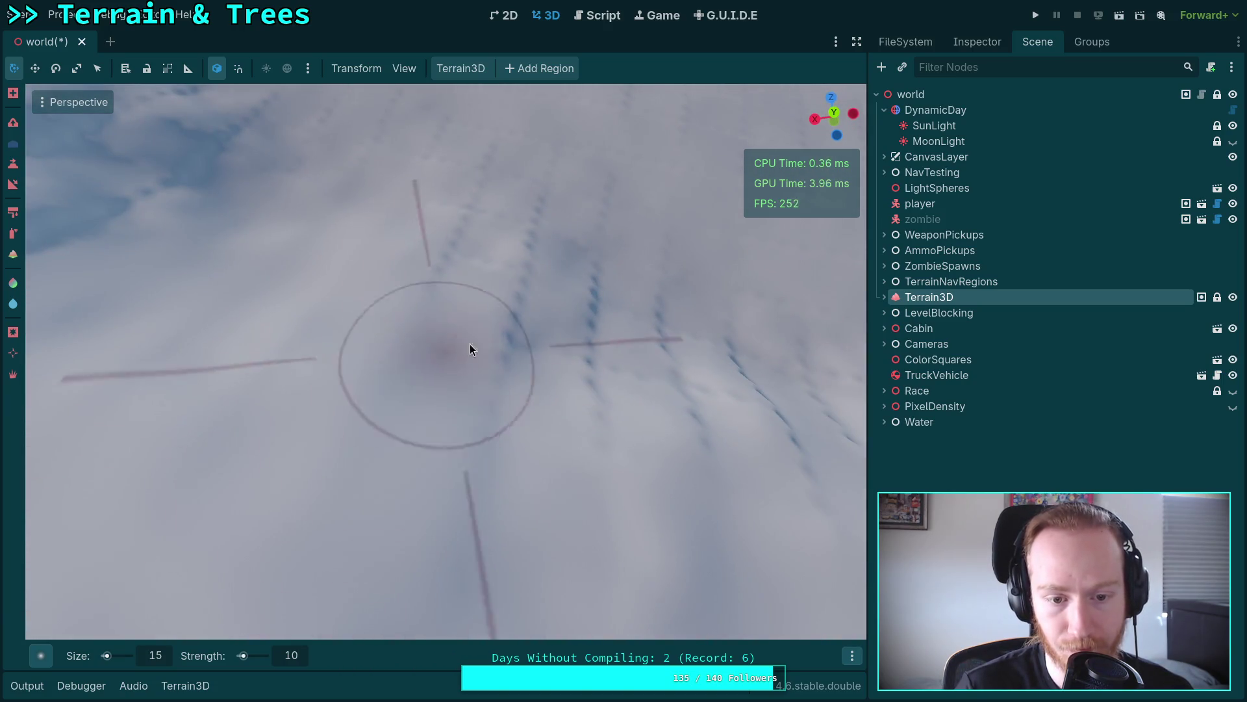
{"action": "mouse_move", "coordinate": [484, 204]}
{"action": "left_mouse_down"}
{"action": "mouse_move", "coordinate": [362, 236]}
{"action": "mouse_move", "coordinate": [490, 312]}
{"action": "left_mouse_up"}
{"action": "left_click_drag", "start_coordinate": [461, 266], "coordinate": [657, 342]}
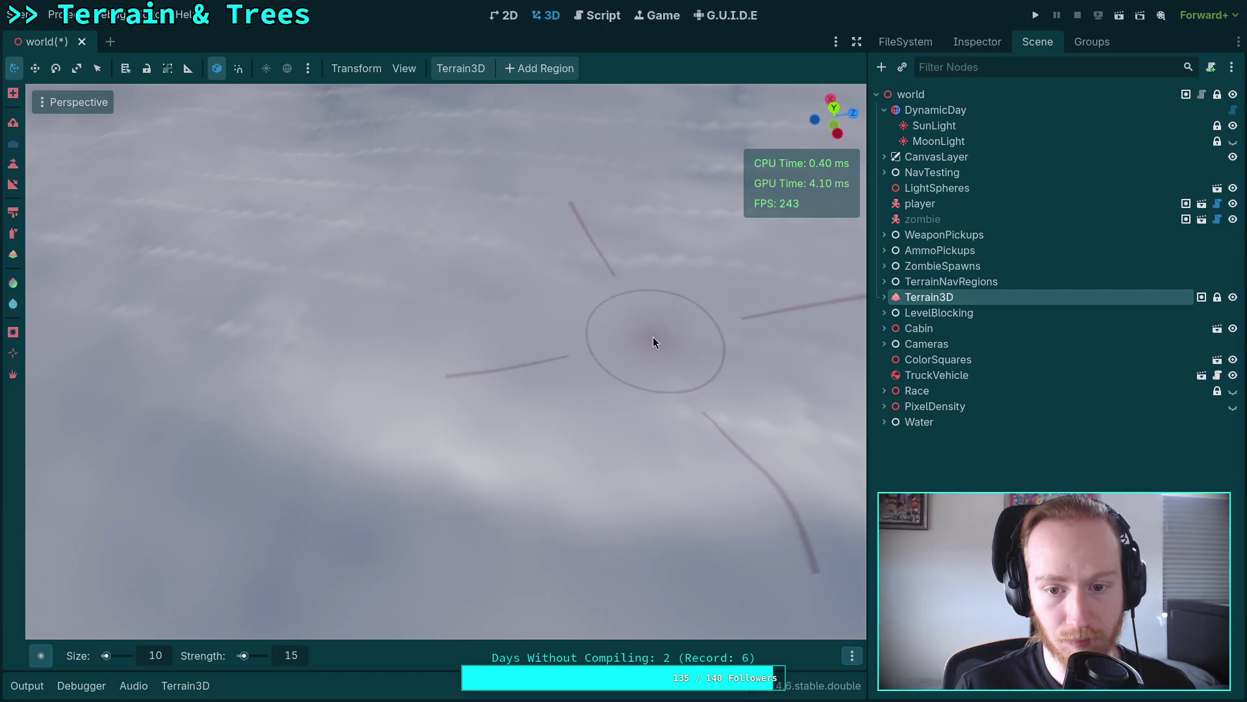
{"action": "mouse_move", "coordinate": [291, 296]}
{"action": "left_mouse_down"}
{"action": "mouse_move", "coordinate": [515, 445]}
{"action": "mouse_move", "coordinate": [399, 493]}
{"action": "left_mouse_up"}
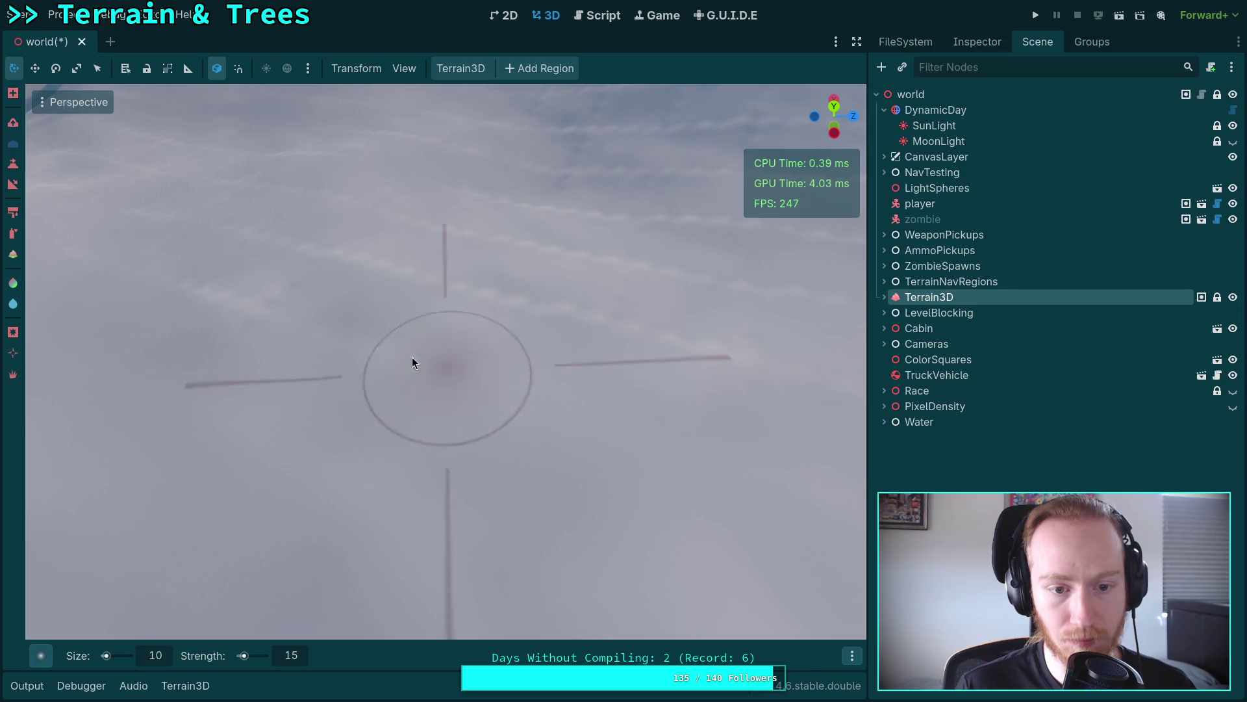
{"action": "mouse_move", "coordinate": [802, 370]}
{"action": "left_mouse_down"}
{"action": "mouse_move", "coordinate": [458, 355]}
{"action": "mouse_move", "coordinate": [519, 339]}
{"action": "left_mouse_up"}
{"action": "left_click_drag", "start_coordinate": [475, 548], "coordinate": [599, 352]}
{"action": "left_click_drag", "start_coordinate": [636, 456], "coordinate": [695, 342]}
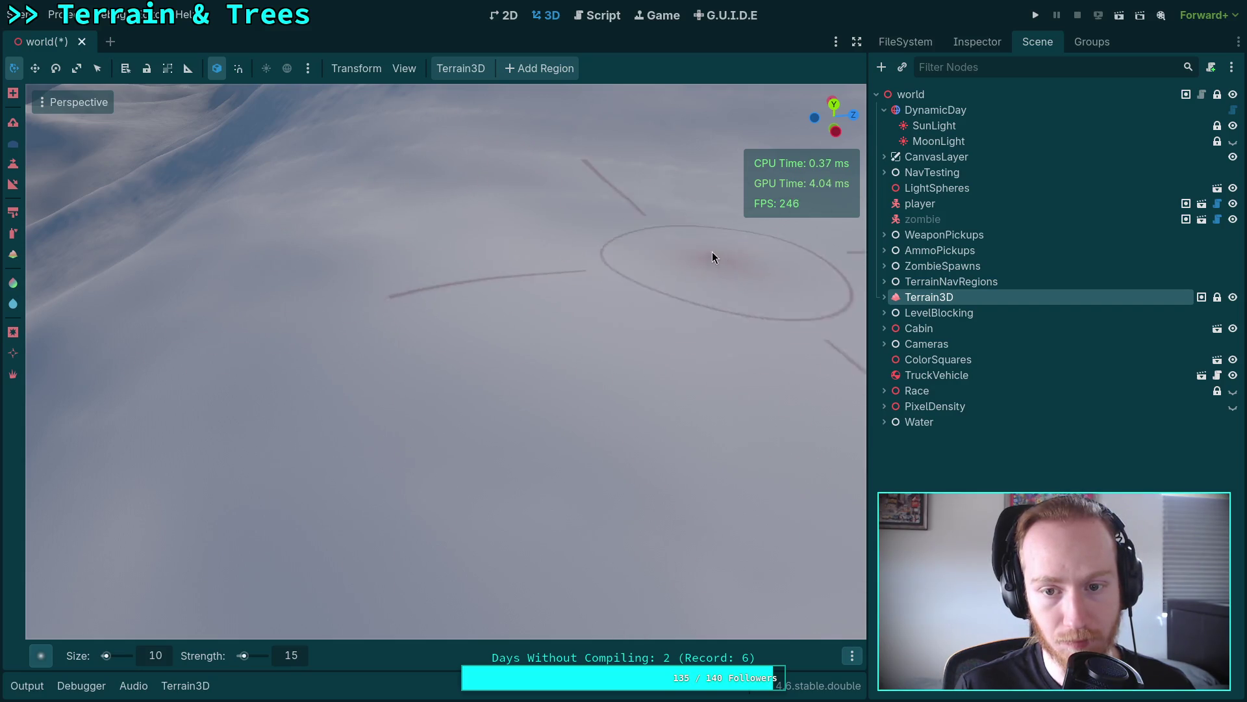
{"action": "mouse_move", "coordinate": [643, 208]}
{"action": "left_mouse_down"}
{"action": "mouse_move", "coordinate": [501, 185]}
{"action": "mouse_move", "coordinate": [520, 195]}
{"action": "mouse_move", "coordinate": [429, 300]}
{"action": "mouse_move", "coordinate": [471, 309]}
{"action": "left_mouse_up"}
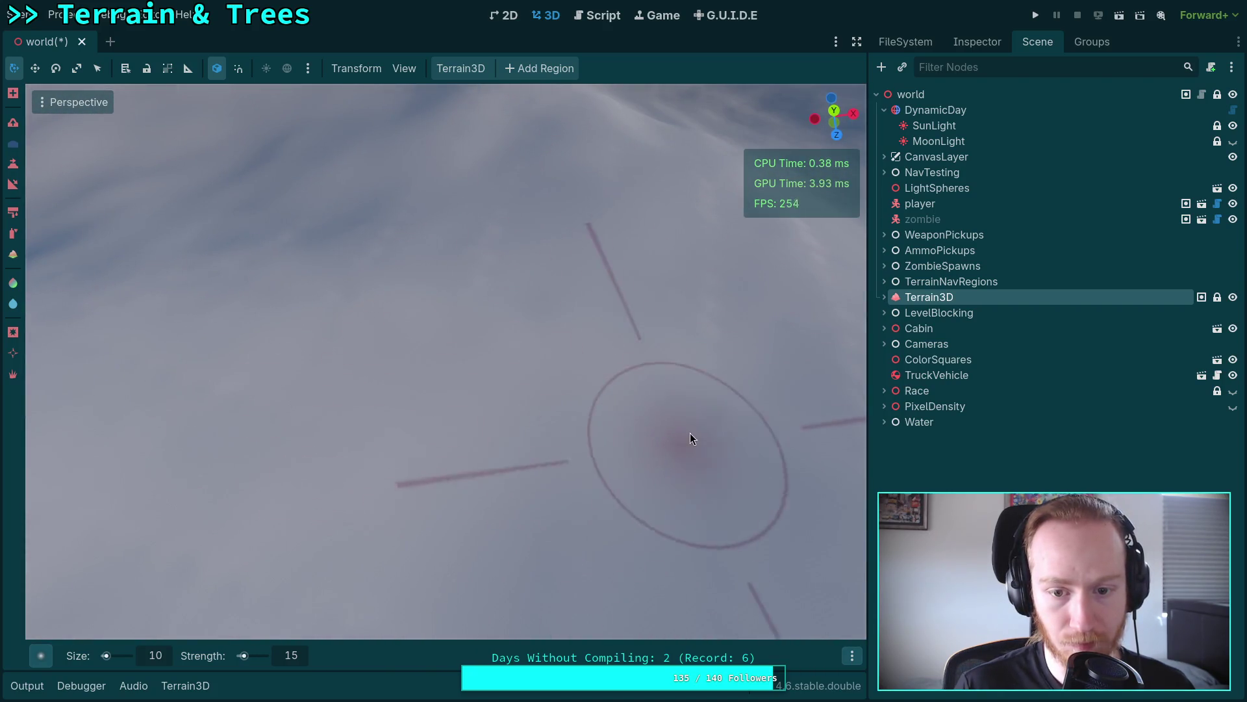
{"action": "left_click_drag", "start_coordinate": [717, 445], "coordinate": [676, 382]}
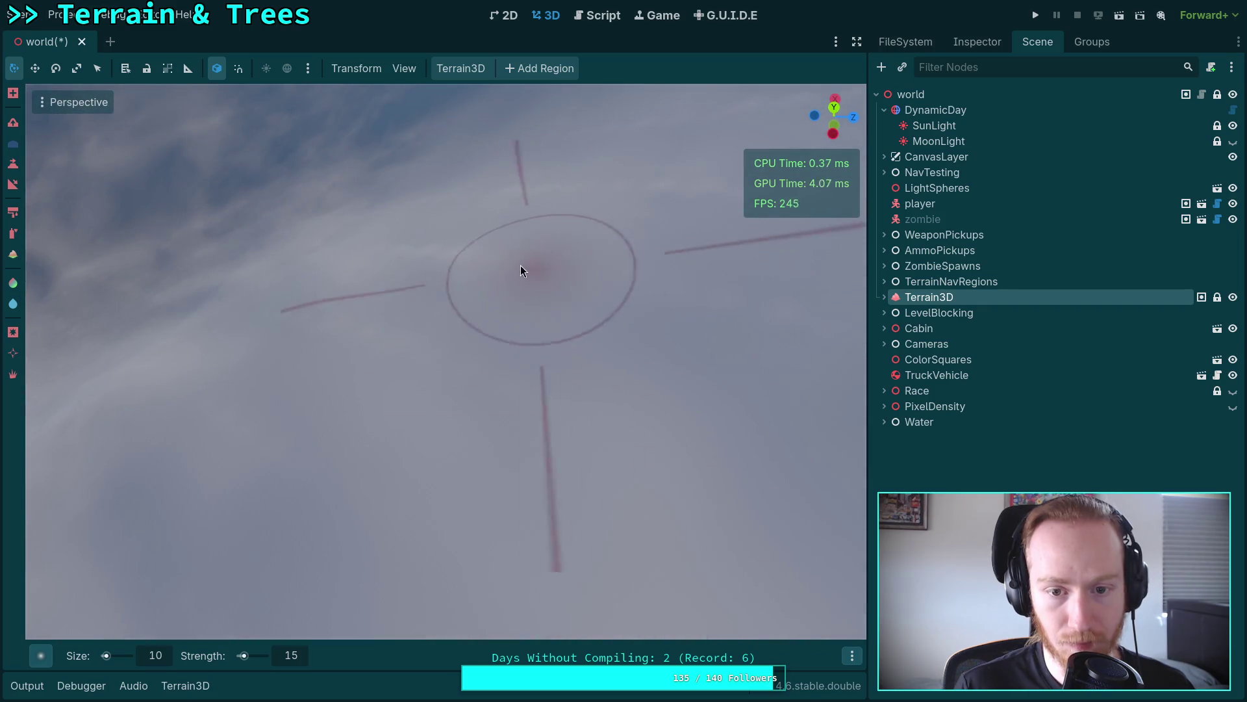
{"action": "left_click_drag", "start_coordinate": [170, 398], "coordinate": [348, 344]}
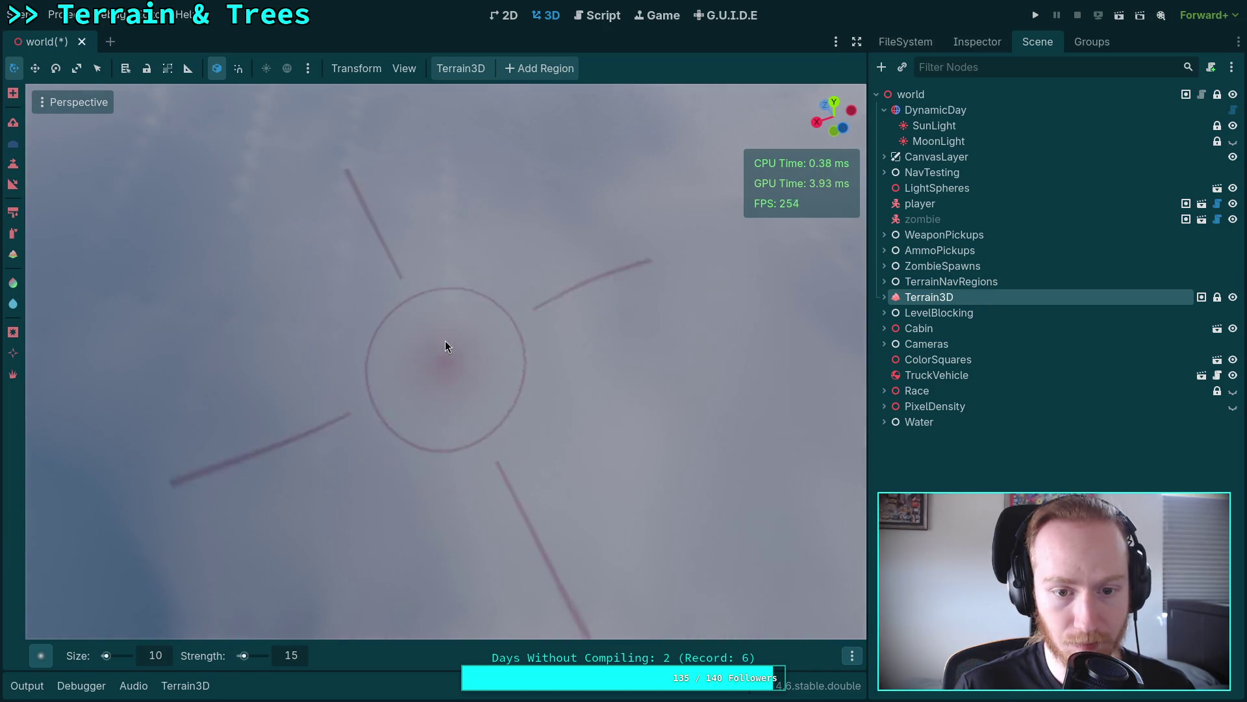
{"action": "left_click_drag", "start_coordinate": [347, 406], "coordinate": [310, 386]}
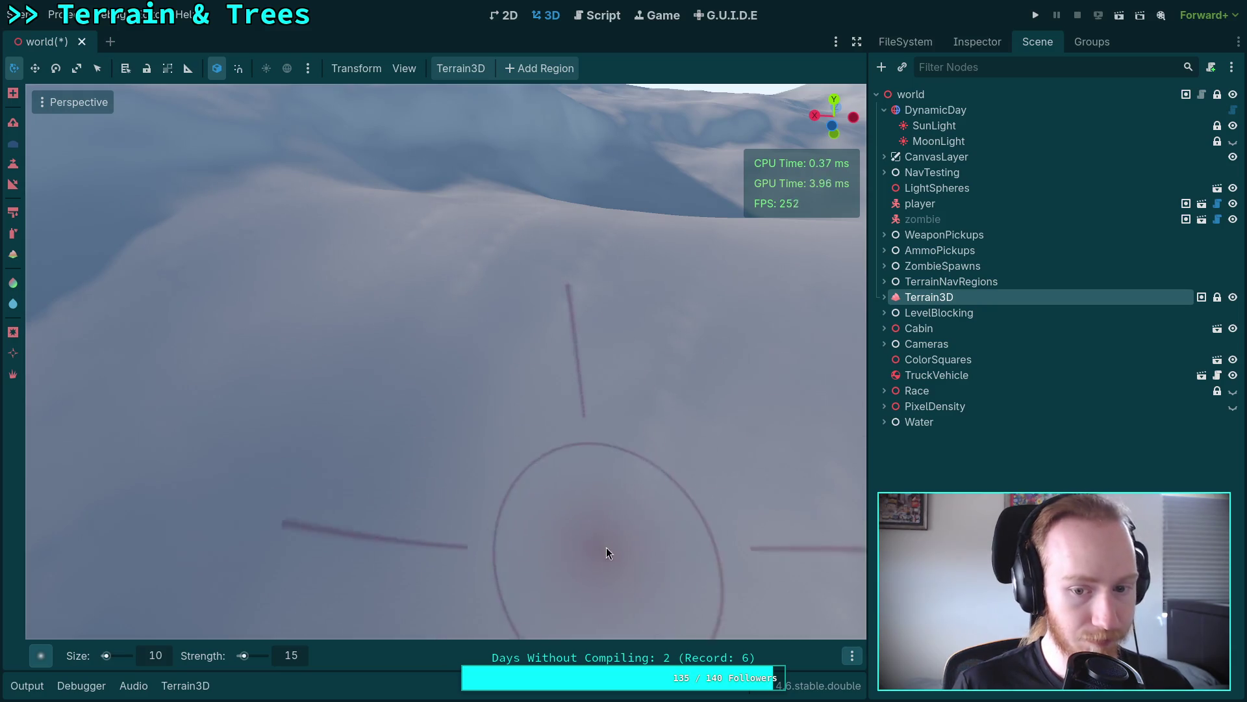
{"action": "left_click_drag", "start_coordinate": [675, 395], "coordinate": [334, 270]}
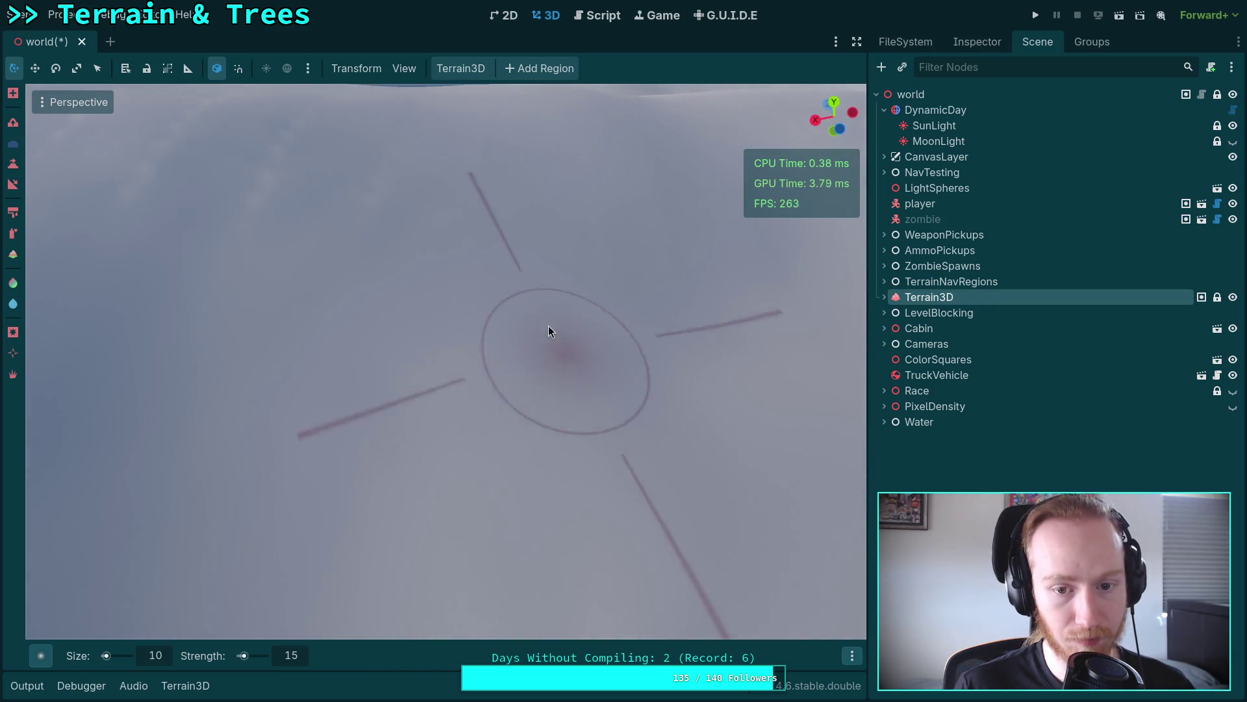
{"action": "left_click_drag", "start_coordinate": [362, 212], "coordinate": [374, 225]}
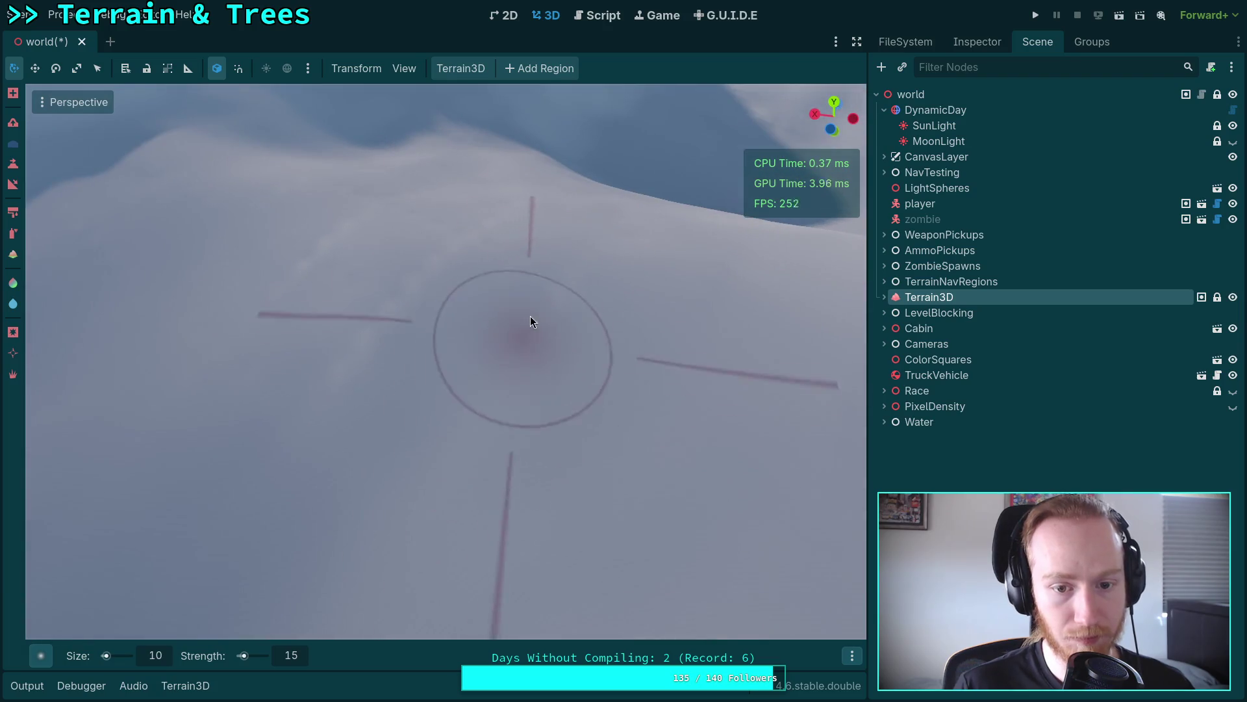
{"action": "mouse_move", "coordinate": [445, 230]}
{"action": "left_mouse_down"}
{"action": "mouse_move", "coordinate": [361, 371]}
{"action": "mouse_move", "coordinate": [410, 492]}
{"action": "mouse_move", "coordinate": [598, 498]}
{"action": "mouse_move", "coordinate": [582, 513]}
{"action": "left_mouse_up"}
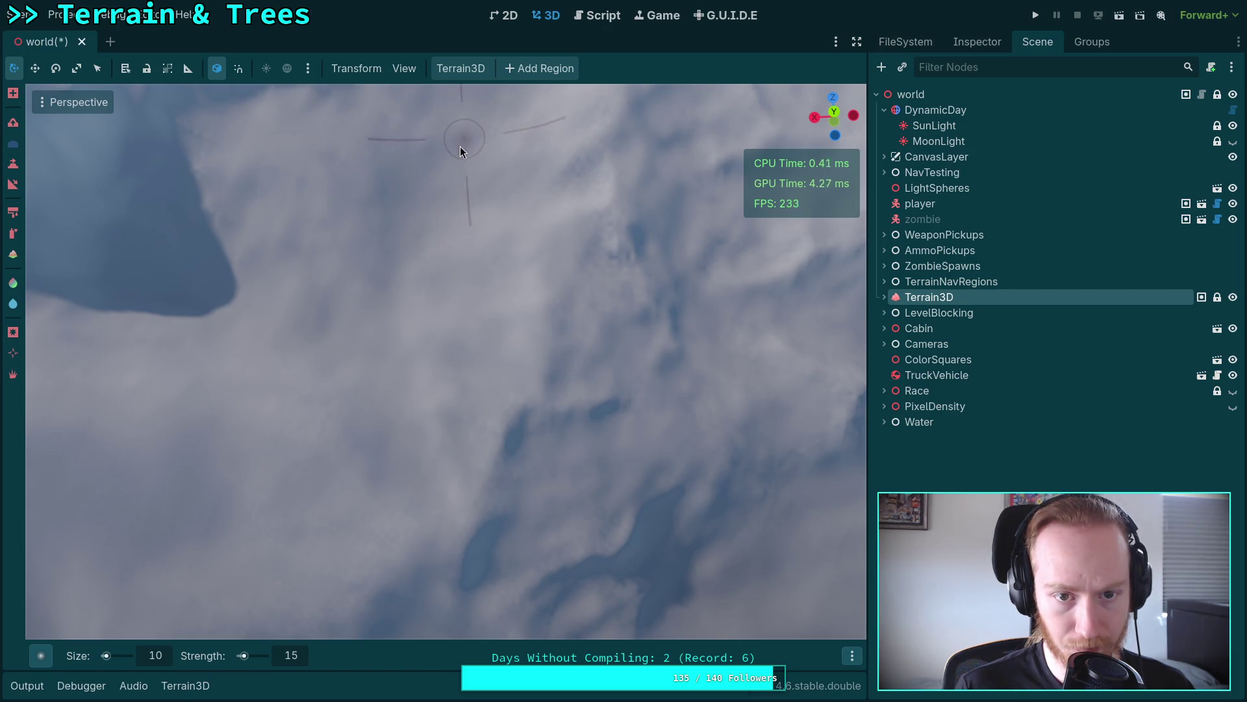
{"action": "scroll", "coordinate": [488, 159], "scroll_direction": "down", "scroll_amount": 2}
{"action": "scroll", "coordinate": [502, 287], "scroll_direction": "up", "scroll_amount": 2}
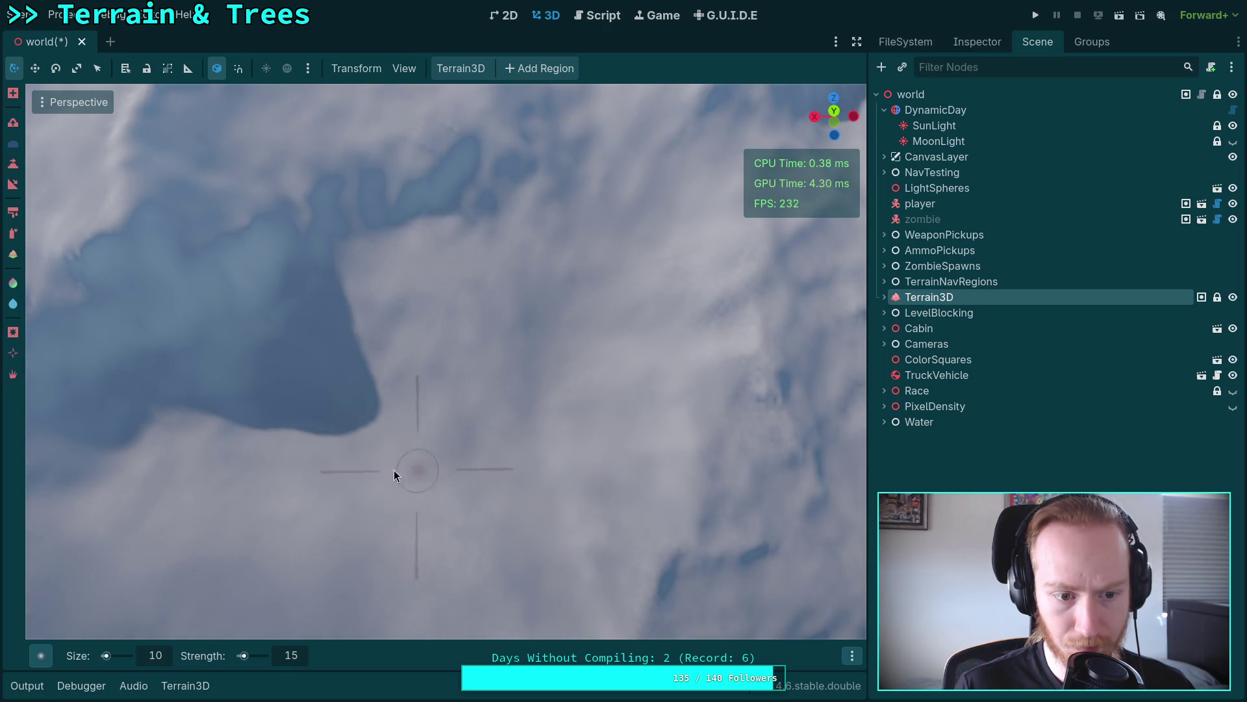
{"action": "mouse_move", "coordinate": [520, 458]}
{"action": "left_mouse_down"}
{"action": "mouse_move", "coordinate": [468, 458]}
{"action": "mouse_move", "coordinate": [419, 361]}
{"action": "left_mouse_up"}
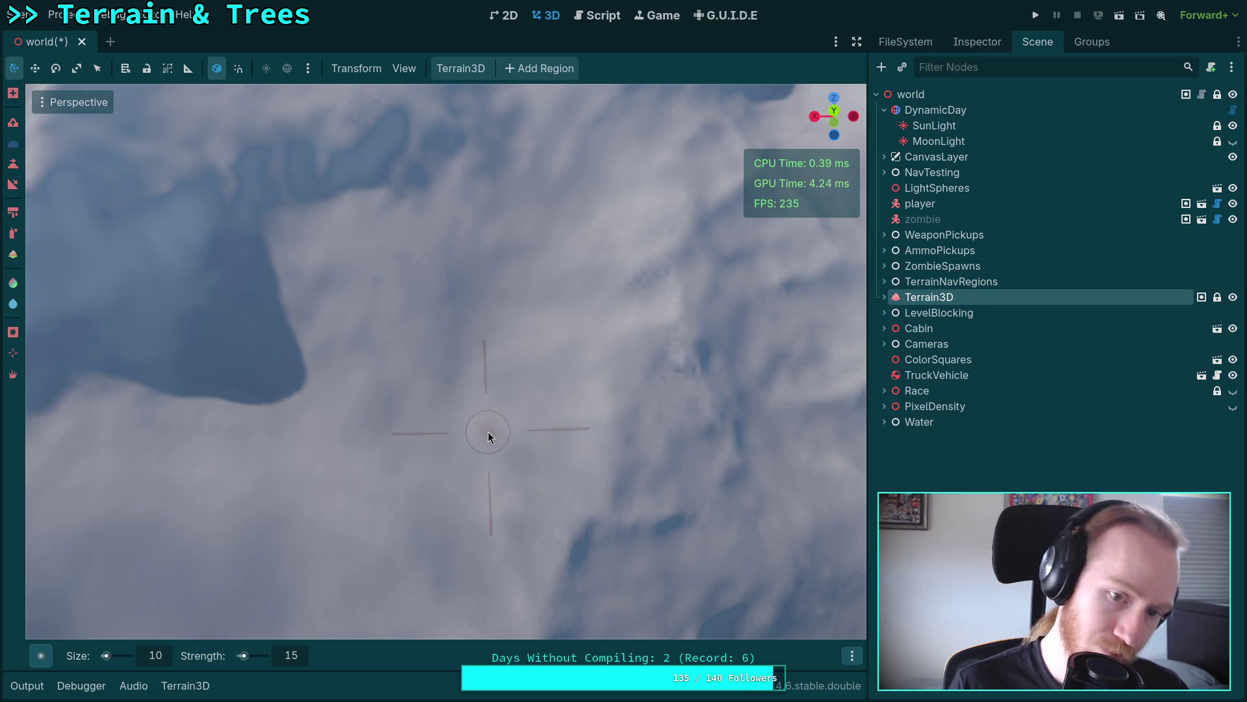
{"action": "mouse_move", "coordinate": [534, 414]}
{"action": "left_mouse_down"}
{"action": "mouse_move", "coordinate": [533, 363]}
{"action": "mouse_move", "coordinate": [391, 328]}
{"action": "mouse_move", "coordinate": [344, 351]}
{"action": "mouse_move", "coordinate": [331, 383]}
{"action": "mouse_move", "coordinate": [392, 393]}
{"action": "left_mouse_up"}
{"action": "left_click_drag", "start_coordinate": [390, 294], "coordinate": [409, 369]}
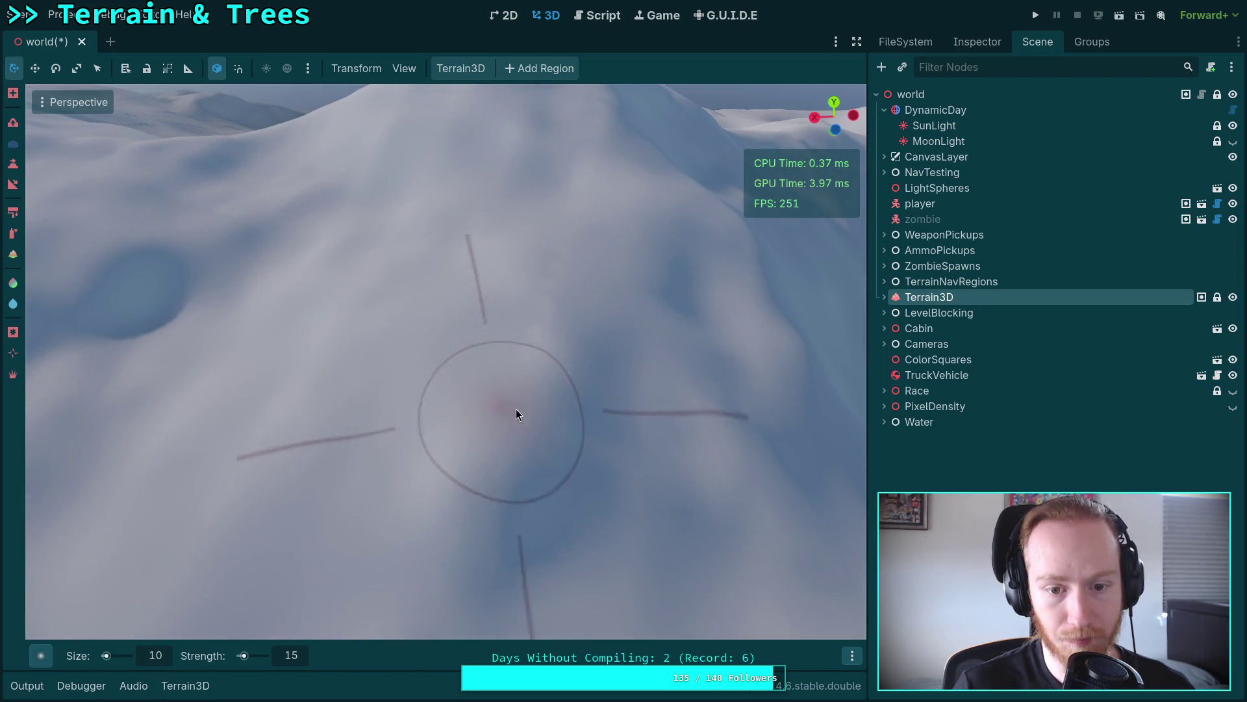
{"action": "left_click_drag", "start_coordinate": [558, 272], "coordinate": [530, 446]}
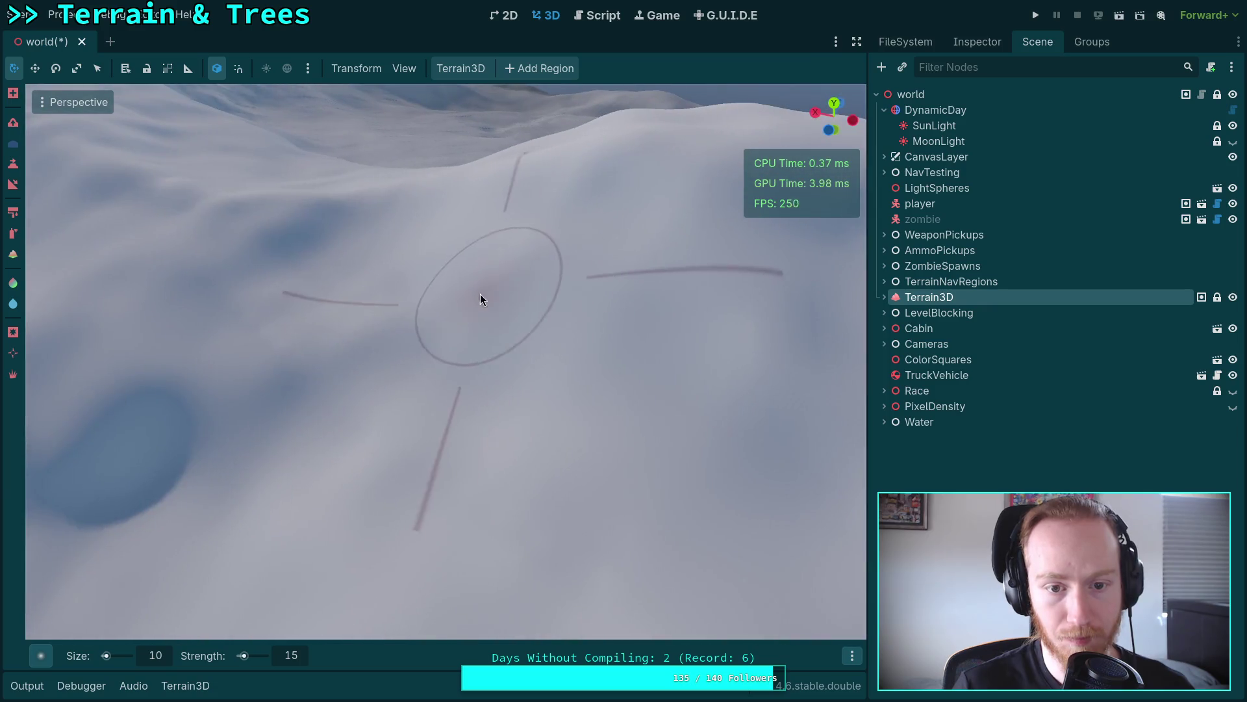
{"action": "left_click_drag", "start_coordinate": [341, 426], "coordinate": [341, 427]}
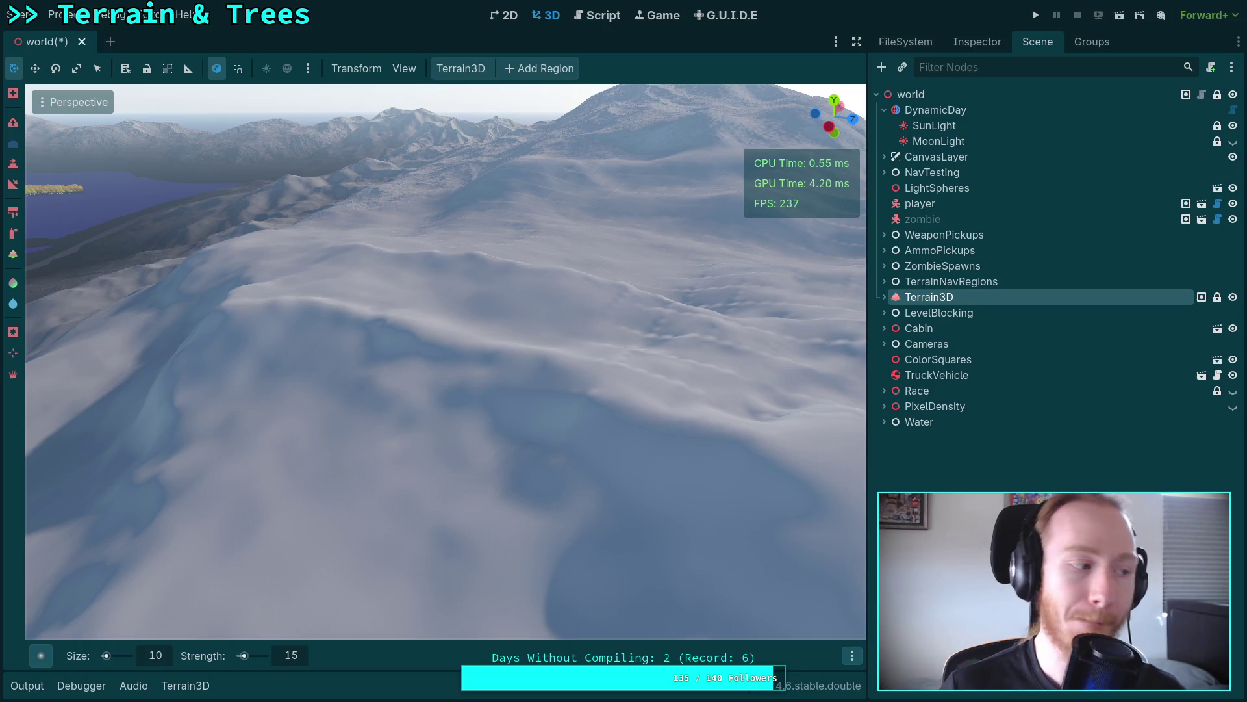
Step: Save the scene, then sculpt the terrain close to the ground with the brush
{"action": "key", "text": "ctrl+s"}
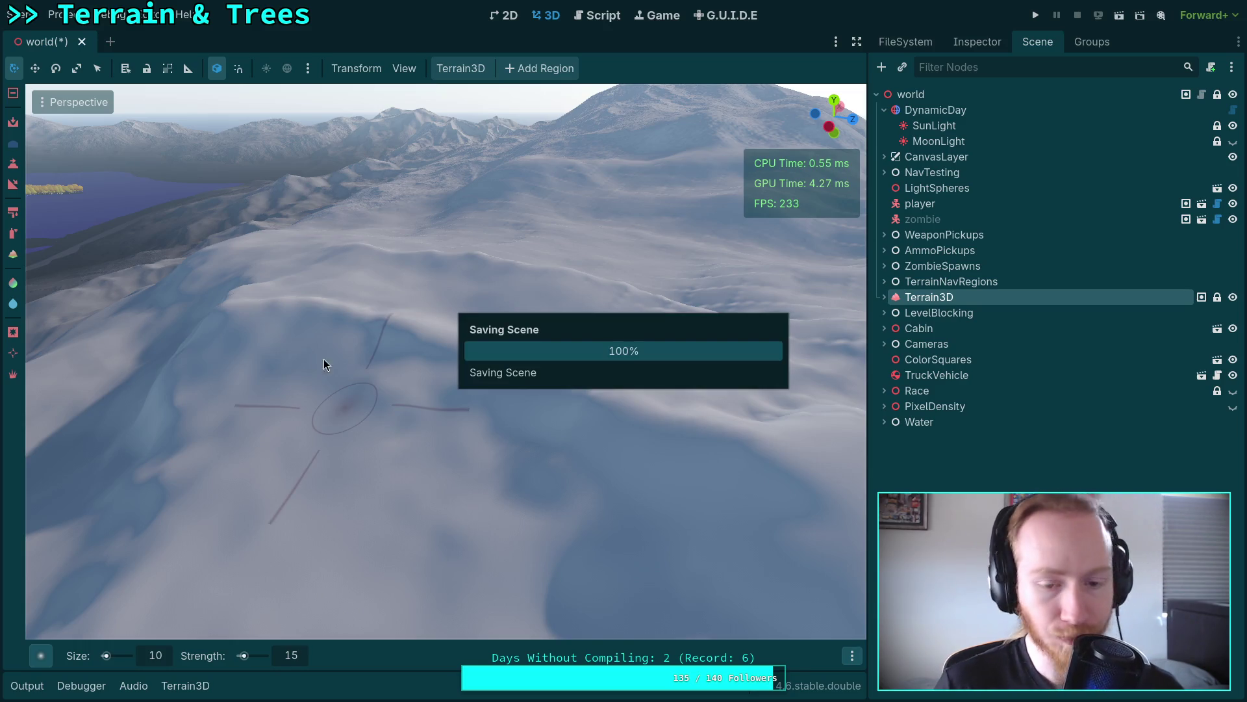
{"action": "left_click_drag", "start_coordinate": [391, 369], "coordinate": [462, 407]}
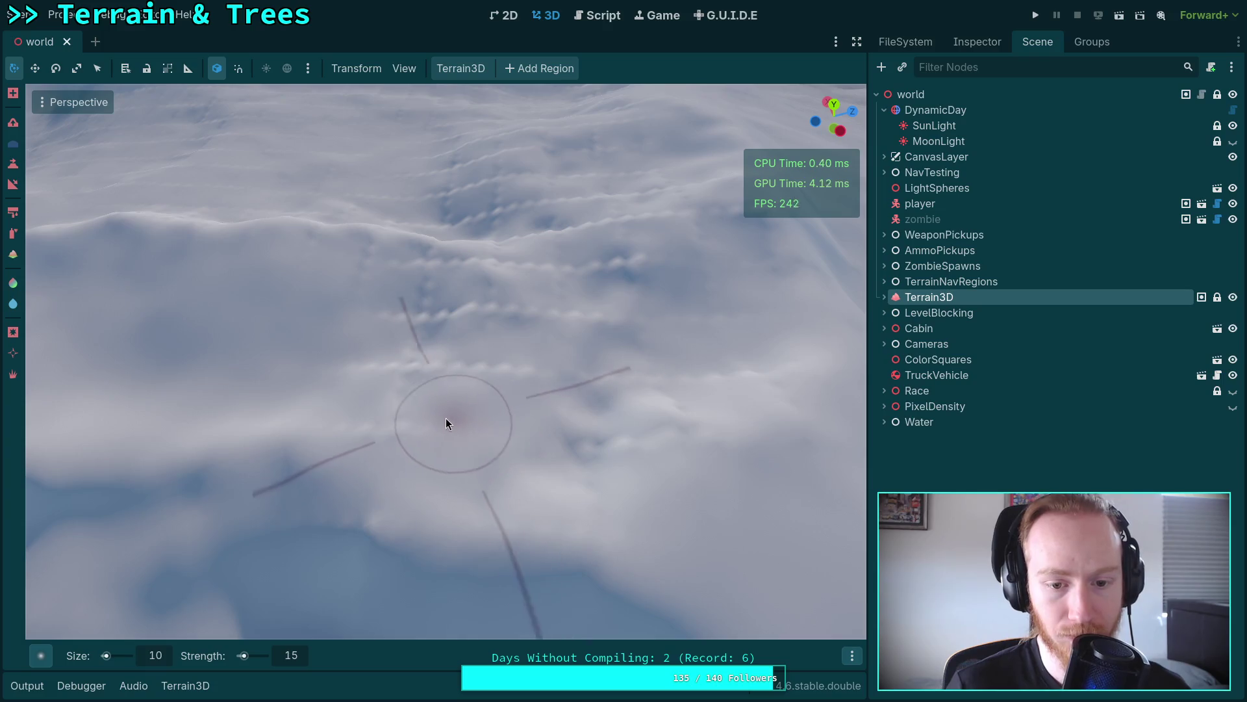
{"action": "mouse_move", "coordinate": [707, 374]}
{"action": "left_mouse_down"}
{"action": "mouse_move", "coordinate": [668, 445]}
{"action": "mouse_move", "coordinate": [635, 425]}
{"action": "left_mouse_up"}
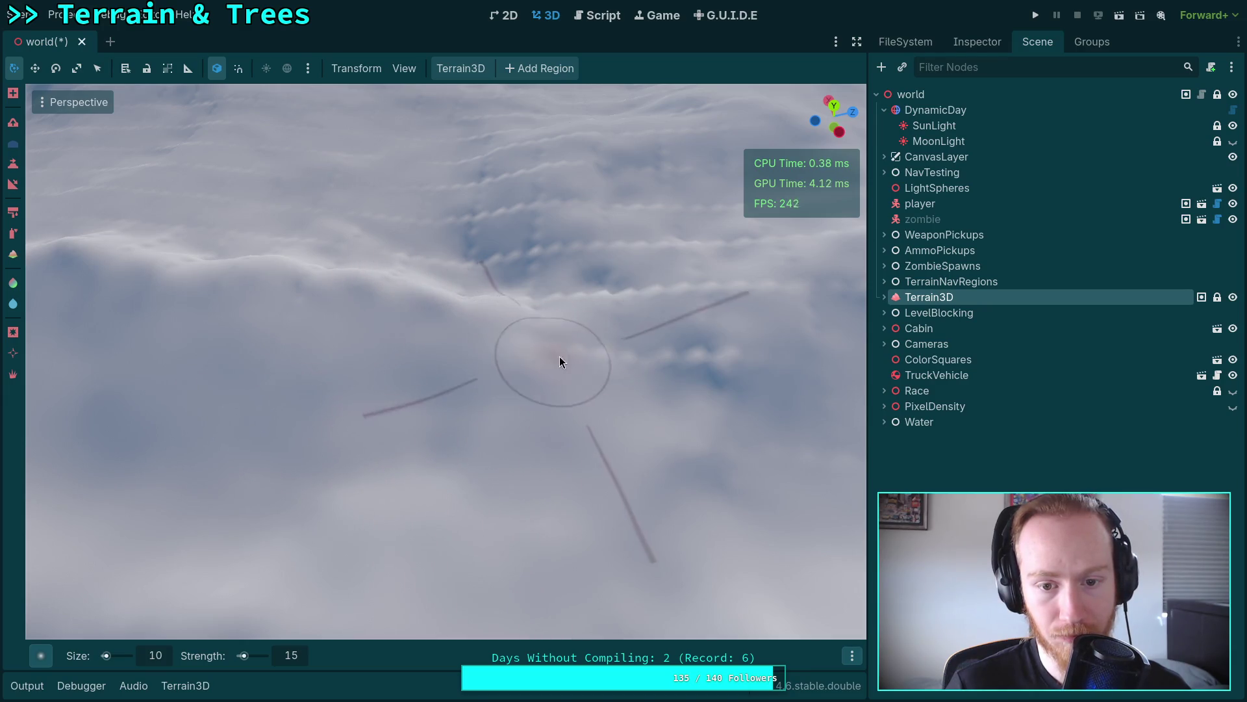
{"action": "scroll", "coordinate": [742, 407], "scroll_direction": "up", "scroll_amount": 3}
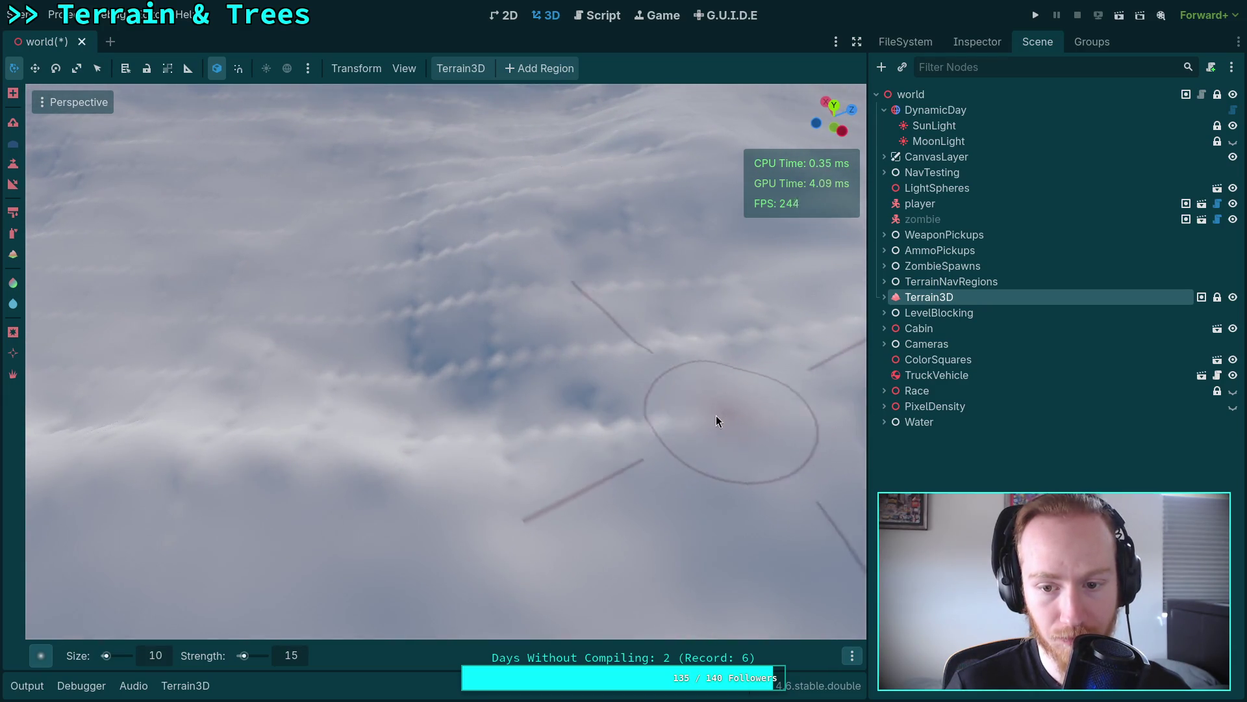
Step: Reposition the view along the snowy slope and look down on it from above
{"action": "mouse_move", "coordinate": [456, 428]}
{"action": "left_mouse_down"}
{"action": "mouse_move", "coordinate": [578, 459]}
{"action": "mouse_move", "coordinate": [413, 429]}
{"action": "left_mouse_up"}
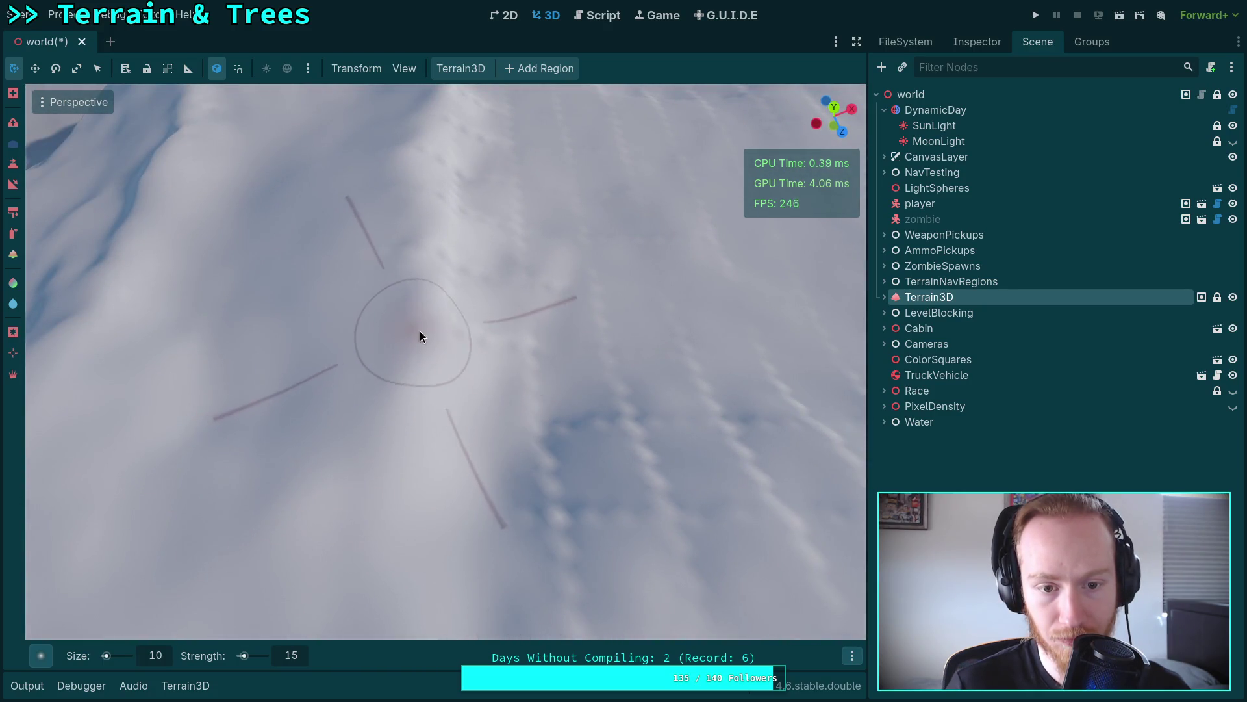
{"action": "left_click_drag", "start_coordinate": [421, 251], "coordinate": [428, 273]}
{"action": "left_click_drag", "start_coordinate": [458, 321], "coordinate": [404, 337]}
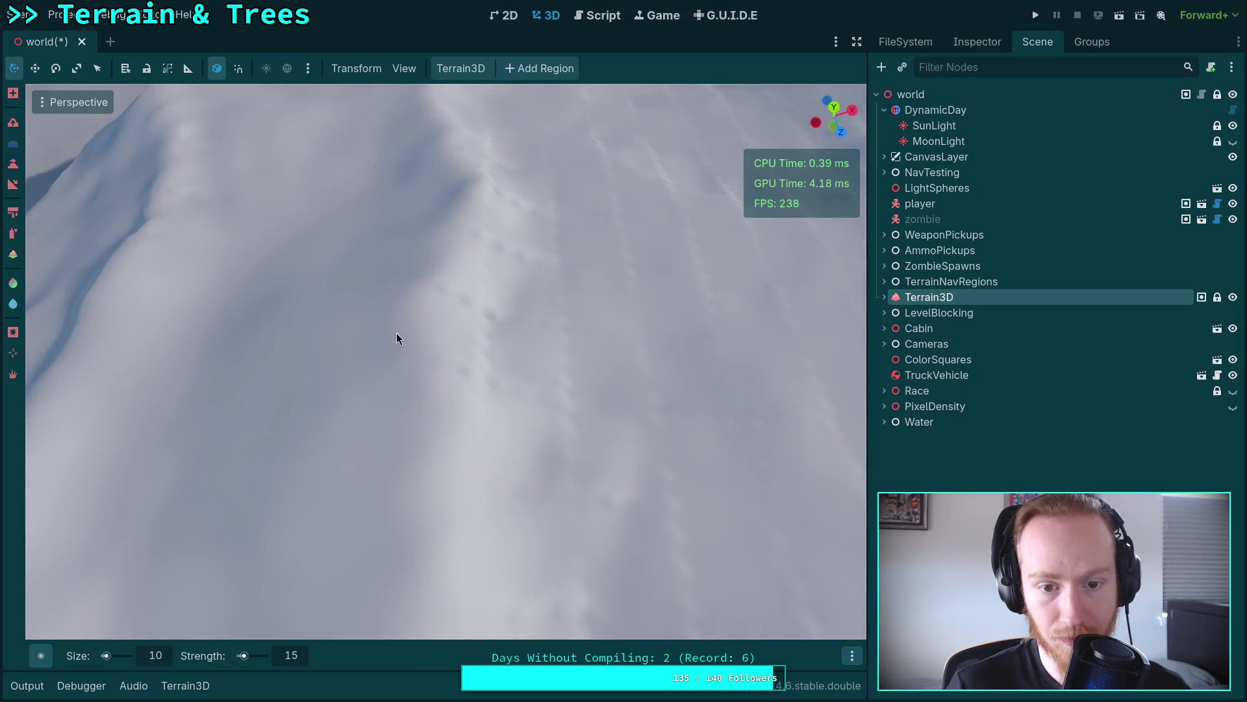
{"action": "mouse_move", "coordinate": [498, 312]}
{"action": "left_mouse_down"}
{"action": "mouse_move", "coordinate": [504, 419]}
{"action": "mouse_move", "coordinate": [403, 367]}
{"action": "left_mouse_up"}
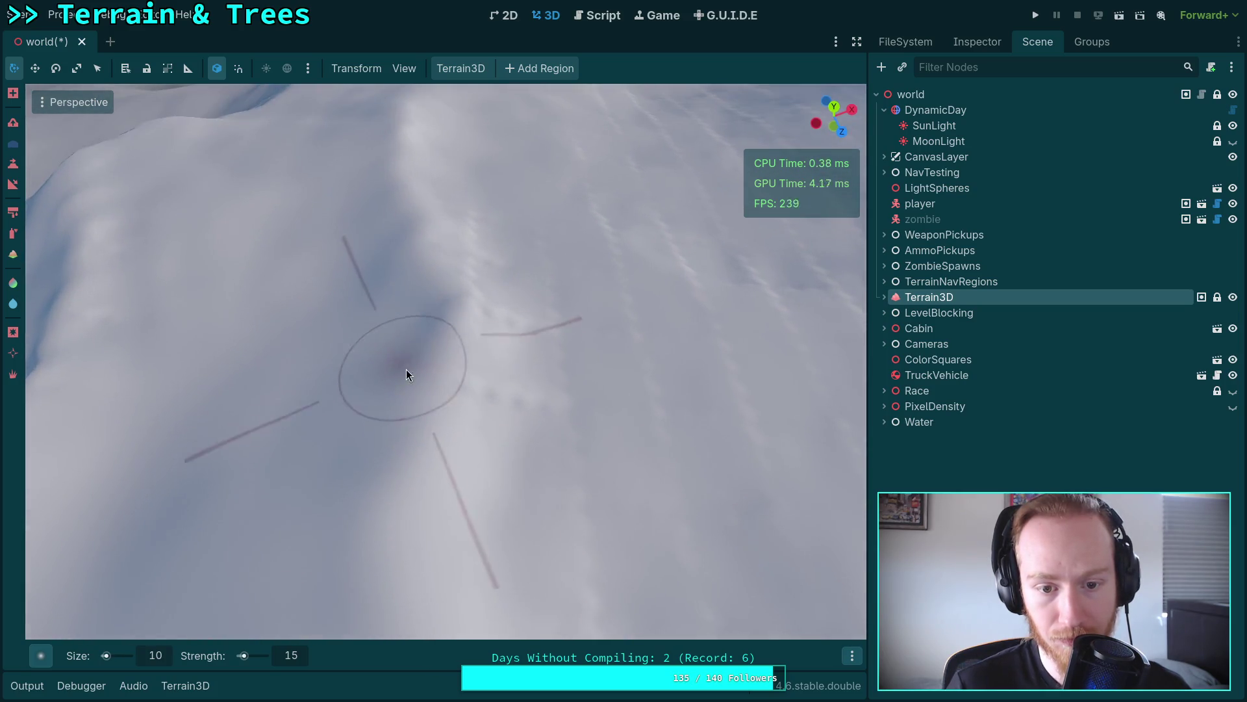
{"action": "mouse_move", "coordinate": [529, 310]}
{"action": "left_mouse_down"}
{"action": "mouse_move", "coordinate": [473, 342]}
{"action": "mouse_move", "coordinate": [464, 390]}
{"action": "mouse_move", "coordinate": [520, 370]}
{"action": "left_mouse_up"}
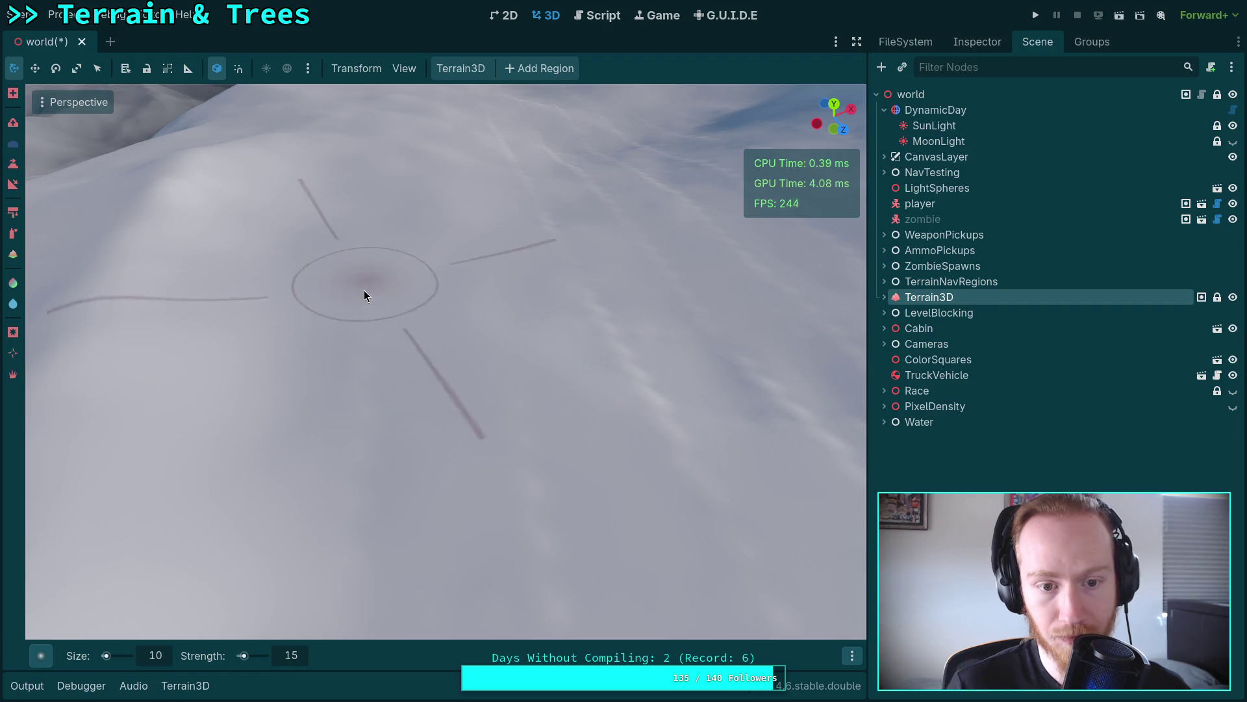
{"action": "mouse_move", "coordinate": [554, 541]}
{"action": "left_mouse_down"}
{"action": "mouse_move", "coordinate": [518, 519]}
{"action": "mouse_move", "coordinate": [587, 445]}
{"action": "left_mouse_up"}
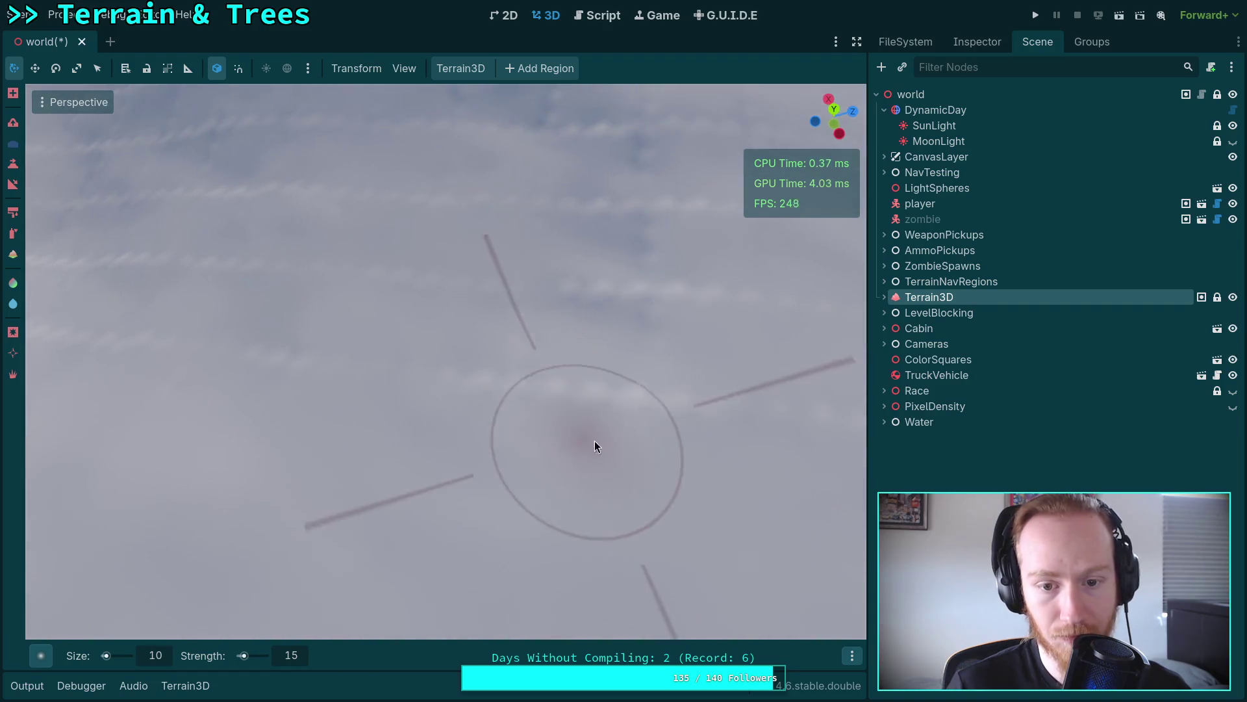
{"action": "left_click_drag", "start_coordinate": [262, 361], "coordinate": [392, 391]}
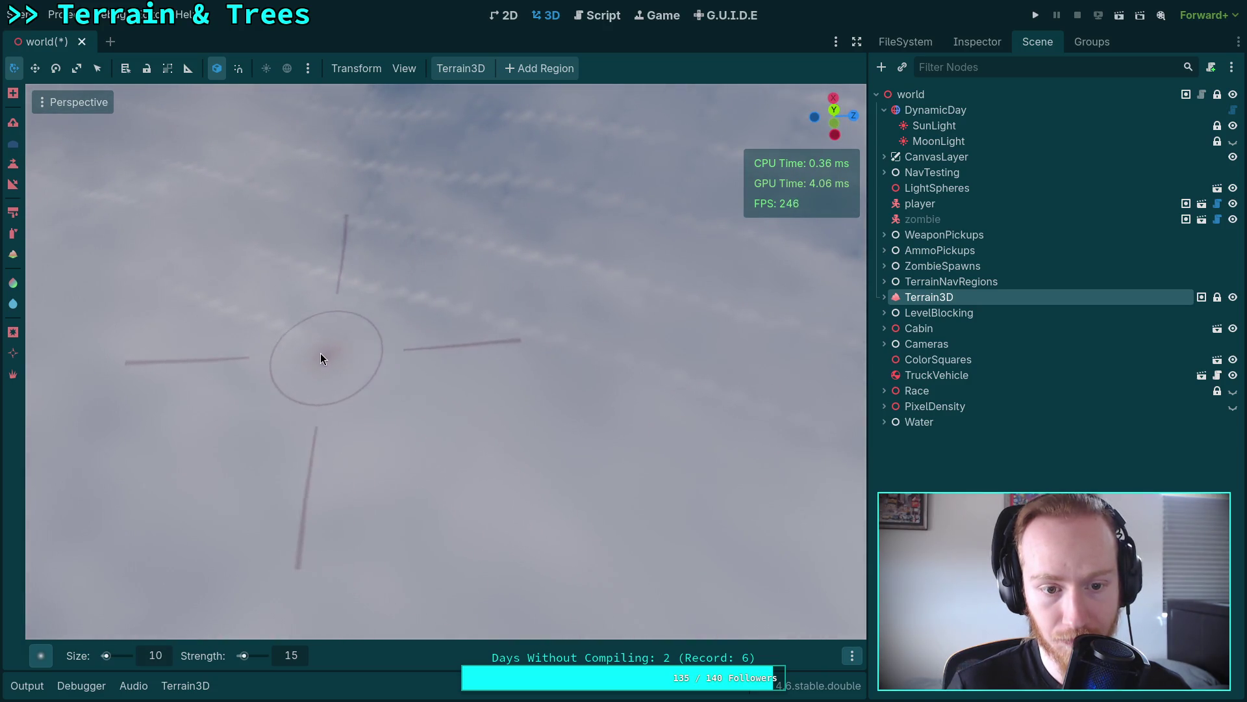
Step: Survey the snow from oblique angles, up to the sky and back to a wide view
{"action": "scroll", "coordinate": [303, 354], "scroll_direction": "up", "scroll_amount": 3}
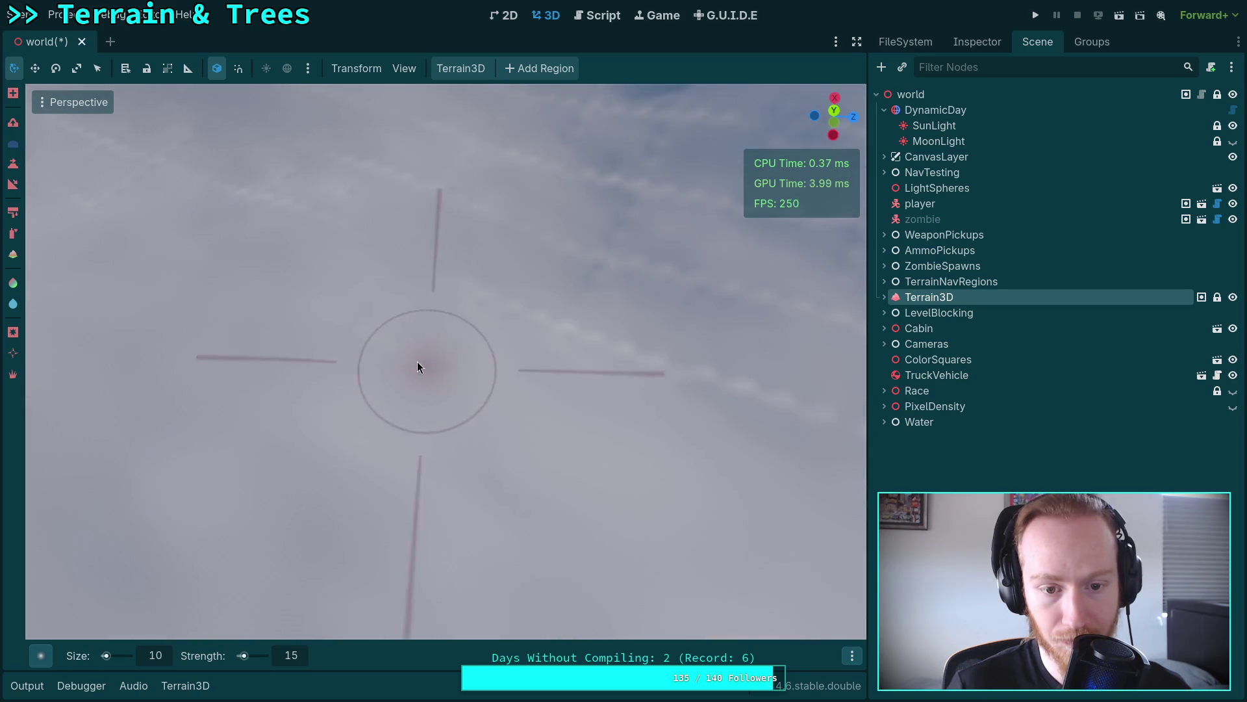
{"action": "mouse_move", "coordinate": [338, 324]}
{"action": "left_mouse_down"}
{"action": "mouse_move", "coordinate": [390, 367]}
{"action": "mouse_move", "coordinate": [417, 422]}
{"action": "mouse_move", "coordinate": [326, 339]}
{"action": "left_mouse_up"}
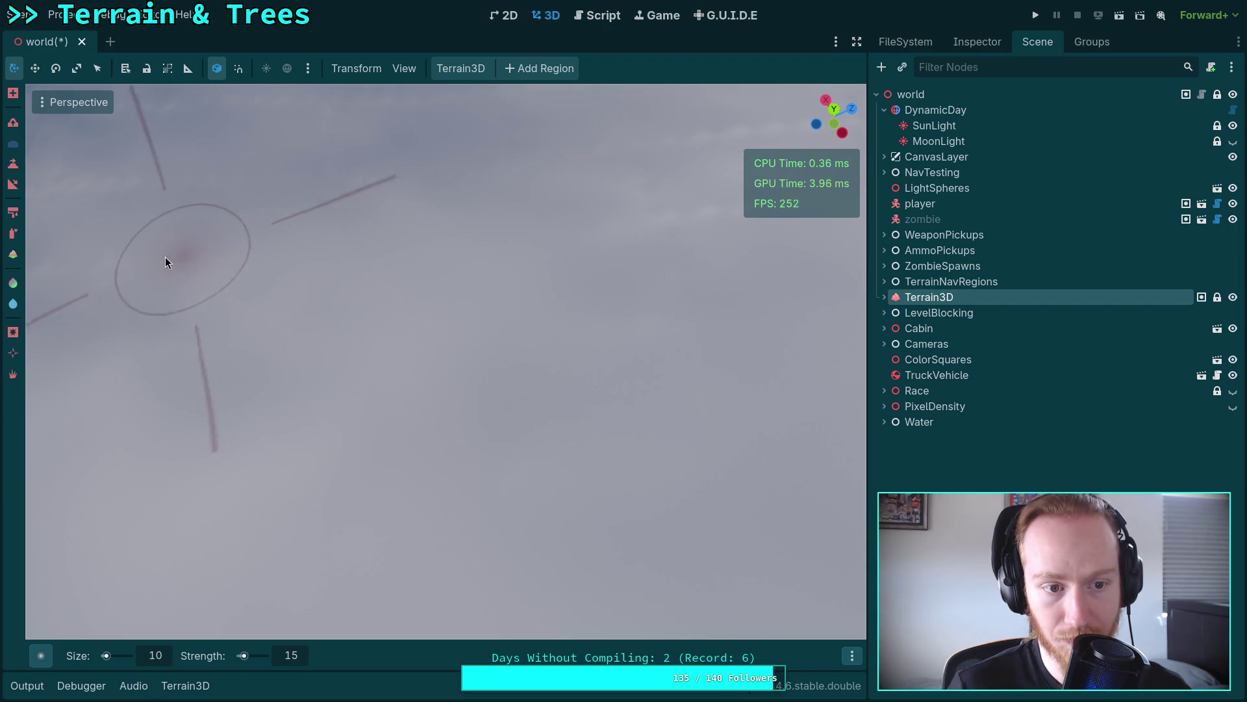
{"action": "mouse_move", "coordinate": [373, 292]}
{"action": "left_mouse_down"}
{"action": "mouse_move", "coordinate": [409, 390]}
{"action": "mouse_move", "coordinate": [410, 312]}
{"action": "mouse_move", "coordinate": [409, 364]}
{"action": "mouse_move", "coordinate": [615, 332]}
{"action": "left_mouse_up"}
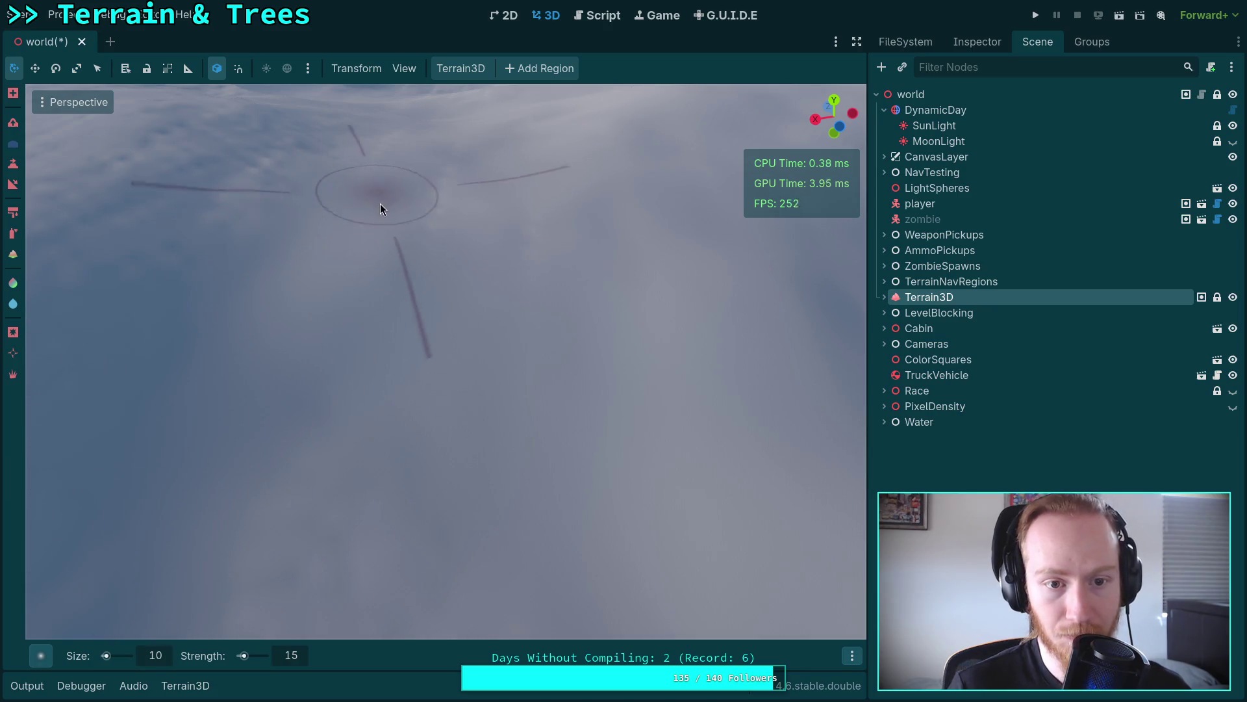
{"action": "mouse_move", "coordinate": [528, 224]}
{"action": "left_mouse_down"}
{"action": "mouse_move", "coordinate": [546, 354]}
{"action": "mouse_move", "coordinate": [473, 300]}
{"action": "left_mouse_up"}
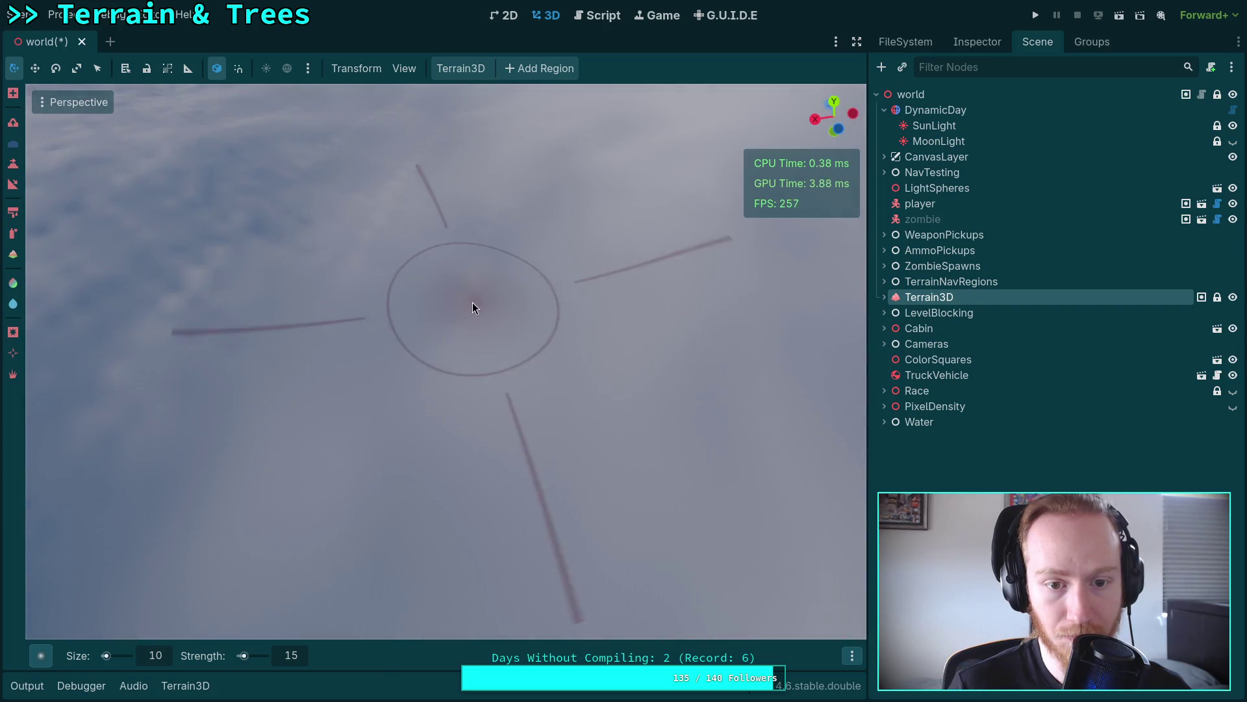
{"action": "left_click_drag", "start_coordinate": [361, 323], "coordinate": [406, 341]}
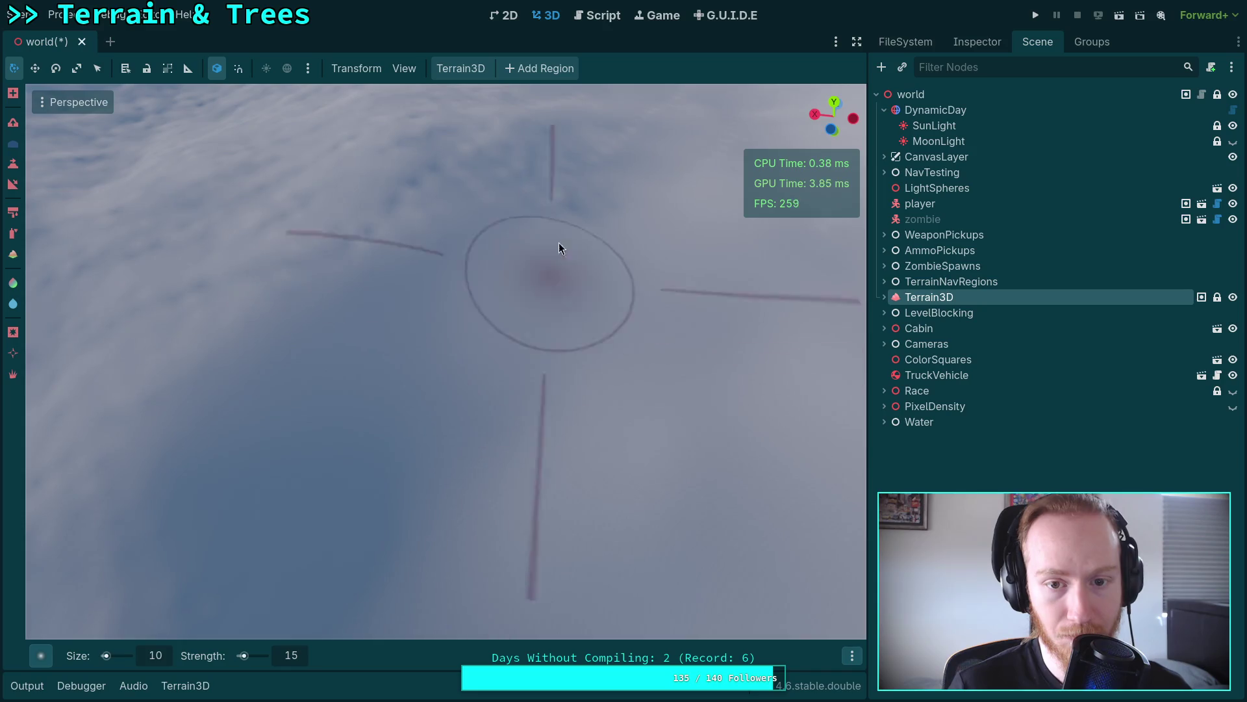
{"action": "mouse_move", "coordinate": [341, 235]}
{"action": "left_mouse_down"}
{"action": "mouse_move", "coordinate": [383, 284]}
{"action": "mouse_move", "coordinate": [341, 314]}
{"action": "mouse_move", "coordinate": [351, 364]}
{"action": "mouse_move", "coordinate": [389, 338]}
{"action": "left_mouse_up"}
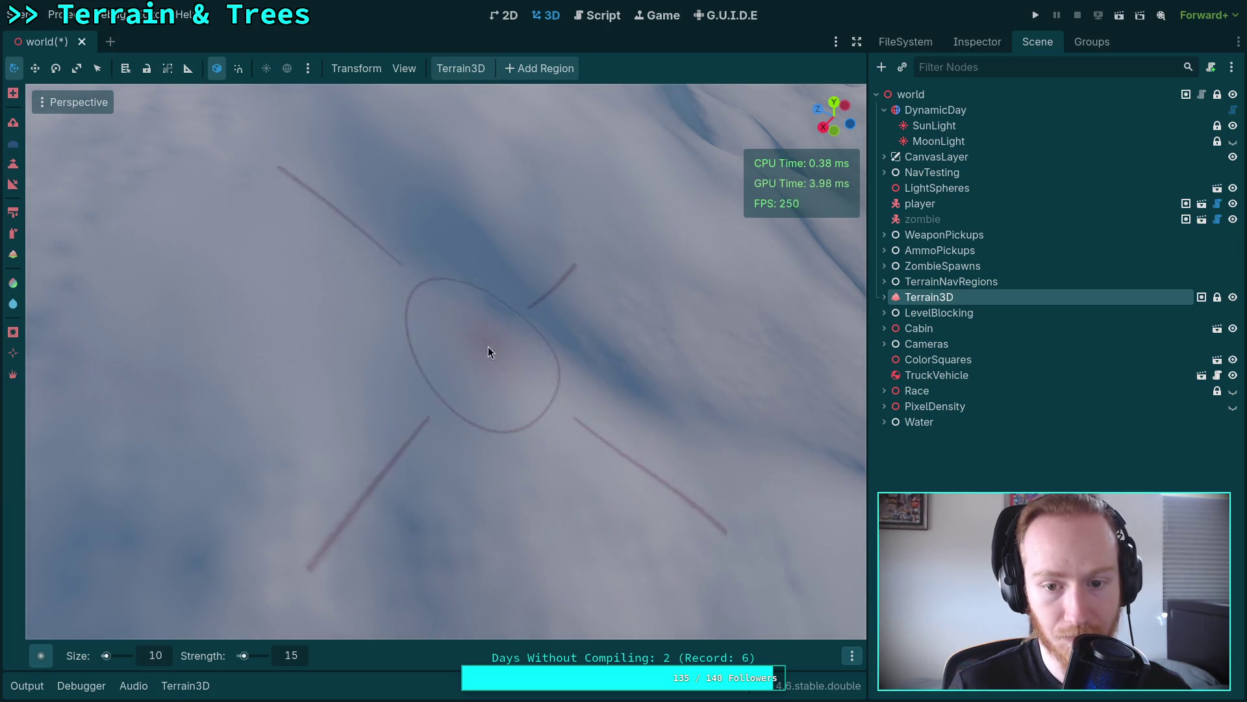
{"action": "mouse_move", "coordinate": [627, 362]}
{"action": "left_mouse_down"}
{"action": "mouse_move", "coordinate": [624, 293]}
{"action": "mouse_move", "coordinate": [557, 469]}
{"action": "left_mouse_up"}
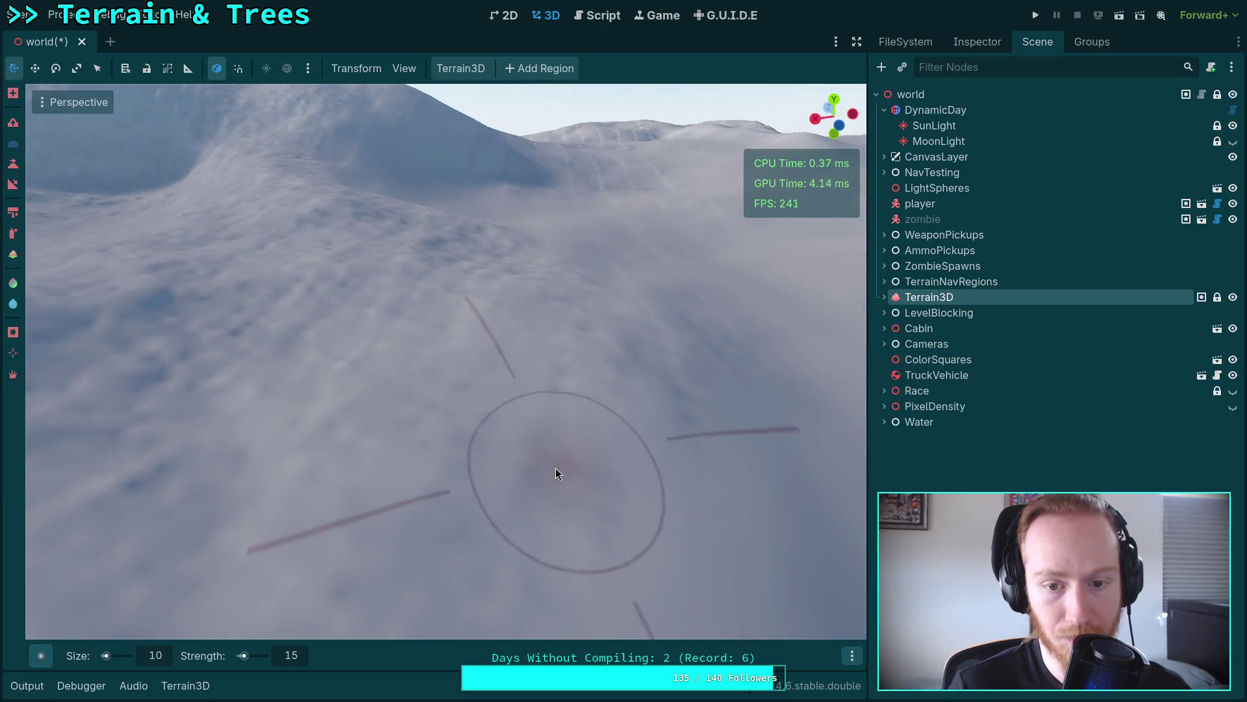
{"action": "mouse_move", "coordinate": [691, 383]}
{"action": "left_mouse_down"}
{"action": "mouse_move", "coordinate": [498, 392]}
{"action": "mouse_move", "coordinate": [505, 402]}
{"action": "left_mouse_up"}
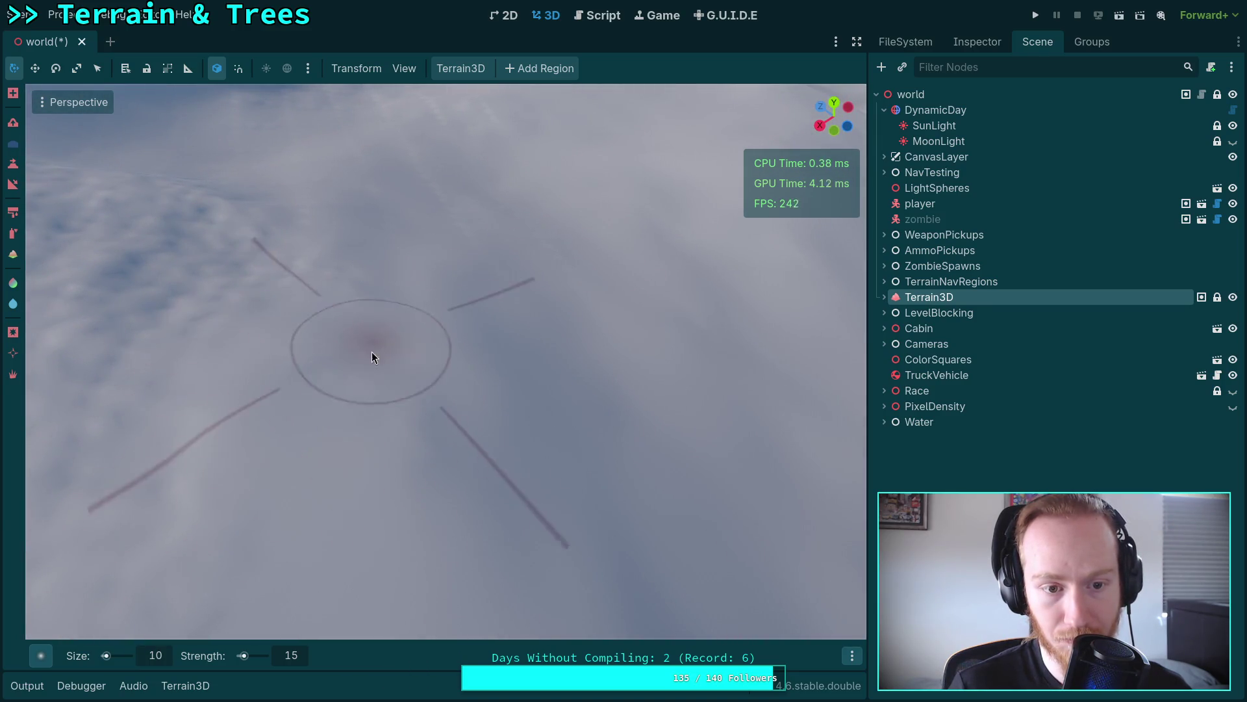
Step: Look across other parts of the sculpted slope, ending on the snowy hills
{"action": "mouse_move", "coordinate": [338, 284]}
{"action": "left_mouse_down"}
{"action": "mouse_move", "coordinate": [402, 417]}
{"action": "mouse_move", "coordinate": [254, 348]}
{"action": "mouse_move", "coordinate": [484, 256]}
{"action": "mouse_move", "coordinate": [242, 269]}
{"action": "mouse_move", "coordinate": [569, 349]}
{"action": "mouse_move", "coordinate": [514, 339]}
{"action": "mouse_move", "coordinate": [490, 354]}
{"action": "mouse_move", "coordinate": [419, 305]}
{"action": "left_mouse_up"}
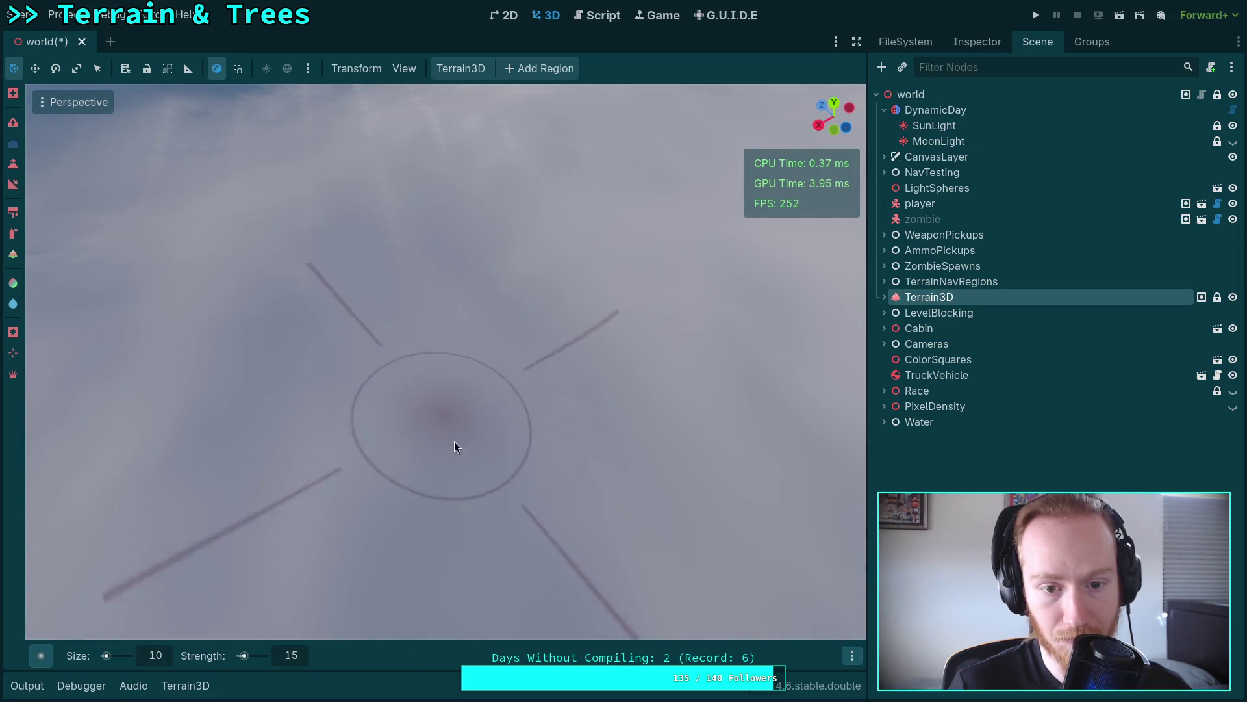
{"action": "left_click_drag", "start_coordinate": [301, 300], "coordinate": [370, 375]}
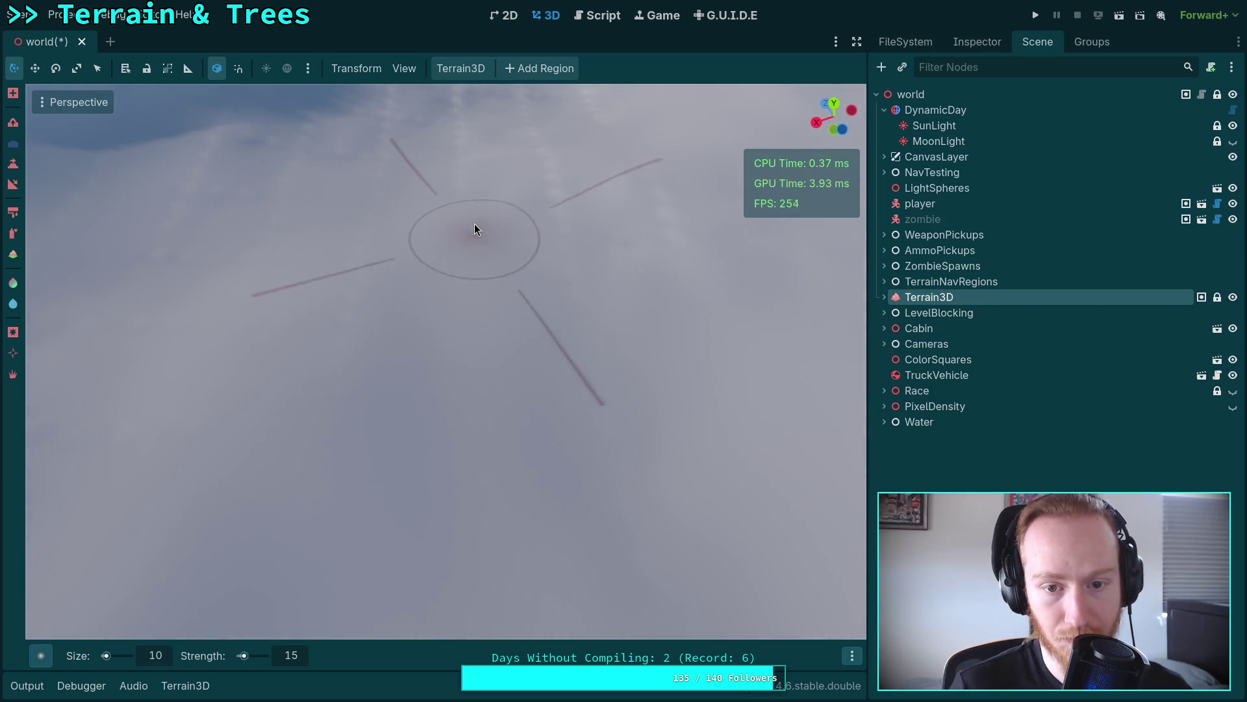
{"action": "left_click_drag", "start_coordinate": [586, 269], "coordinate": [648, 355]}
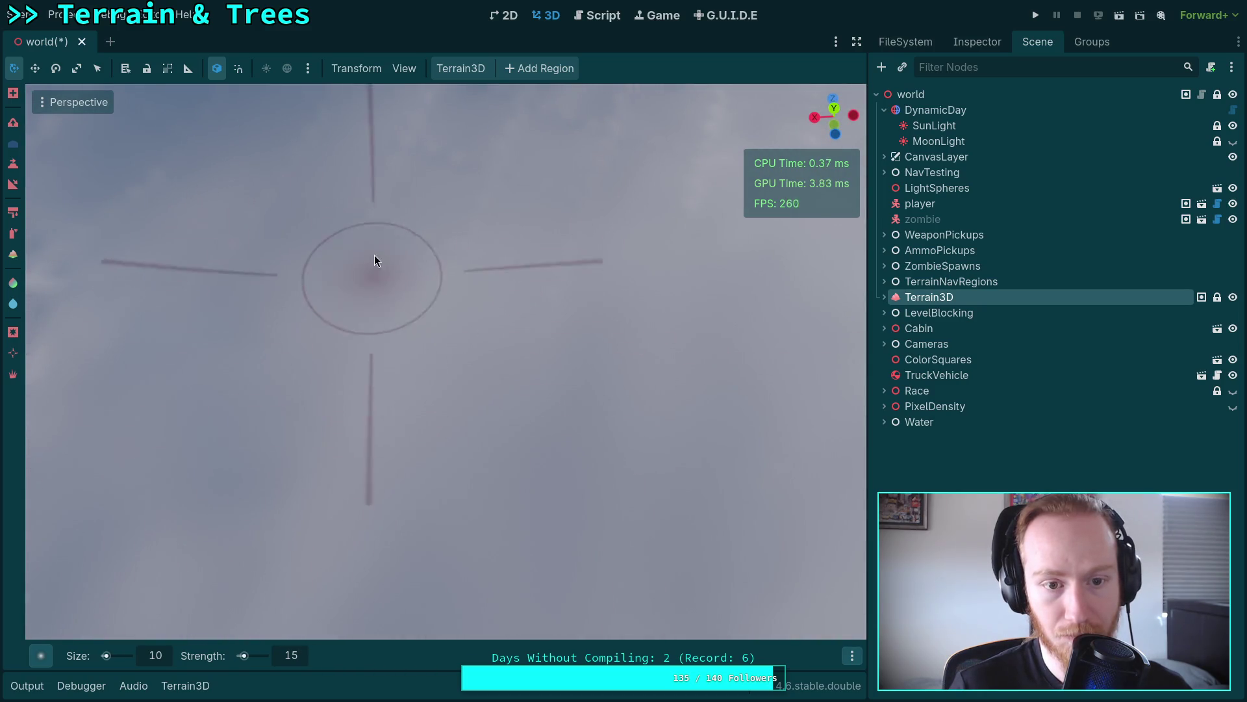
{"action": "left_click_drag", "start_coordinate": [535, 292], "coordinate": [406, 305]}
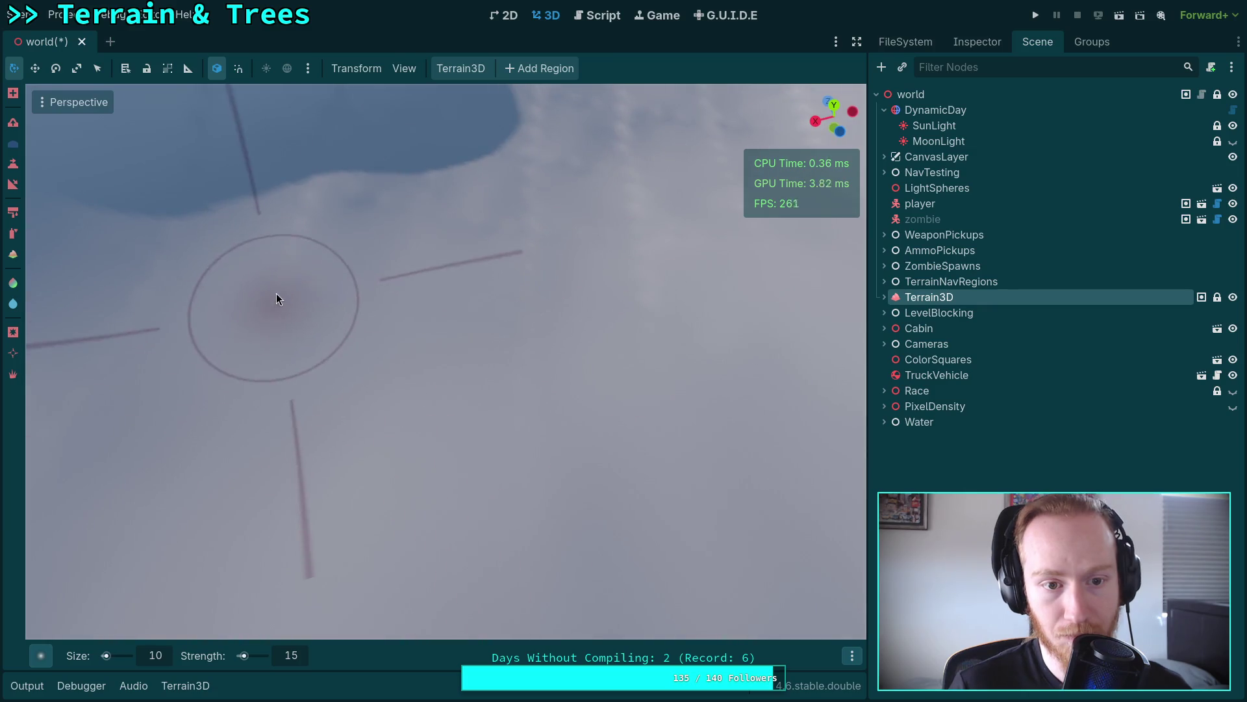
{"action": "left_click_drag", "start_coordinate": [512, 314], "coordinate": [510, 282]}
{"action": "left_click_drag", "start_coordinate": [434, 283], "coordinate": [458, 460]}
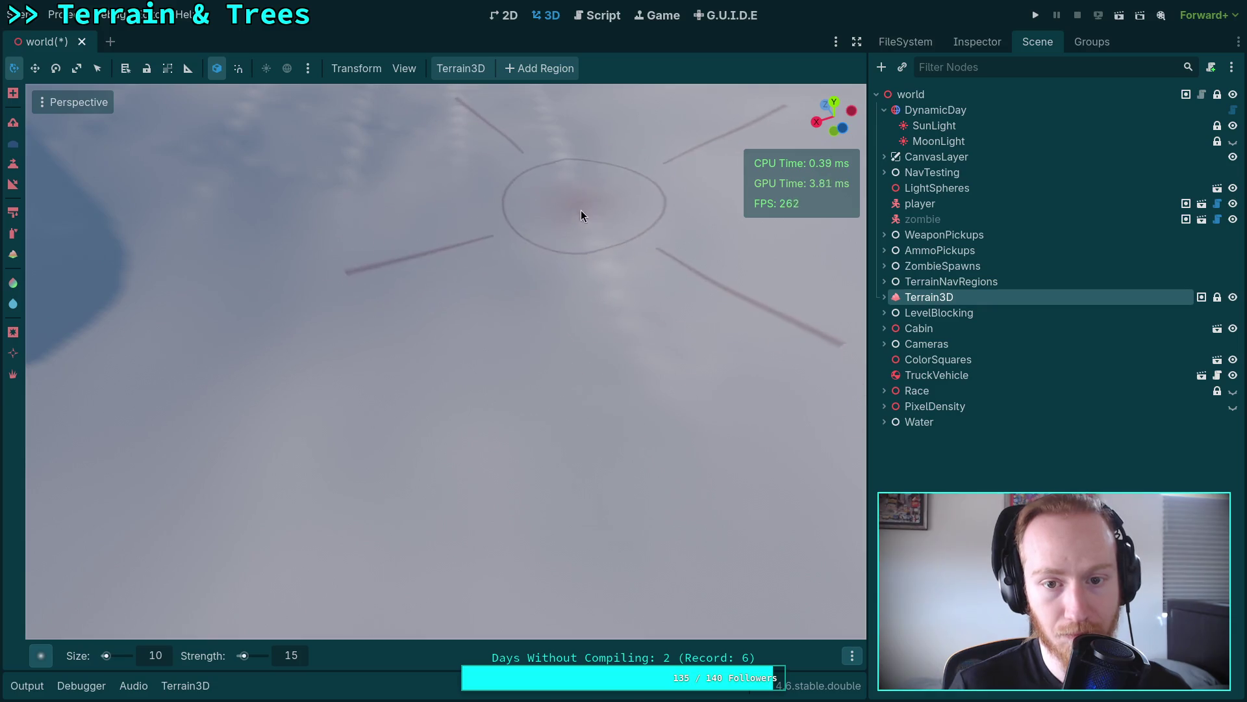
{"action": "mouse_move", "coordinate": [645, 359]}
{"action": "left_mouse_down"}
{"action": "mouse_move", "coordinate": [543, 376]}
{"action": "mouse_move", "coordinate": [597, 412]}
{"action": "left_mouse_up"}
{"action": "left_click_drag", "start_coordinate": [563, 452], "coordinate": [477, 389]}
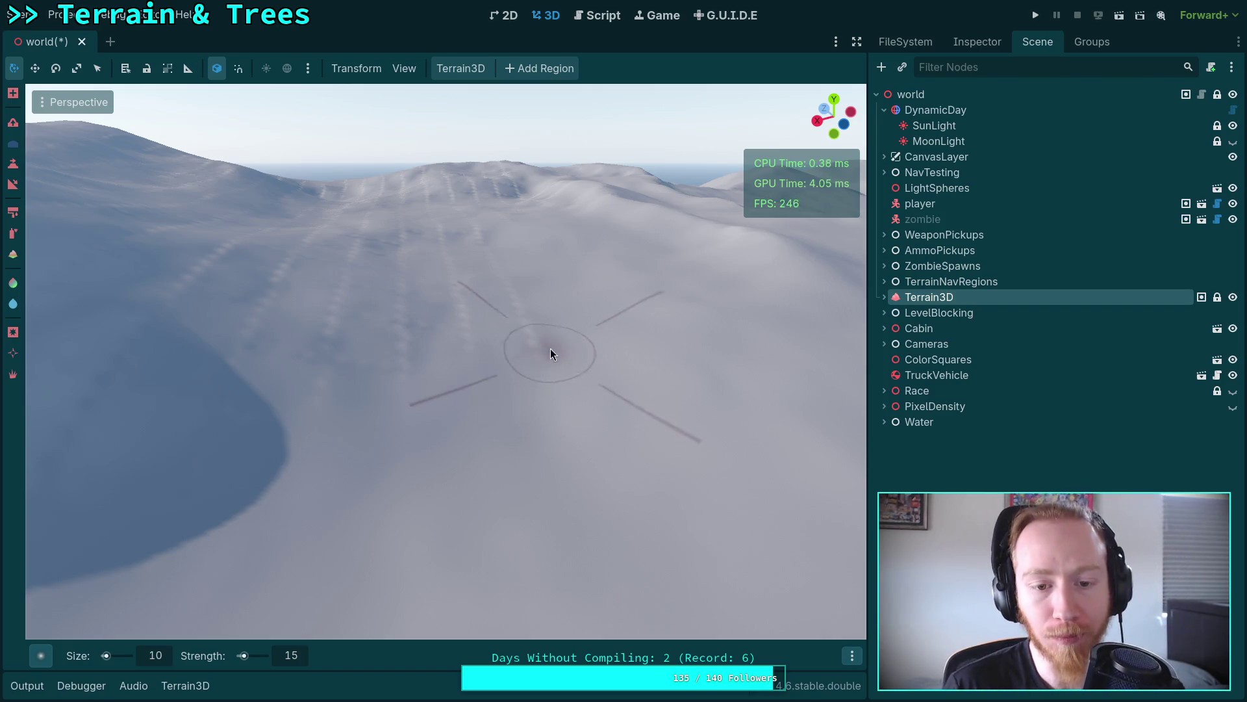
Step: Adjust the zoom on the slope, rotate to a new angle, and save the world scene
{"action": "scroll", "coordinate": [556, 354], "scroll_direction": "up", "scroll_amount": 3}
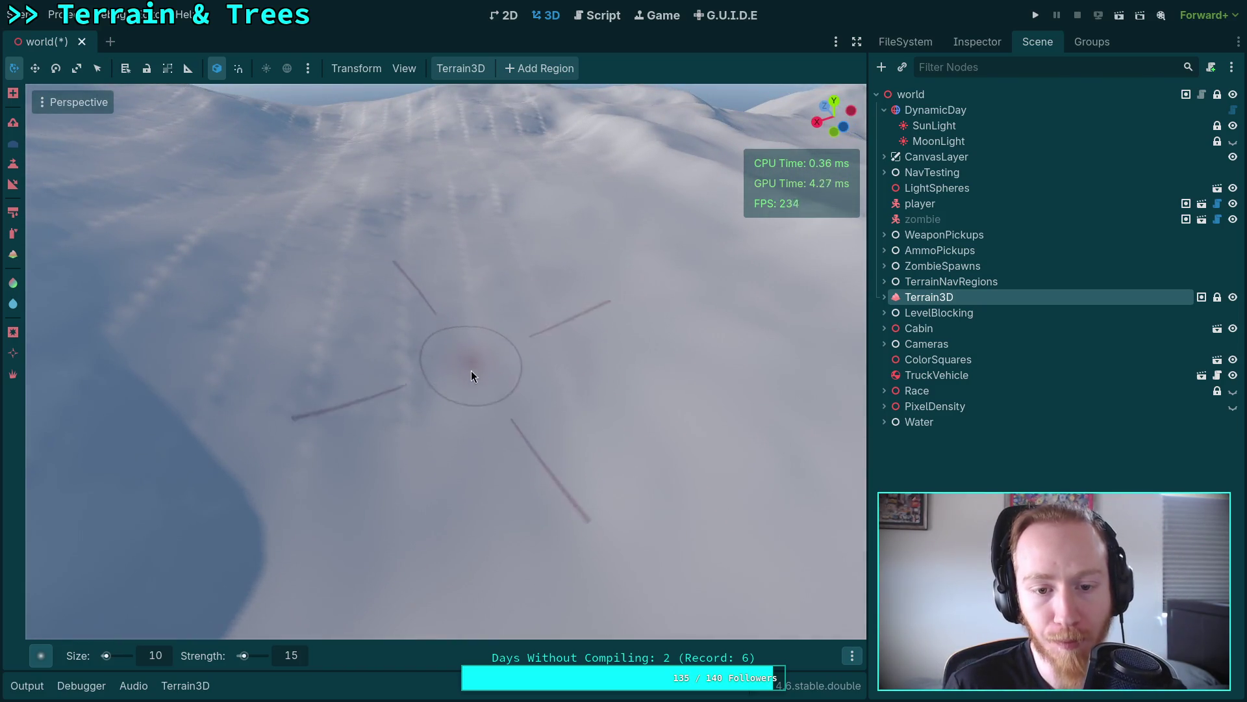
{"action": "scroll", "coordinate": [397, 401], "scroll_direction": "up", "scroll_amount": 5}
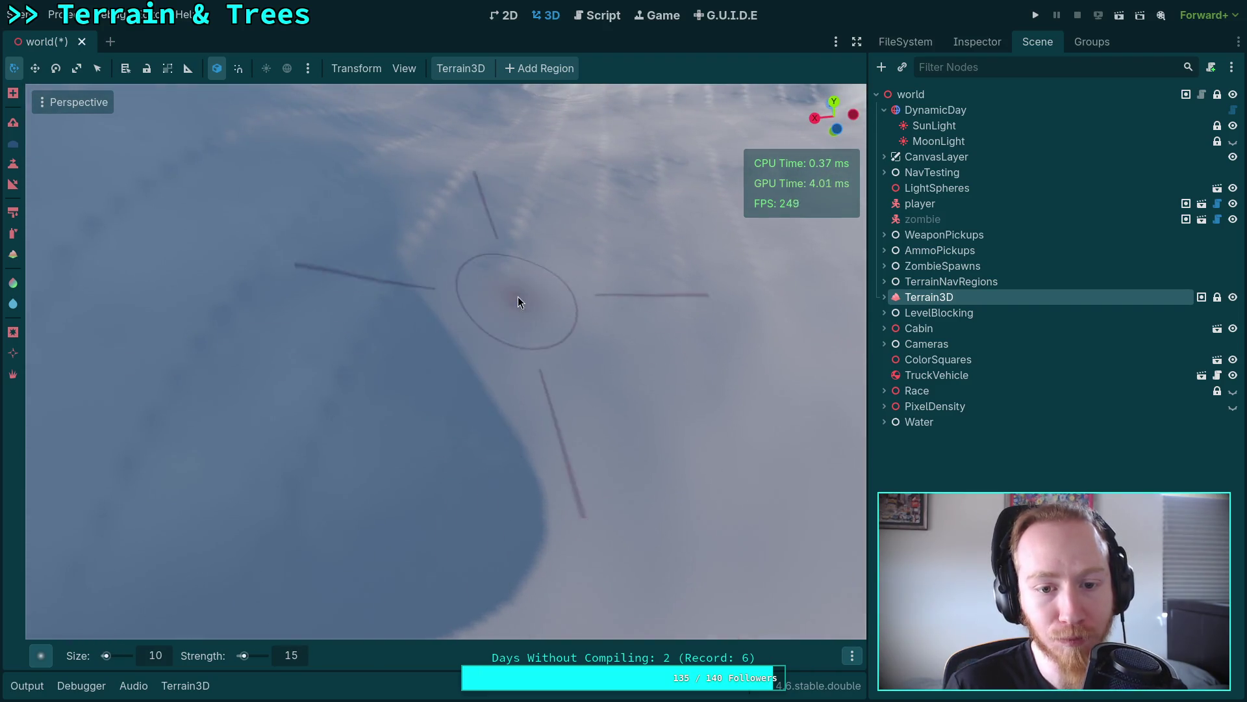
{"action": "scroll", "coordinate": [500, 325], "scroll_direction": "down", "scroll_amount": 3}
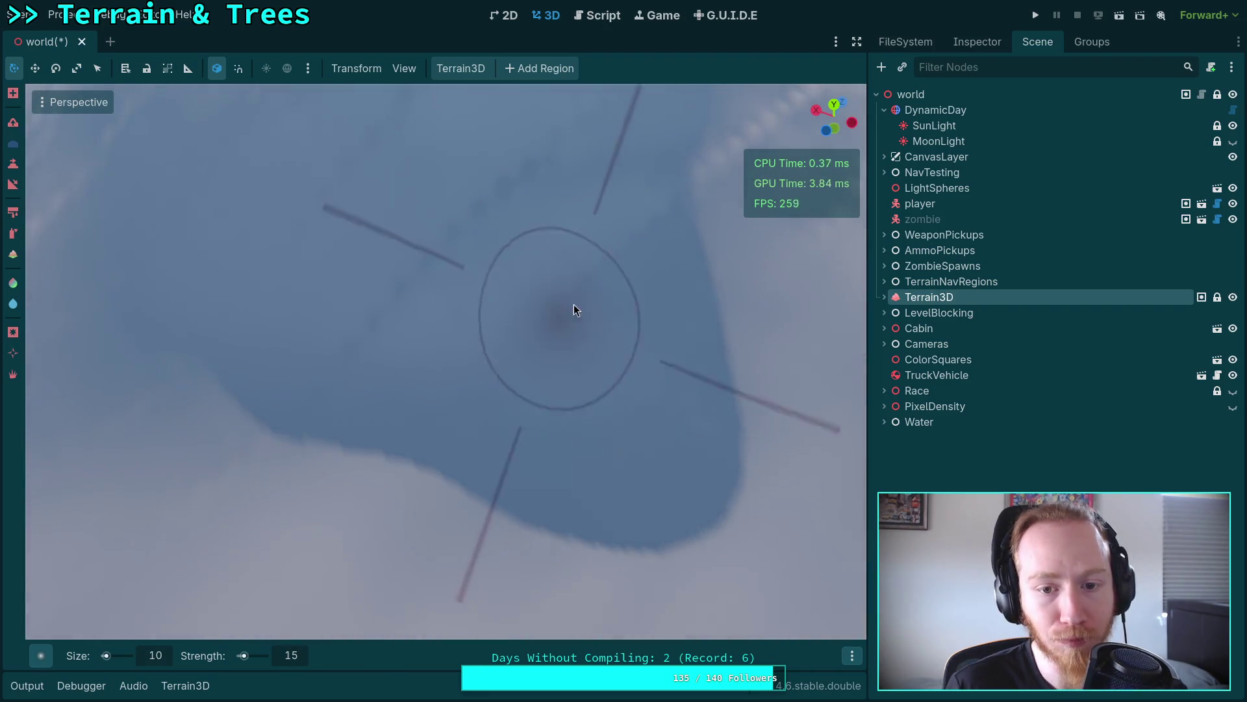
{"action": "scroll", "coordinate": [418, 449], "scroll_direction": "up", "scroll_amount": 3}
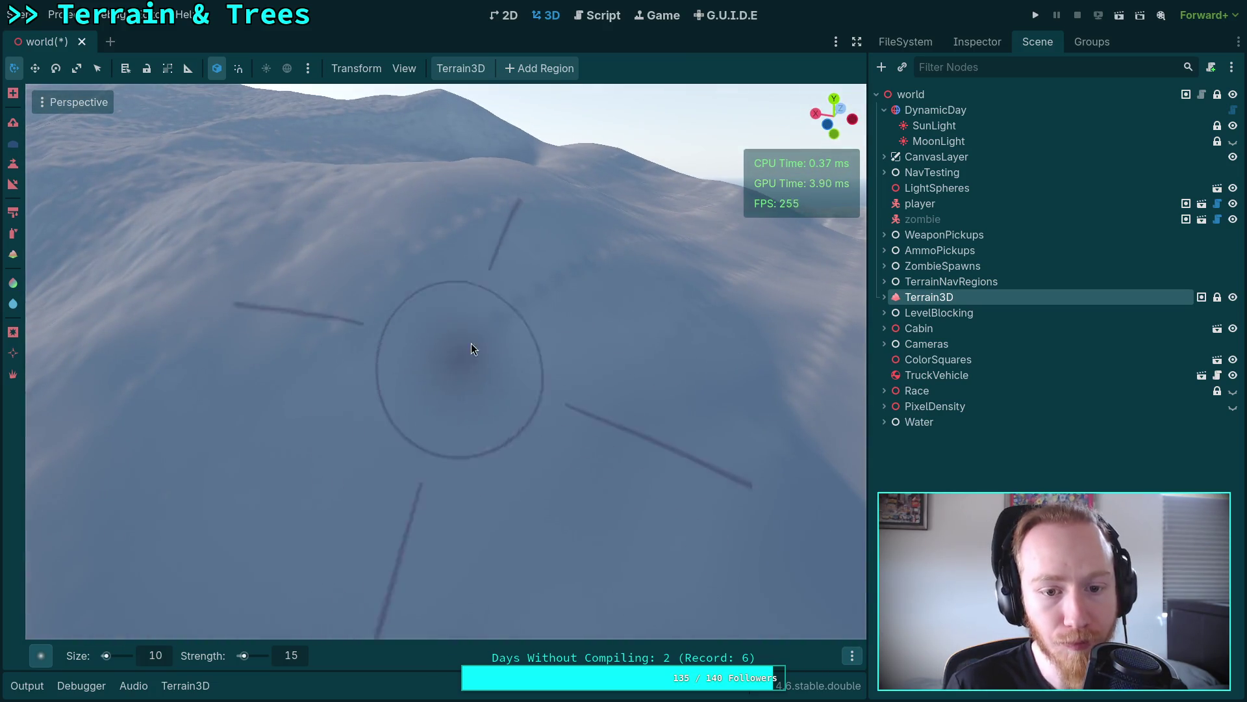
{"action": "scroll", "coordinate": [604, 251], "scroll_direction": "down", "scroll_amount": 2}
{"action": "scroll", "coordinate": [456, 324], "scroll_direction": "up", "scroll_amount": 3}
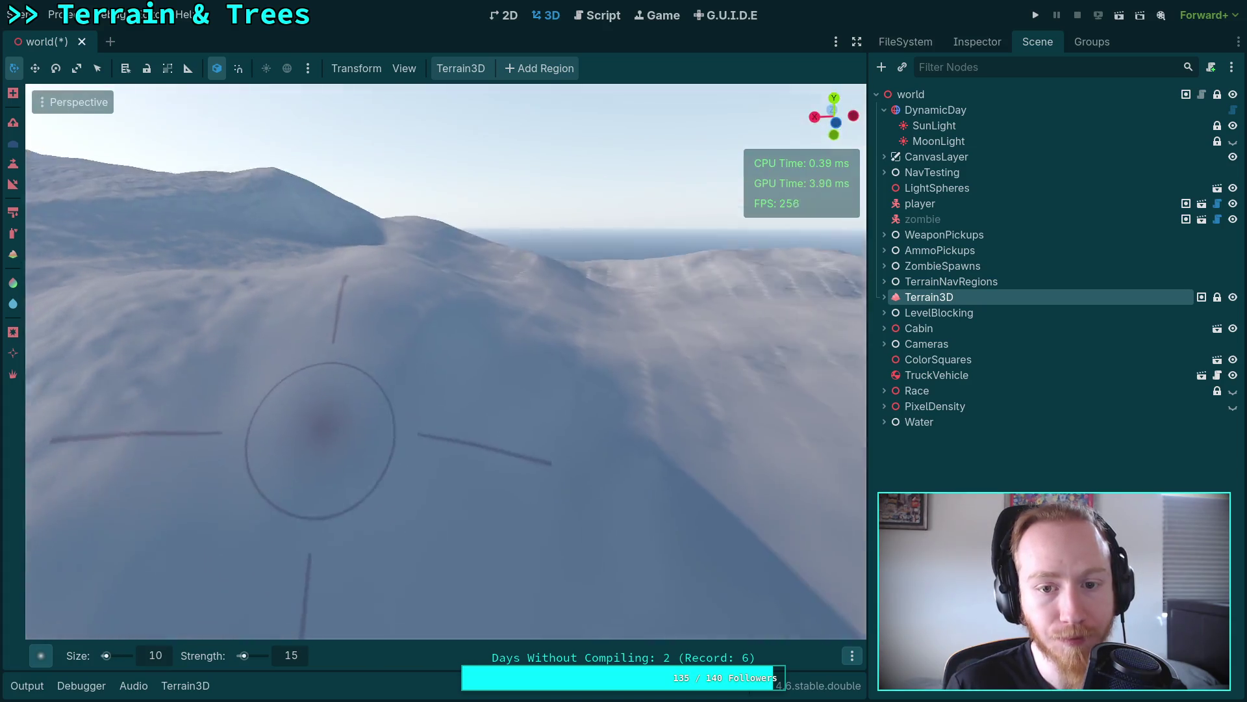
{"action": "left_click_drag", "start_coordinate": [733, 256], "coordinate": [560, 372]}
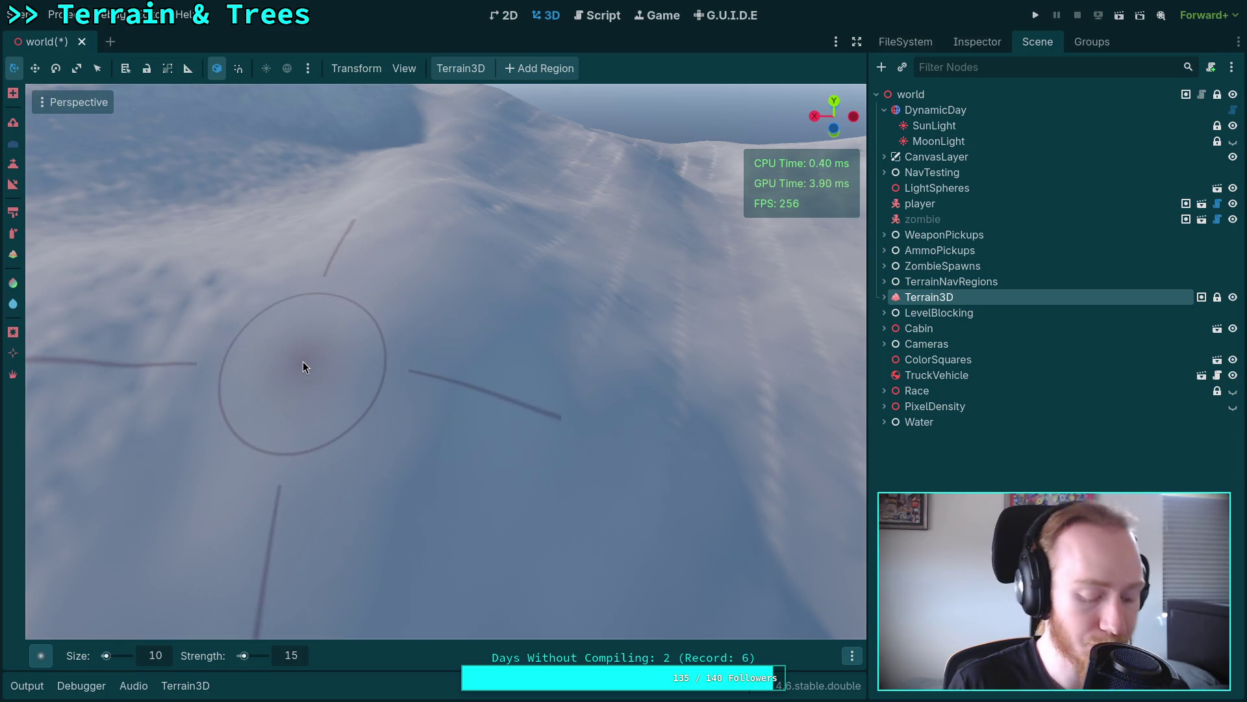
{"action": "key", "text": "ctrl+s"}
Step: Smooth the snowy slope looking down it, then rotate toward another terrain area
{"action": "mouse_move", "coordinate": [400, 382]}
{"action": "left_mouse_down"}
{"action": "mouse_move", "coordinate": [195, 429]}
{"action": "mouse_move", "coordinate": [410, 445]}
{"action": "left_mouse_up"}
{"action": "mouse_move", "coordinate": [465, 249]}
{"action": "left_mouse_down"}
{"action": "mouse_move", "coordinate": [621, 360]}
{"action": "mouse_move", "coordinate": [410, 348]}
{"action": "mouse_move", "coordinate": [443, 181]}
{"action": "mouse_move", "coordinate": [372, 151]}
{"action": "mouse_move", "coordinate": [259, 288]}
{"action": "mouse_move", "coordinate": [264, 454]}
{"action": "mouse_move", "coordinate": [438, 412]}
{"action": "mouse_move", "coordinate": [447, 266]}
{"action": "left_mouse_up"}
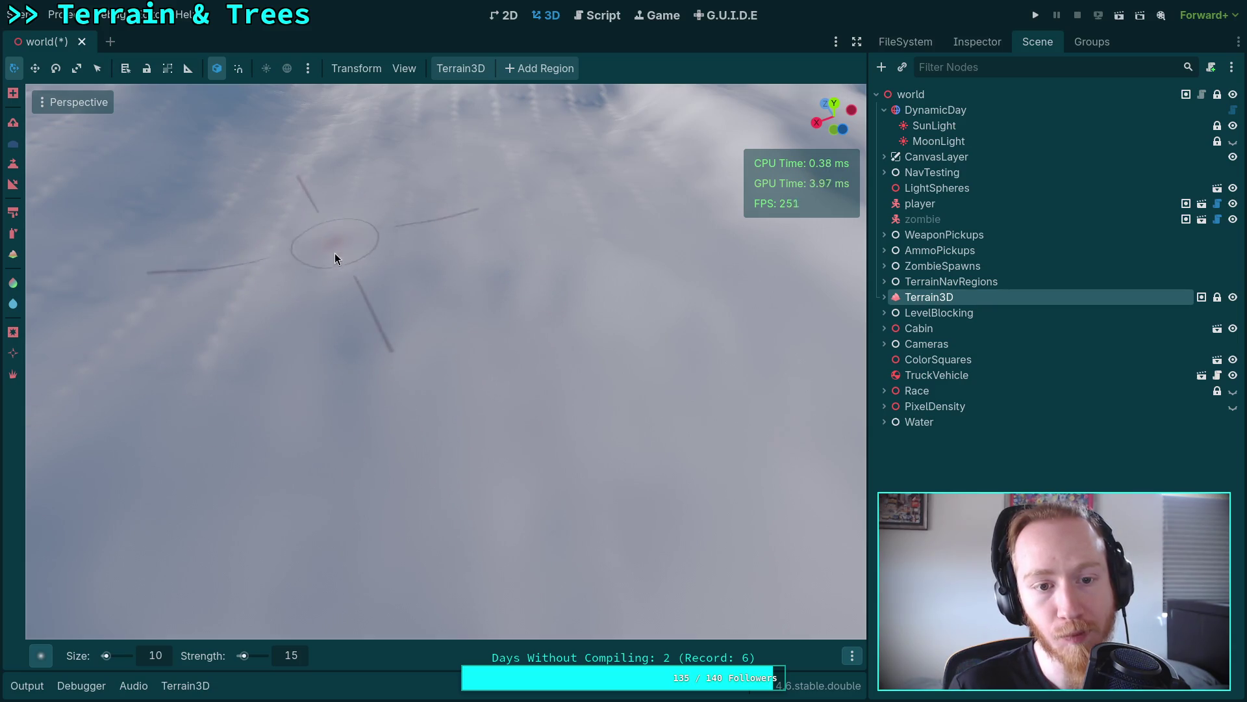
{"action": "scroll", "coordinate": [315, 335], "scroll_direction": "up", "scroll_amount": 5}
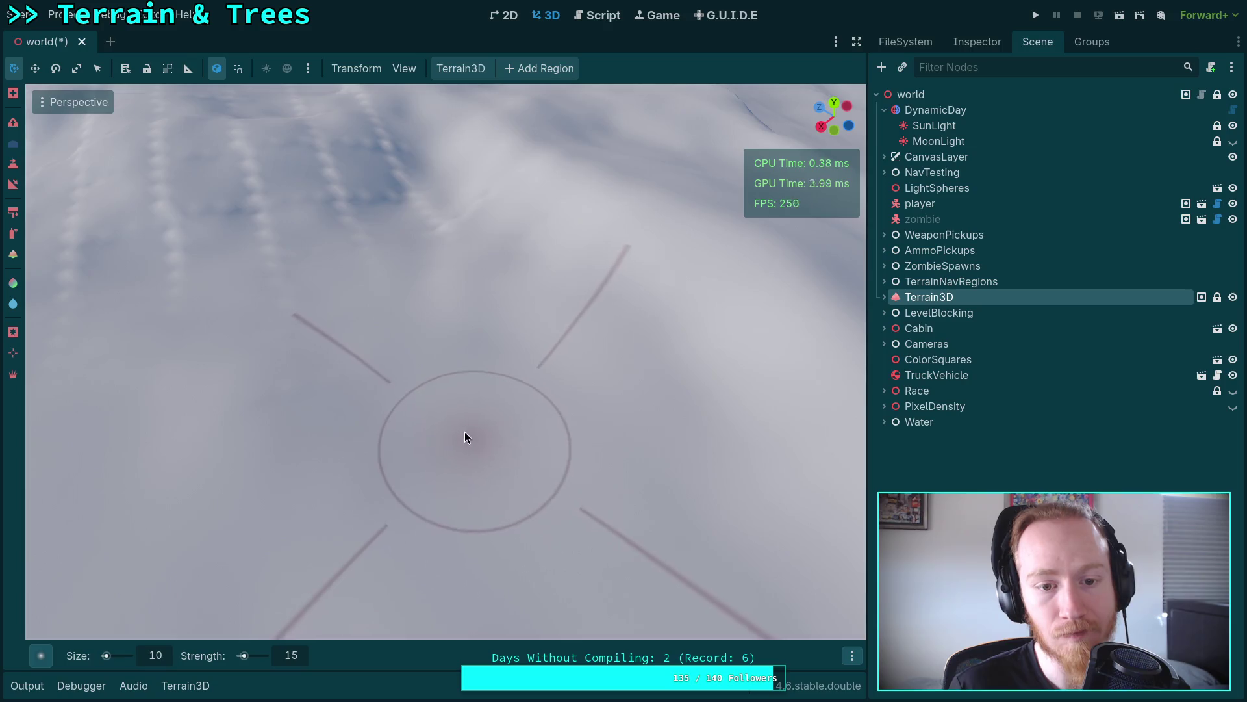
{"action": "left_click_drag", "start_coordinate": [469, 437], "coordinate": [436, 424]}
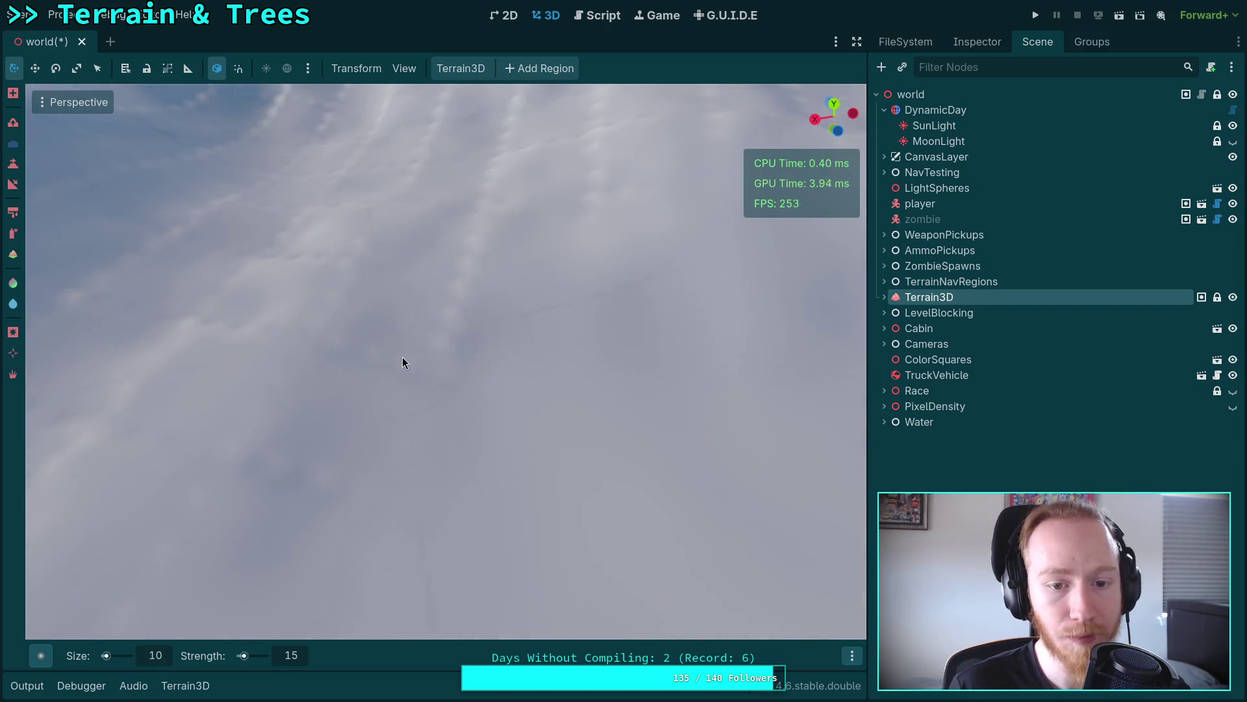
{"action": "left_click_drag", "start_coordinate": [413, 249], "coordinate": [531, 247]}
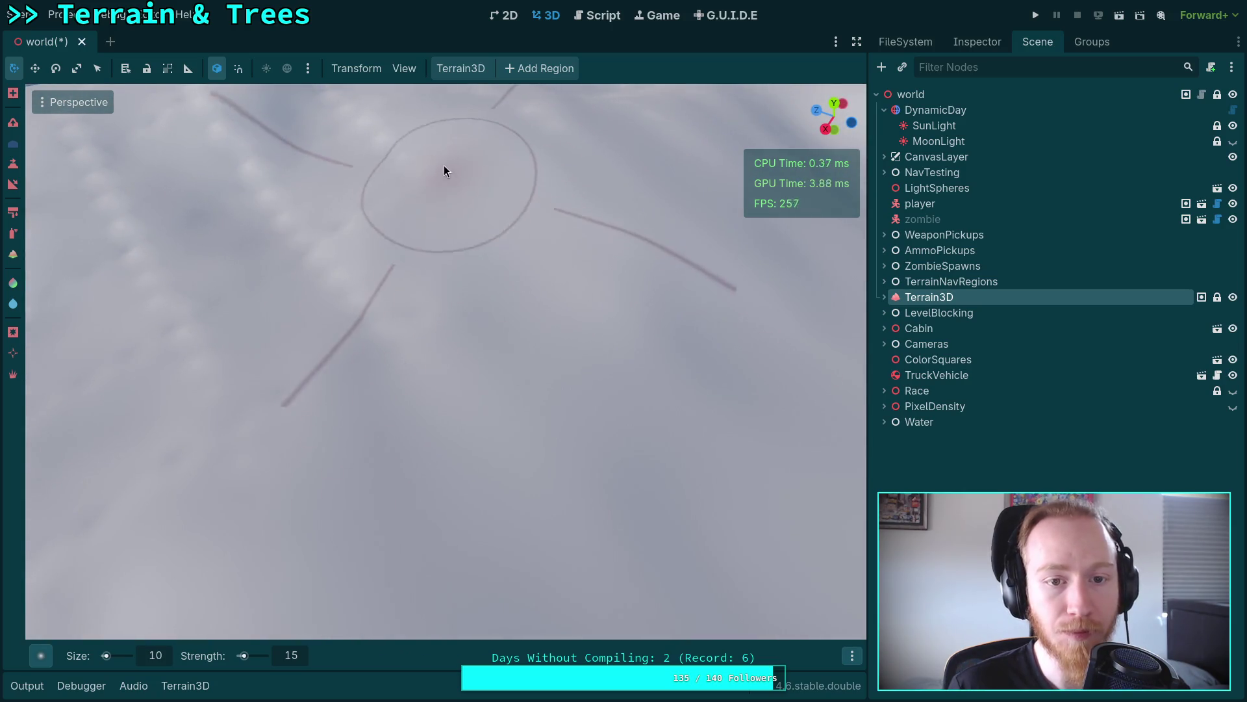
Step: Zoom in and out on the terrain and freelook back down onto the slopes
{"action": "scroll", "coordinate": [304, 225], "scroll_direction": "down", "scroll_amount": 5}
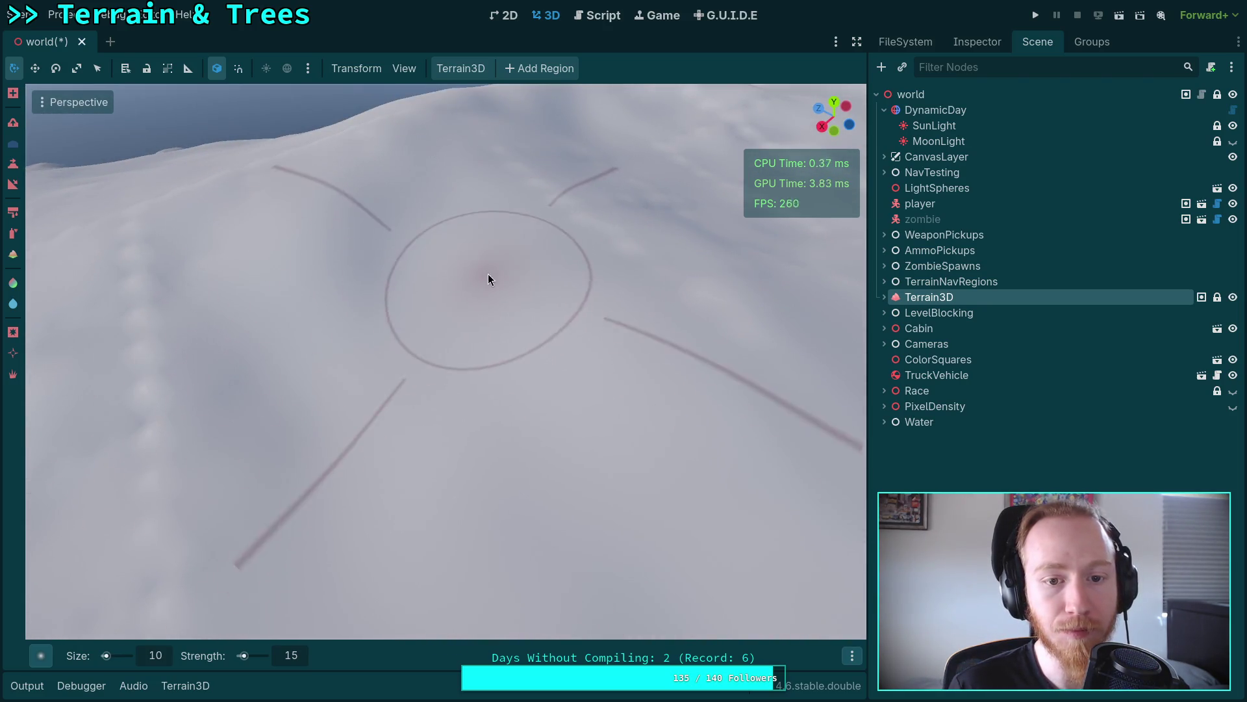
{"action": "scroll", "coordinate": [486, 274], "scroll_direction": "up", "scroll_amount": 5}
{"action": "scroll", "coordinate": [478, 274], "scroll_direction": "down", "scroll_amount": 5}
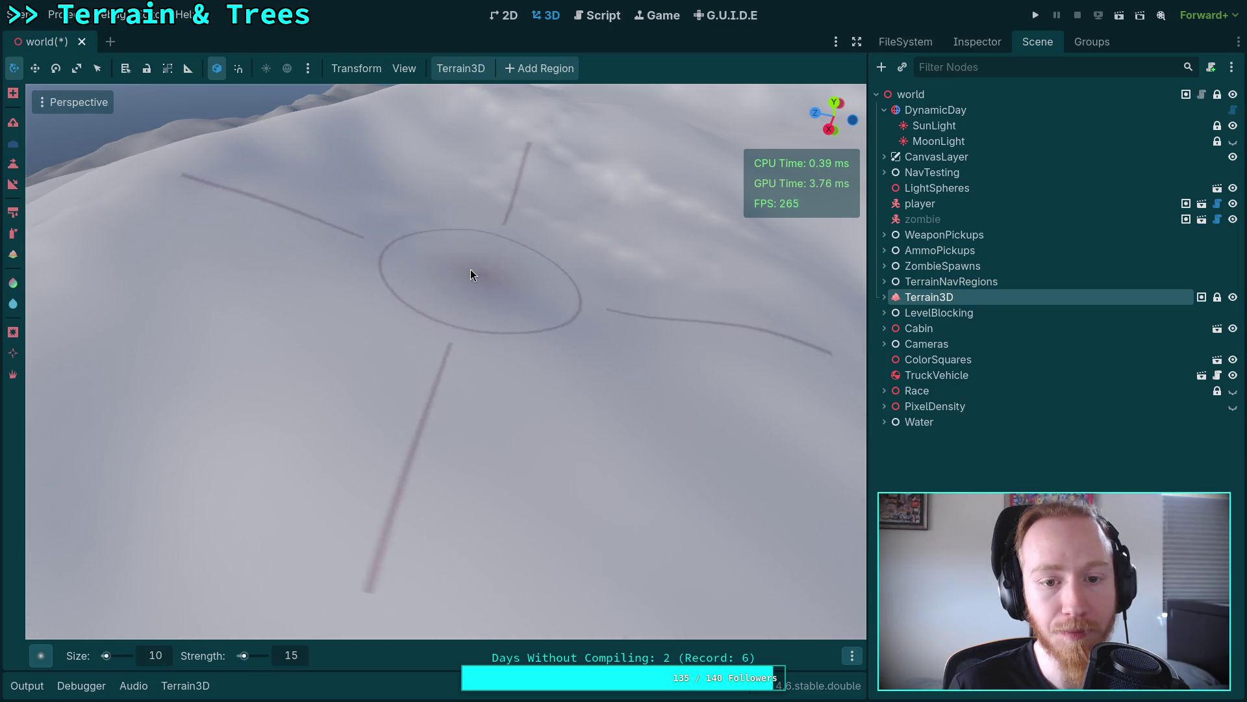
{"action": "scroll", "coordinate": [645, 309], "scroll_direction": "up", "scroll_amount": 5}
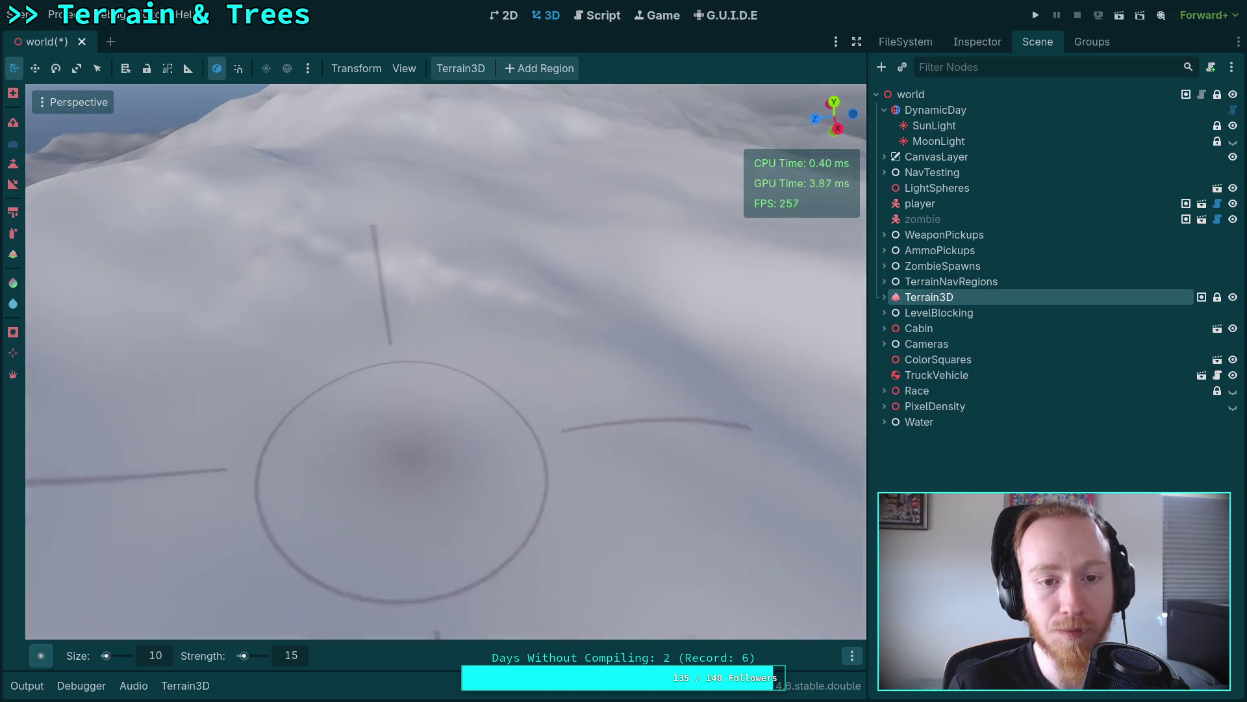
{"action": "scroll", "coordinate": [423, 356], "scroll_direction": "down", "scroll_amount": 3}
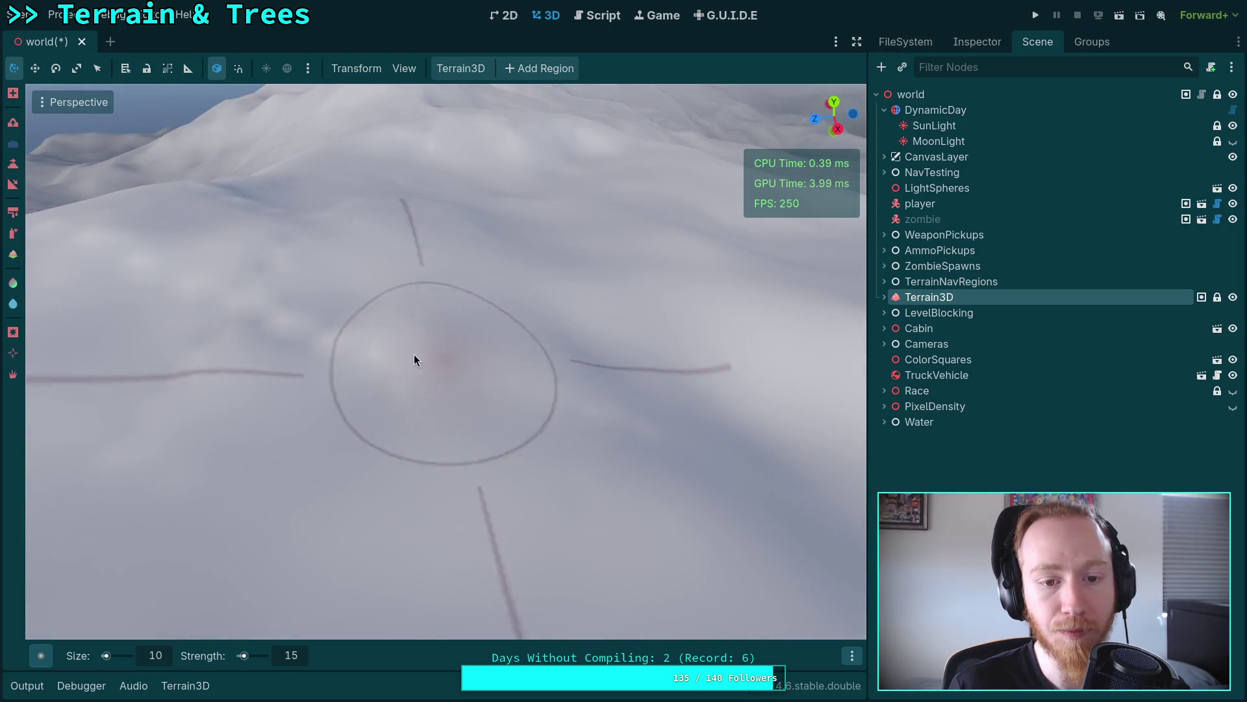
{"action": "scroll", "coordinate": [632, 365], "scroll_direction": "down", "scroll_amount": 3}
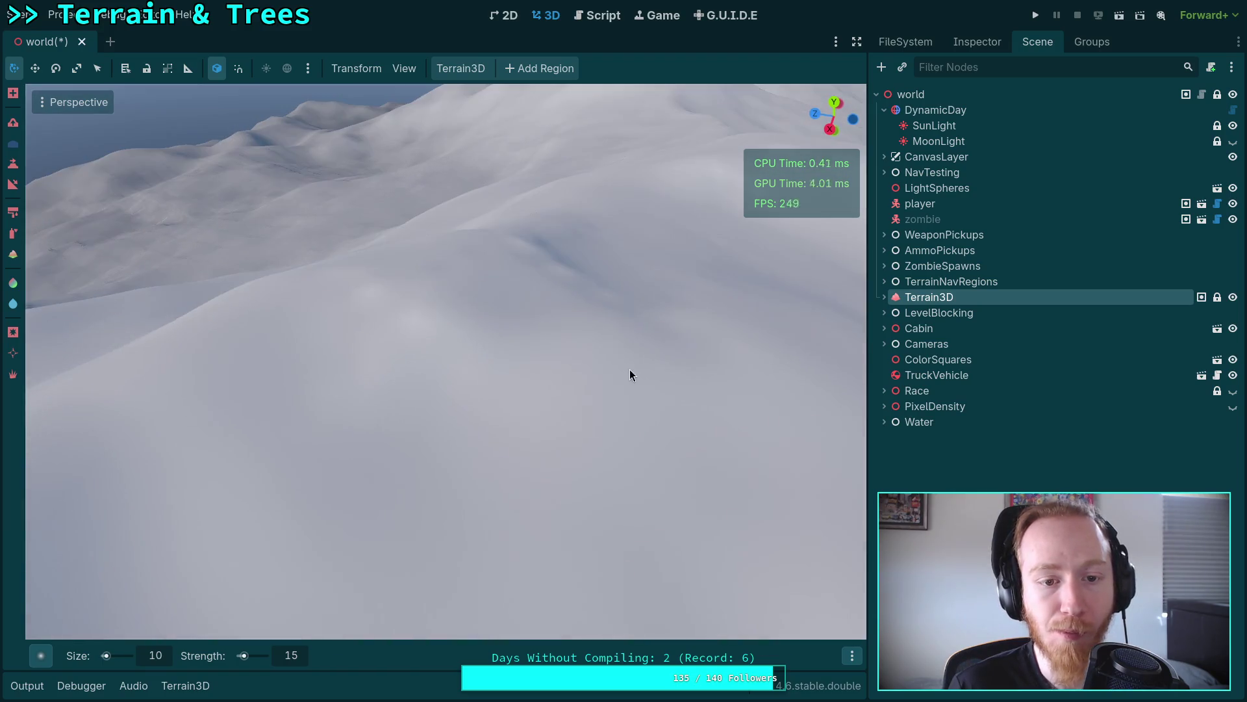
{"action": "scroll", "coordinate": [667, 327], "scroll_direction": "up", "scroll_amount": 4}
{"action": "scroll", "coordinate": [567, 447], "scroll_direction": "down", "scroll_amount": 2}
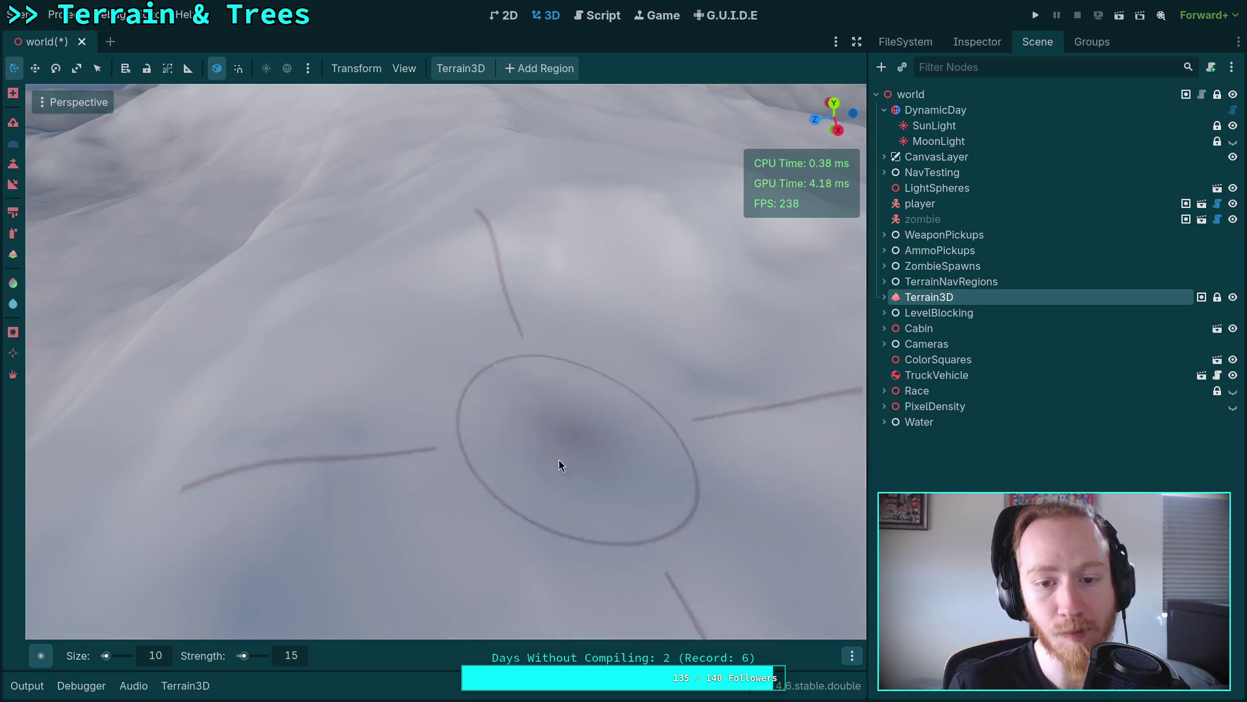
{"action": "scroll", "coordinate": [566, 274], "scroll_direction": "down", "scroll_amount": 3}
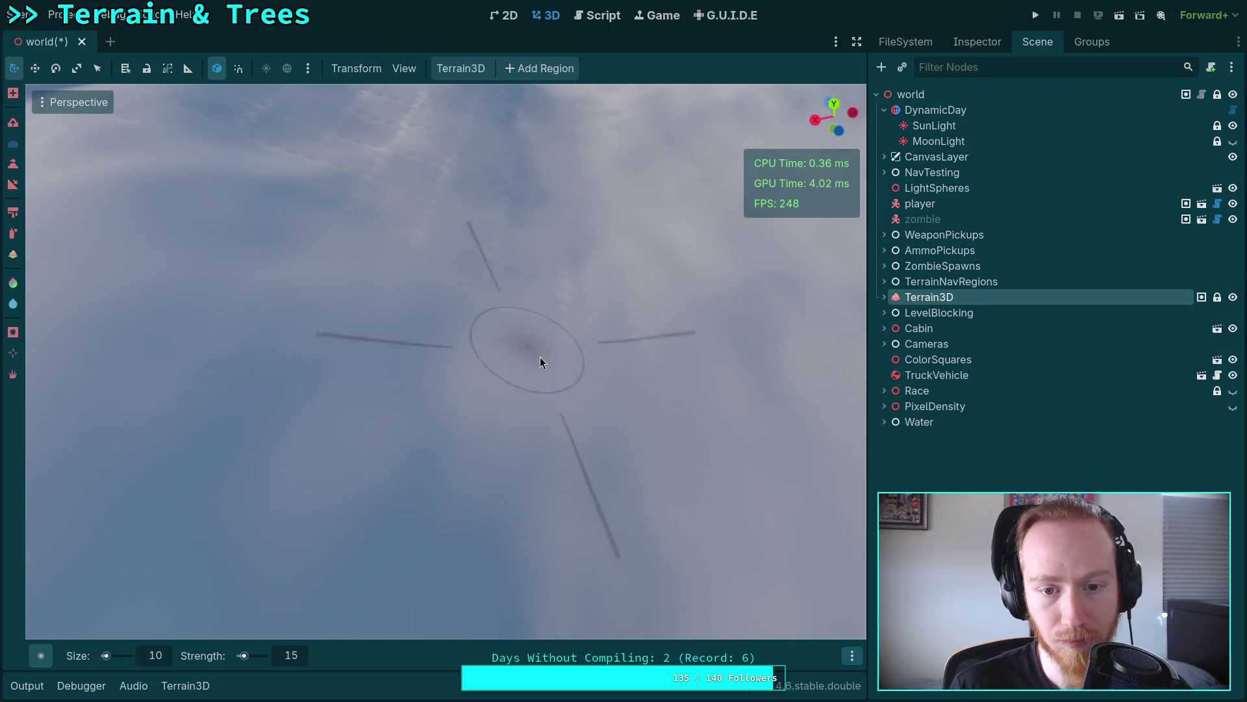
{"action": "scroll", "coordinate": [559, 386], "scroll_direction": "up", "scroll_amount": 3}
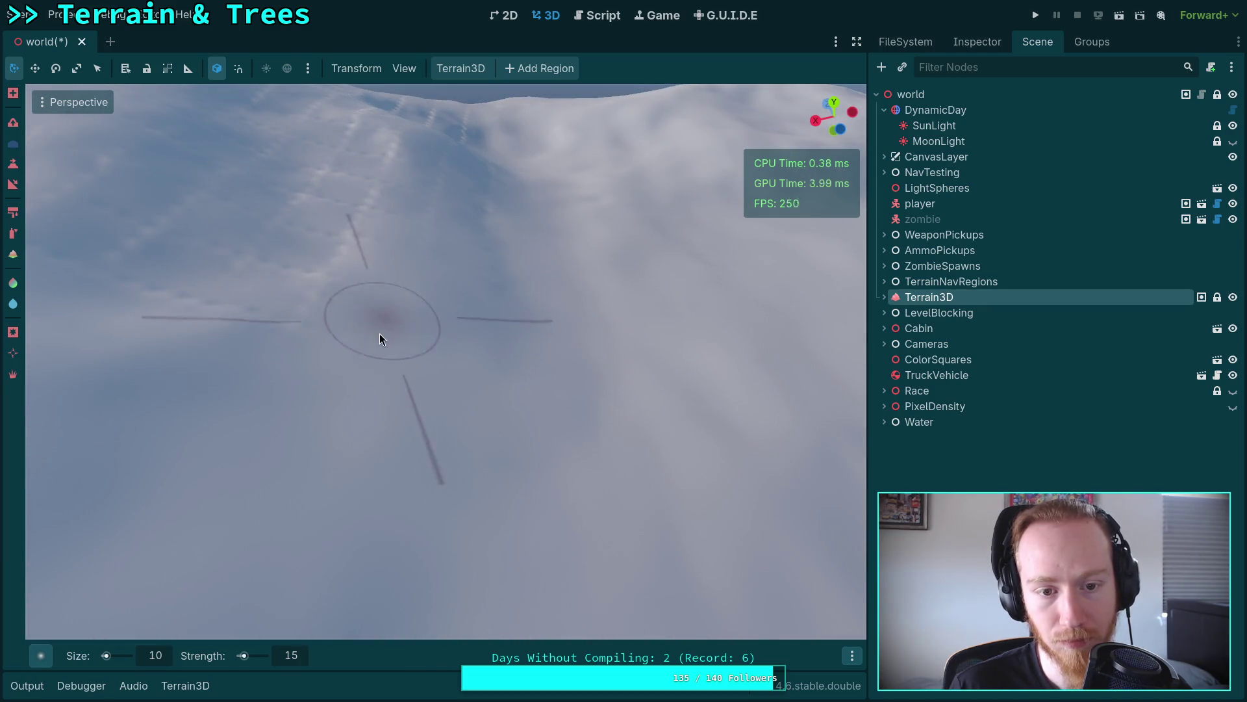
{"action": "scroll", "coordinate": [115, 282], "scroll_direction": "up", "scroll_amount": 3}
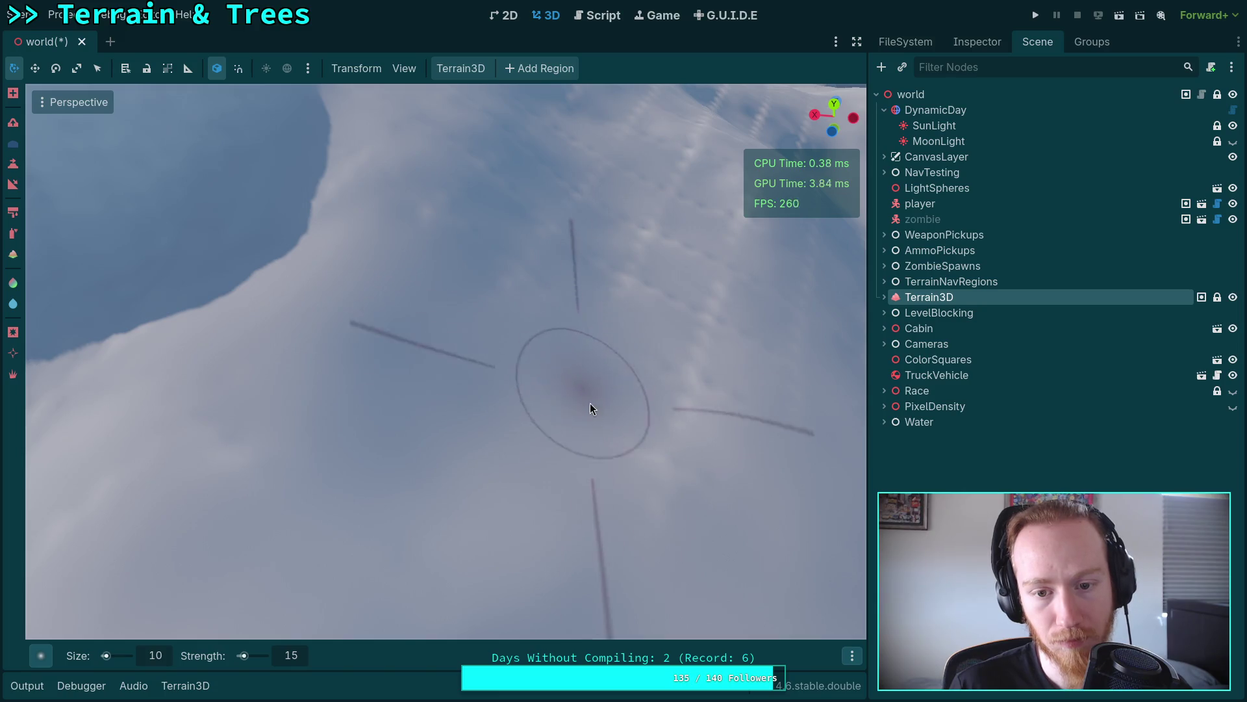
{"action": "right_click", "coordinate": [756, 419]}
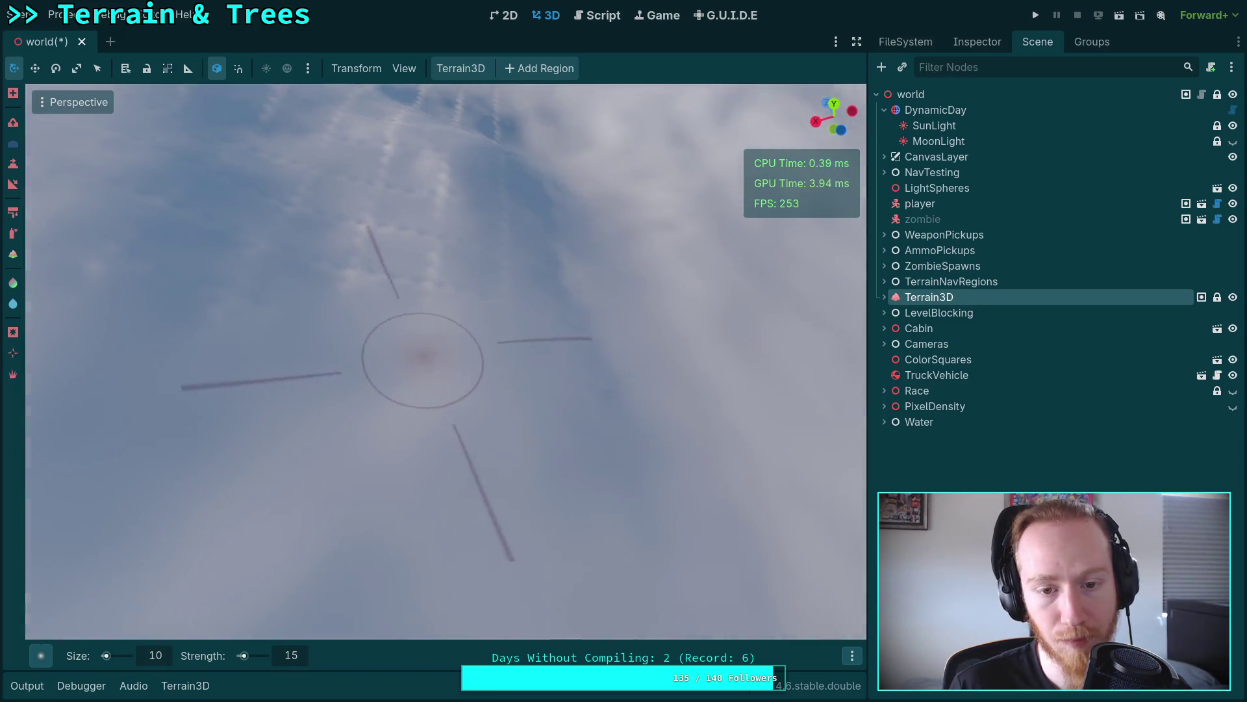
{"action": "right_click", "coordinate": [622, 408]}
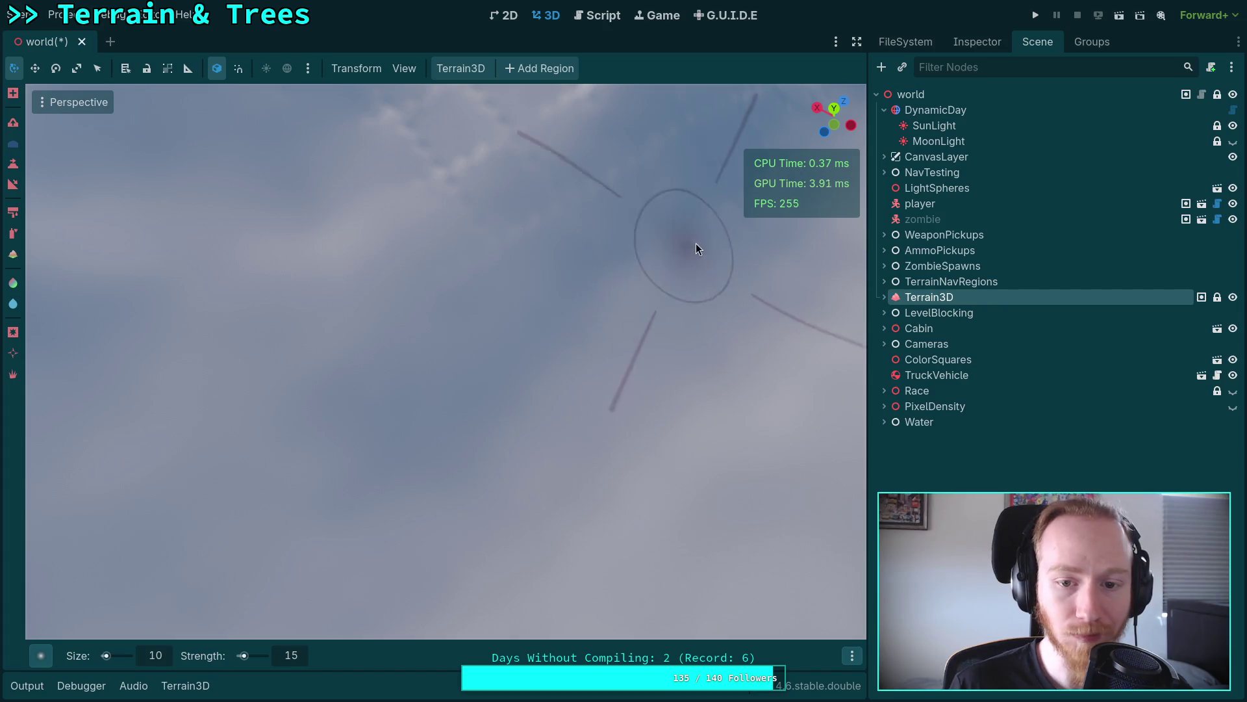
{"action": "right_click", "coordinate": [691, 247]}
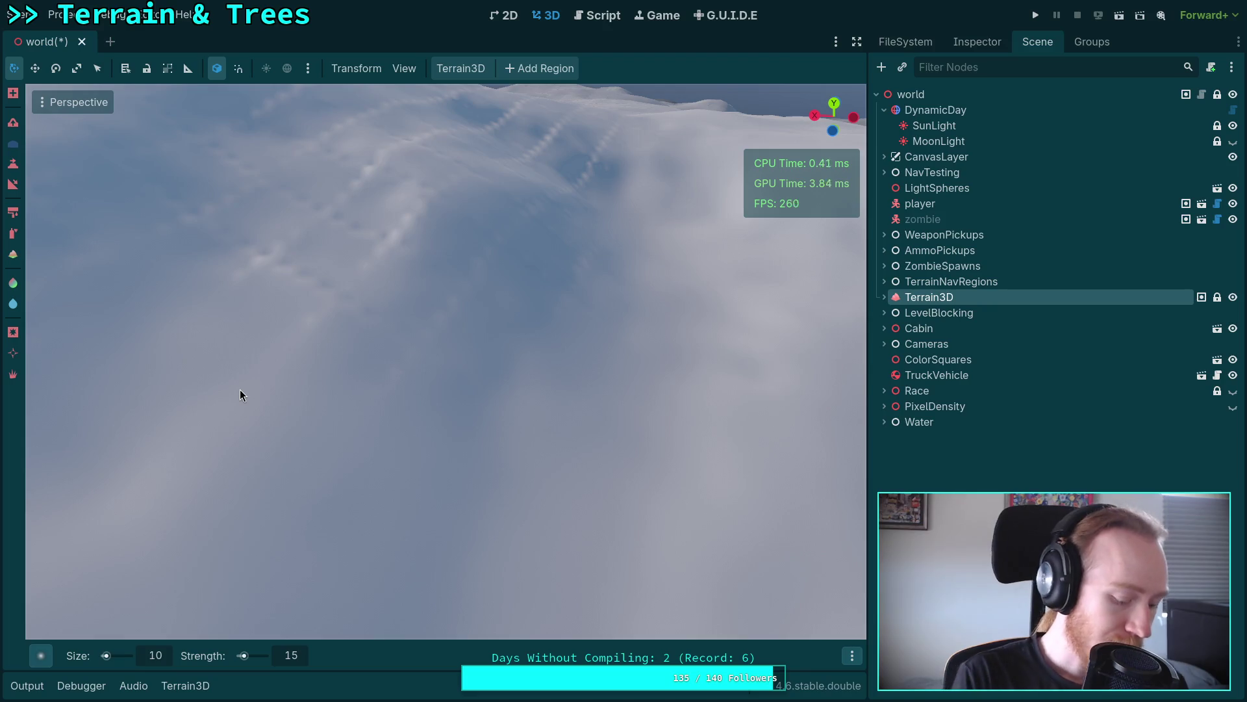
Step: Save the world scene, sculpt a snowy slope smoother, and look toward the distant ridges
{"action": "key", "text": "ctrl+s"}
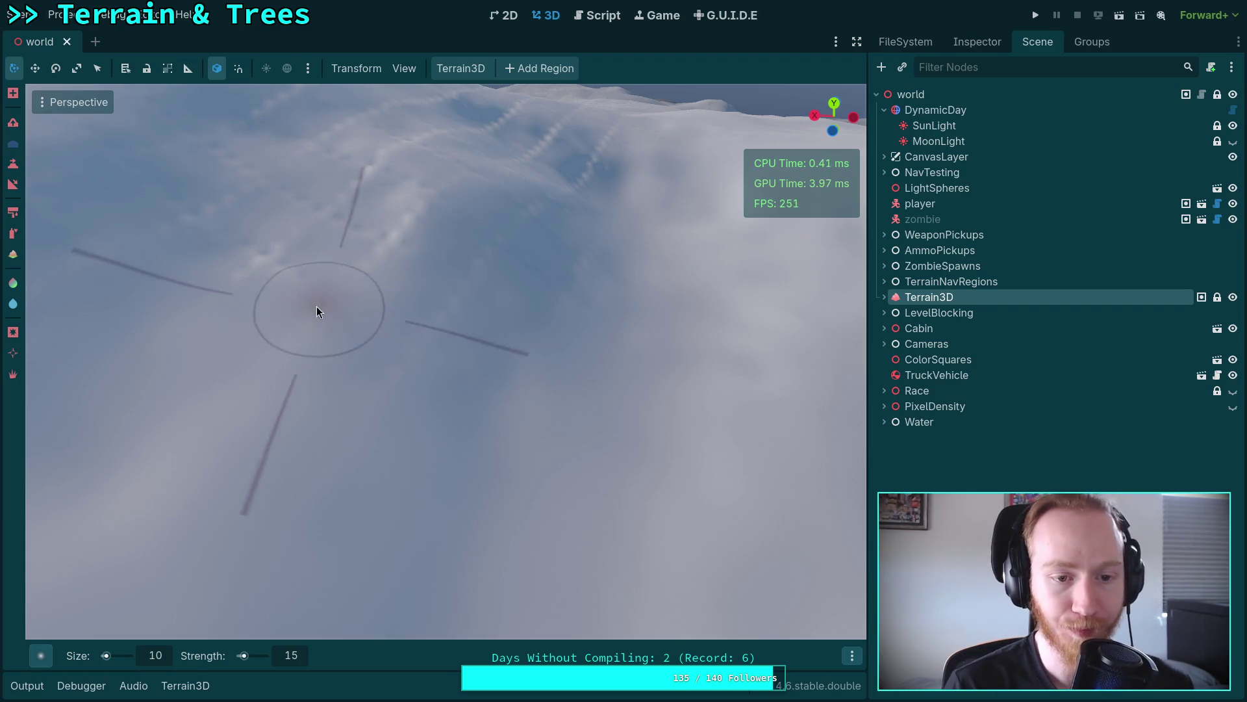
{"action": "mouse_move", "coordinate": [392, 394]}
{"action": "left_mouse_down"}
{"action": "mouse_move", "coordinate": [467, 329]}
{"action": "mouse_move", "coordinate": [335, 334]}
{"action": "mouse_move", "coordinate": [370, 319]}
{"action": "left_mouse_up"}
{"action": "left_click_drag", "start_coordinate": [516, 408], "coordinate": [510, 349]}
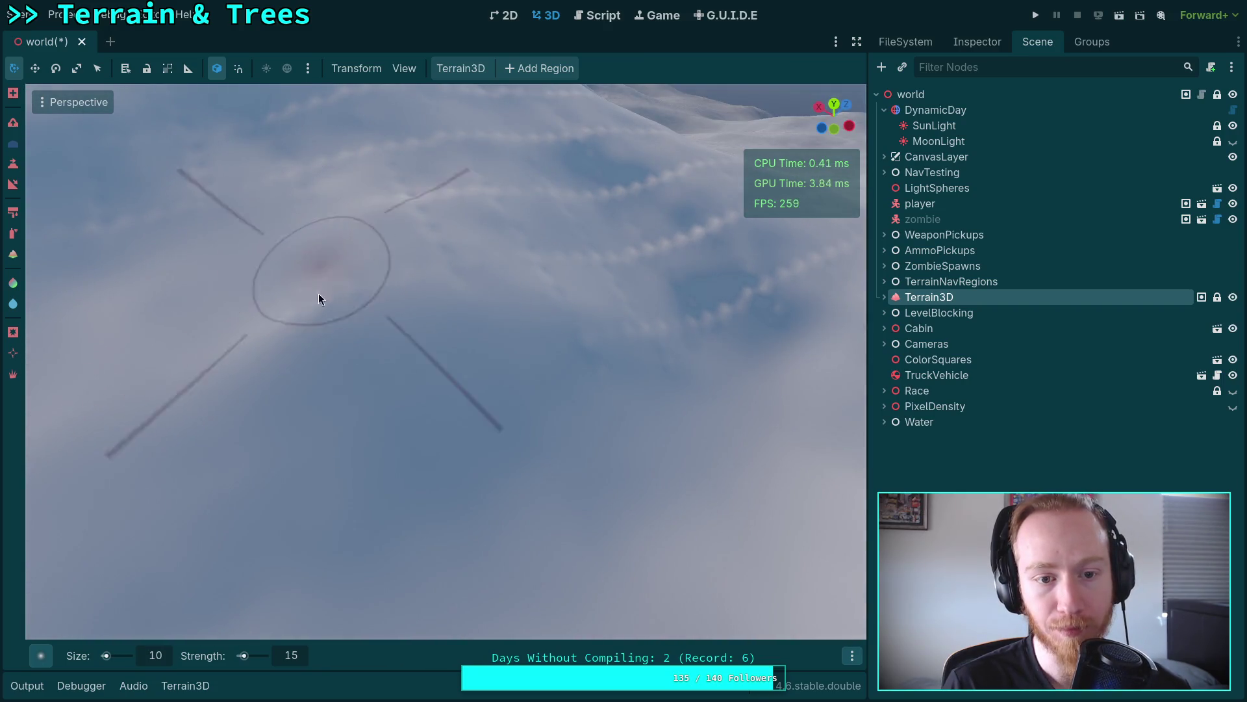
{"action": "right_click", "coordinate": [439, 273]}
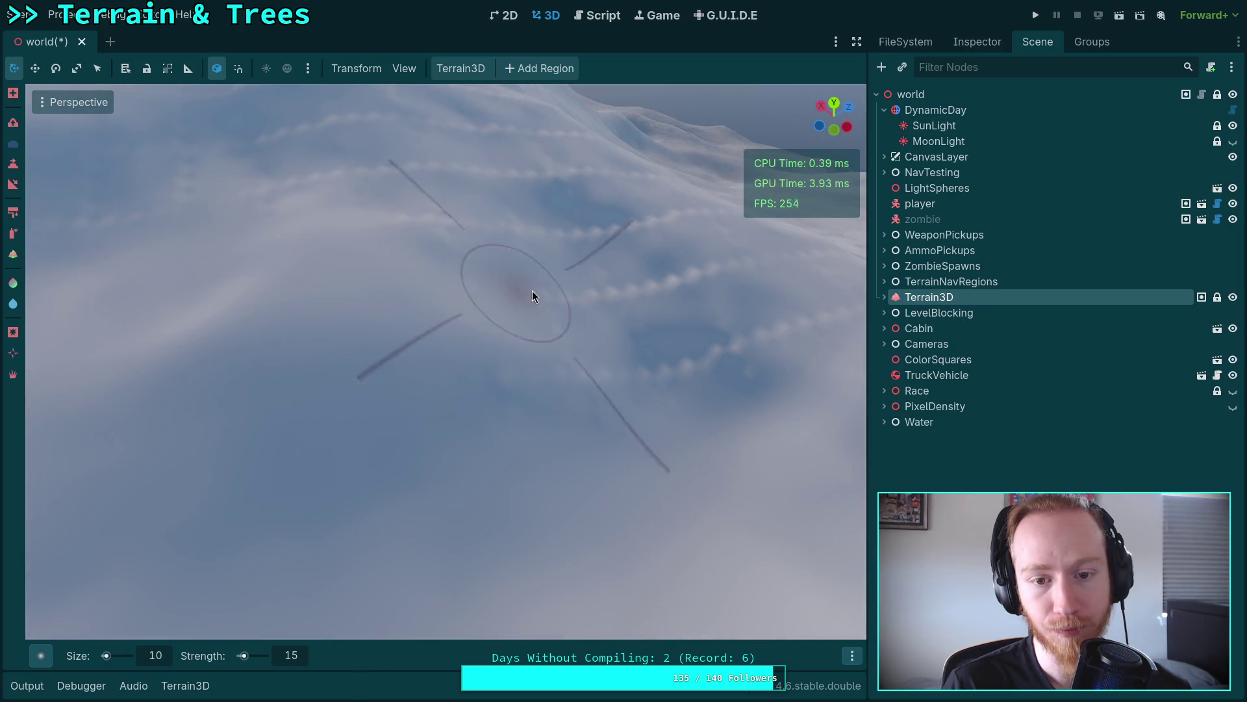
{"action": "right_click", "coordinate": [547, 436]}
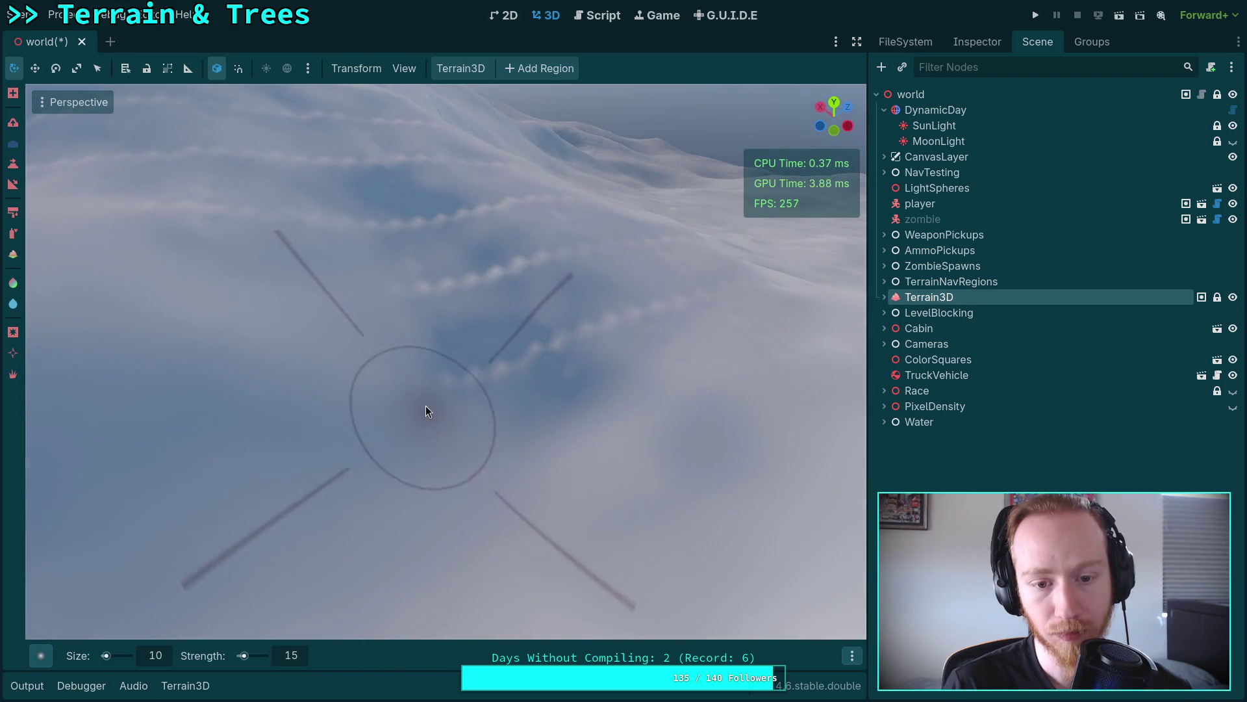
{"action": "right_click", "coordinate": [714, 303]}
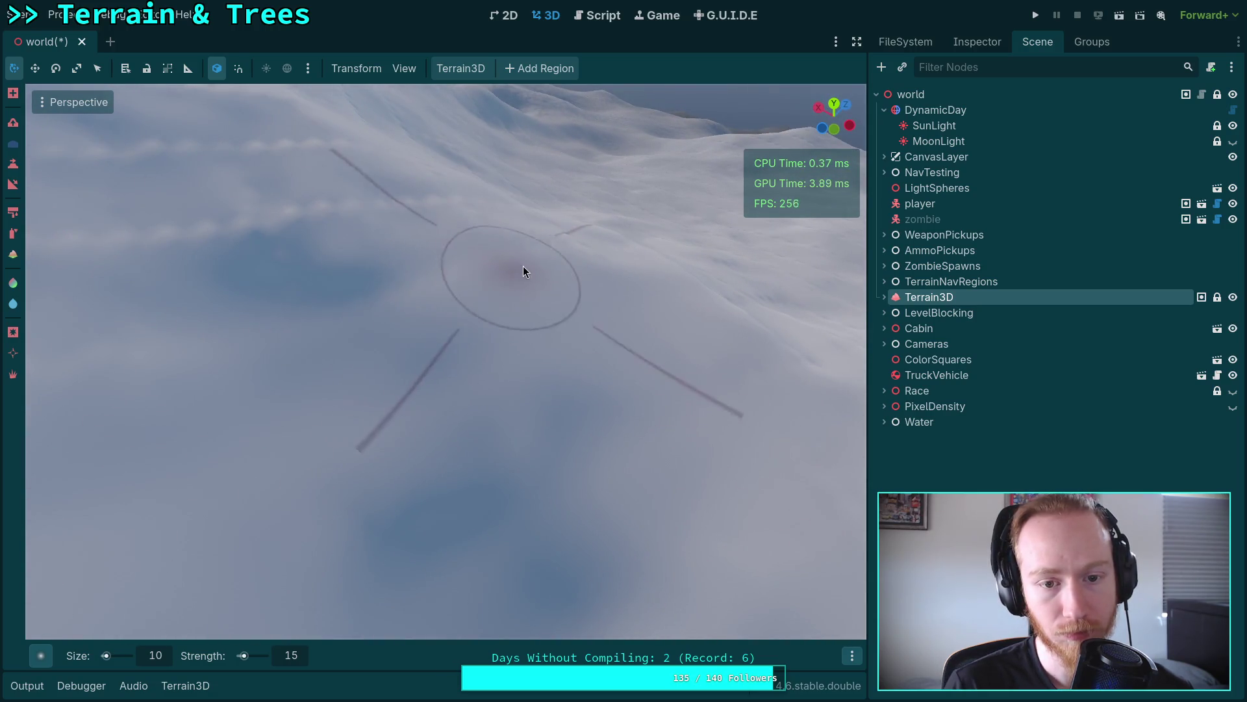
Step: Freelook around the terrain to line the view up on the bumpy snow area
{"action": "right_click", "coordinate": [370, 341]}
{"action": "right_click", "coordinate": [207, 308]}
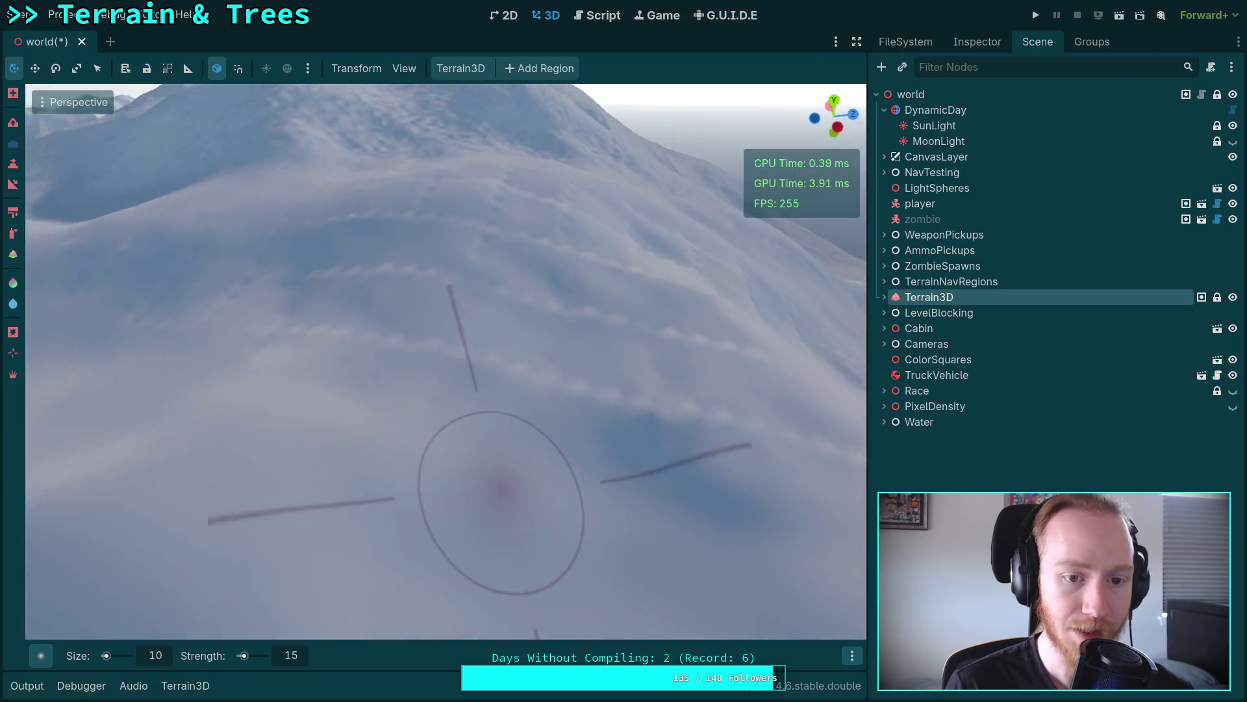
{"action": "right_click", "coordinate": [773, 486]}
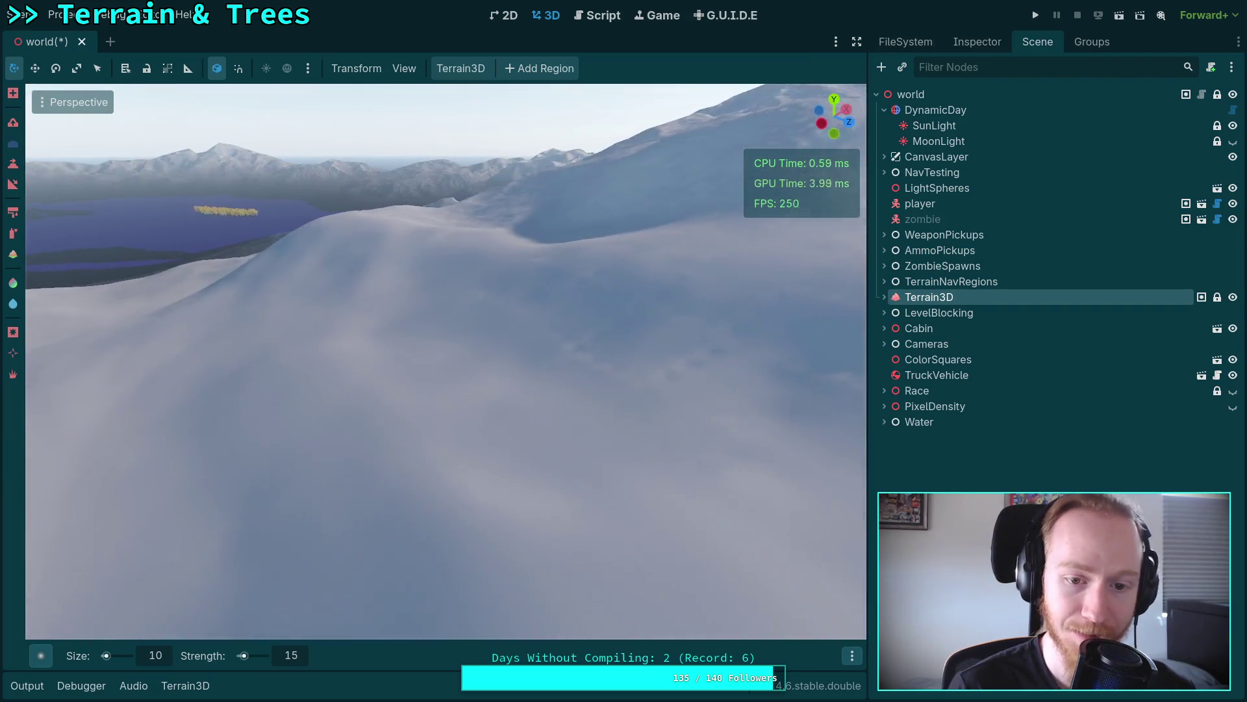
{"action": "right_click", "coordinate": [231, 405]}
{"action": "right_click", "coordinate": [318, 475]}
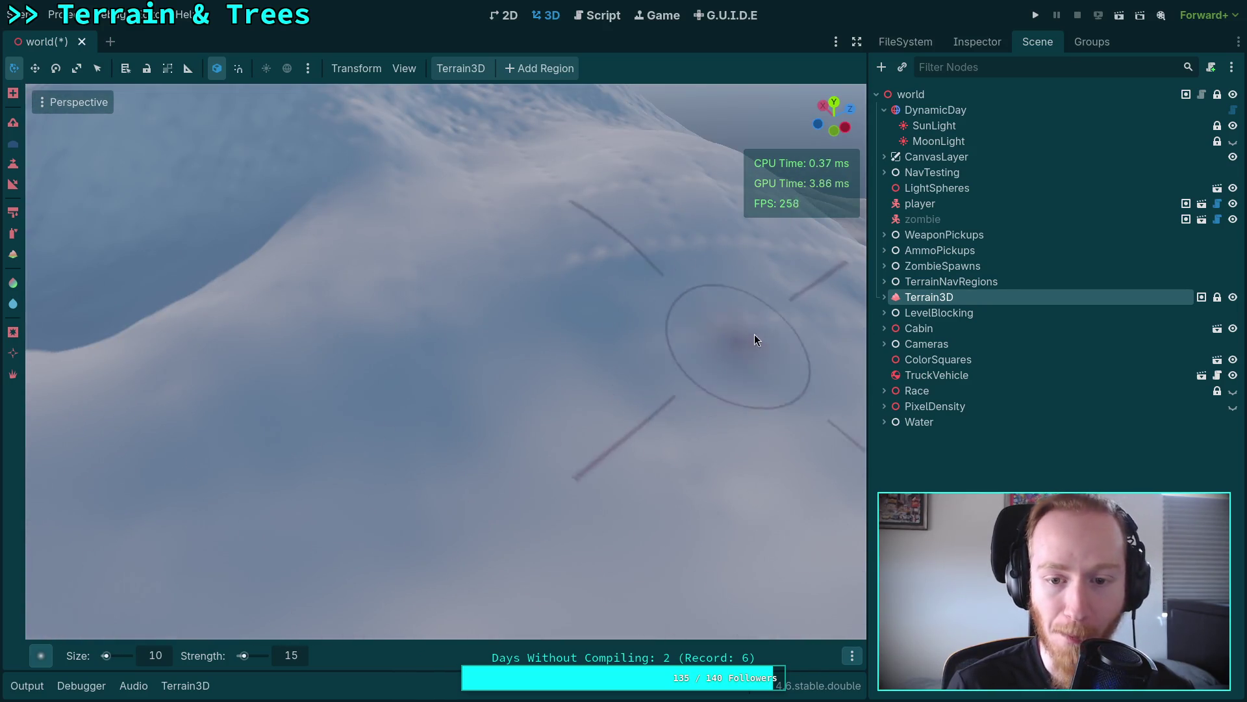
{"action": "right_click", "coordinate": [750, 335]}
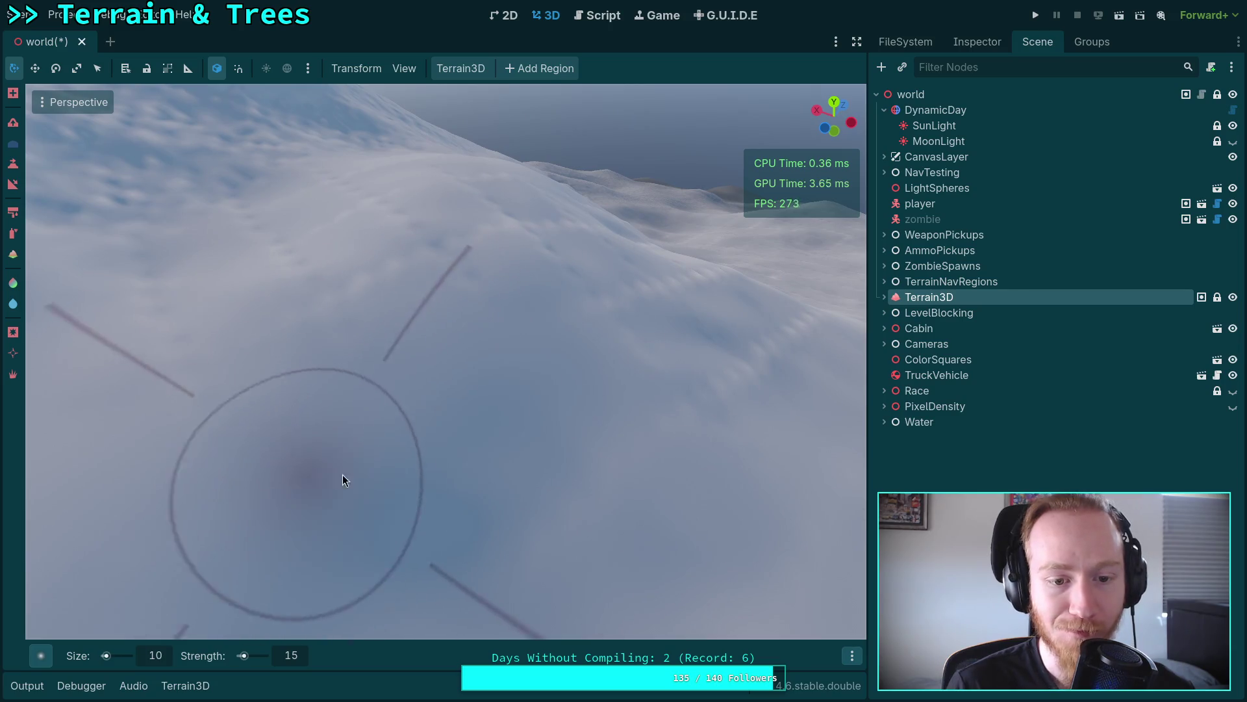
{"action": "right_click", "coordinate": [319, 477]}
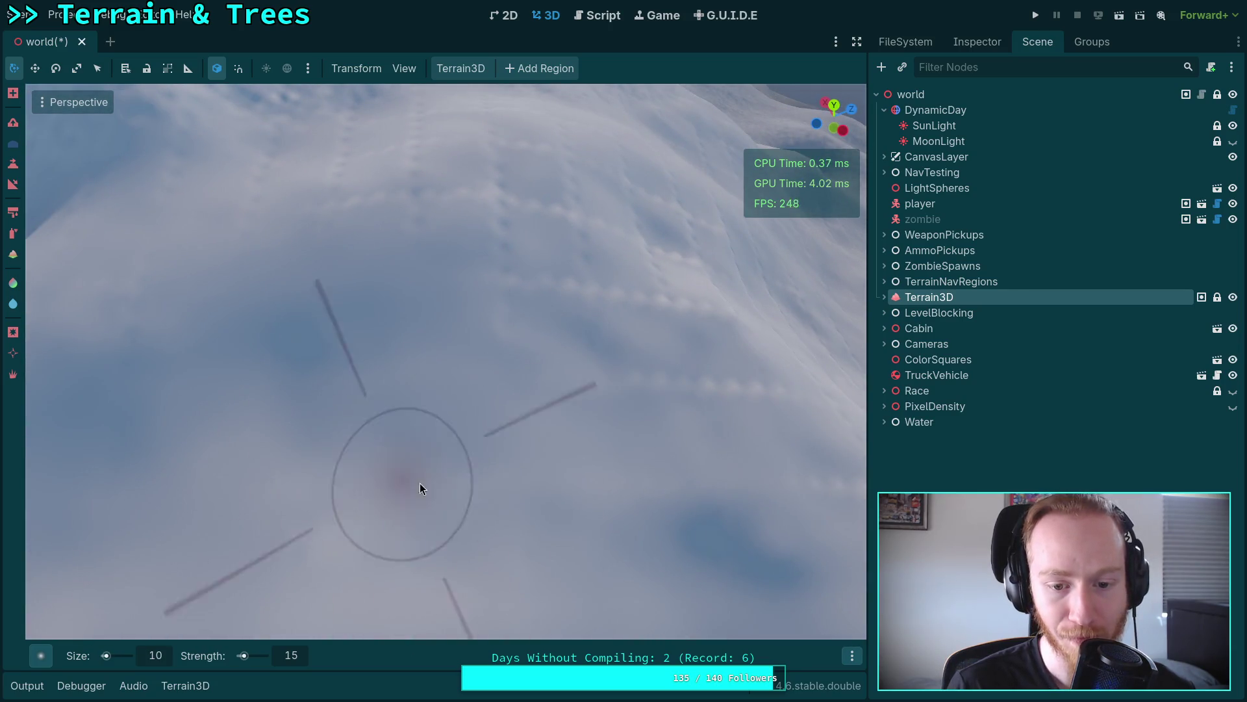
{"action": "right_click", "coordinate": [687, 496]}
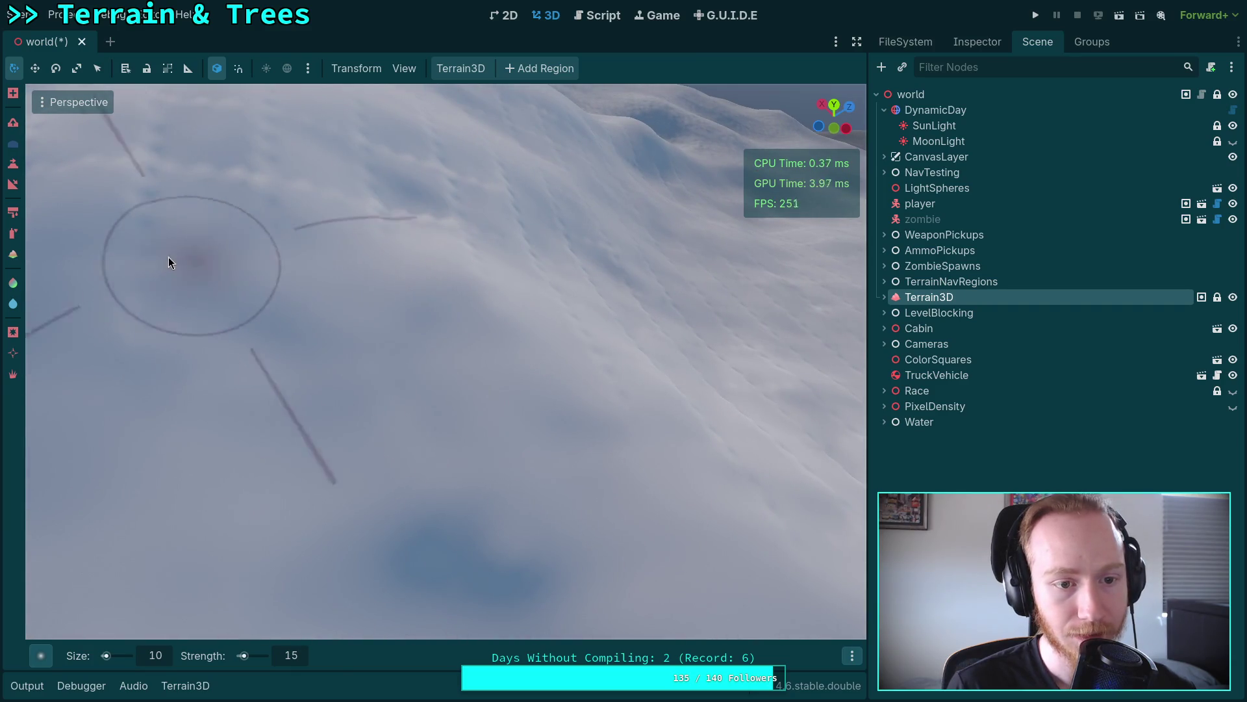
{"action": "right_click", "coordinate": [135, 375]}
Step: Smooth the rough snow on the slope, then look out over the whole mountain range
{"action": "mouse_move", "coordinate": [305, 330]}
{"action": "left_mouse_down"}
{"action": "mouse_move", "coordinate": [414, 434]}
{"action": "mouse_move", "coordinate": [477, 457]}
{"action": "mouse_move", "coordinate": [582, 354]}
{"action": "left_mouse_up"}
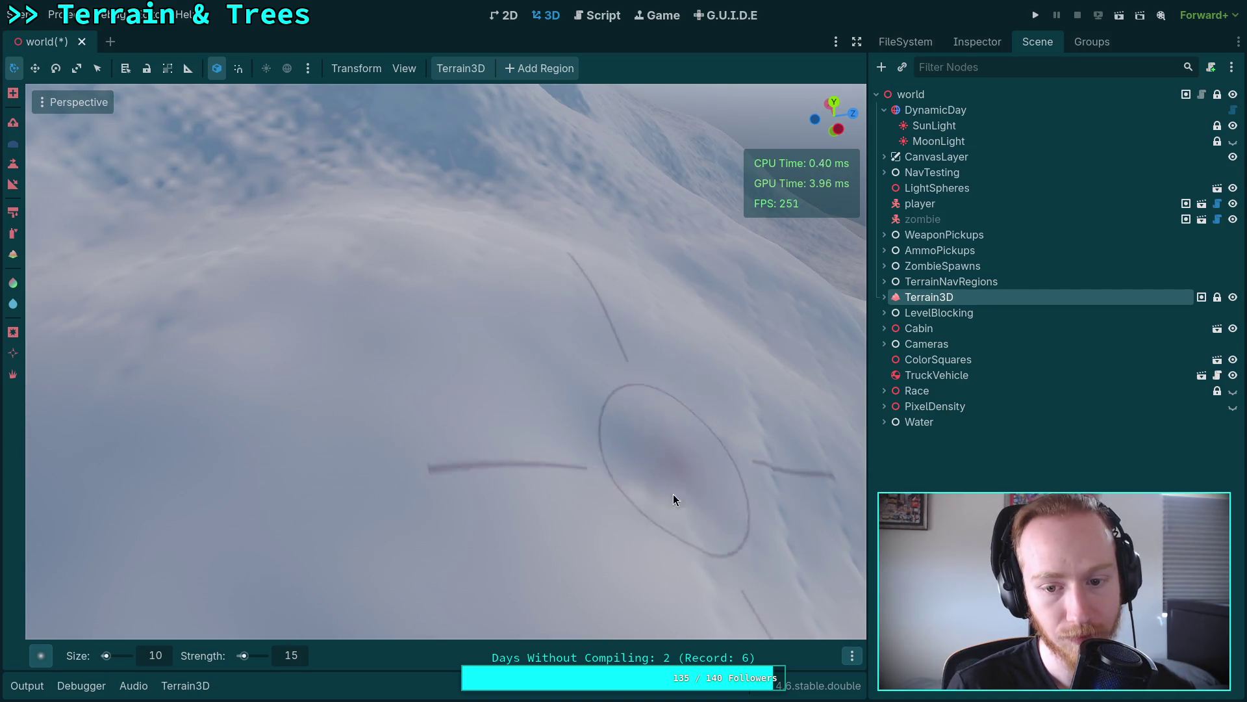
{"action": "right_click", "coordinate": [707, 578]}
{"action": "right_click", "coordinate": [499, 429]}
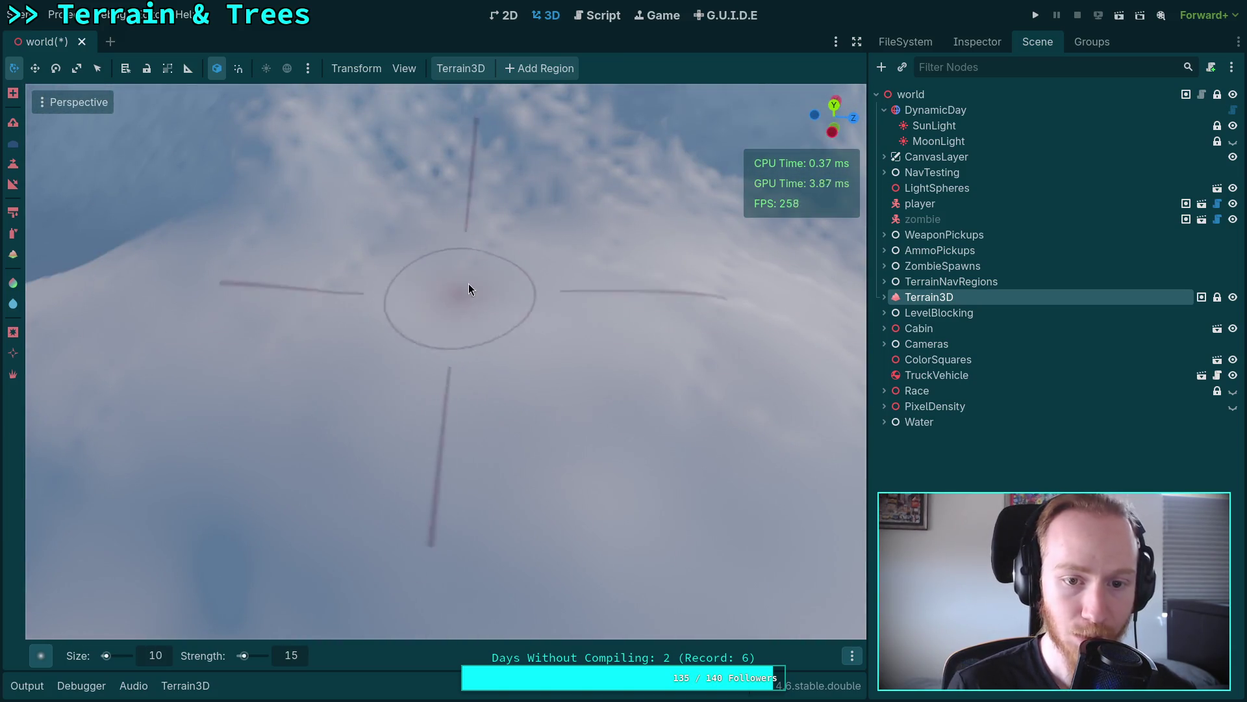
{"action": "right_click", "coordinate": [348, 266]}
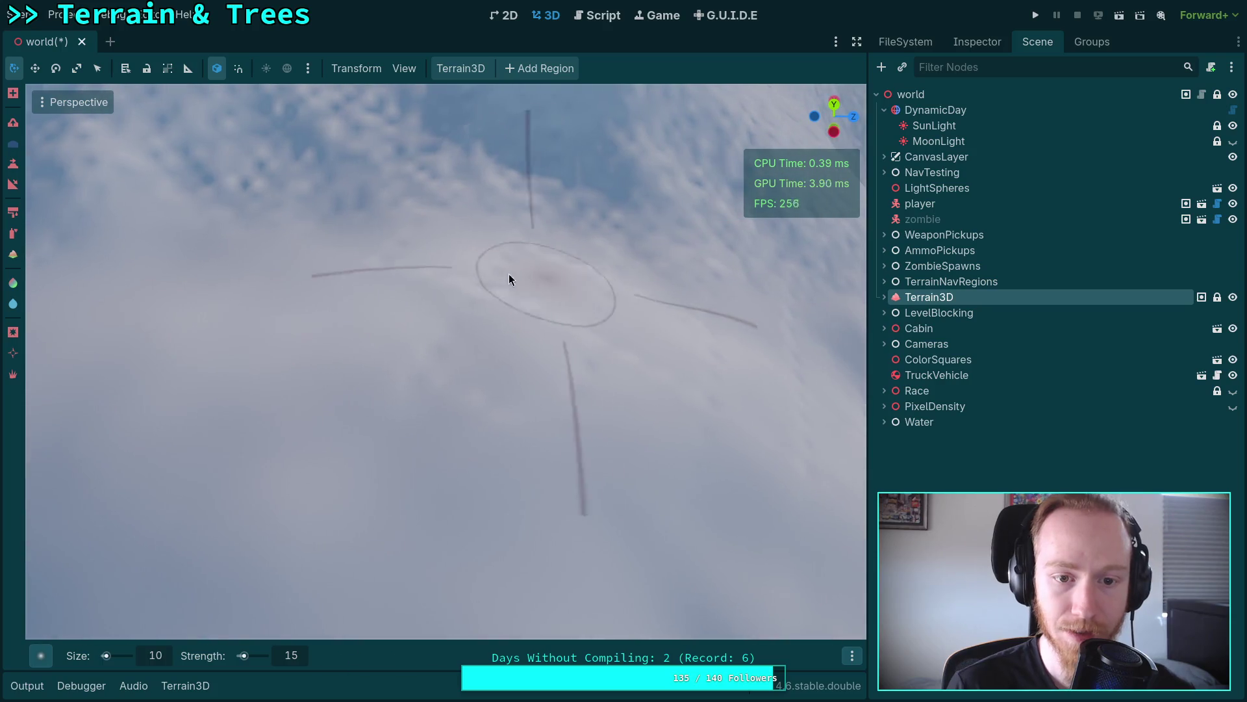
{"action": "right_click", "coordinate": [550, 445]}
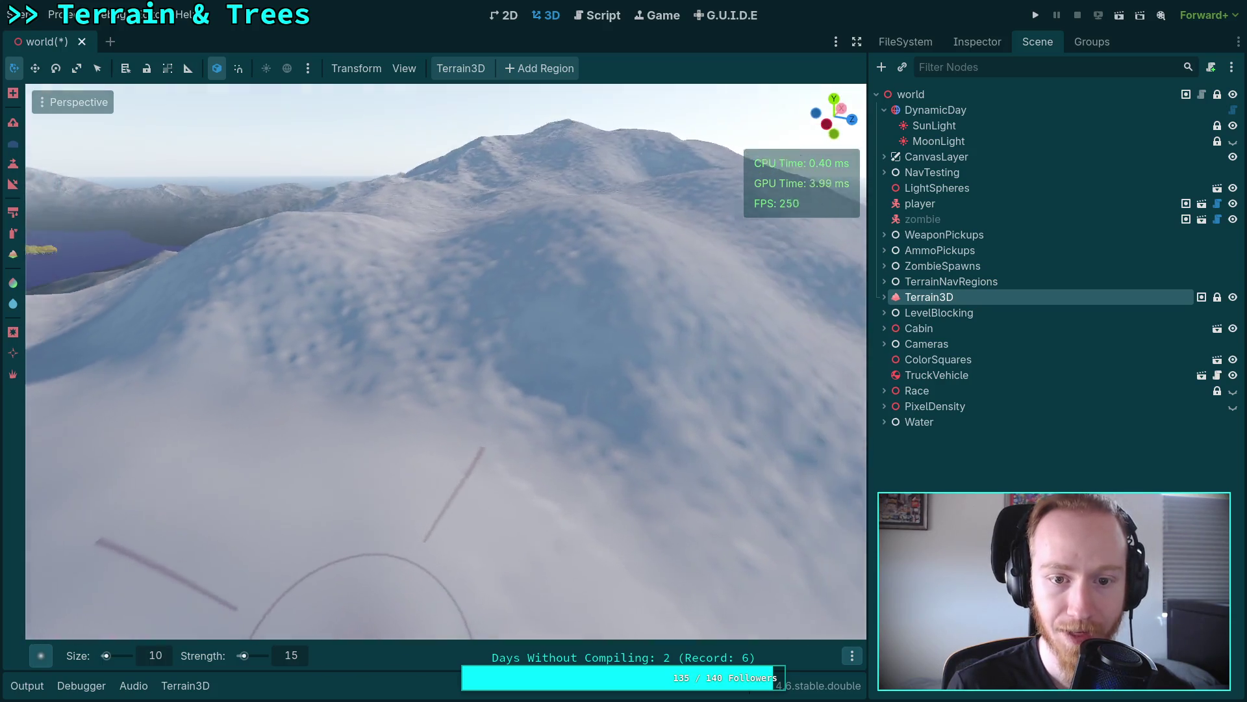
{"action": "key", "text": "w"}
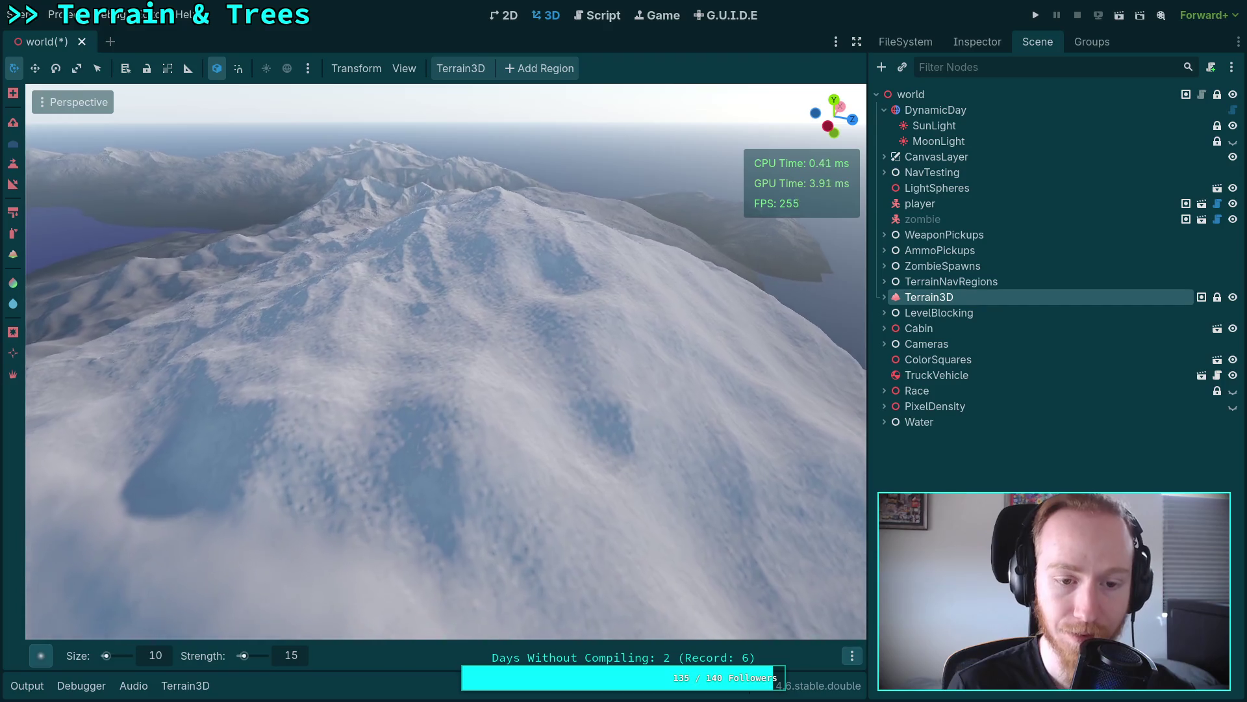
{"action": "key", "text": "s"}
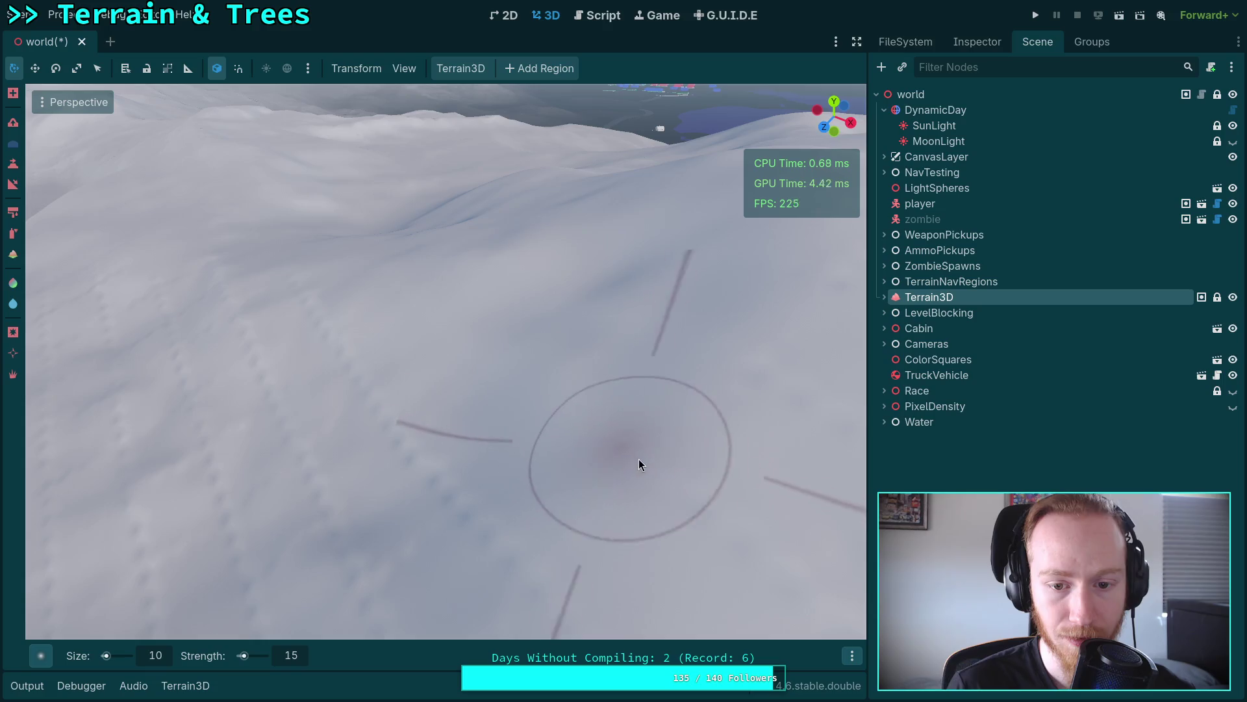
{"action": "right_click", "coordinate": [634, 456]}
{"action": "right_click", "coordinate": [563, 439]}
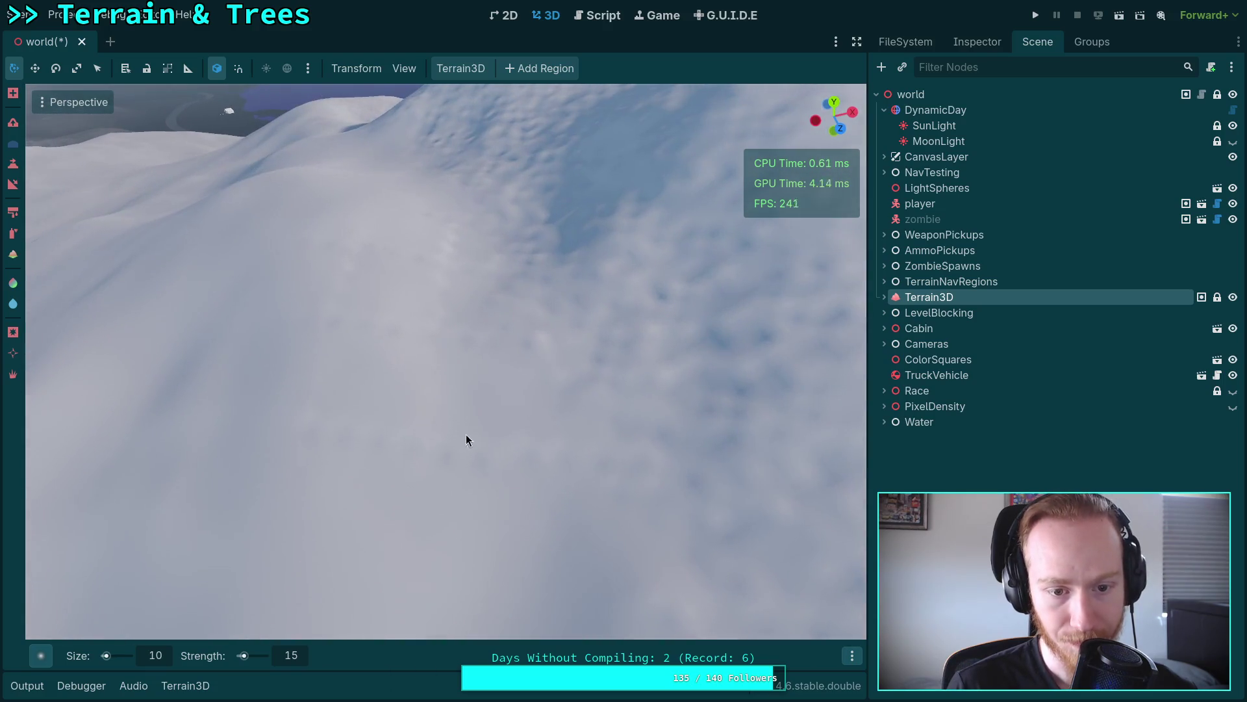
{"action": "right_click", "coordinate": [590, 465]}
{"action": "right_click", "coordinate": [443, 466]}
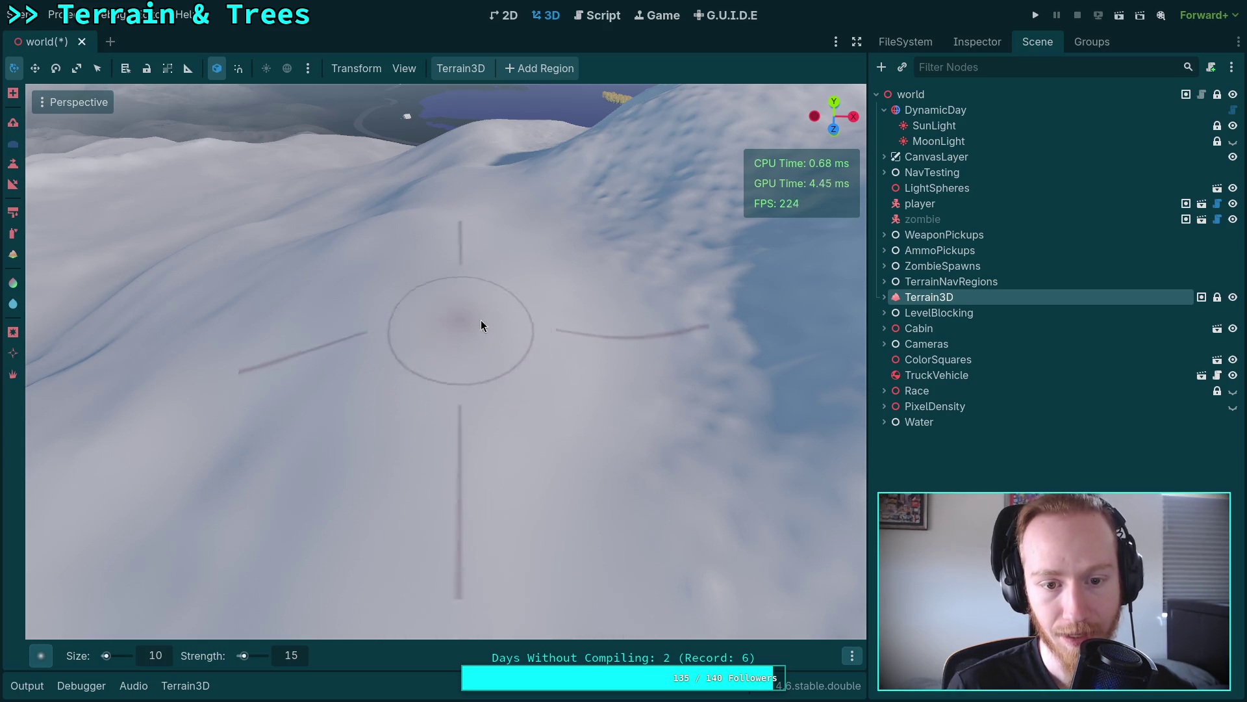
{"action": "right_click", "coordinate": [549, 350]}
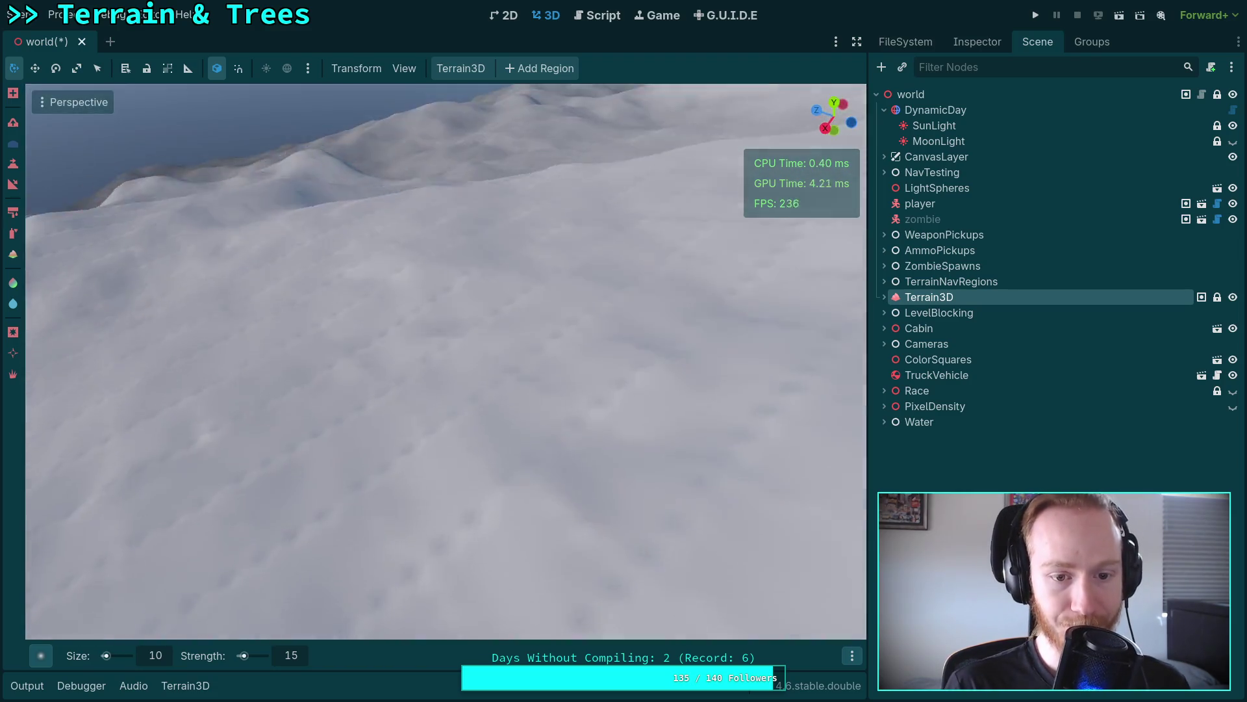
{"action": "right_click", "coordinate": [549, 350]}
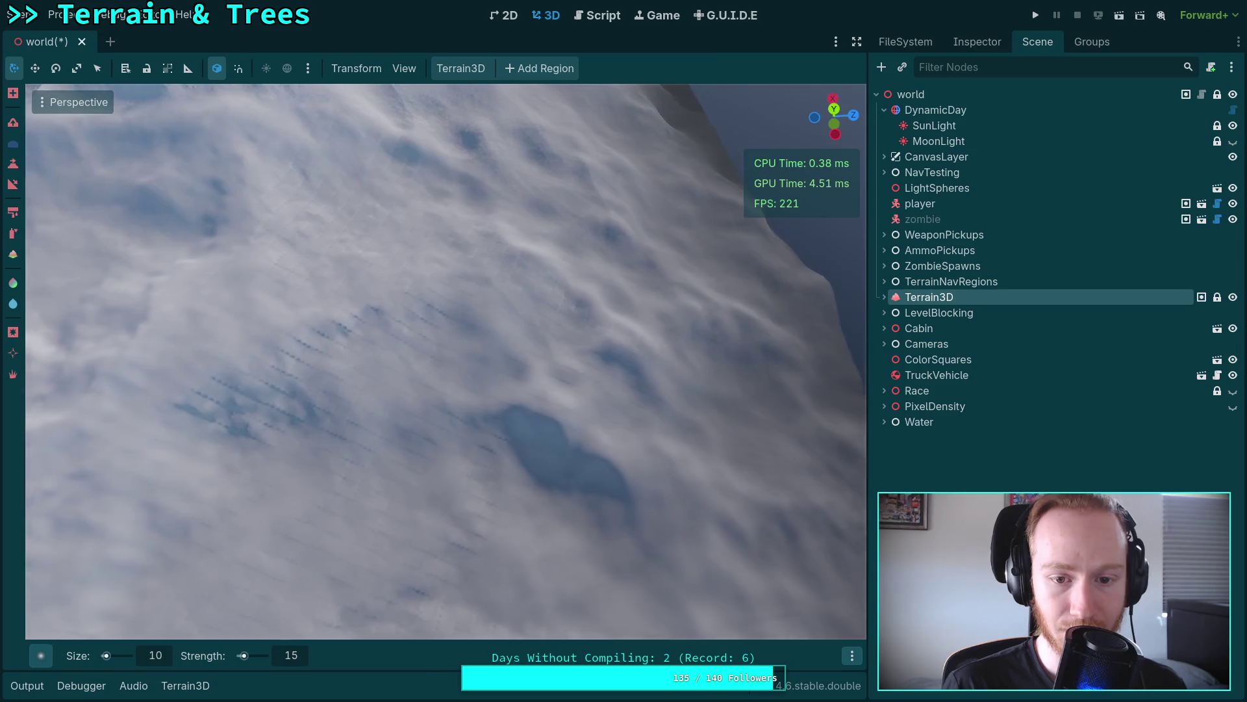
{"action": "right_click", "coordinate": [549, 351]}
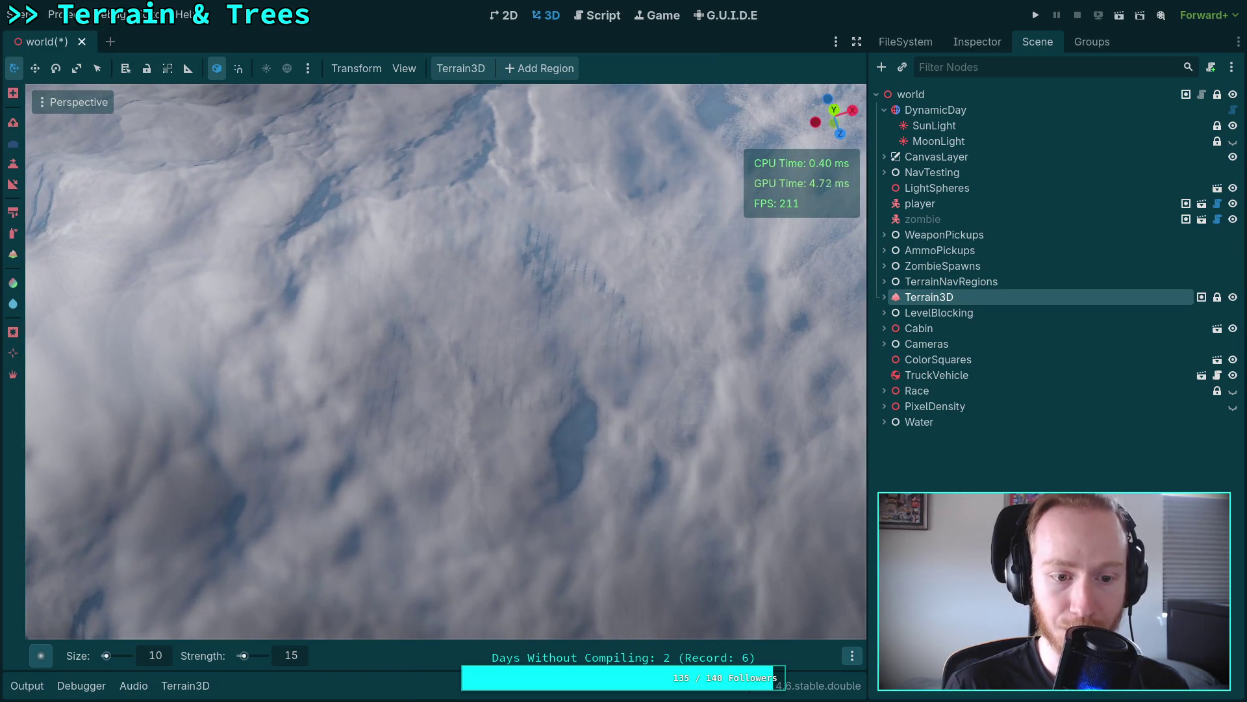
{"action": "right_click", "coordinate": [549, 351]}
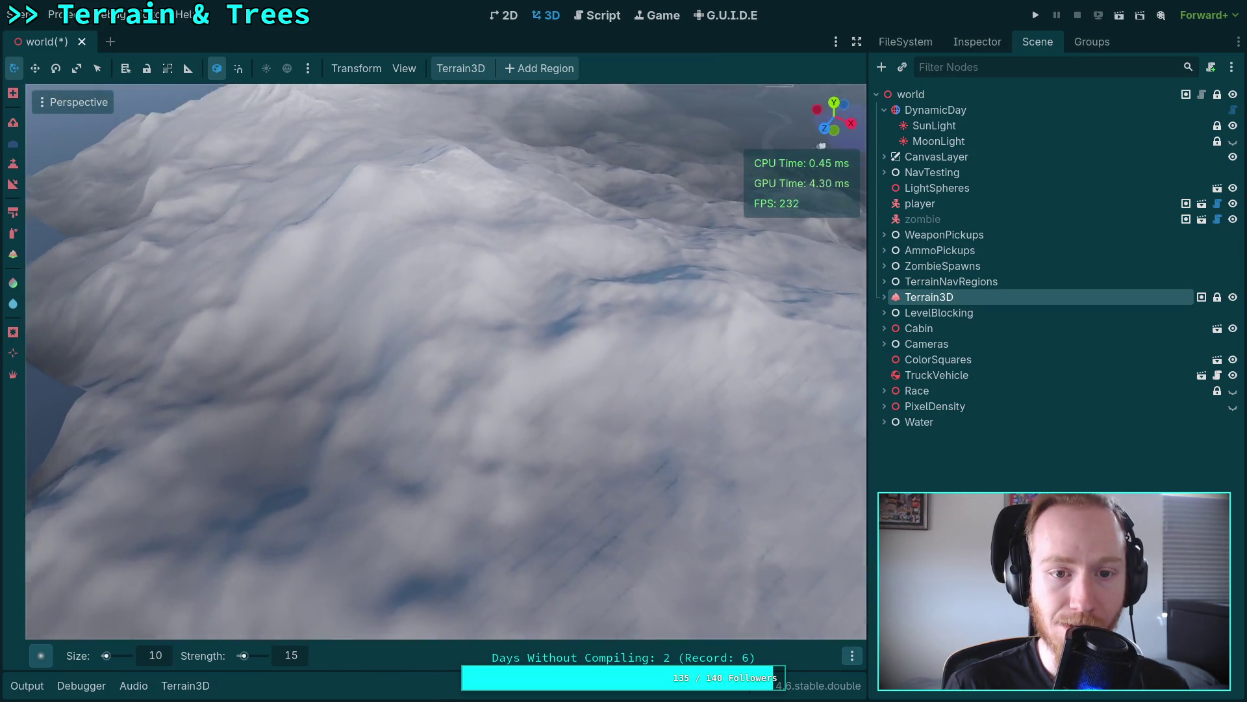
{"action": "right_click", "coordinate": [549, 350]}
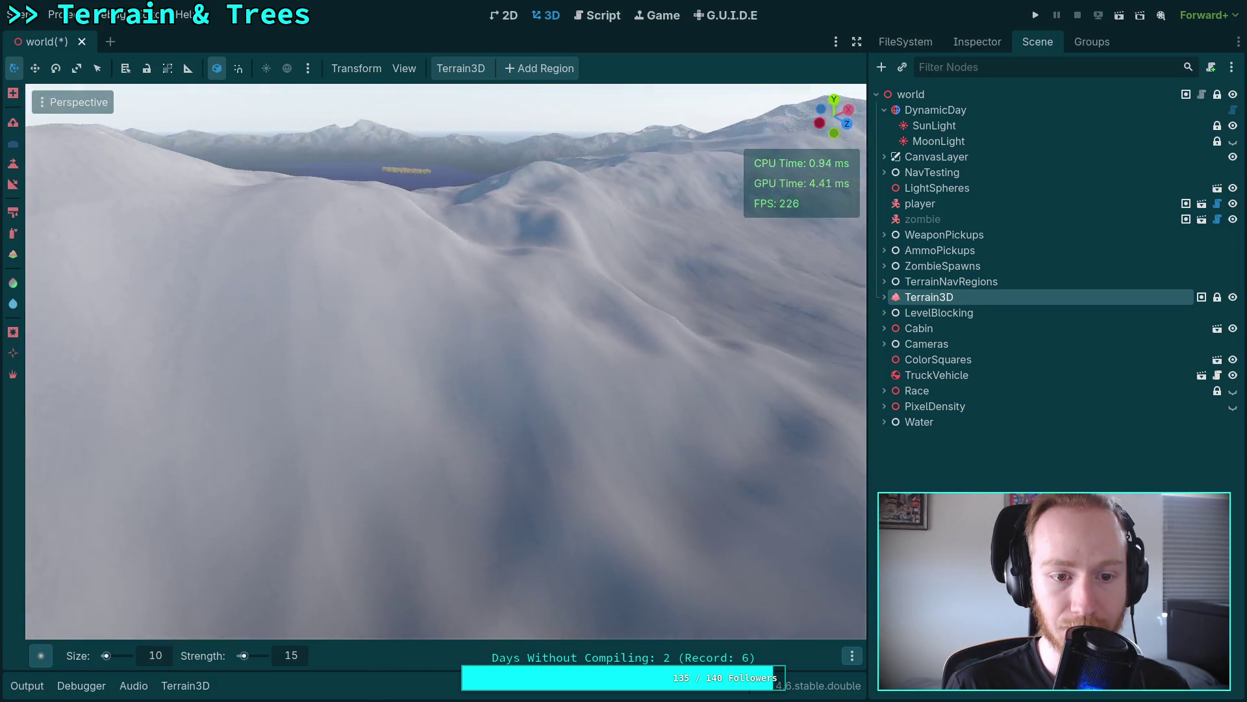
{"action": "right_click", "coordinate": [536, 351]}
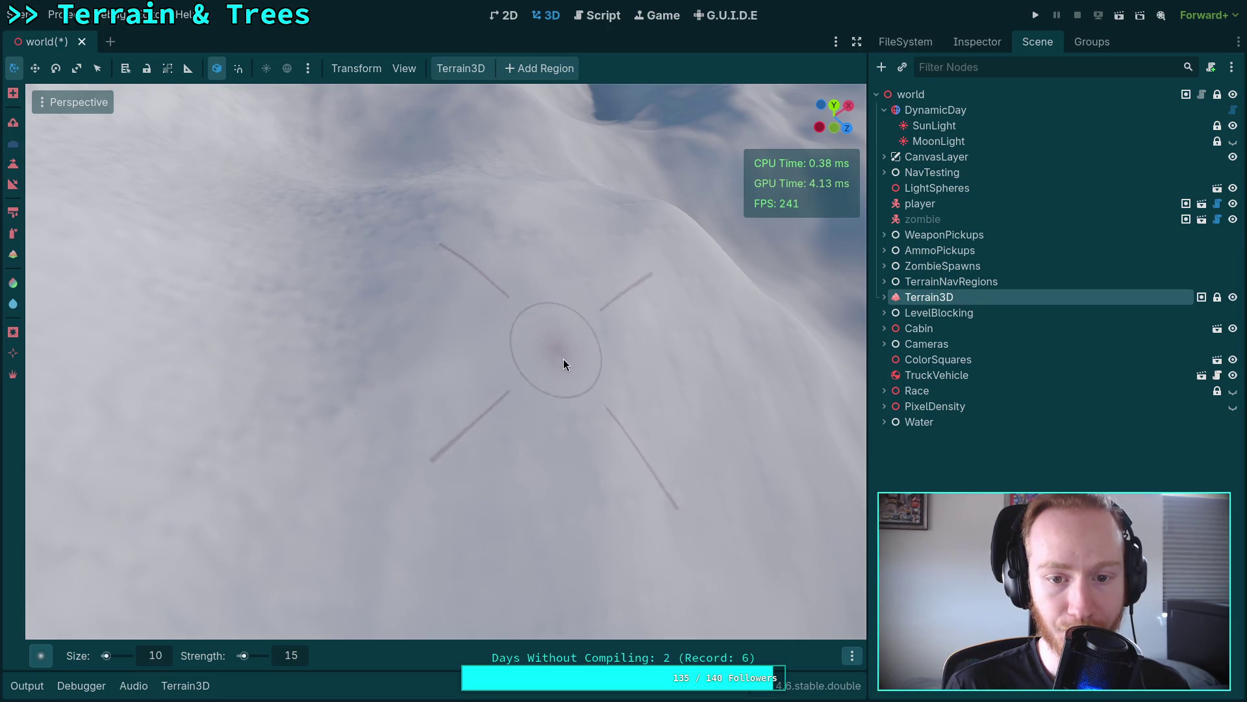
{"action": "right_click", "coordinate": [559, 352]}
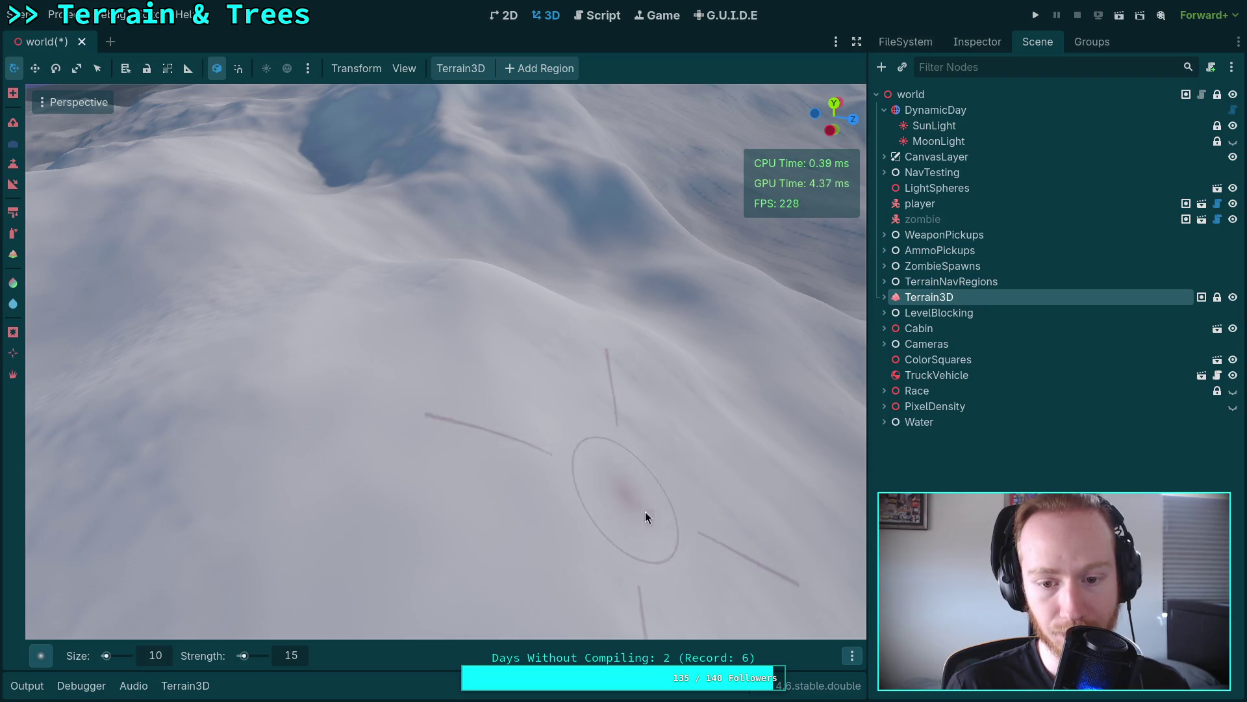
{"action": "right_click", "coordinate": [635, 504]}
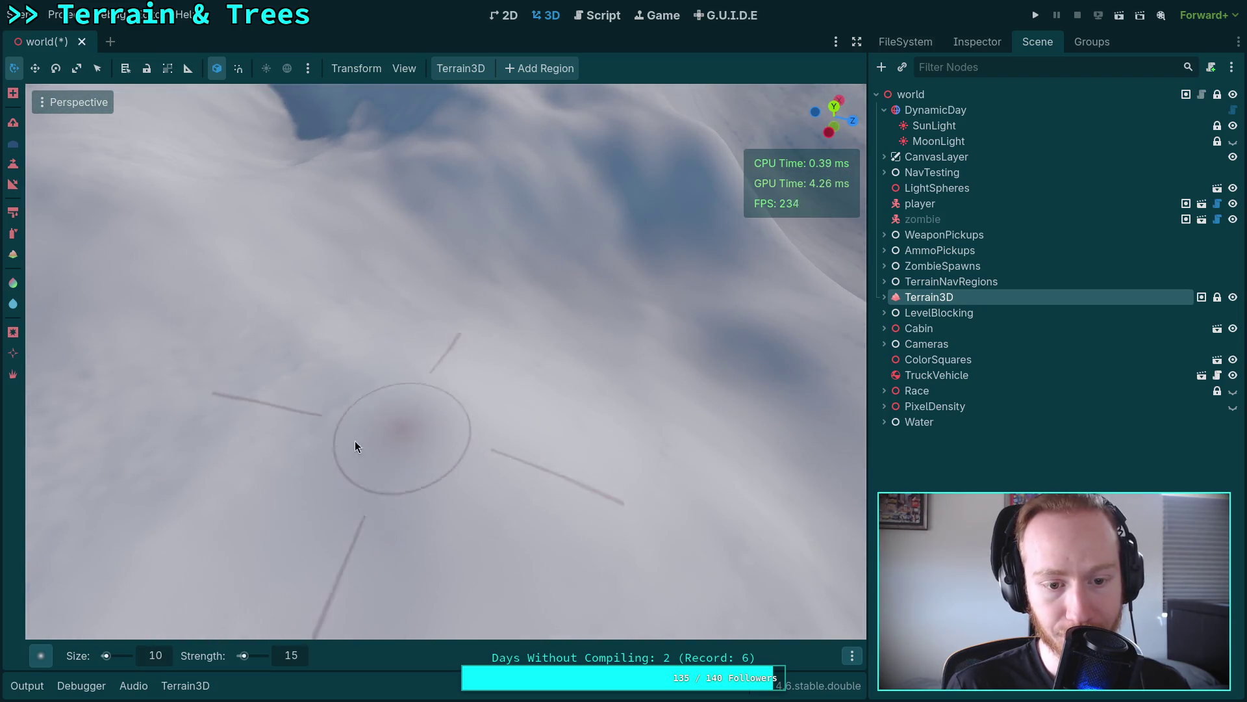
{"action": "right_click", "coordinate": [333, 355]}
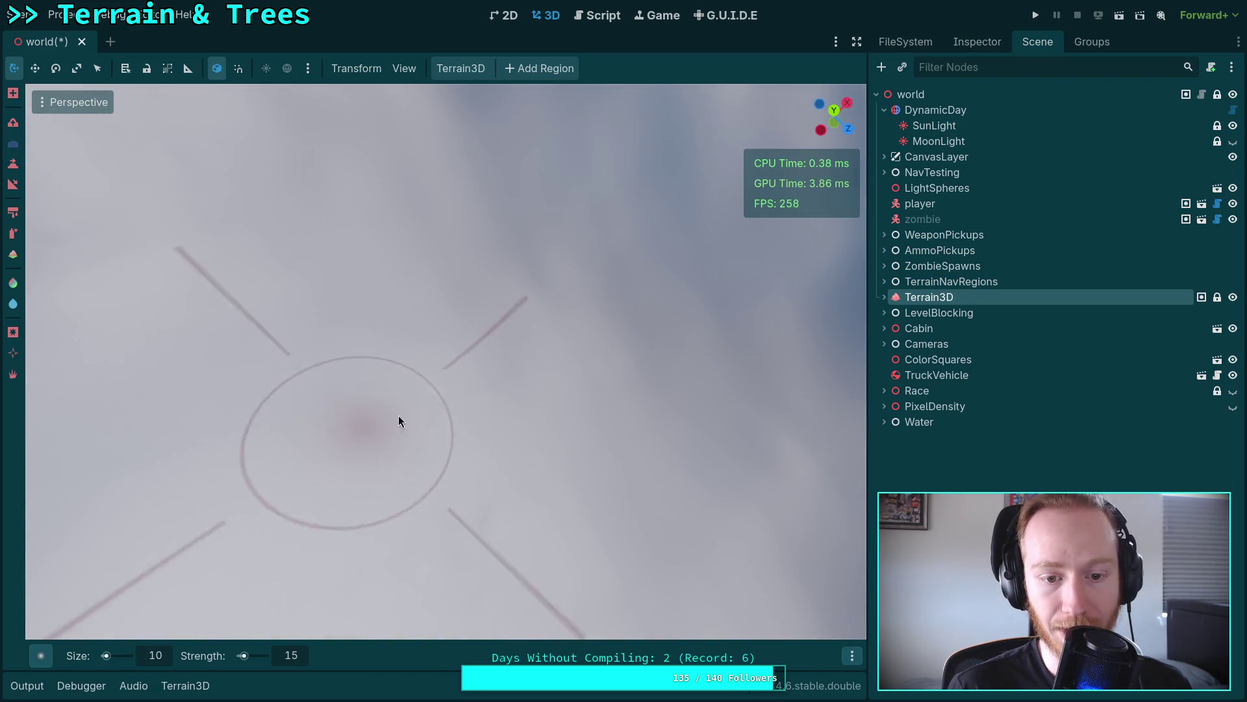
{"action": "right_click", "coordinate": [414, 504]}
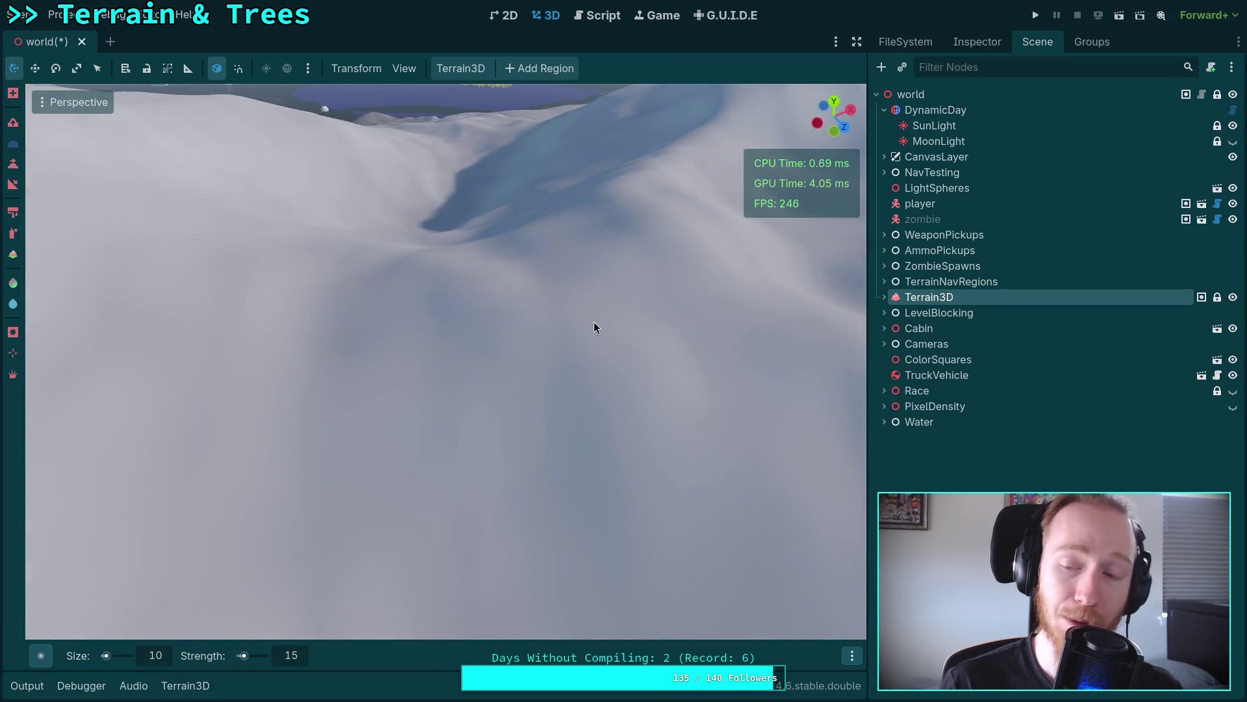
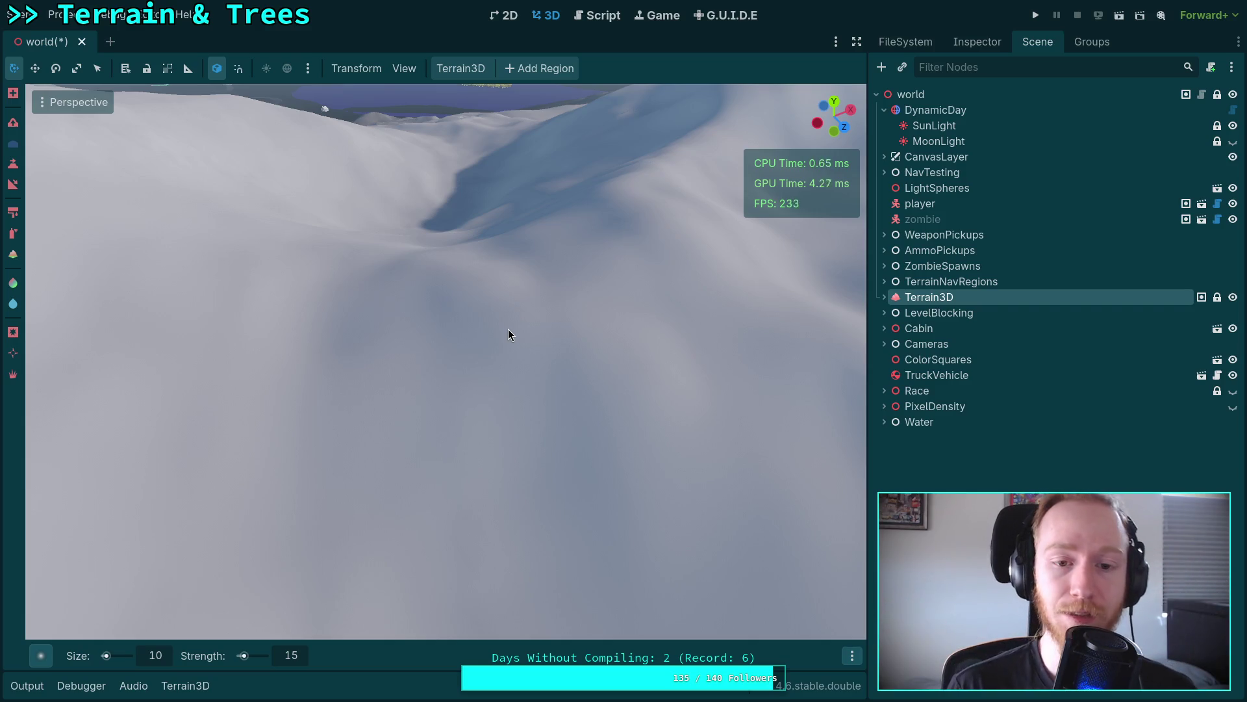
Step: Fly the camera down the snowy slope, then look up at the mountains and horizon
{"action": "scroll", "coordinate": [508, 328], "scroll_direction": "up", "scroll_amount": 5}
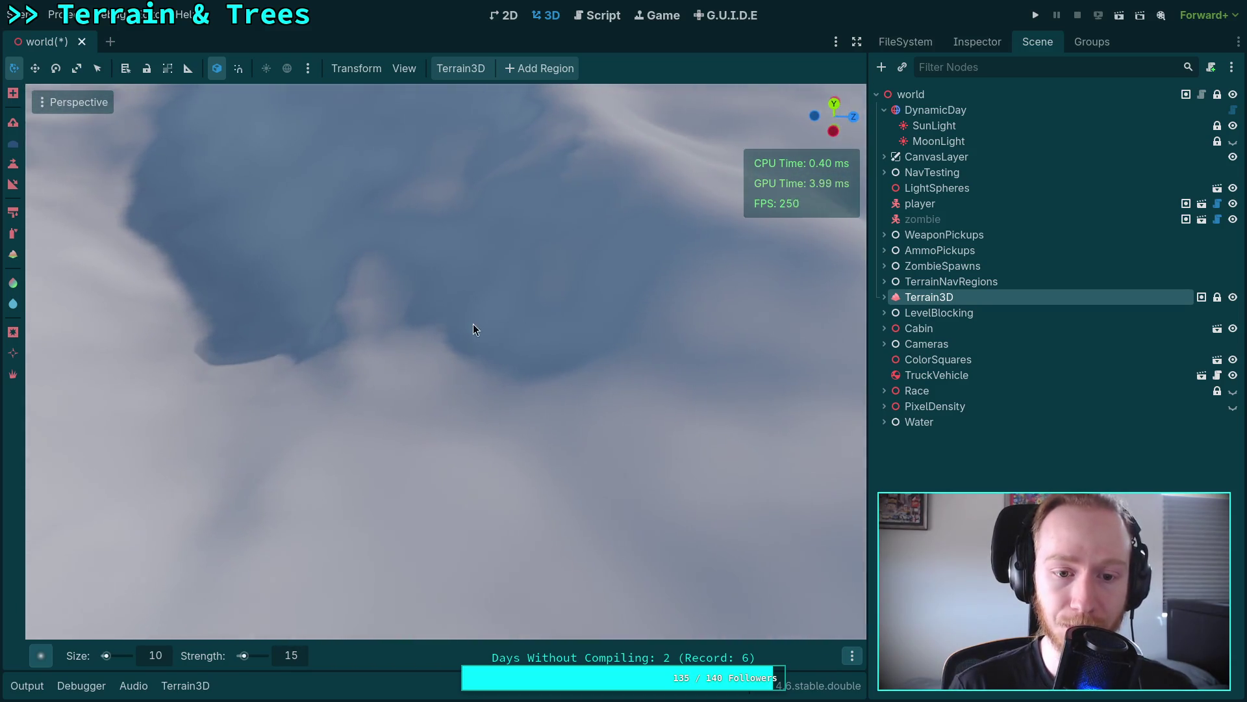
{"action": "left_click_drag", "start_coordinate": [210, 298], "coordinate": [209, 195]}
{"action": "key", "text": "w"}
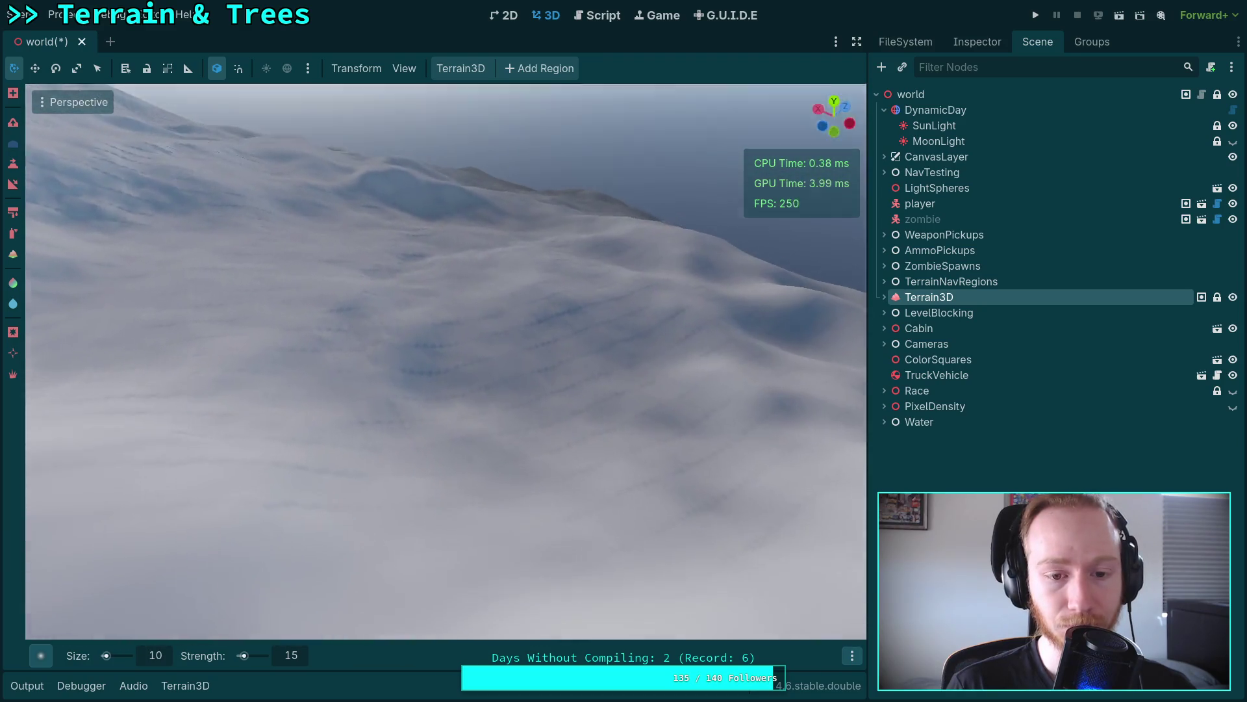
{"action": "key", "text": "w"}
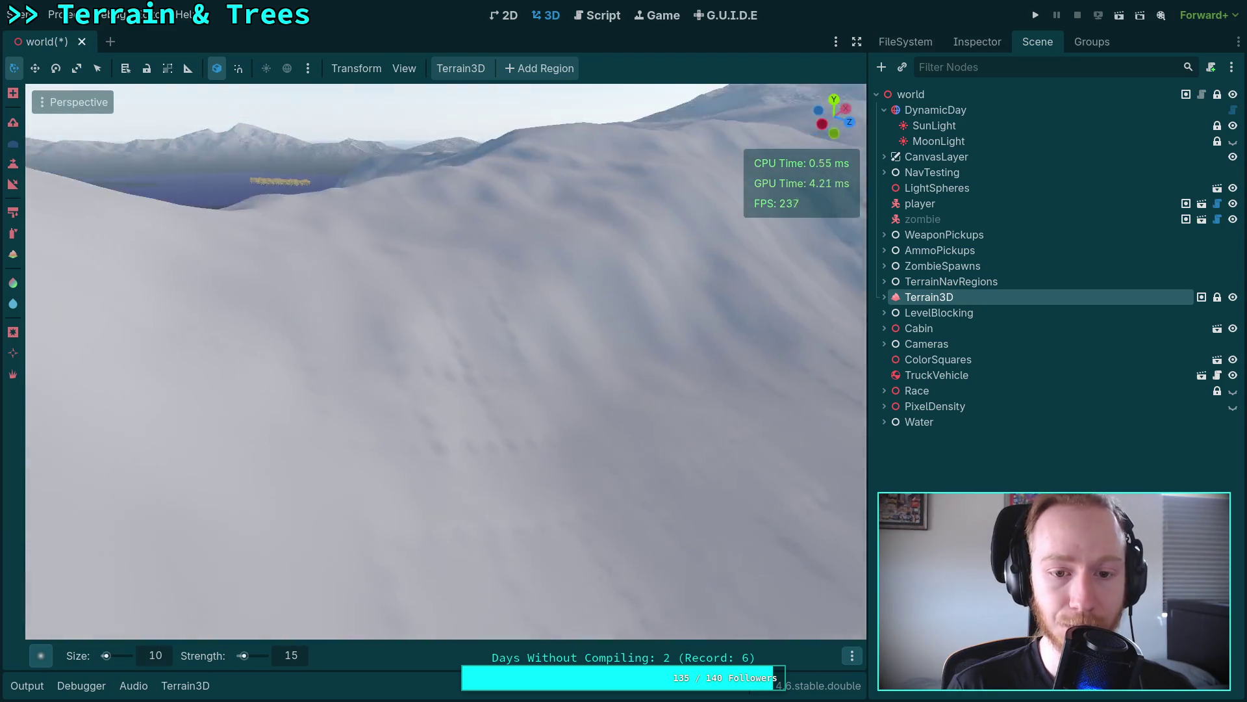
{"action": "key", "text": "w"}
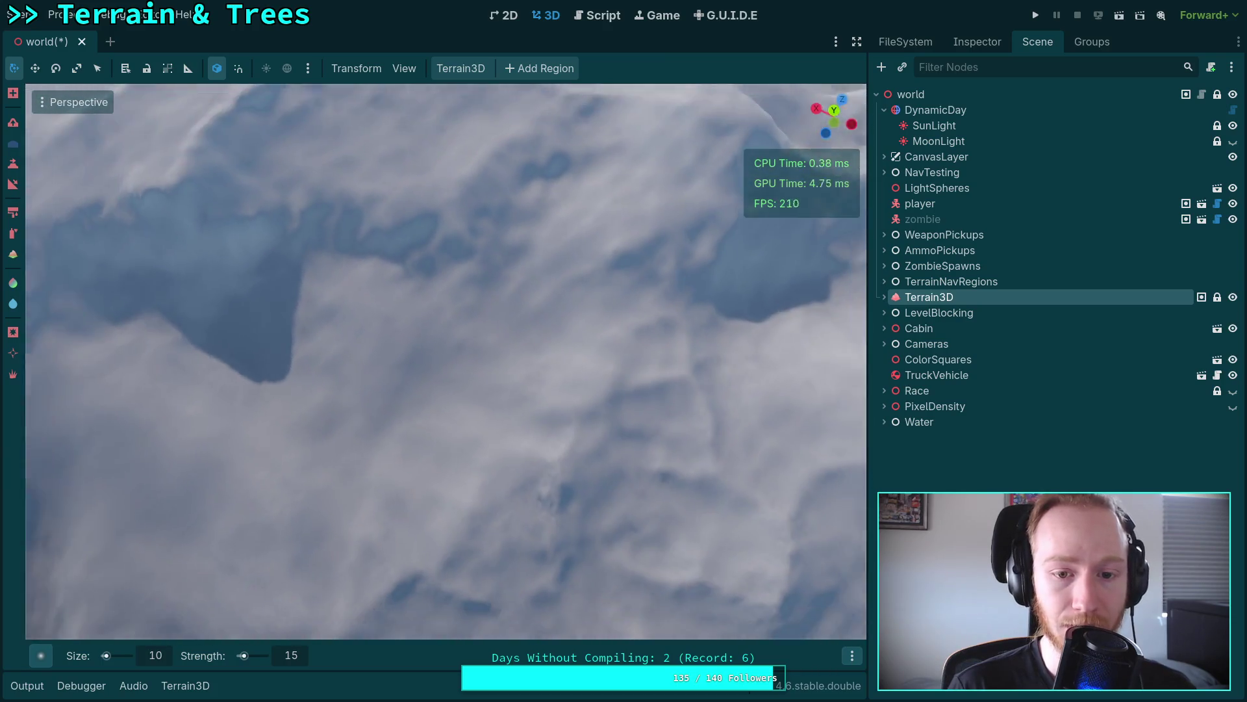
{"action": "key", "text": "w"}
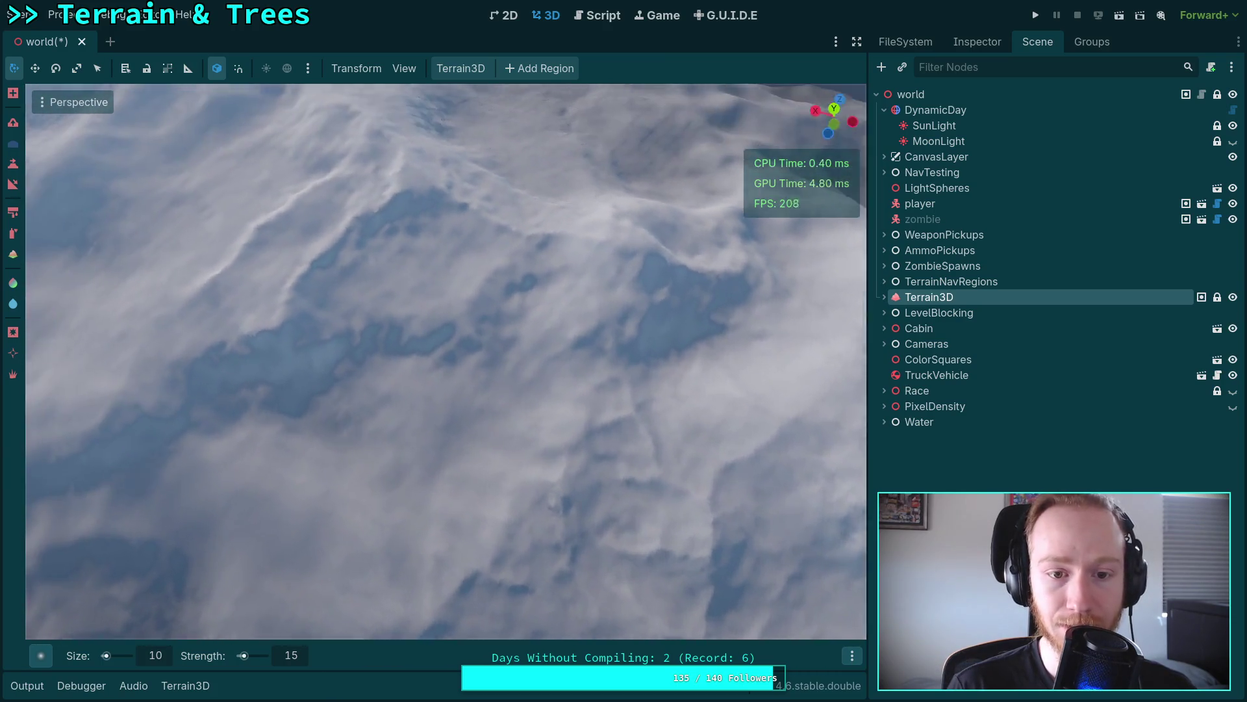
{"action": "key", "text": "w"}
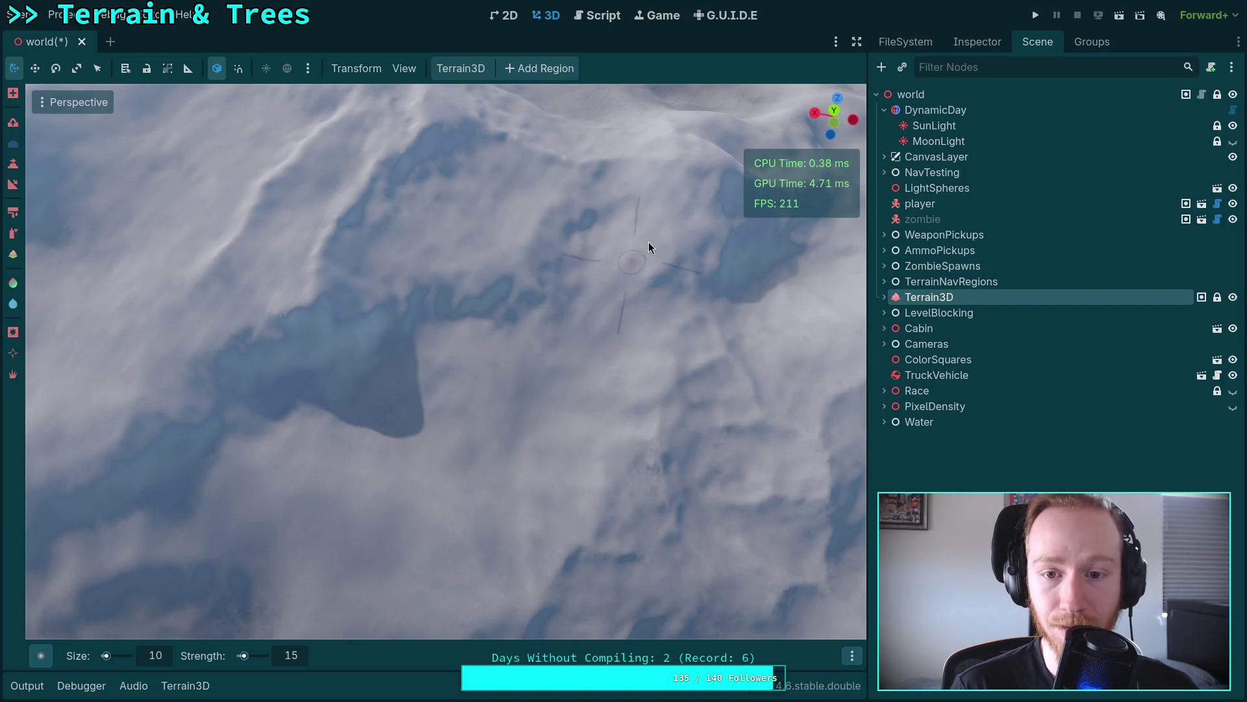
{"action": "key", "text": "w"}
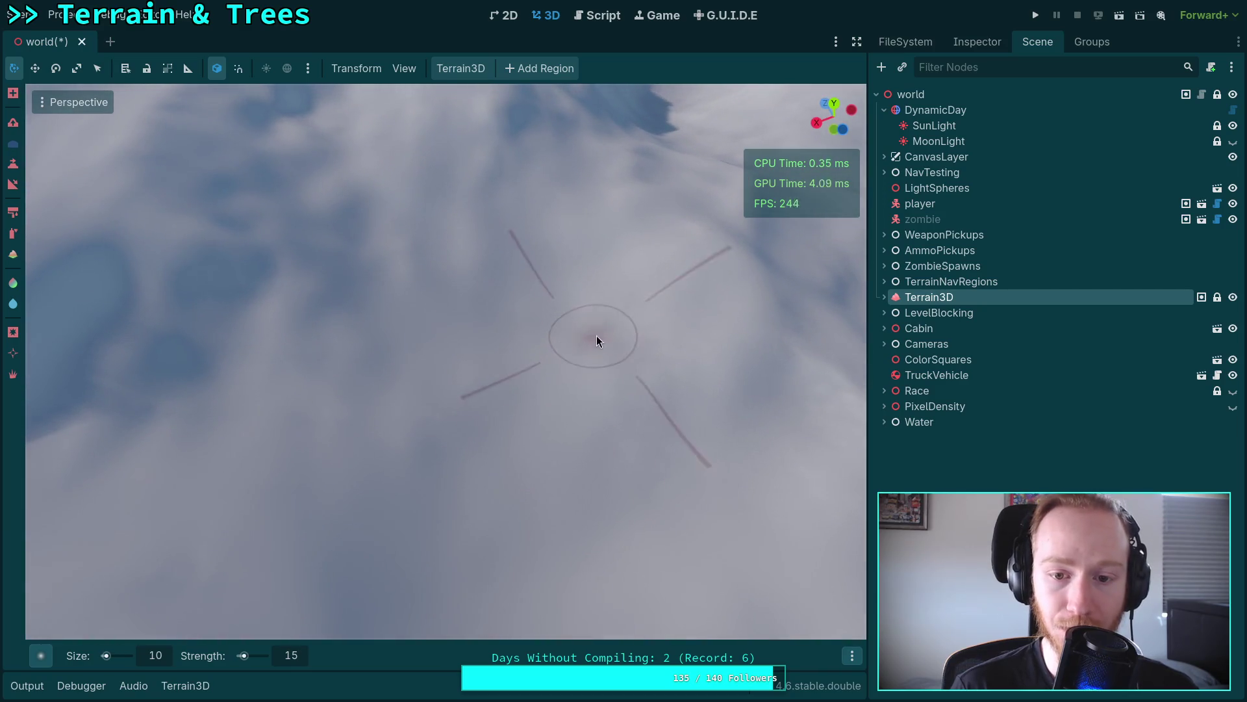
{"action": "scroll", "coordinate": [593, 340], "scroll_direction": "down", "scroll_amount": 5}
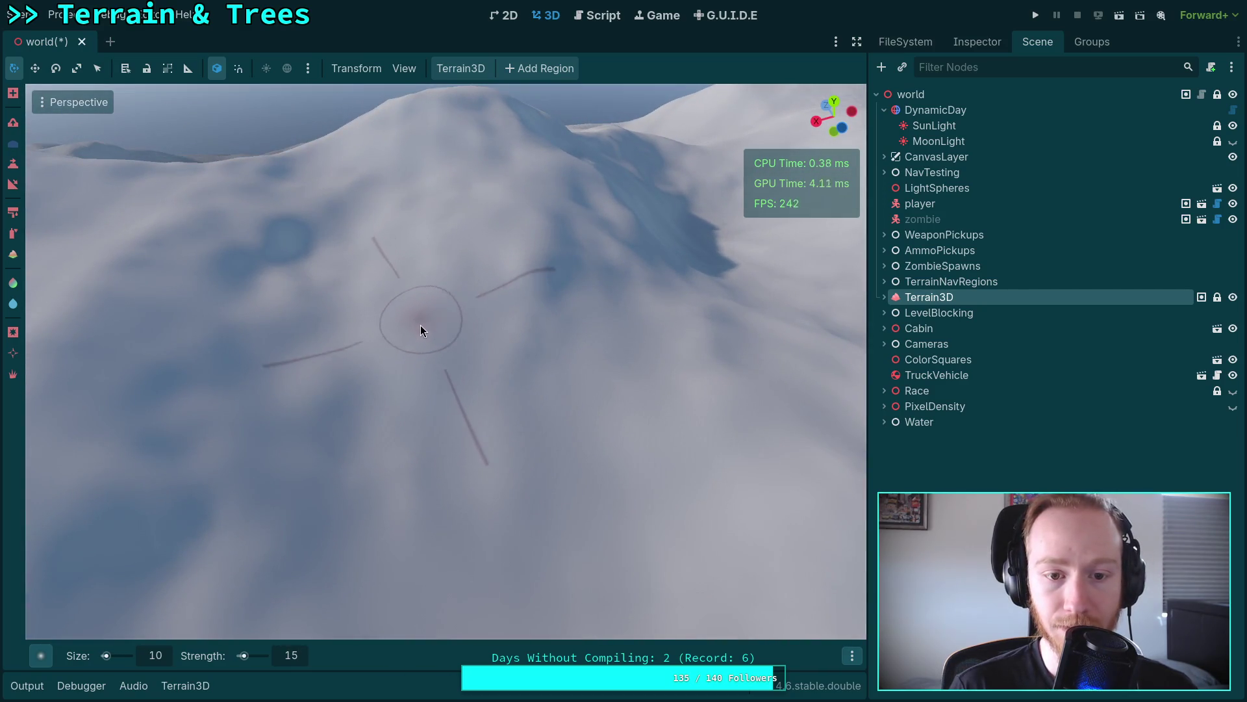
{"action": "right_click", "coordinate": [496, 404]}
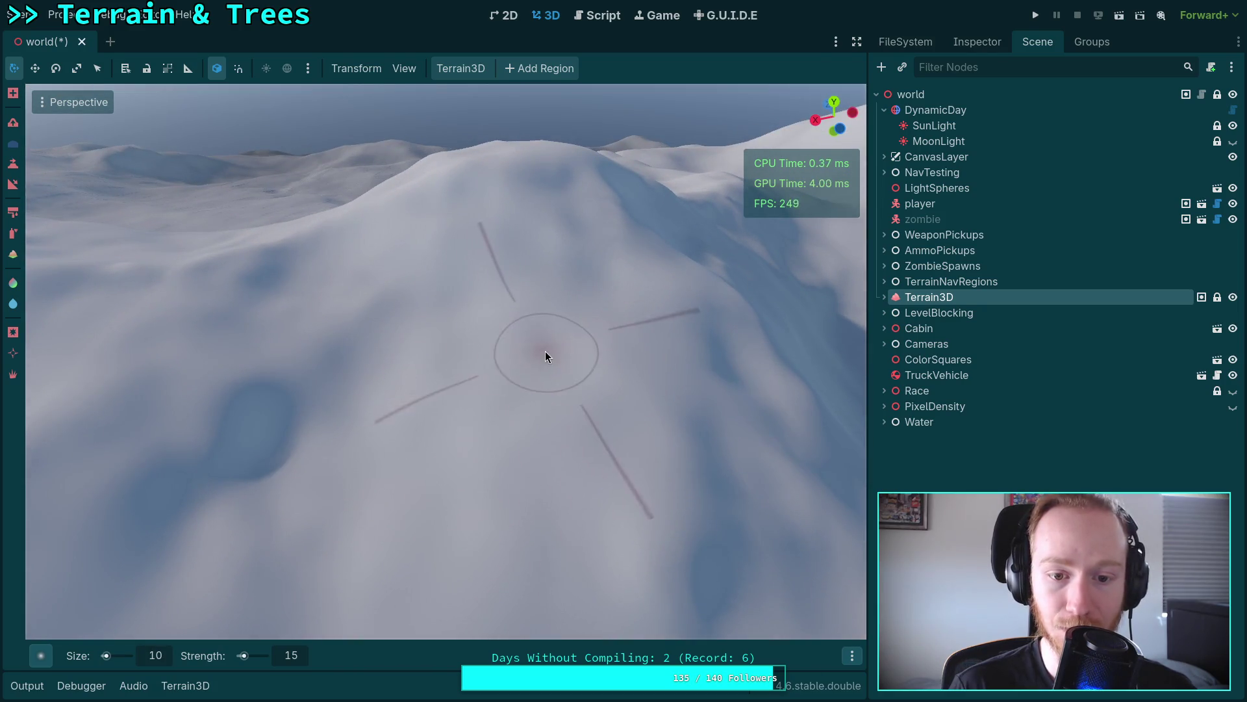
{"action": "scroll", "coordinate": [545, 350], "scroll_direction": "up", "scroll_amount": 2}
{"action": "scroll", "coordinate": [421, 410], "scroll_direction": "down", "scroll_amount": 2}
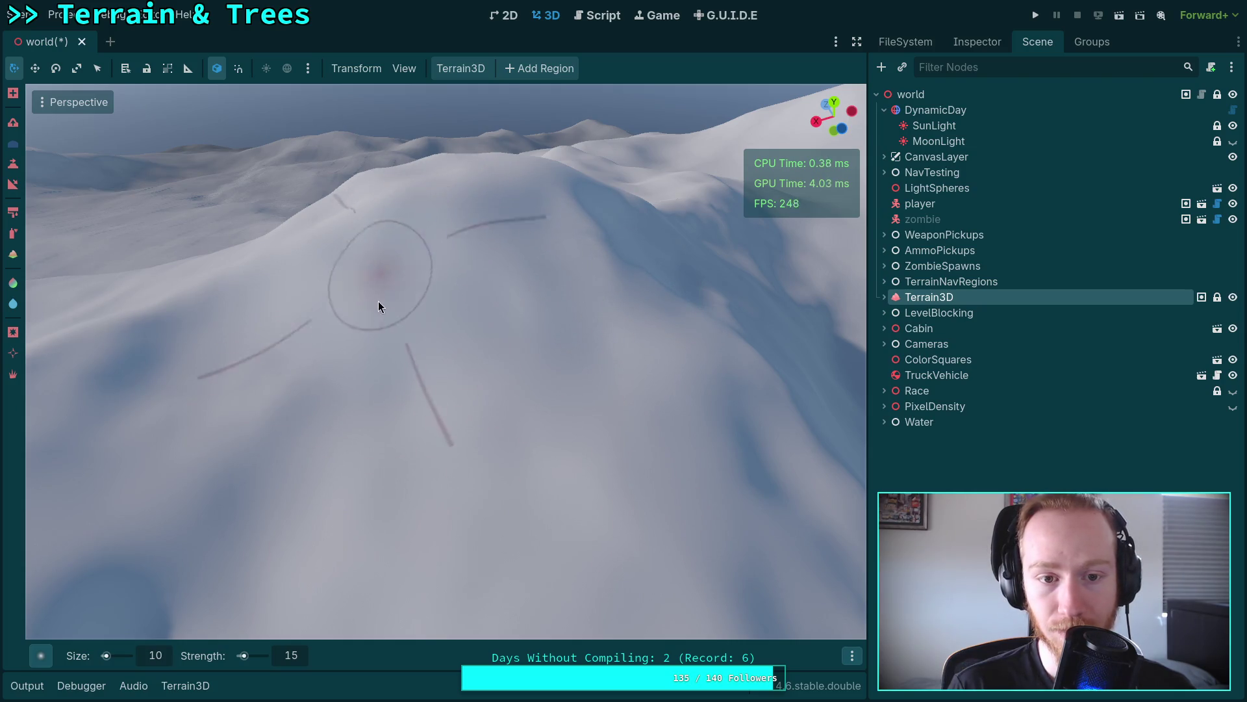
{"action": "right_click", "coordinate": [547, 466]}
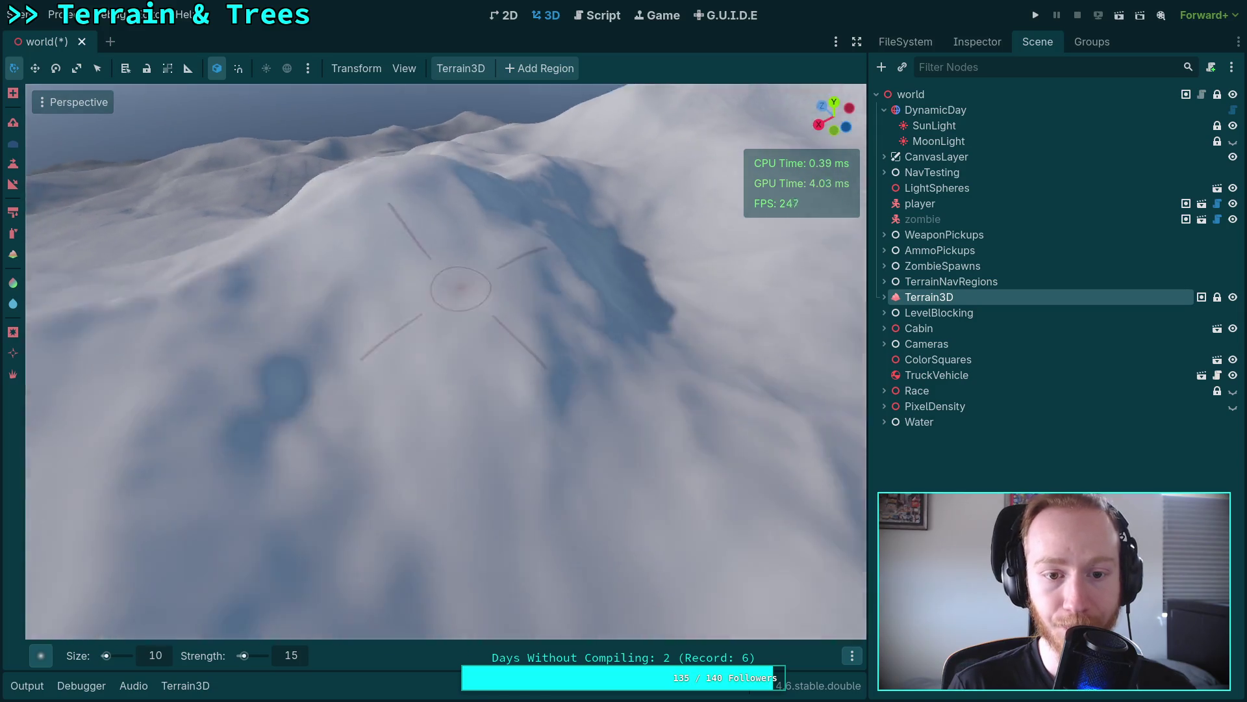
{"action": "right_click", "coordinate": [461, 301]}
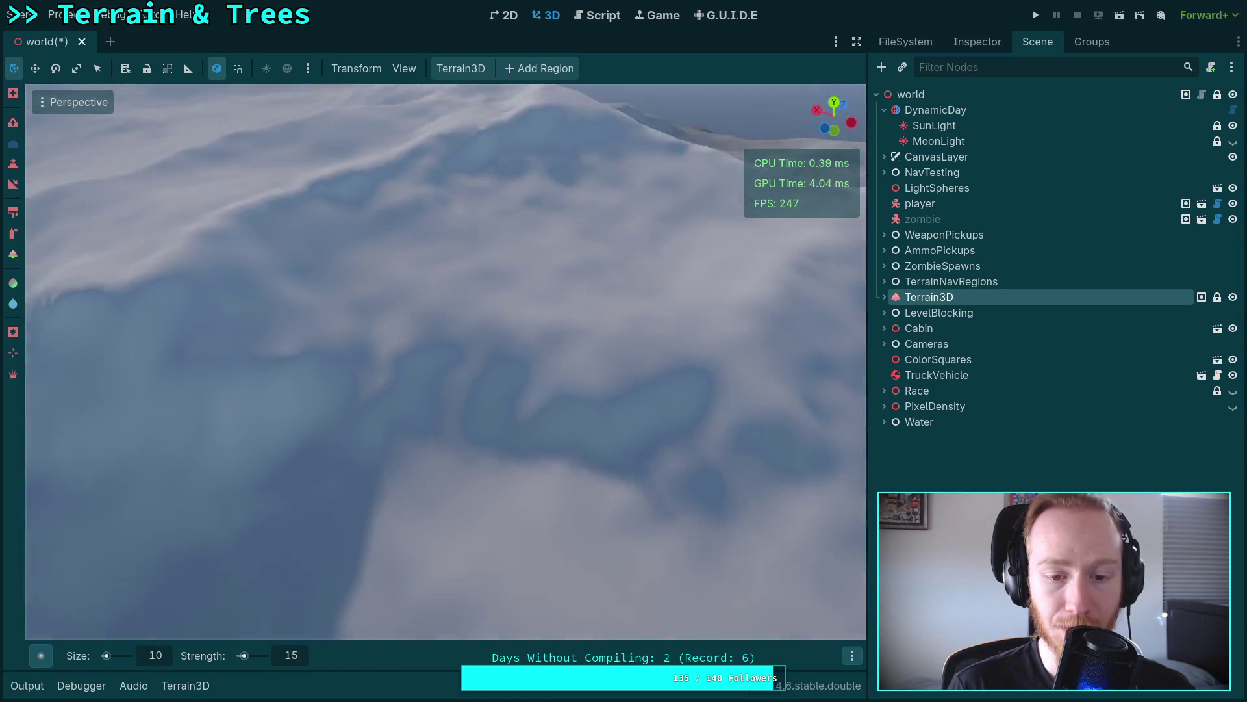
Step: Fly in and out to inspect the mountain ridge, the snowy peak and the lake
{"action": "key", "text": "s"}
{"action": "key", "text": "w"}
{"action": "key", "text": "s"}
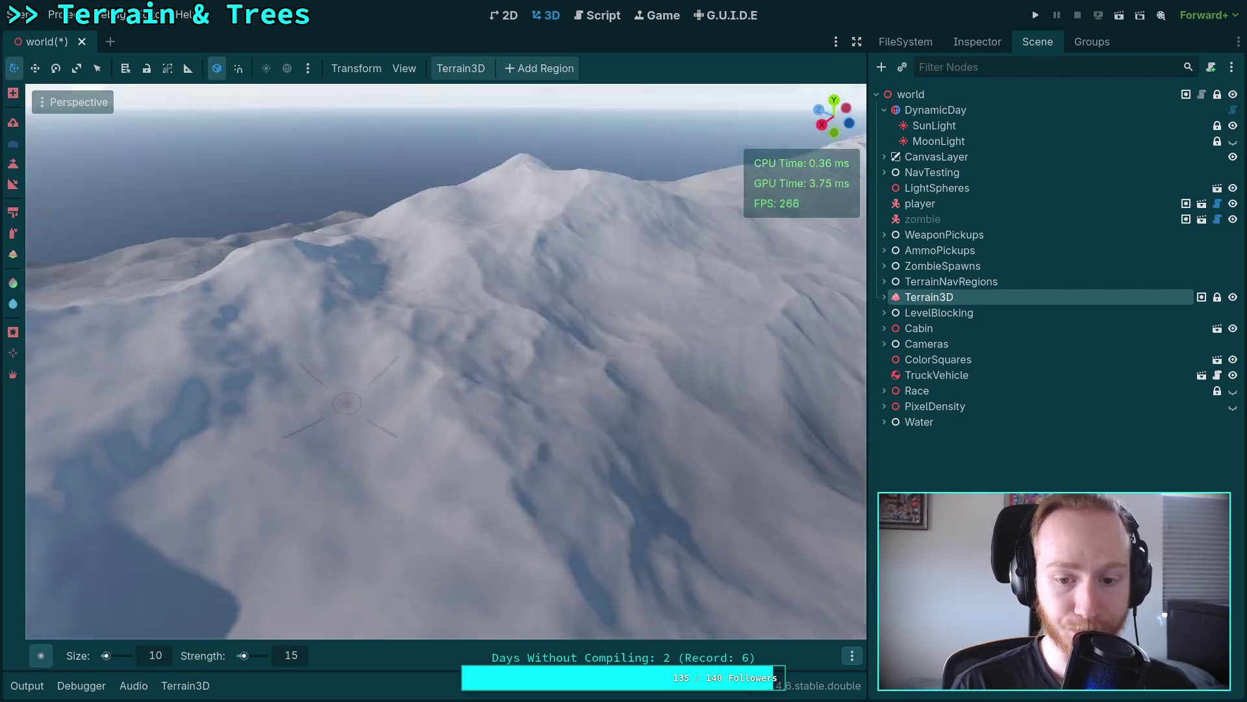
{"action": "right_click", "coordinate": [545, 453]}
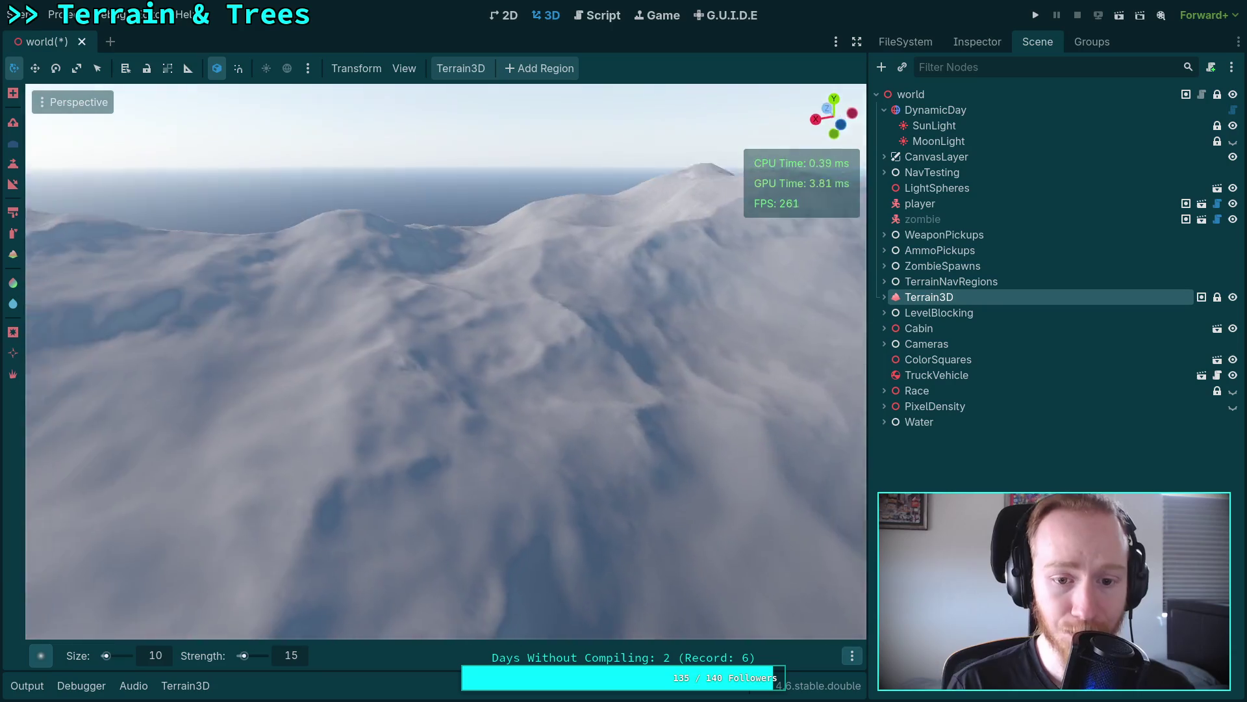
{"action": "key", "text": "w"}
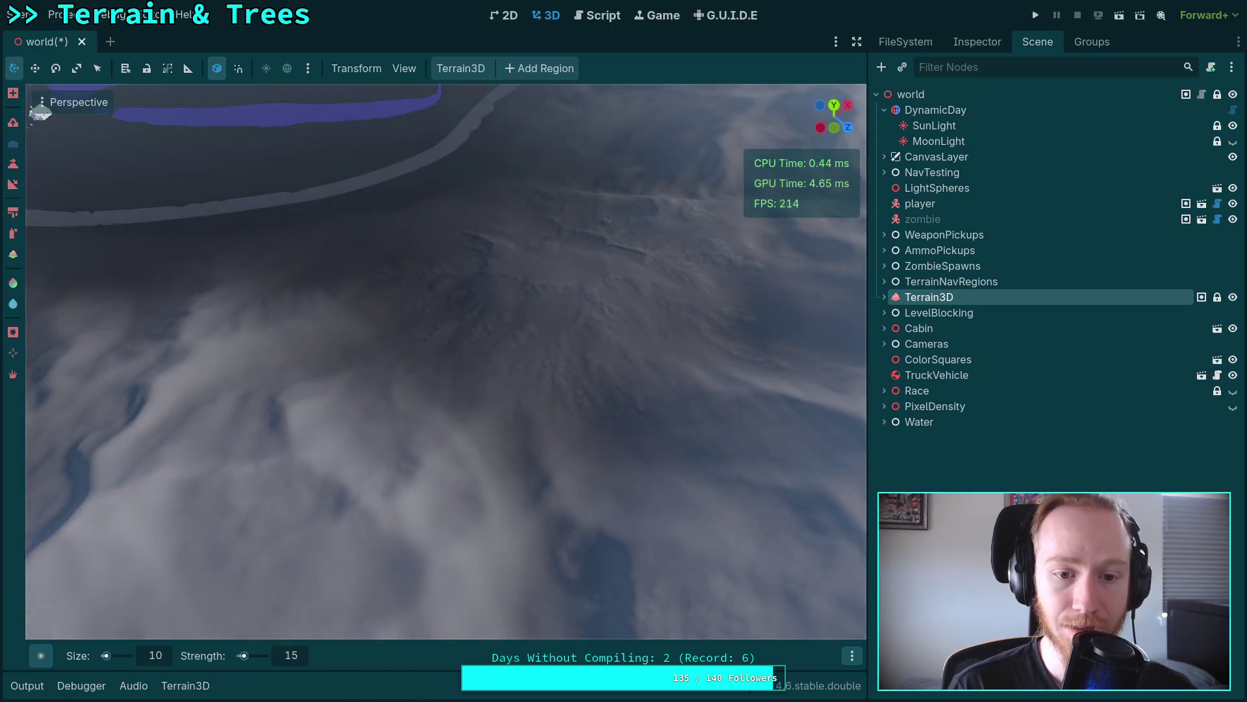
{"action": "key", "text": "s"}
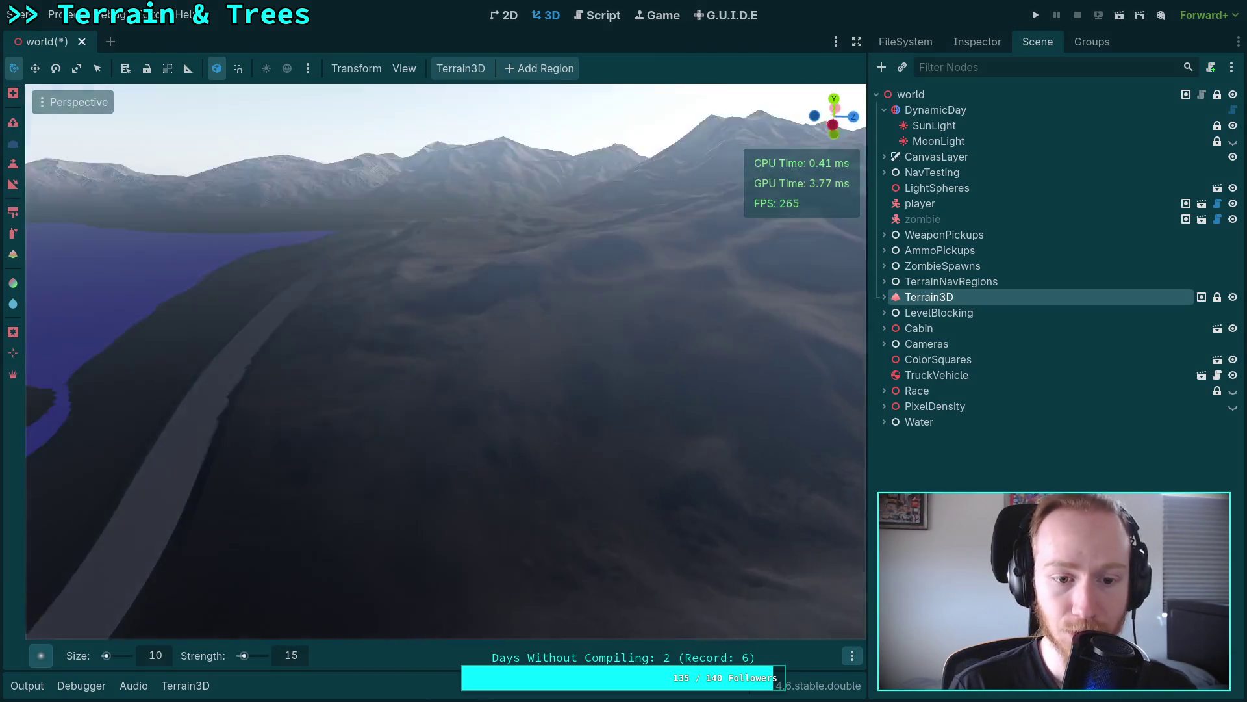
{"action": "key", "text": "w"}
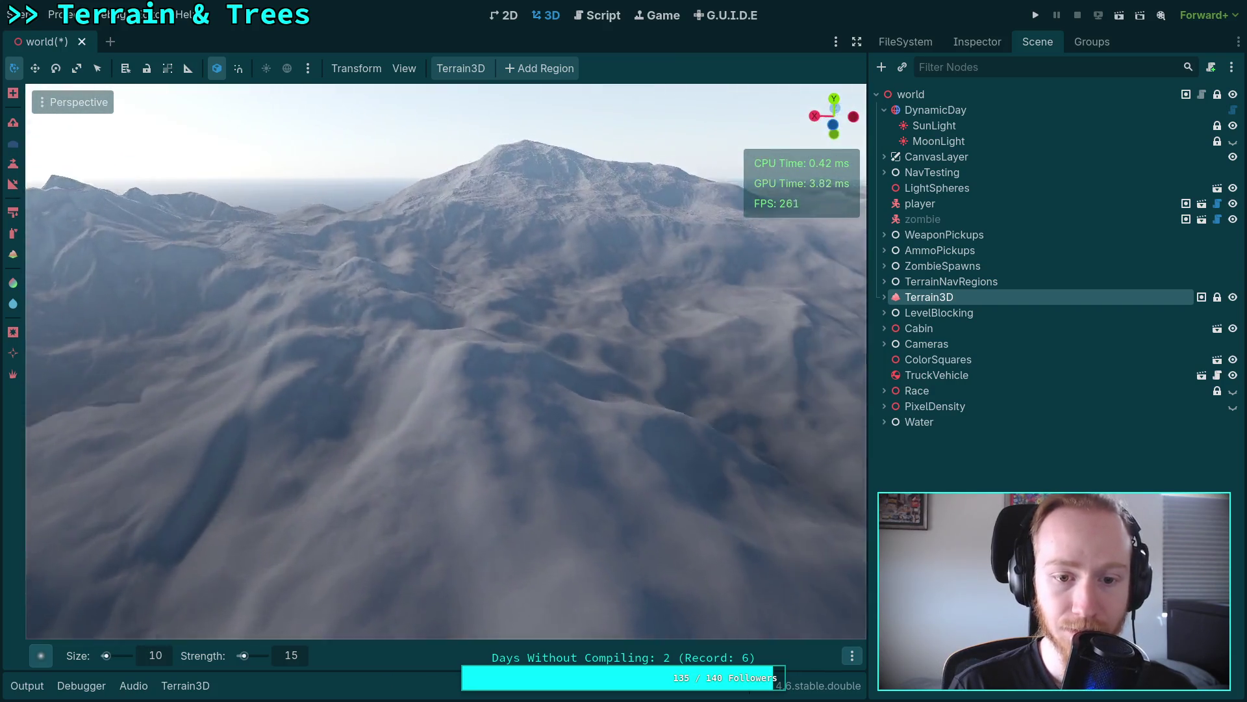
{"action": "key", "text": "w"}
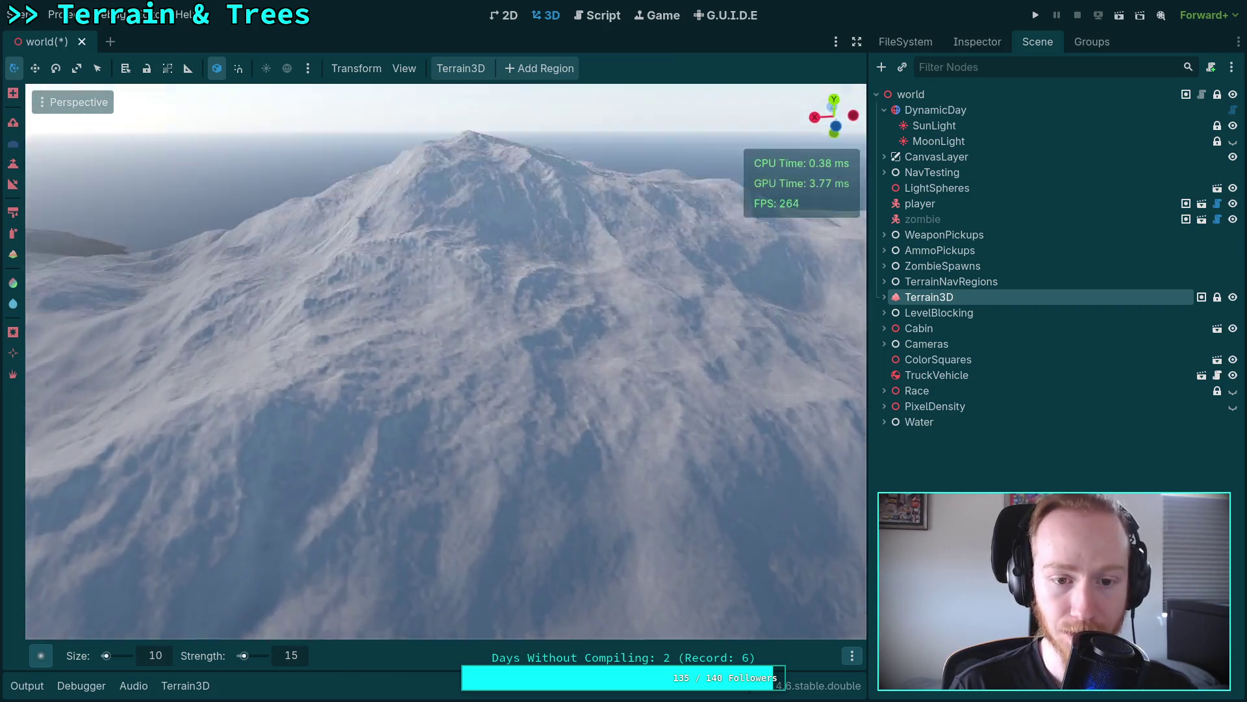
{"action": "key", "text": "s"}
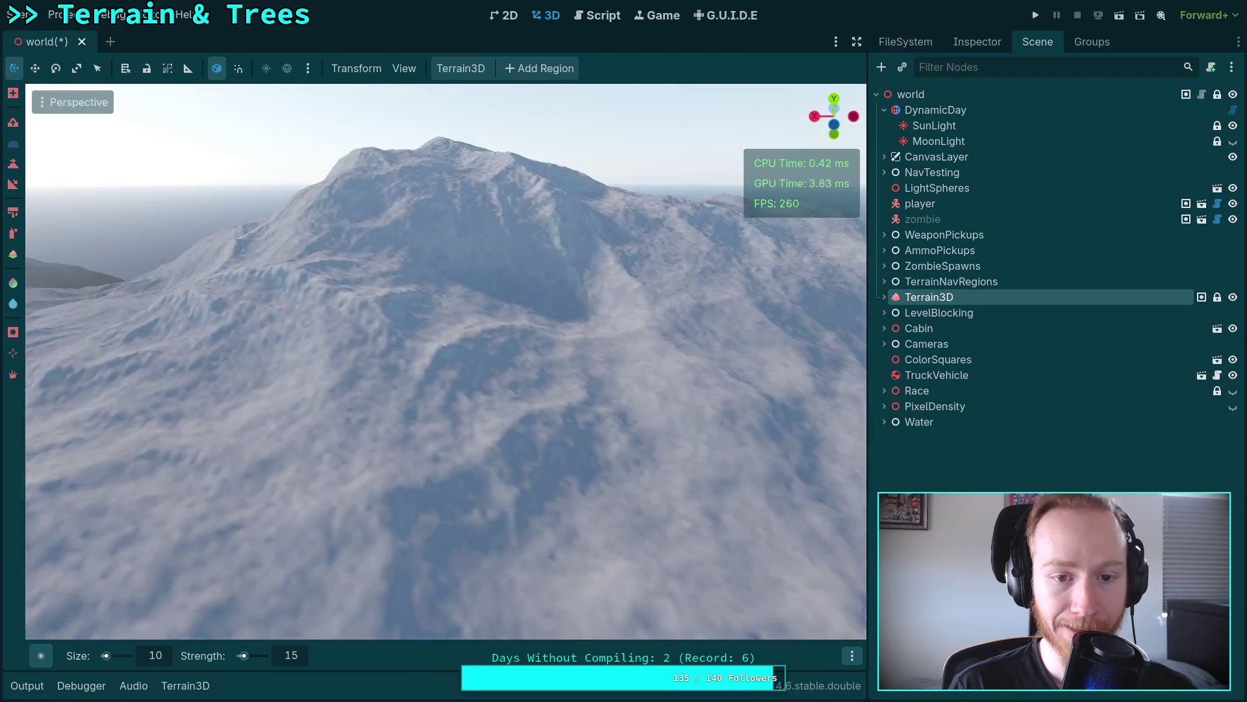
{"action": "key", "text": "s"}
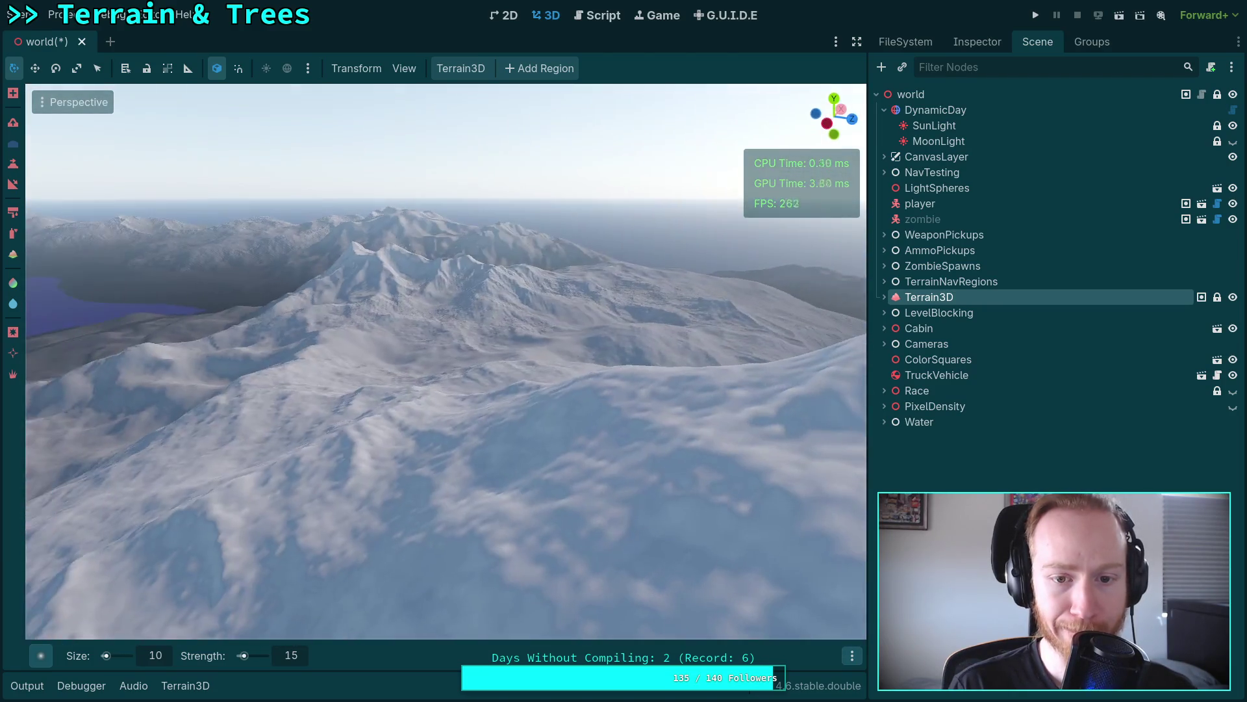
{"action": "key", "text": "w"}
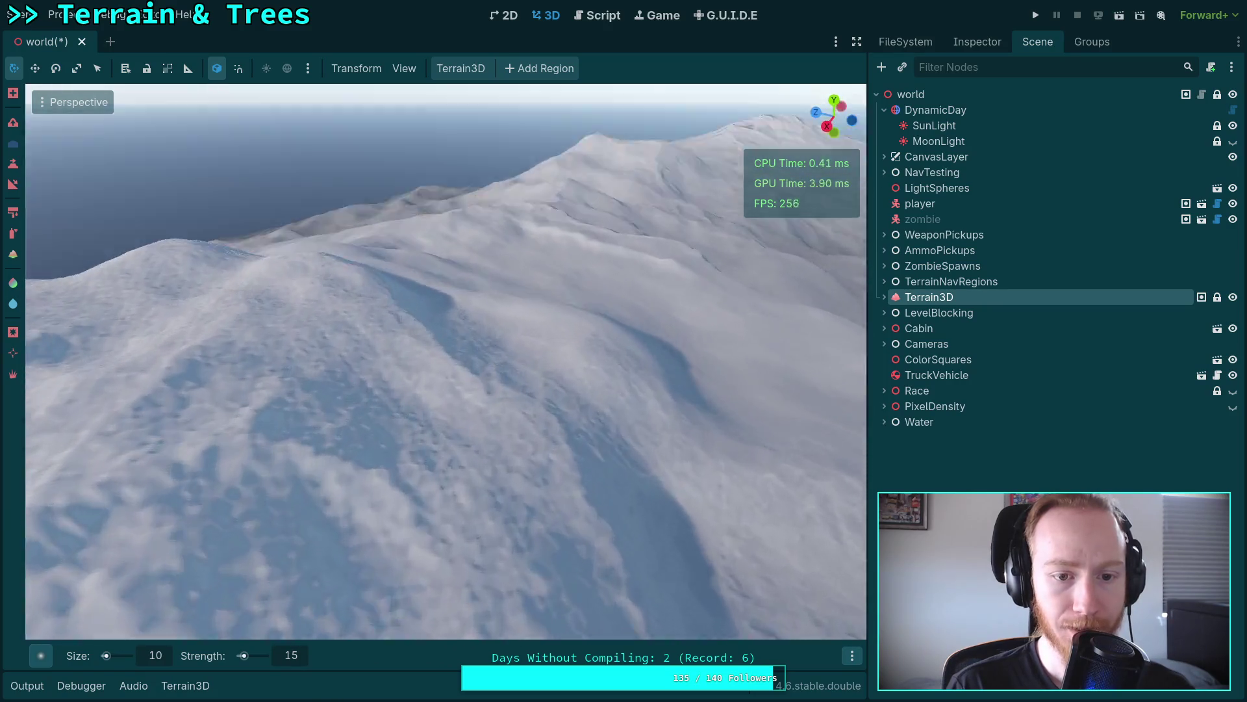
{"action": "key", "text": "w"}
Step: Set the terrain brush strength to 10 and size to 15
{"action": "double_click", "coordinate": [156, 656]}
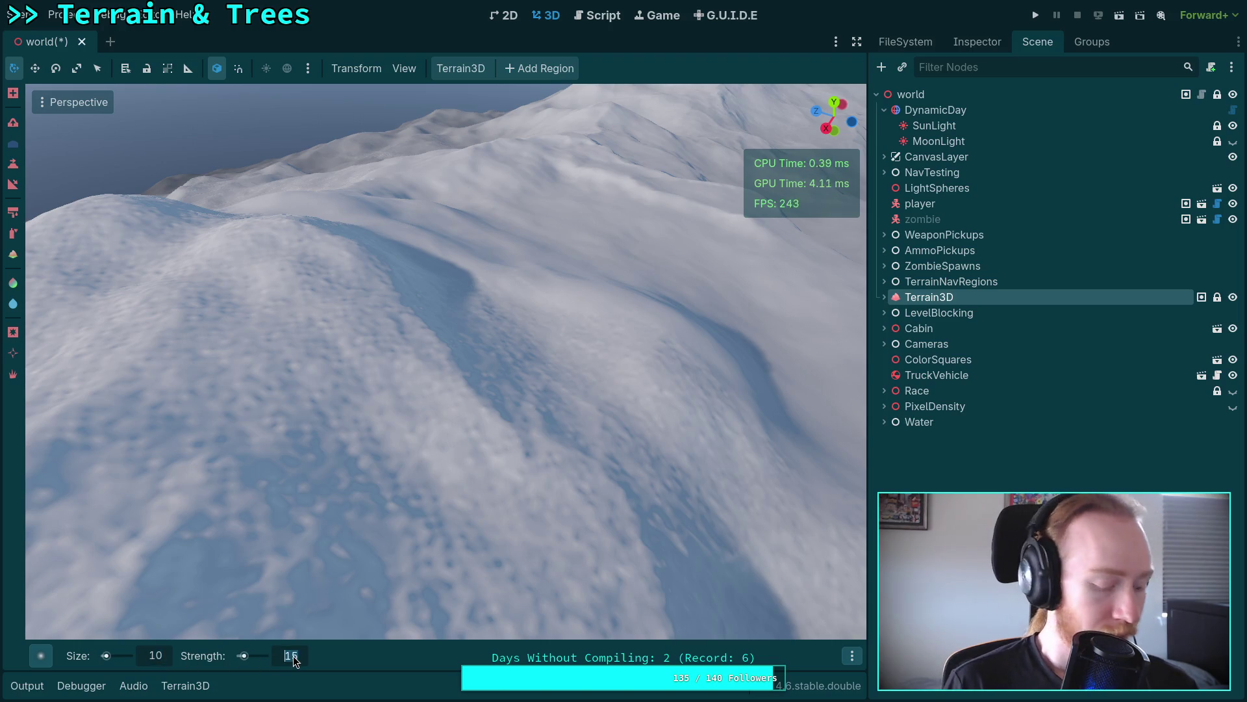
{"action": "type", "text": "10"}
{"action": "key", "text": "Return"}
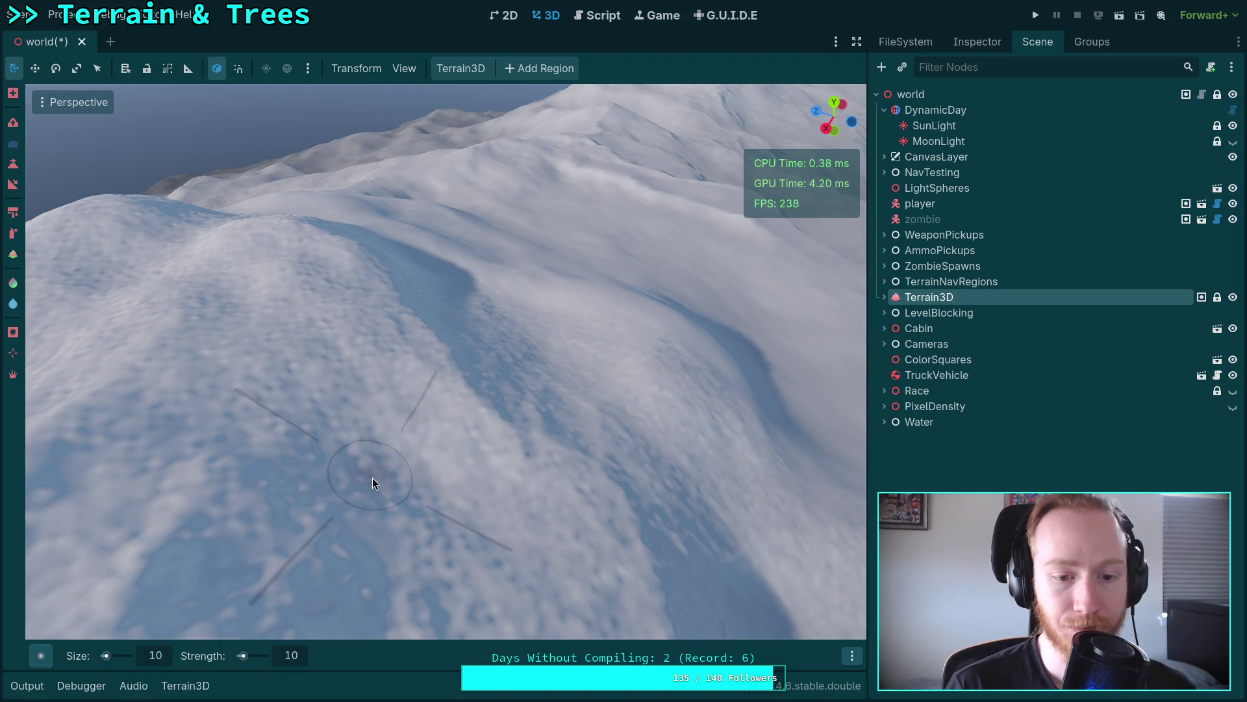
{"action": "double_click", "coordinate": [154, 660]}
{"action": "type", "text": "15"}
{"action": "key", "text": "Return"}
Step: Swing the view across different terrain areas and toward the mountains
{"action": "left_click_drag", "start_coordinate": [188, 604], "coordinate": [337, 450]}
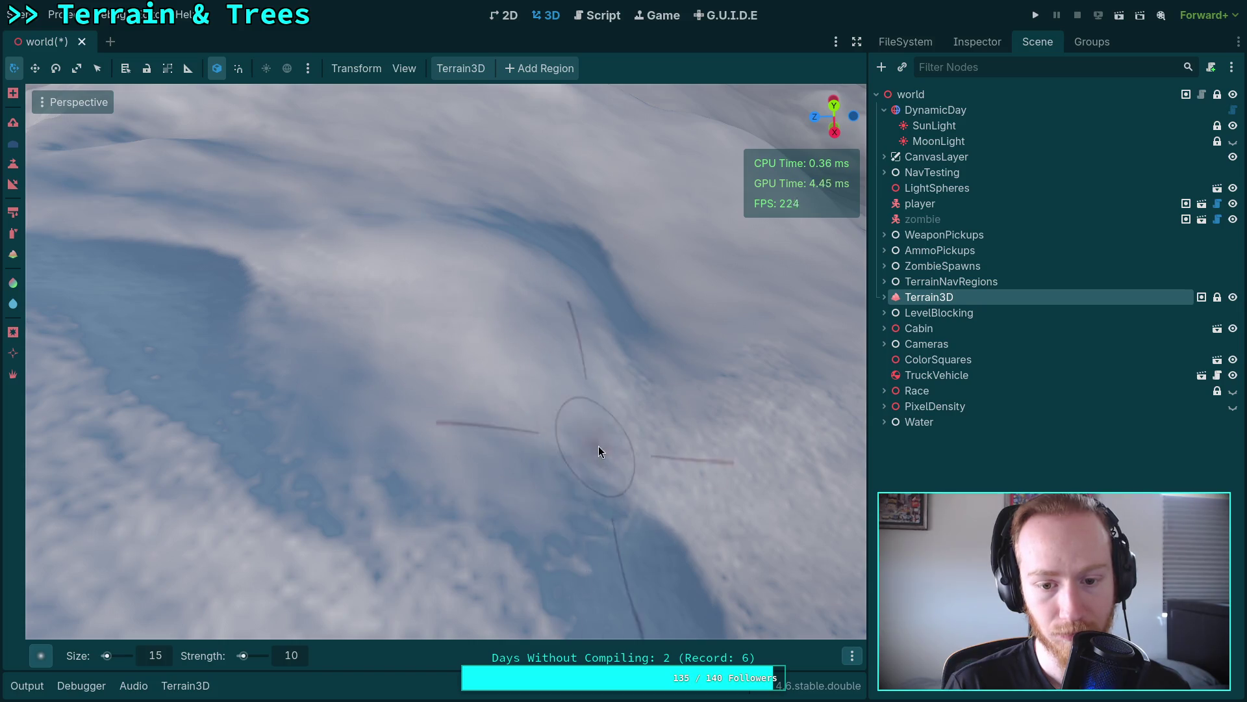
{"action": "mouse_move", "coordinate": [571, 553]}
{"action": "left_mouse_down"}
{"action": "mouse_move", "coordinate": [494, 474]}
{"action": "mouse_move", "coordinate": [440, 469]}
{"action": "left_mouse_up"}
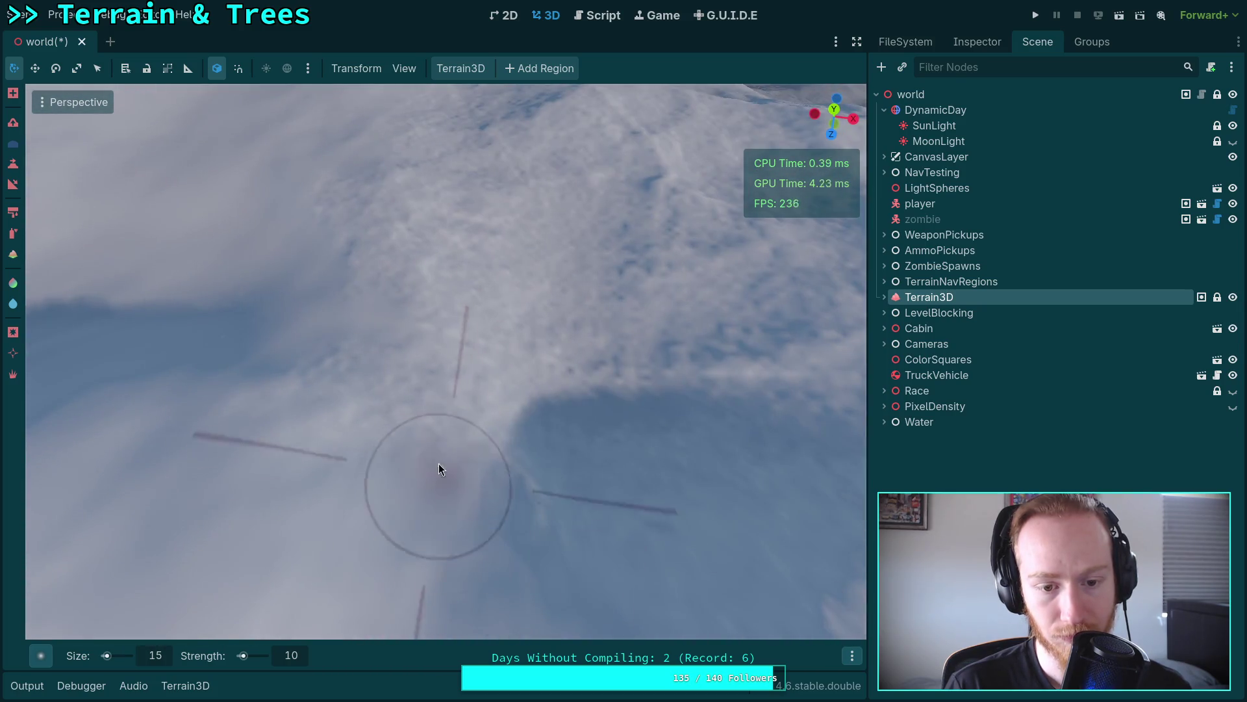
{"action": "left_click_drag", "start_coordinate": [507, 350], "coordinate": [552, 353]}
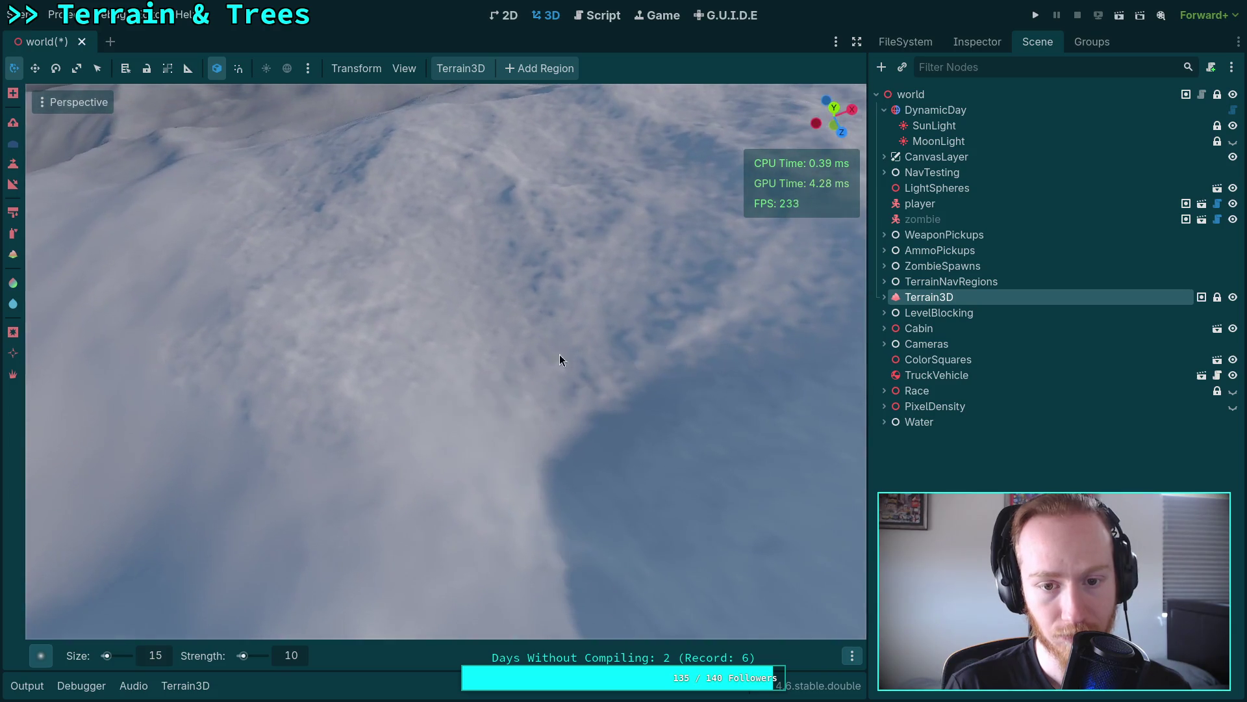
{"action": "left_click_drag", "start_coordinate": [286, 435], "coordinate": [364, 461]}
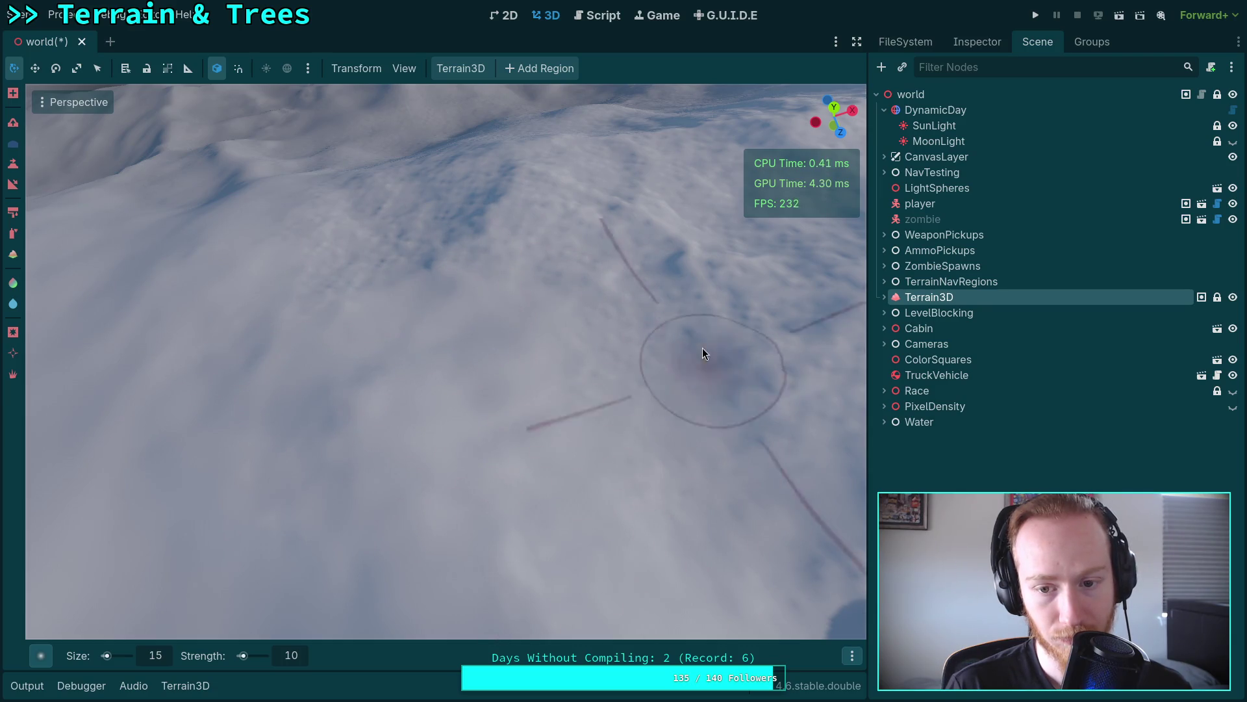
{"action": "left_click_drag", "start_coordinate": [693, 434], "coordinate": [463, 453]}
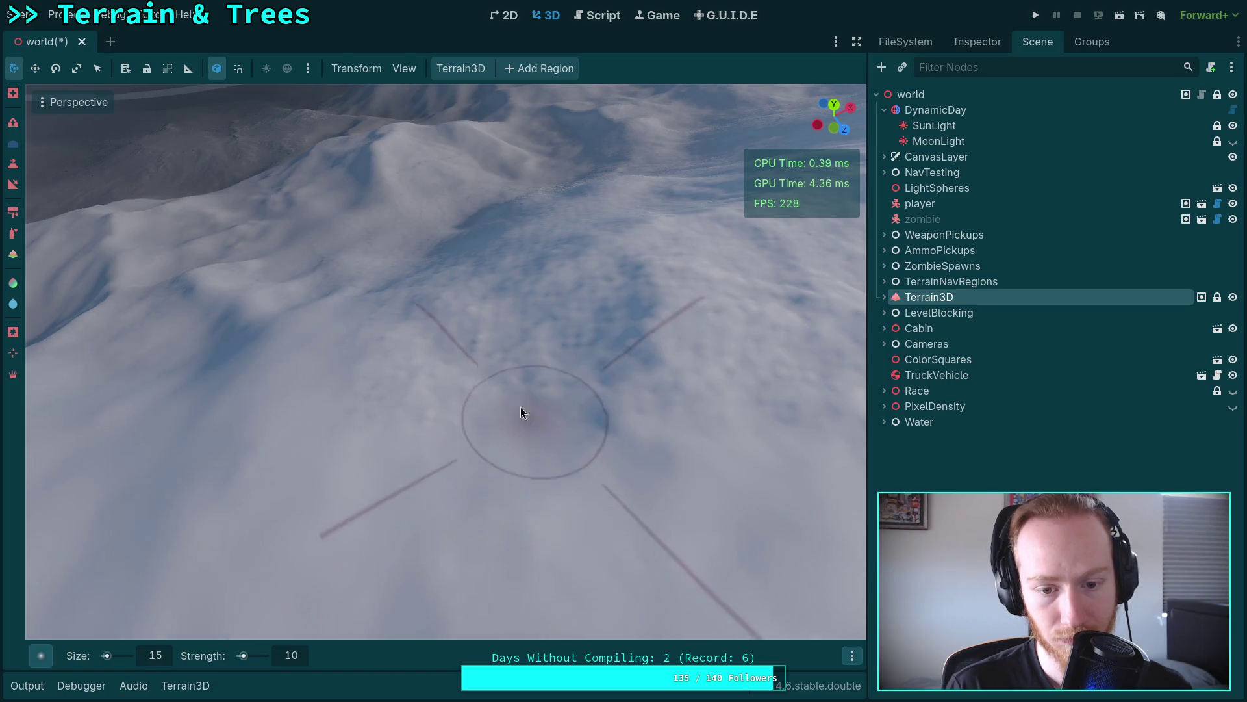
{"action": "left_click_drag", "start_coordinate": [642, 287], "coordinate": [662, 337]}
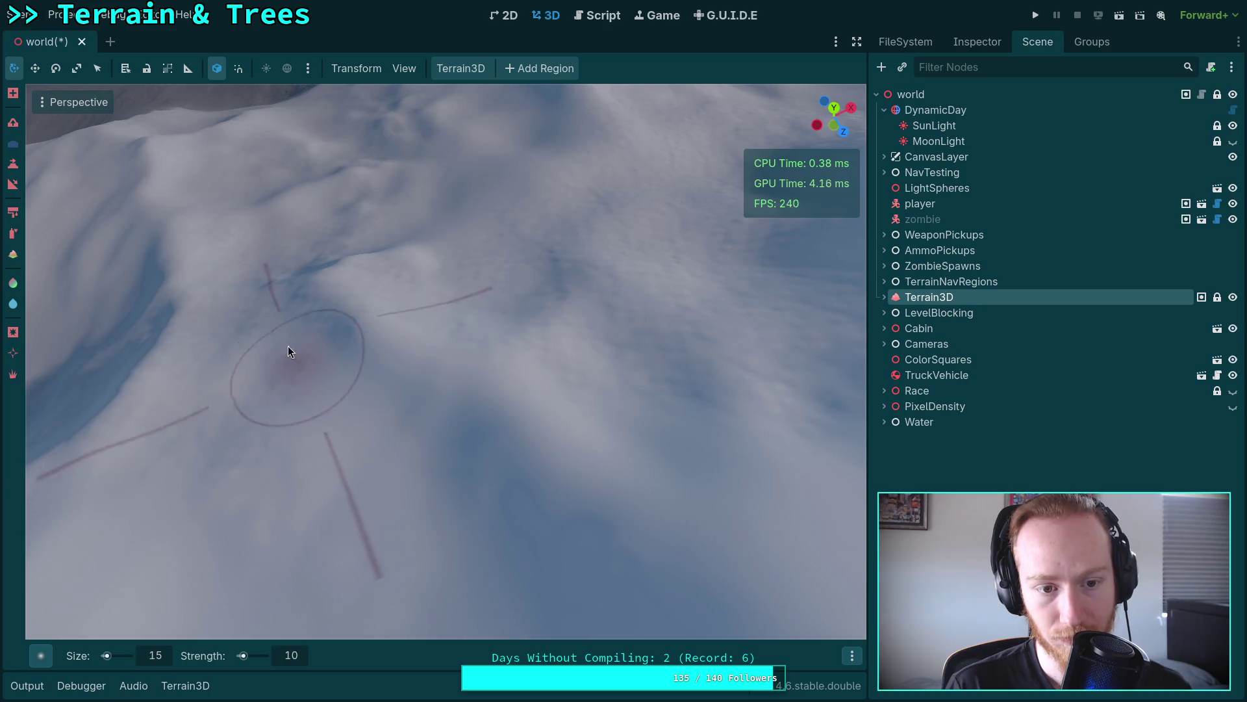
{"action": "mouse_move", "coordinate": [187, 316]}
{"action": "left_mouse_down"}
{"action": "mouse_move", "coordinate": [194, 331]}
{"action": "mouse_move", "coordinate": [670, 399]}
{"action": "left_mouse_up"}
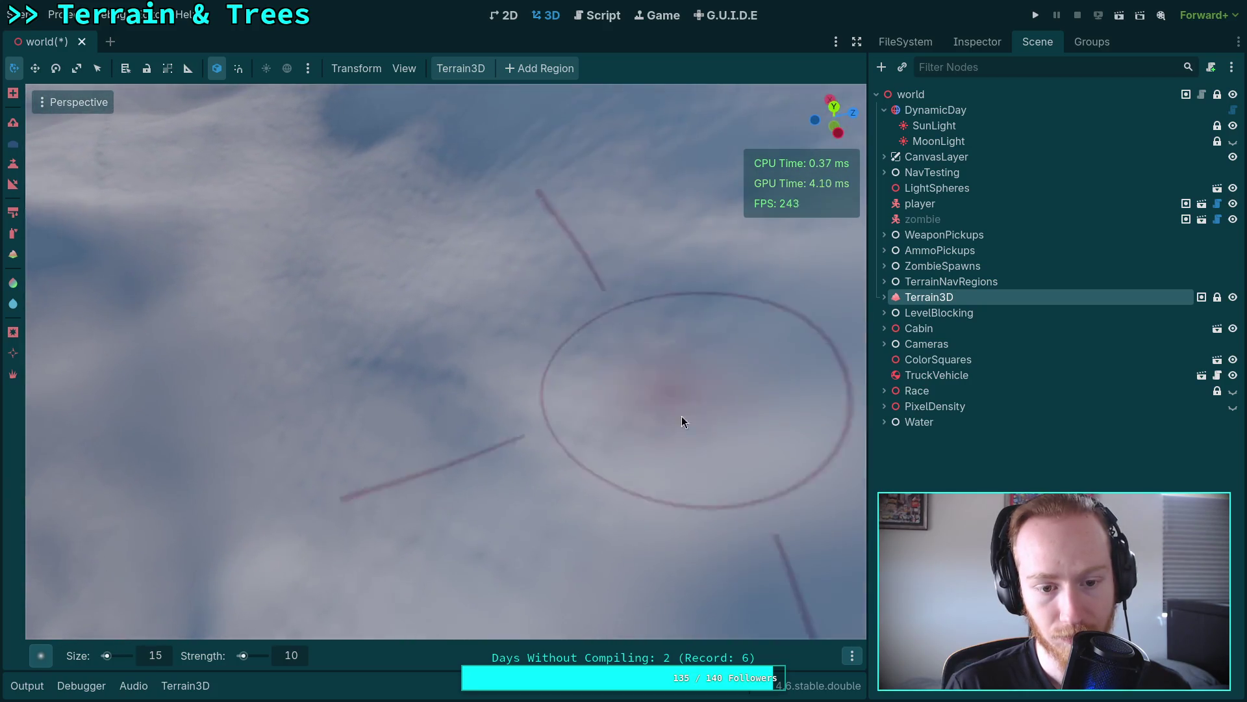
Step: Sweep the view over the snowy slopes, moving between low horizontal and near top-down angles
{"action": "mouse_move", "coordinate": [351, 287]}
{"action": "left_mouse_down"}
{"action": "mouse_move", "coordinate": [599, 445]}
{"action": "mouse_move", "coordinate": [451, 337]}
{"action": "mouse_move", "coordinate": [324, 509]}
{"action": "left_mouse_up"}
{"action": "mouse_move", "coordinate": [482, 407]}
{"action": "left_mouse_down"}
{"action": "mouse_move", "coordinate": [520, 416]}
{"action": "mouse_move", "coordinate": [571, 329]}
{"action": "left_mouse_up"}
{"action": "left_click_drag", "start_coordinate": [299, 429], "coordinate": [364, 387]}
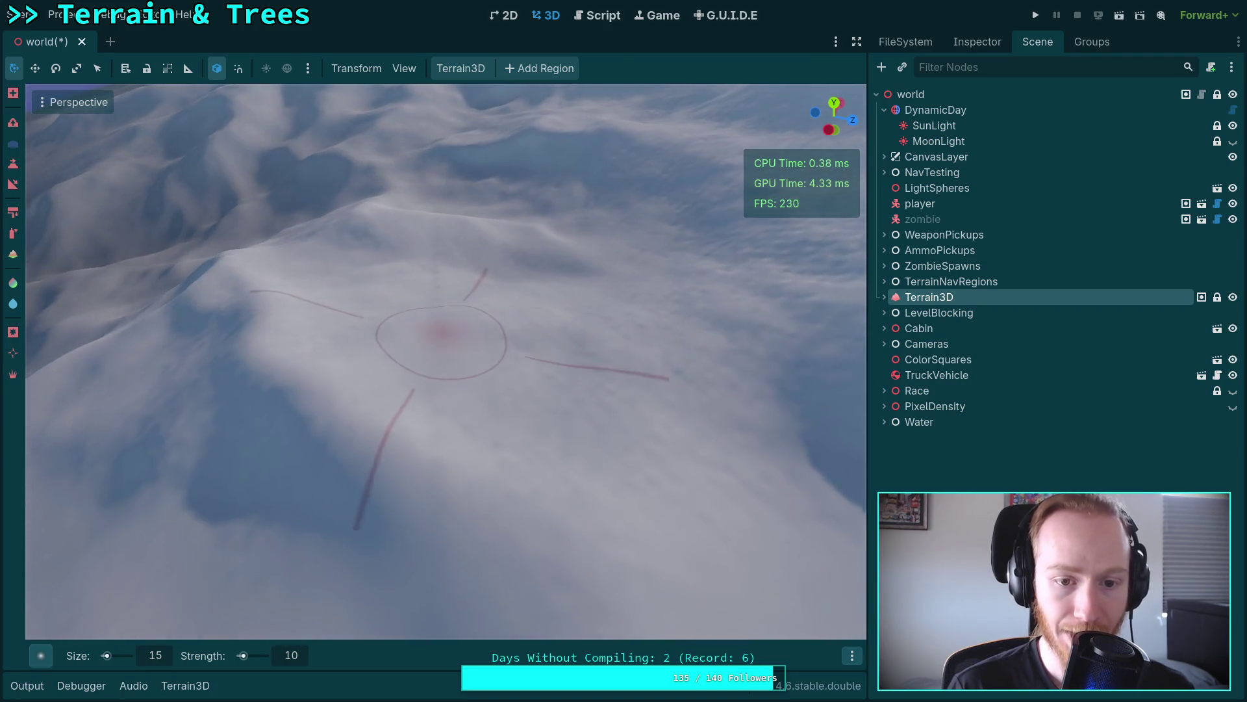
{"action": "scroll", "coordinate": [442, 305], "scroll_direction": "up", "scroll_amount": 4}
{"action": "scroll", "coordinate": [458, 314], "scroll_direction": "down", "scroll_amount": 3}
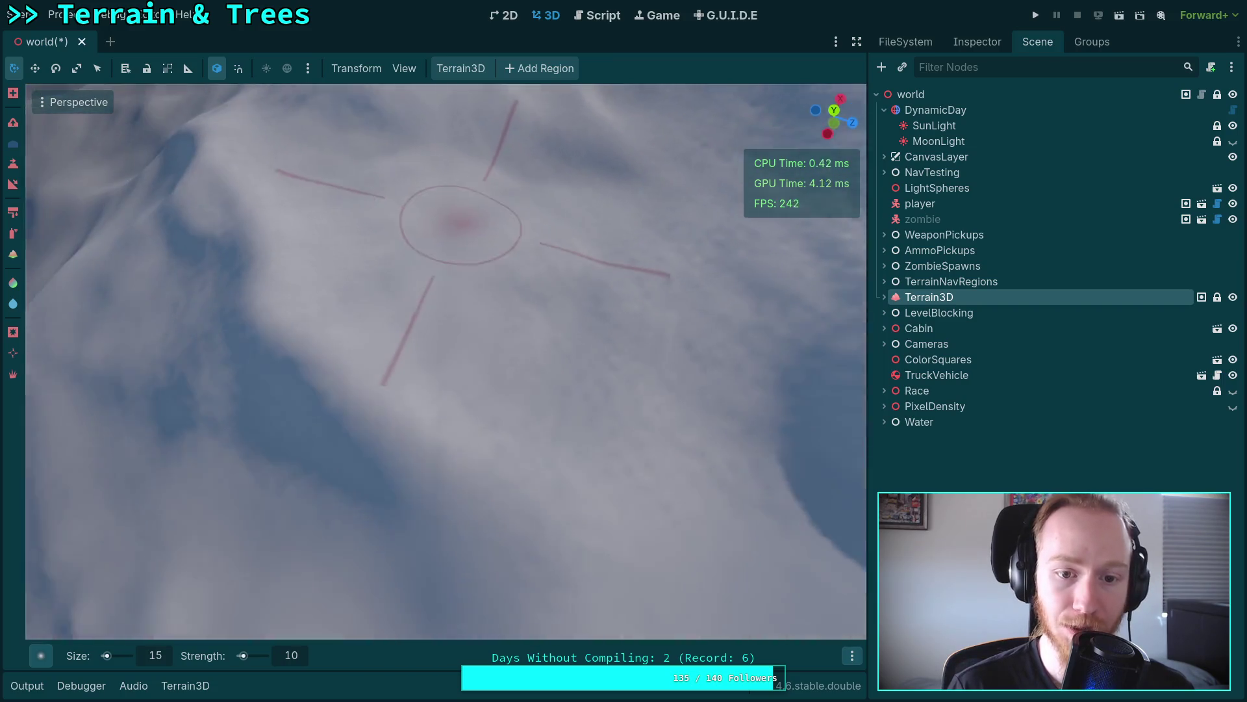
{"action": "mouse_move", "coordinate": [459, 434]}
{"action": "left_mouse_down"}
{"action": "mouse_move", "coordinate": [446, 543]}
{"action": "mouse_move", "coordinate": [491, 489]}
{"action": "left_mouse_up"}
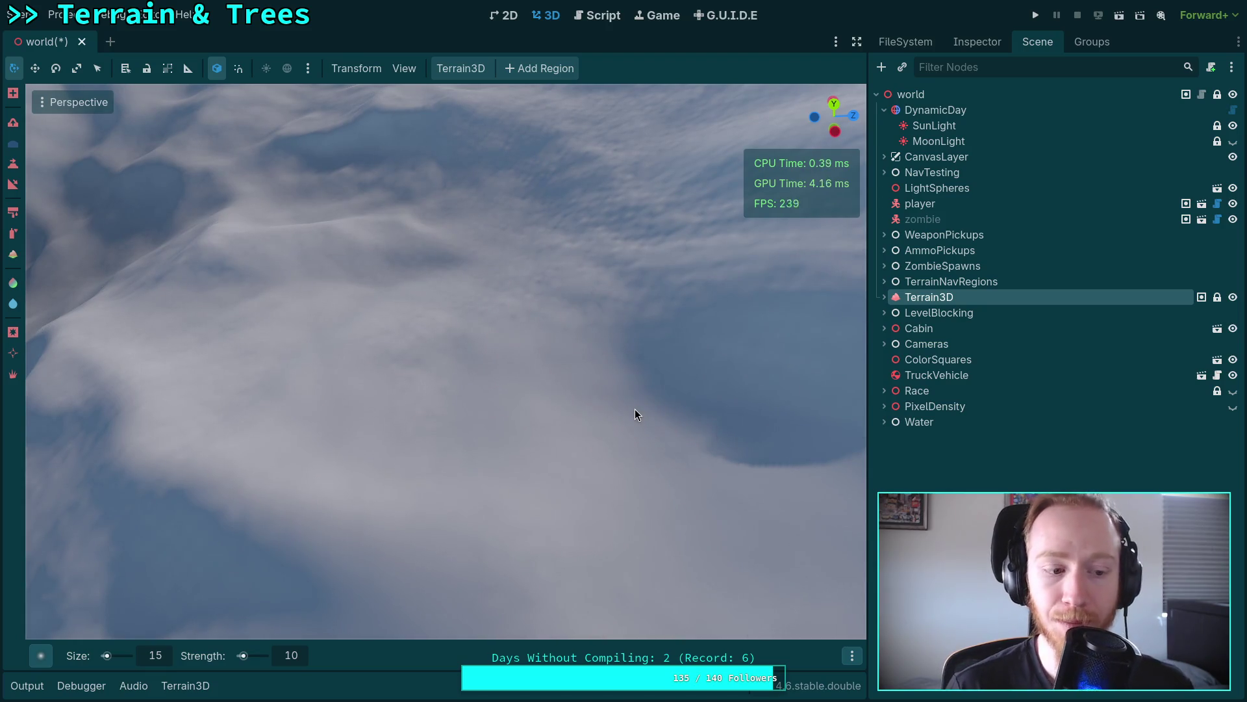
{"action": "left_click_drag", "start_coordinate": [494, 380], "coordinate": [306, 330]}
{"action": "left_click_drag", "start_coordinate": [604, 501], "coordinate": [359, 266]}
{"action": "scroll", "coordinate": [358, 266], "scroll_direction": "up", "scroll_amount": 3}
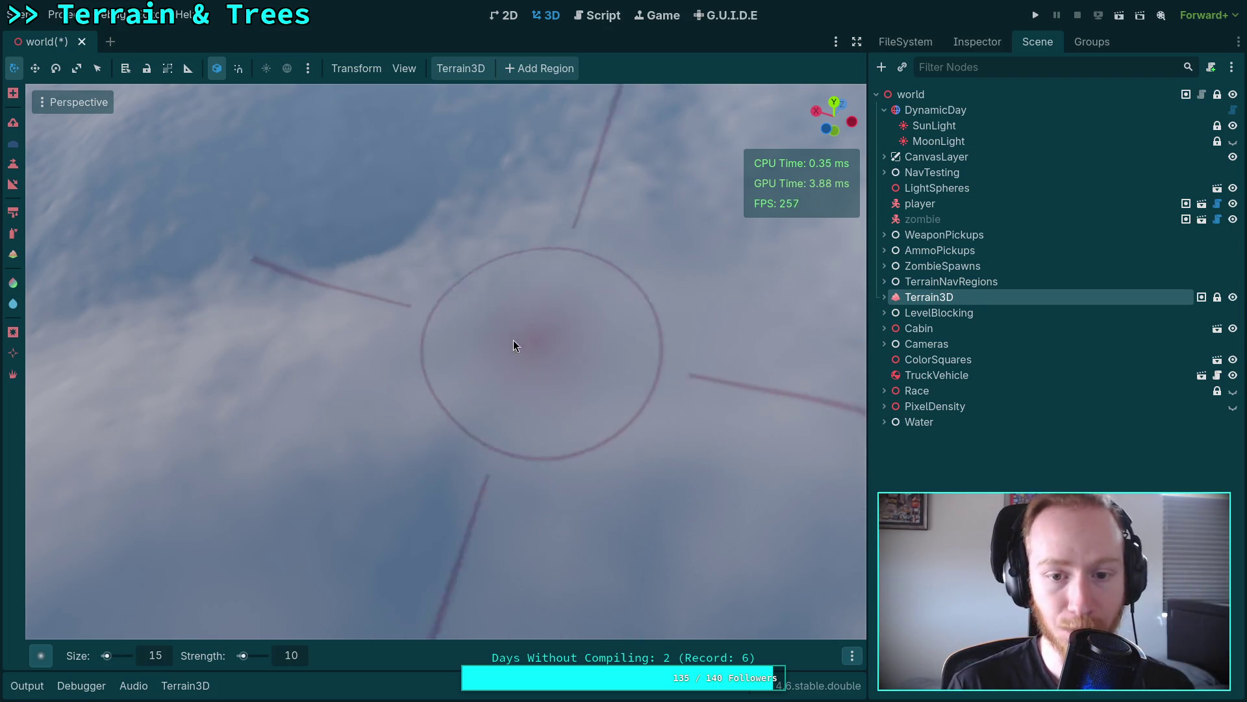
Step: Switch the terrain tools to their lowering variants and fly the camera toward the snowy ground
{"action": "key", "text": "ctrl"}
{"action": "scroll", "coordinate": [492, 336], "scroll_direction": "down", "scroll_amount": 5}
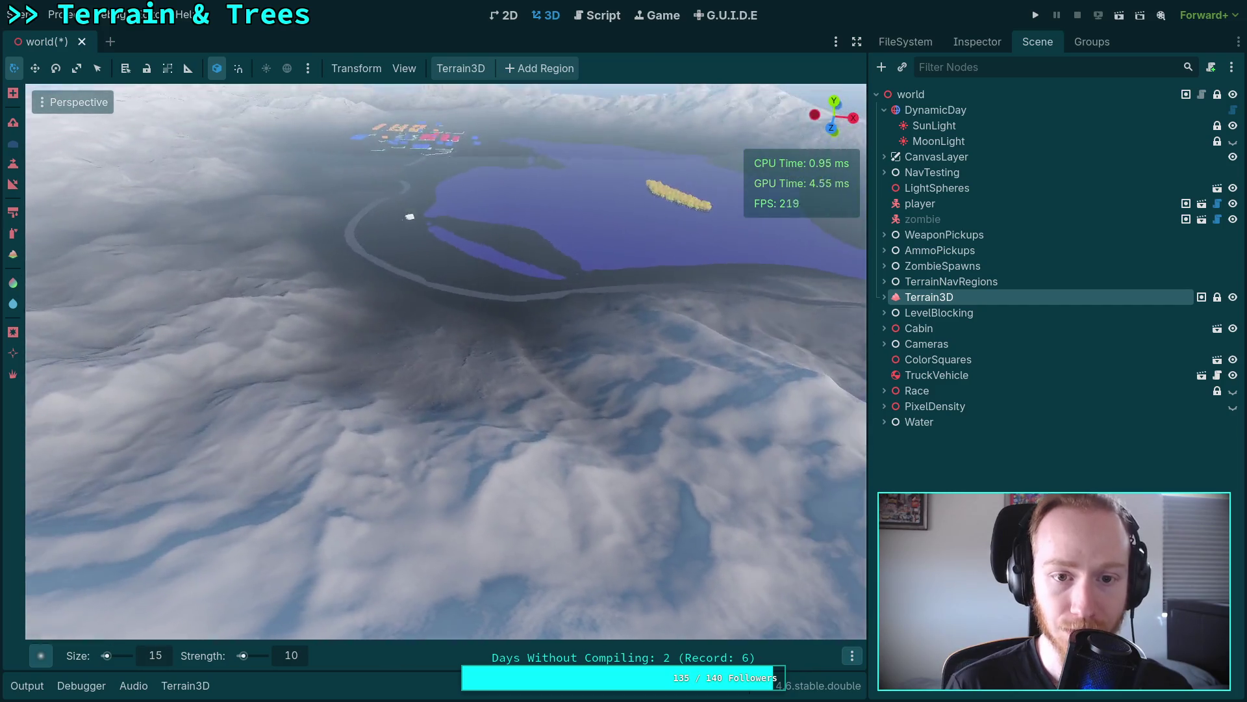
{"action": "key", "text": "w"}
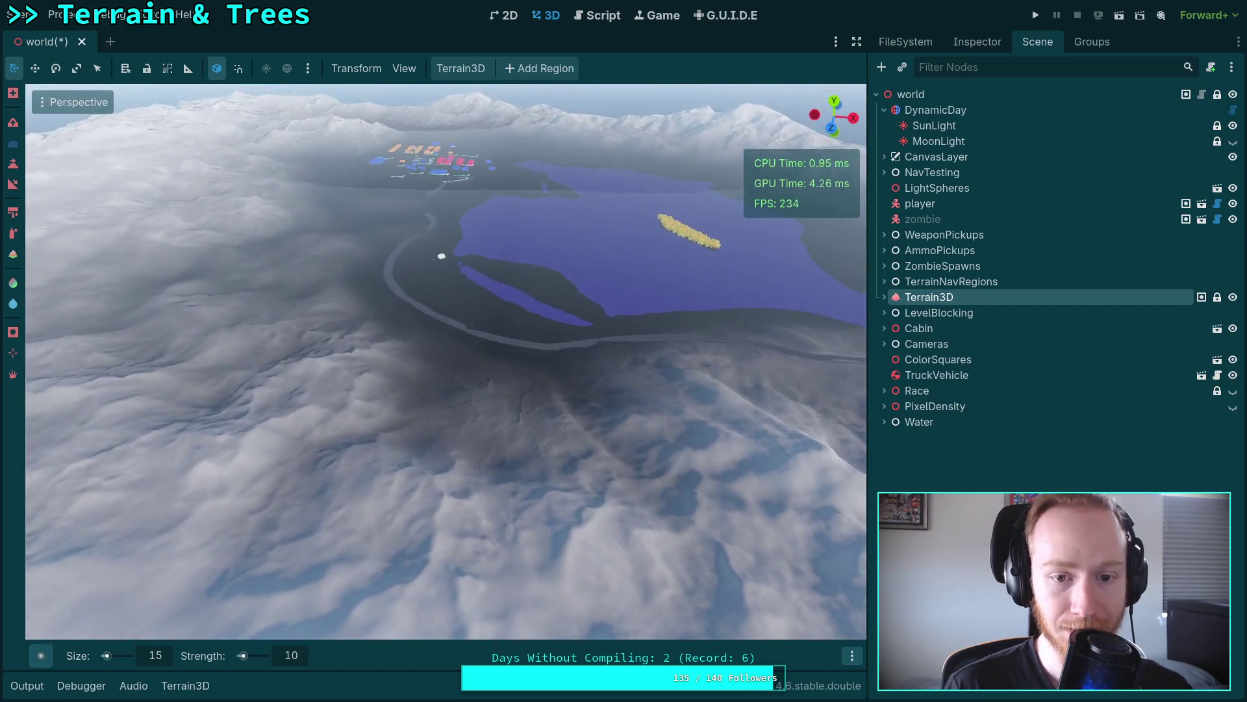
{"action": "key", "text": "w"}
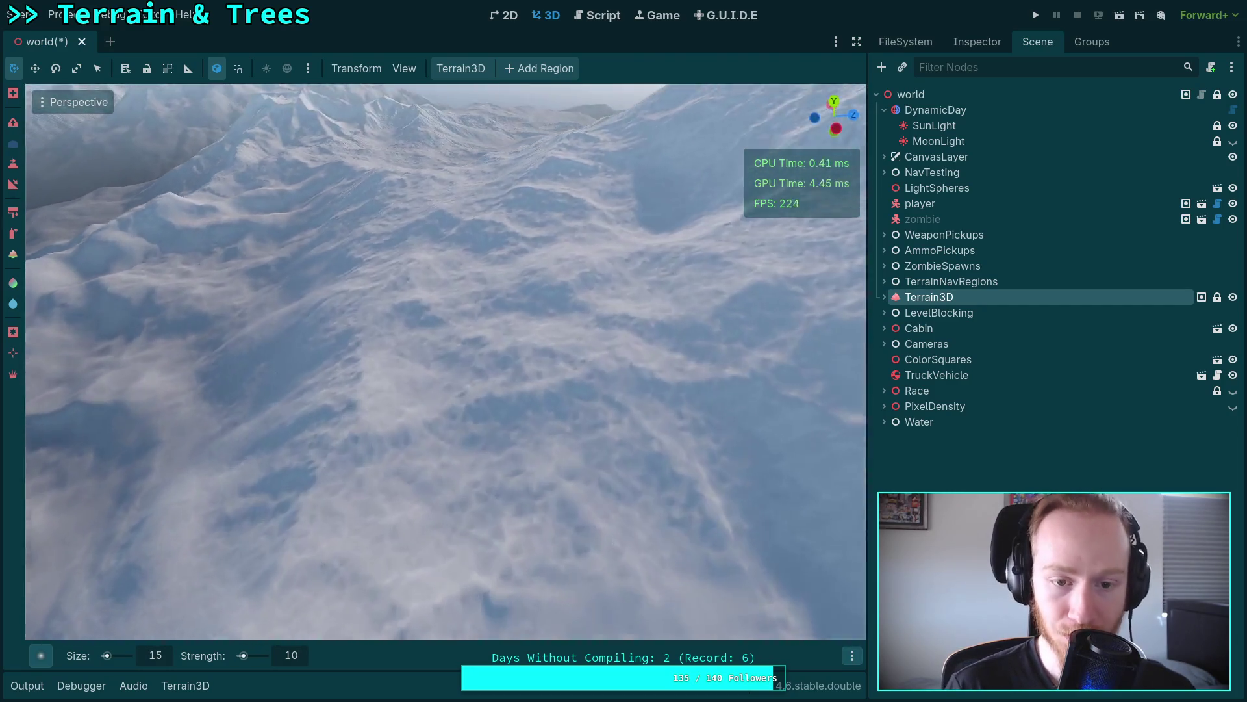
{"action": "key", "text": "w"}
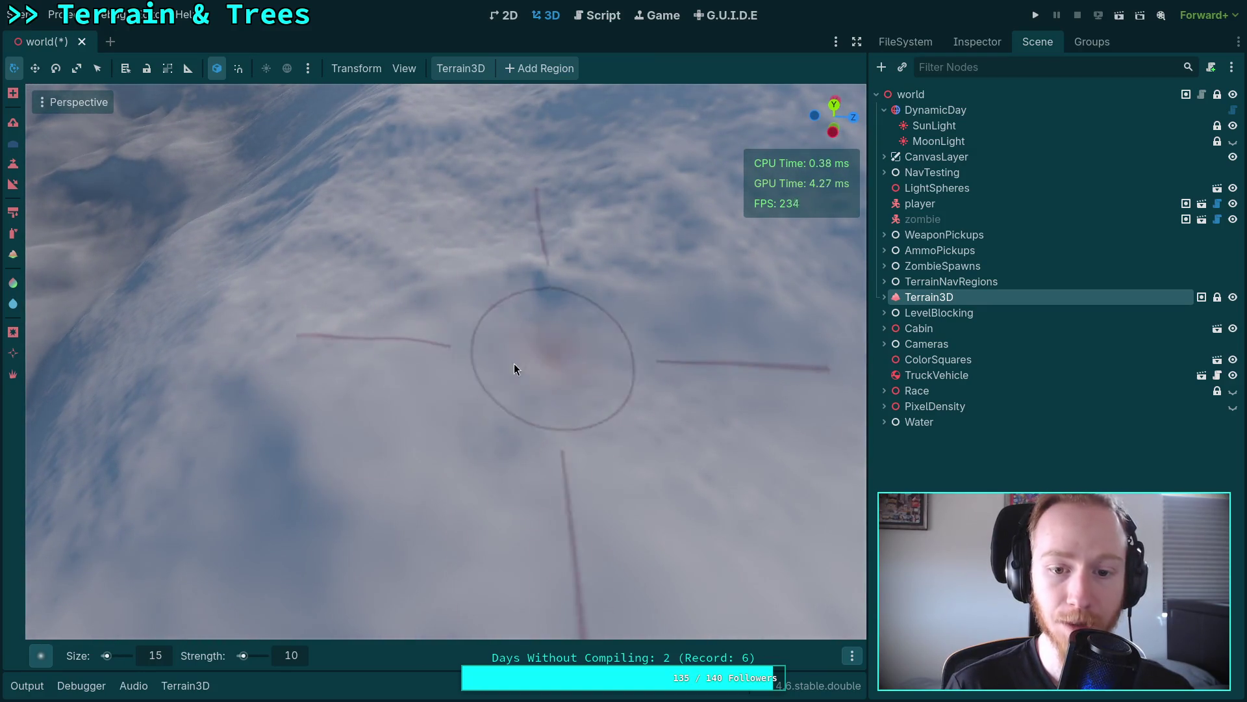
{"action": "key", "text": "w"}
{"action": "key", "text": "w"}
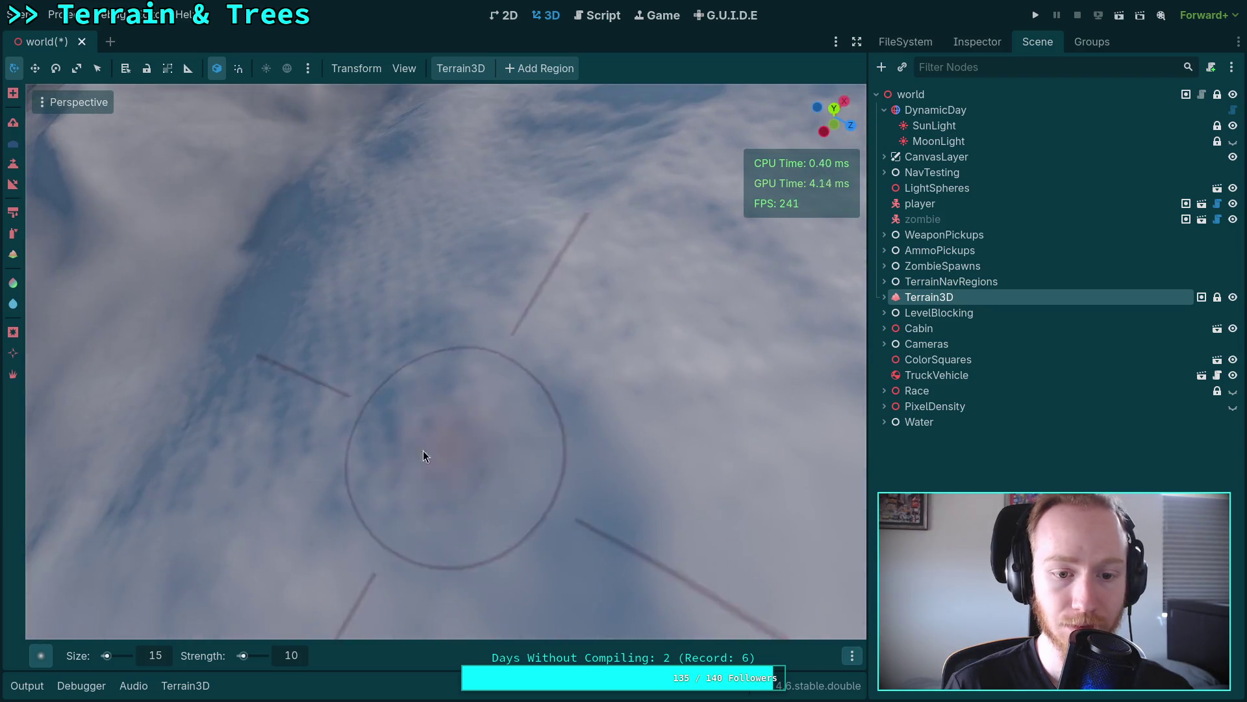
{"action": "key", "text": "s"}
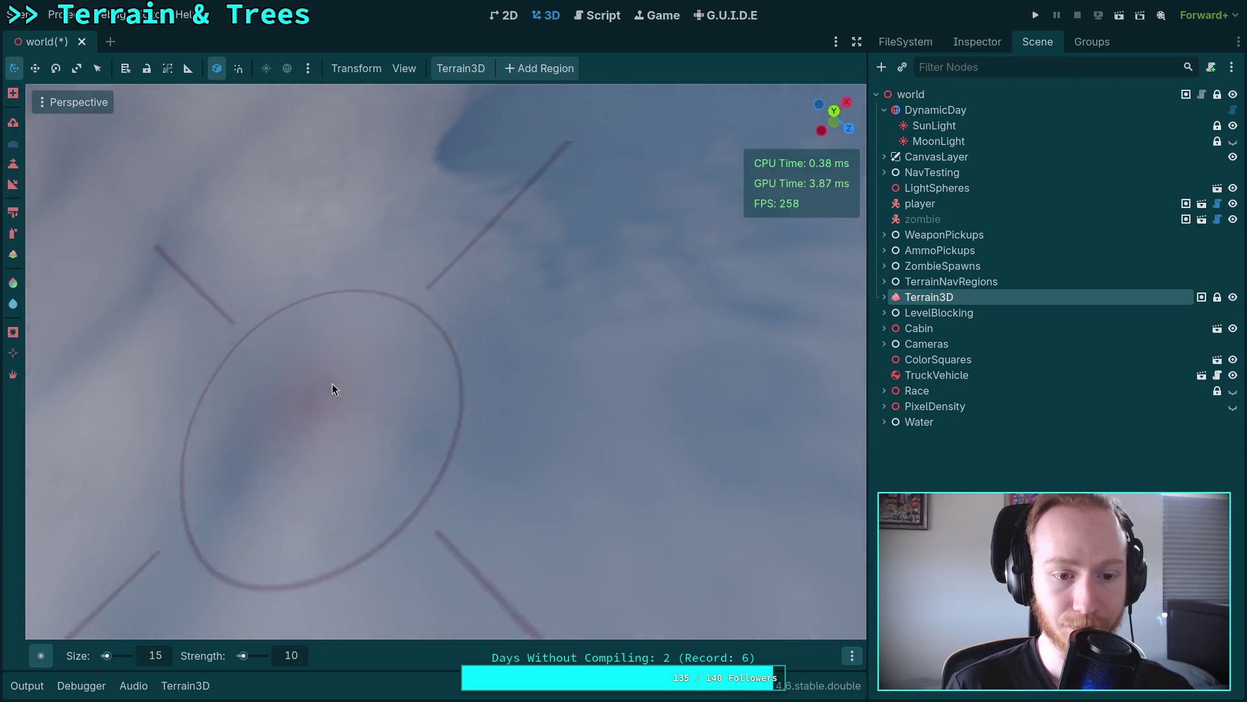
{"action": "key", "text": "w"}
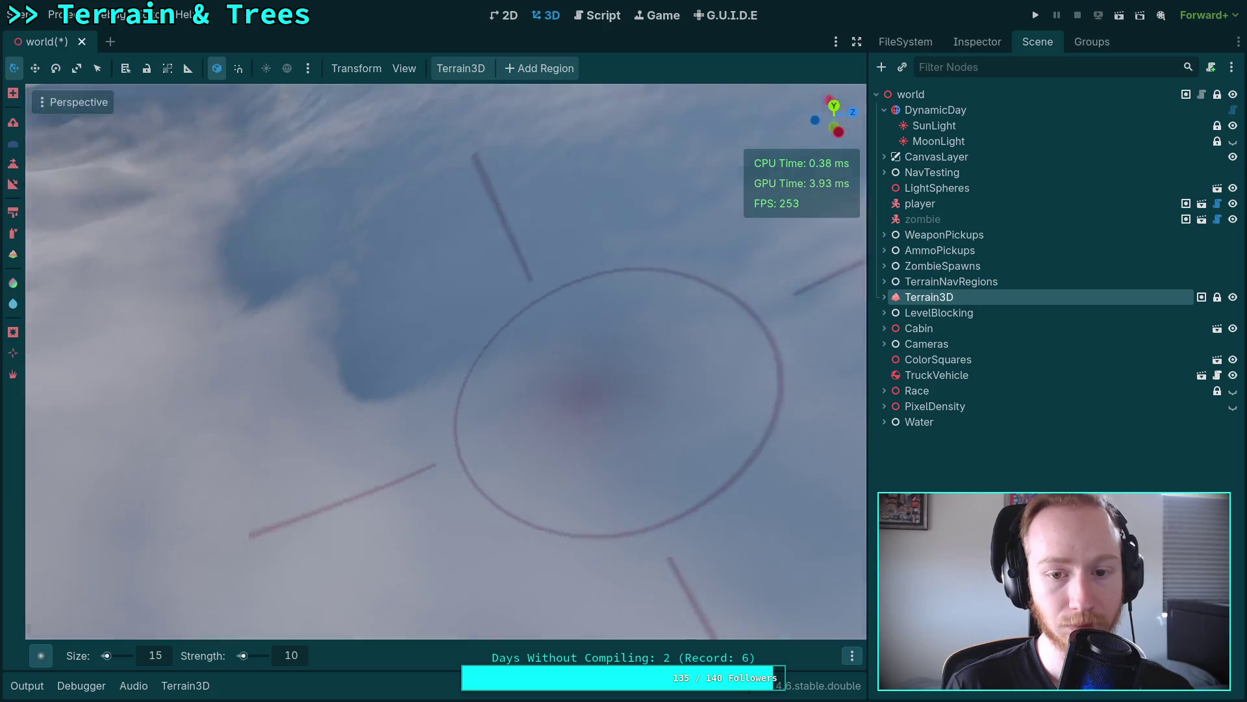
{"action": "key", "text": "s"}
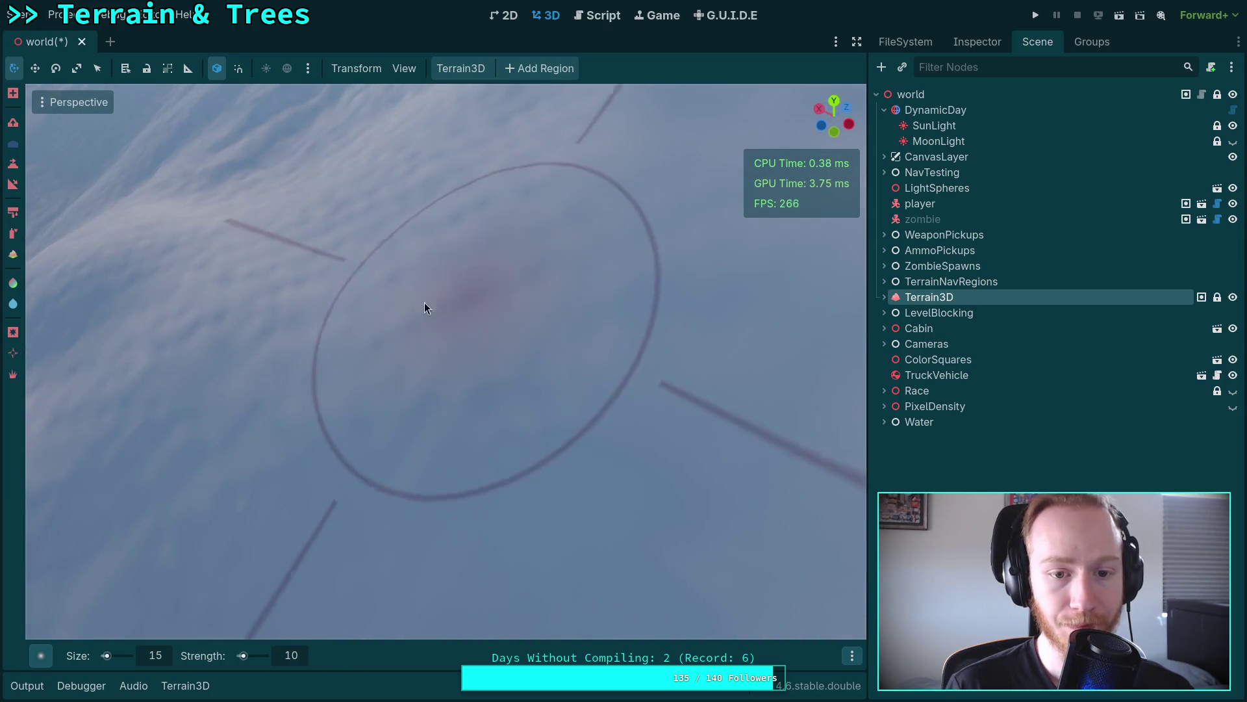
{"action": "key", "text": "w"}
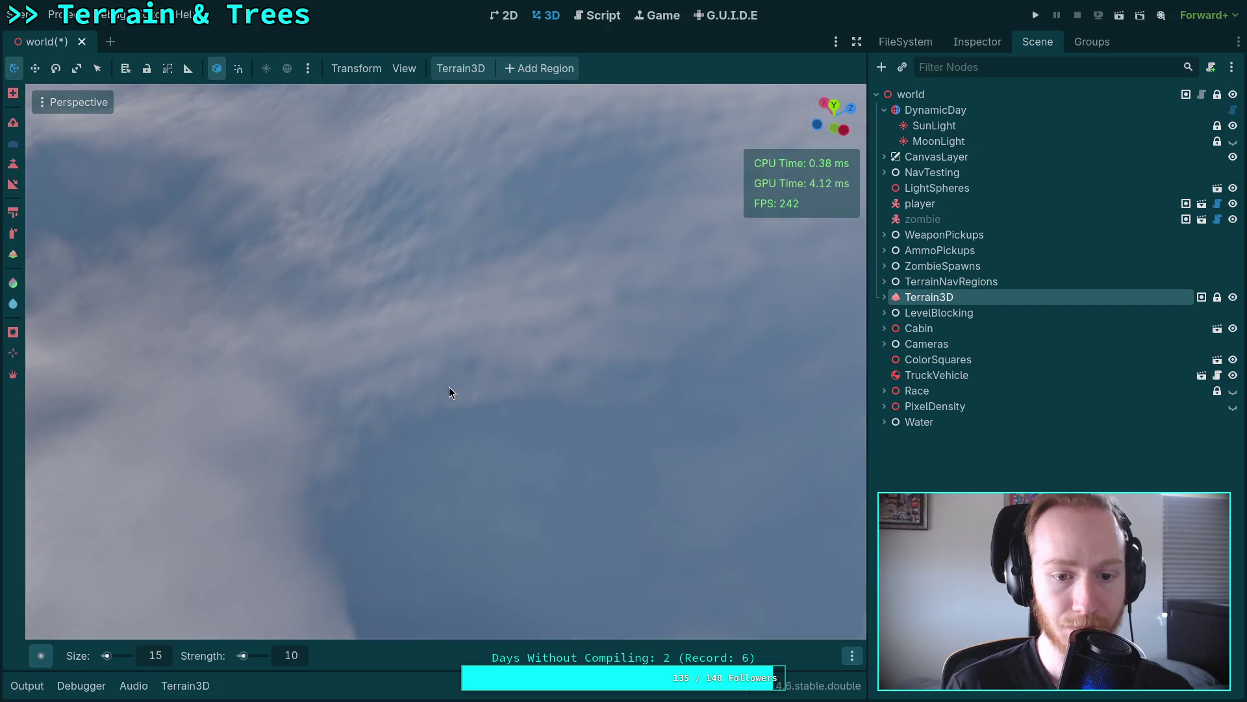
{"action": "key", "text": "s"}
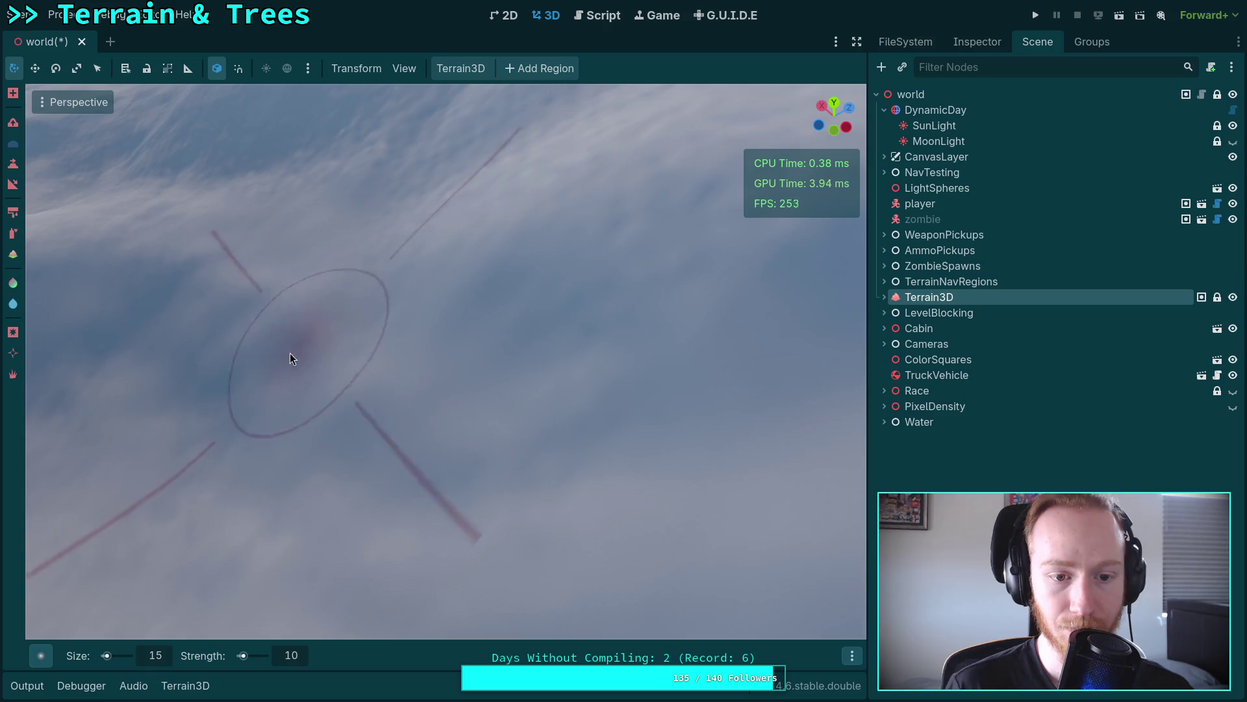
Step: Dive close to the snow and pull back, turning the camera over the terrain
{"action": "key", "text": "w"}
{"action": "key", "text": "w"}
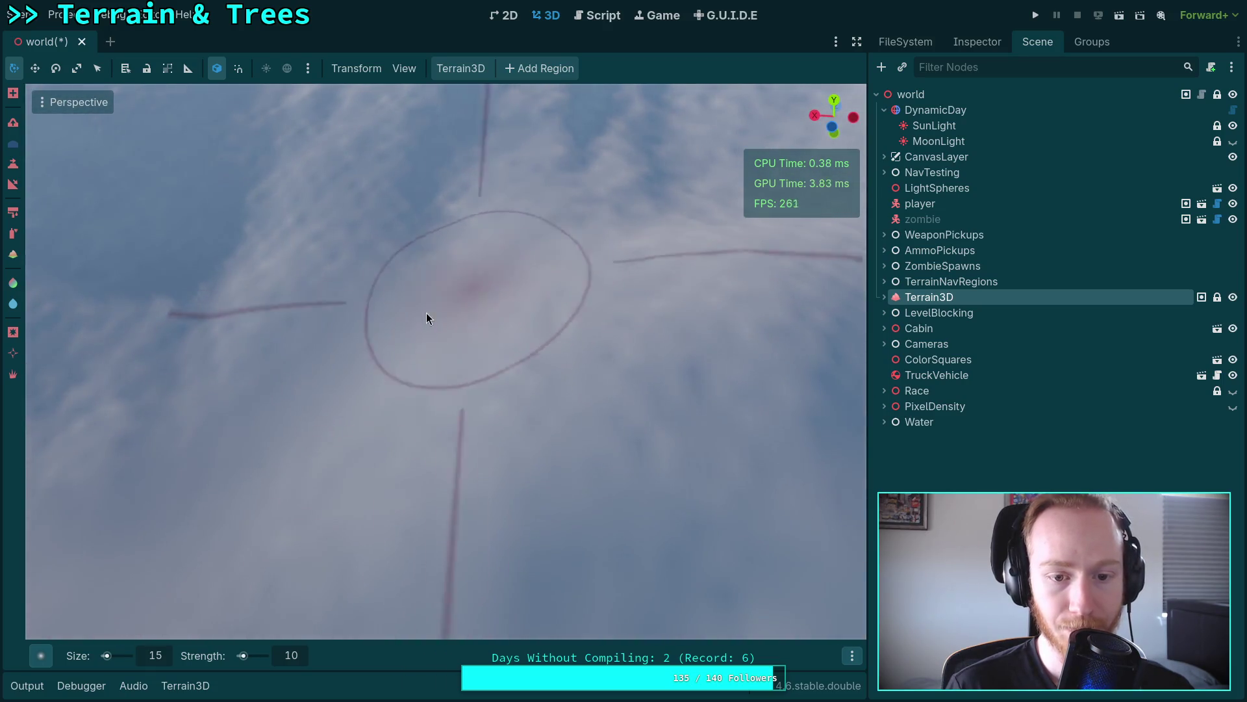
{"action": "key", "text": "w"}
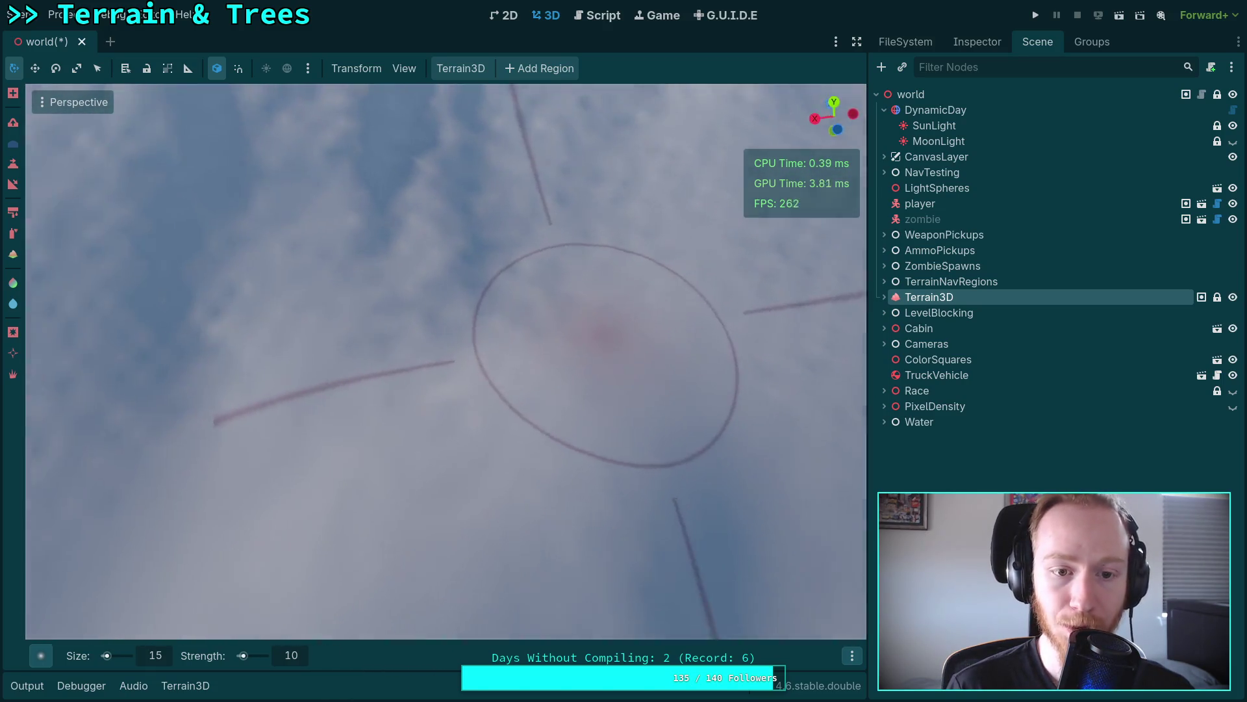
{"action": "key", "text": "w"}
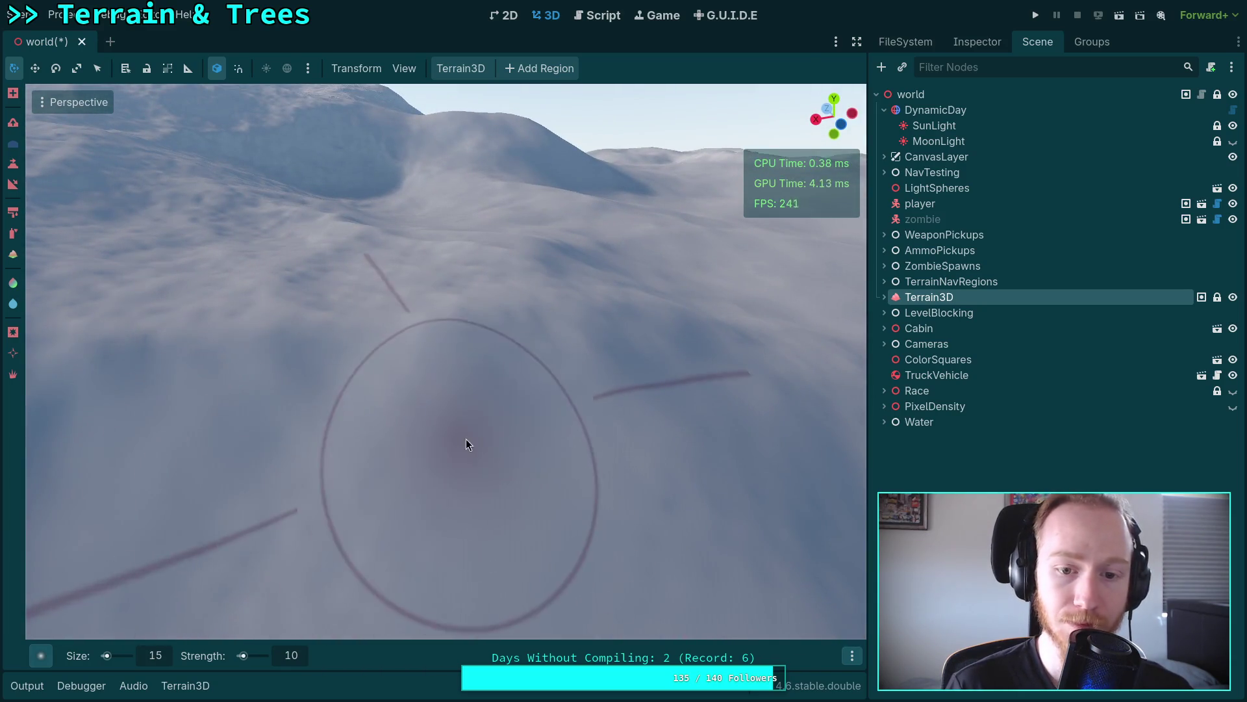
{"action": "key", "text": "w"}
{"action": "key", "text": "s"}
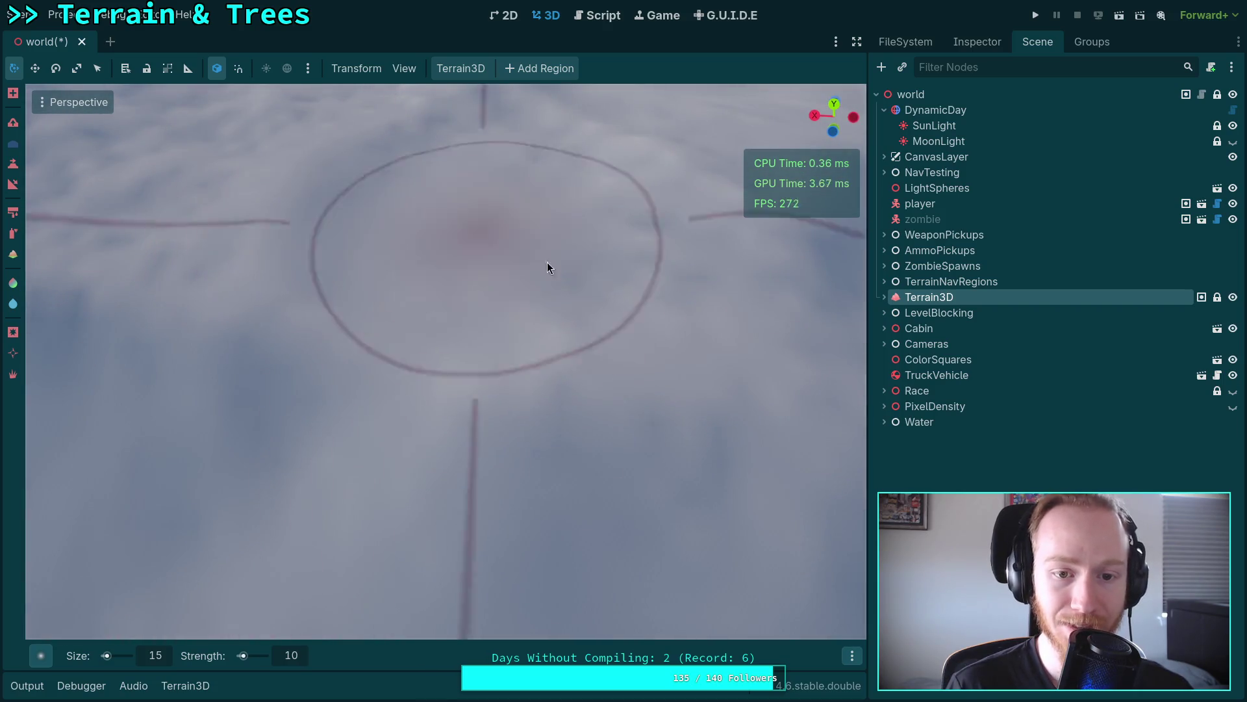
{"action": "key", "text": "s"}
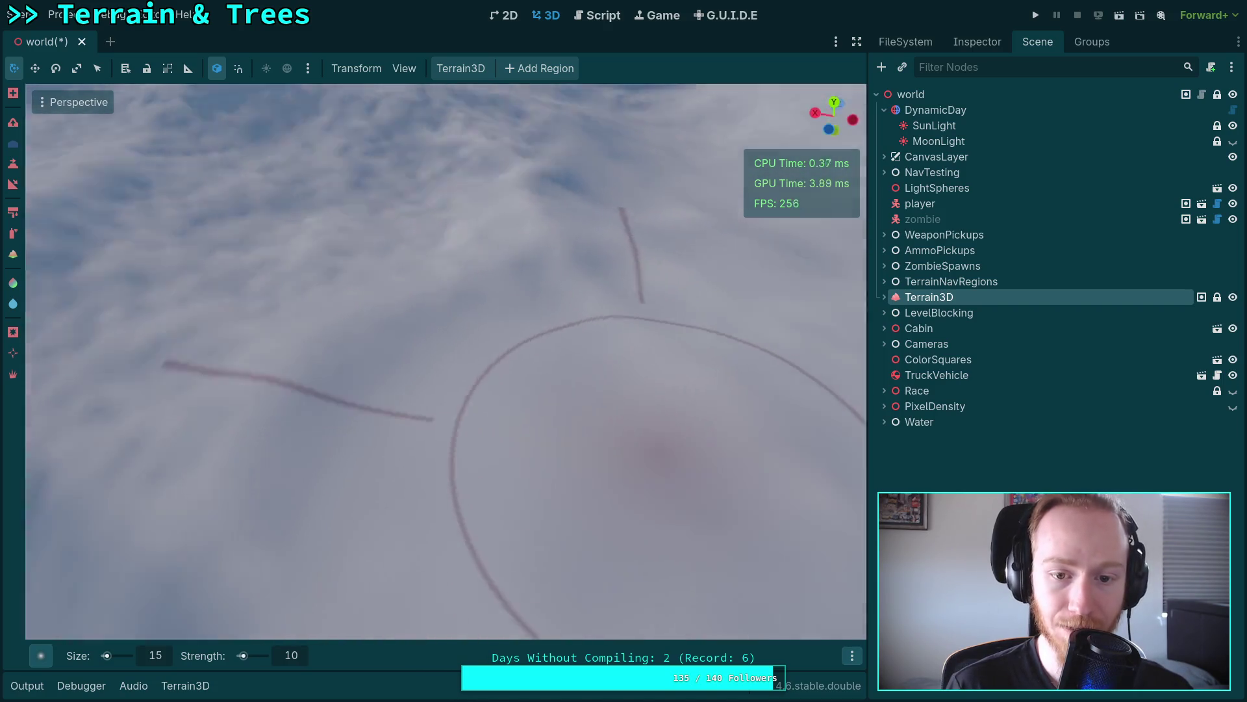
{"action": "key", "text": "w"}
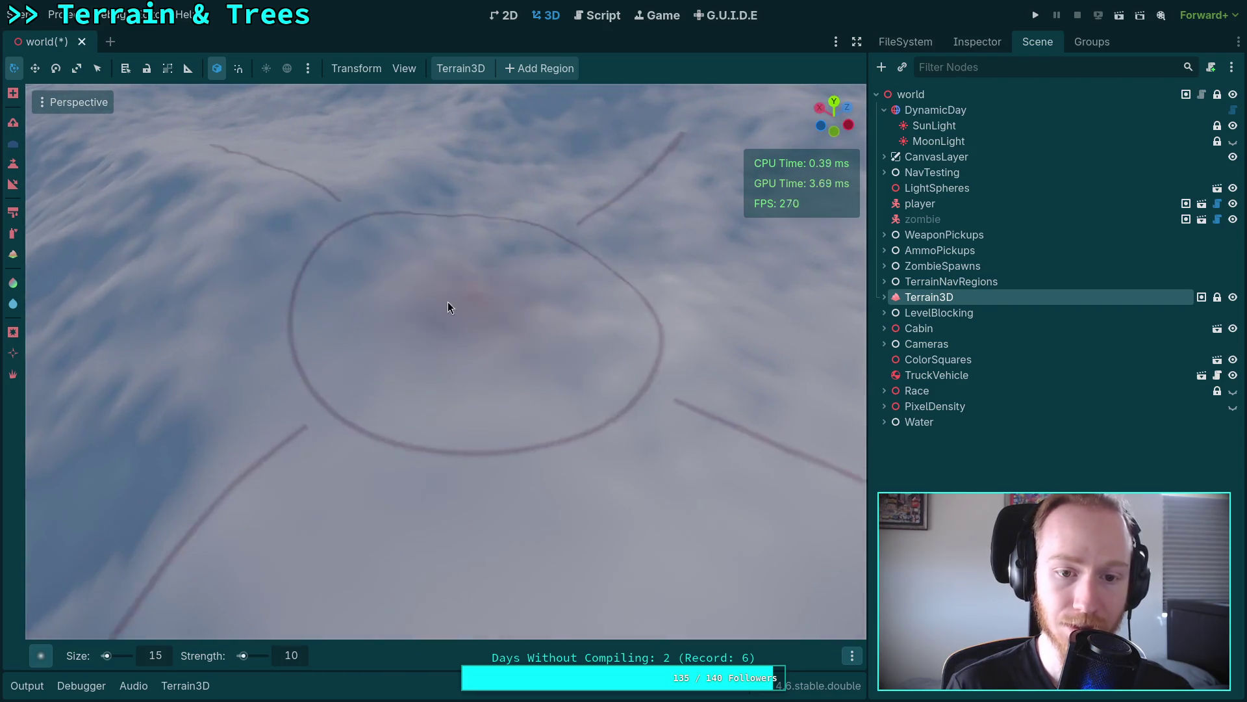
{"action": "key", "text": "s"}
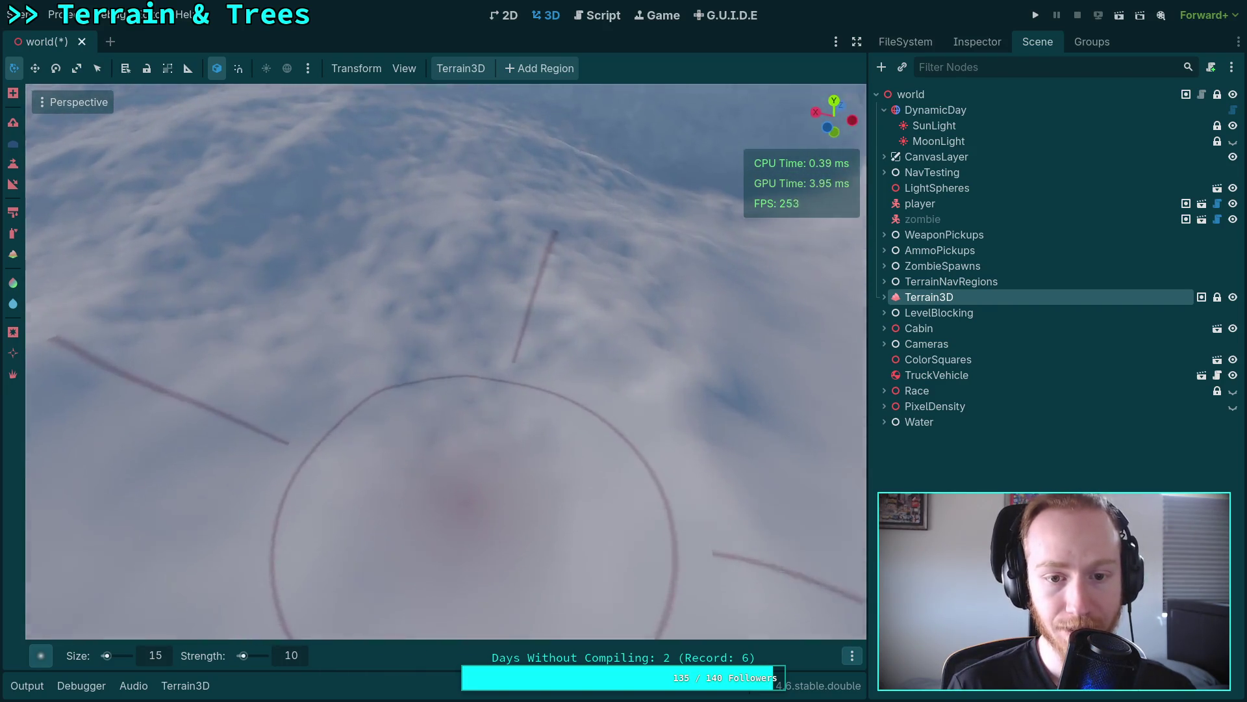
Step: Fly onward across the snowy slopes and back toward the previous spot
{"action": "key", "text": "w"}
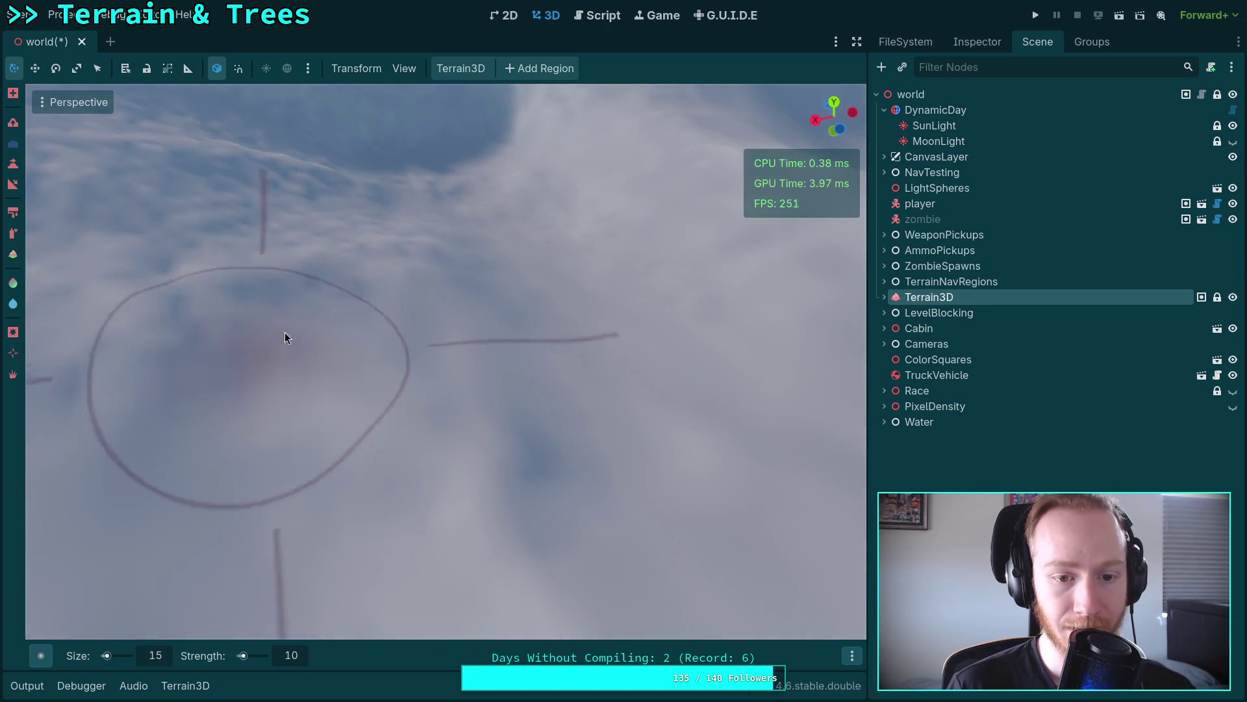
{"action": "key", "text": "w"}
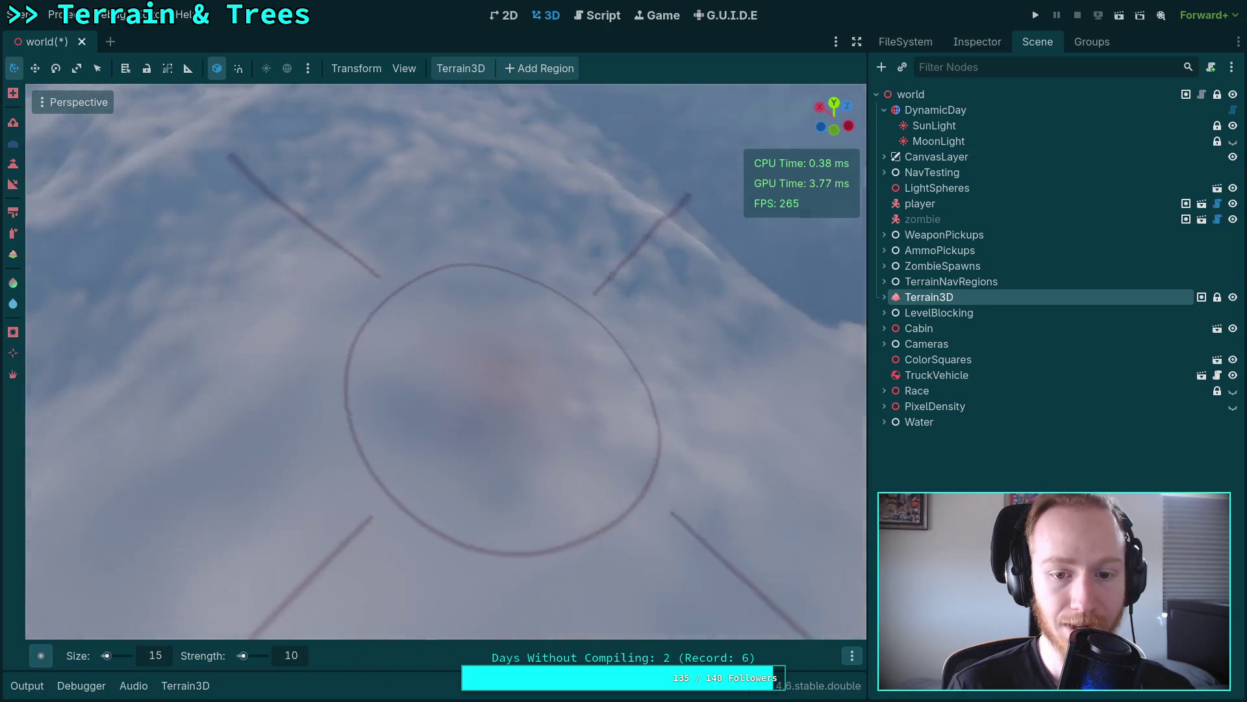
{"action": "key", "text": "w"}
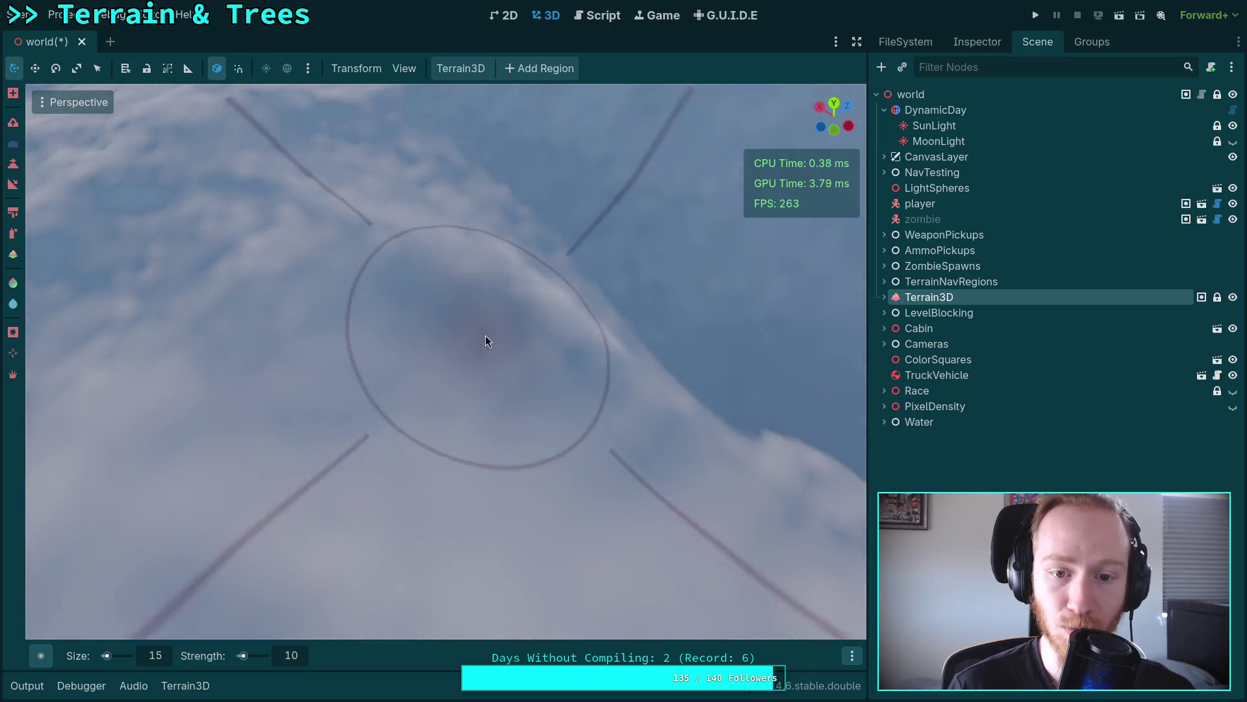
{"action": "key", "text": "w"}
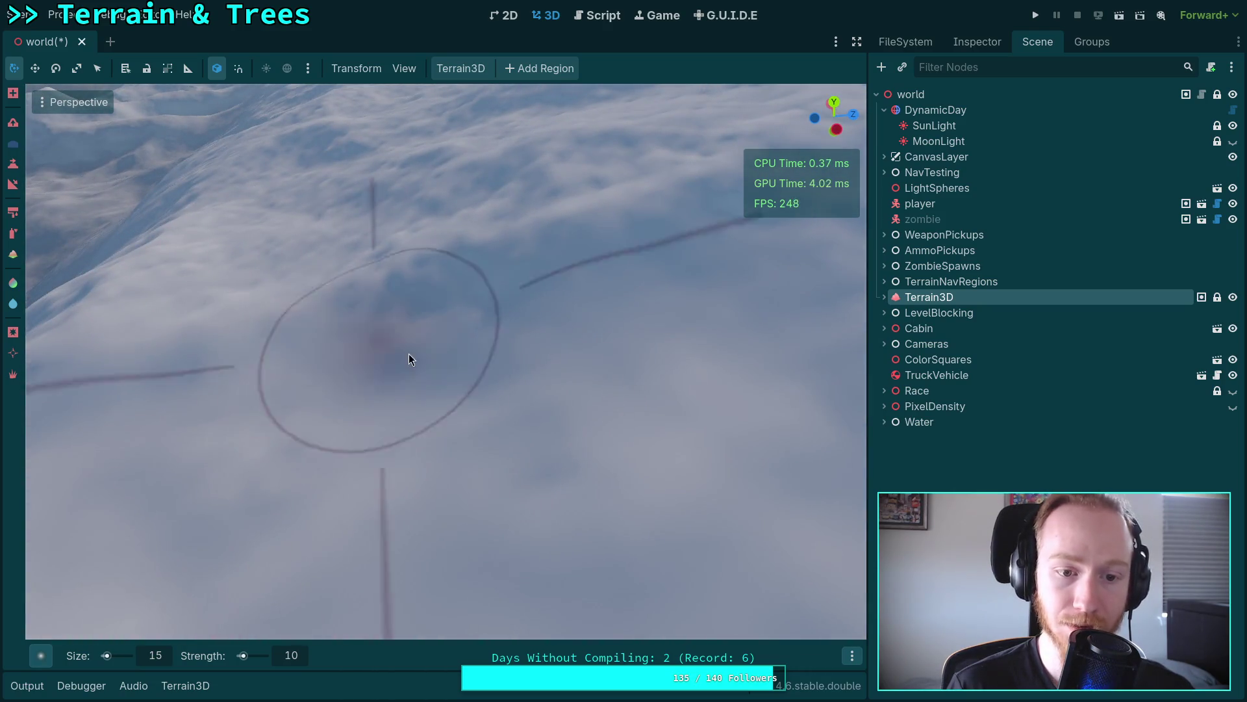
{"action": "key", "text": "w"}
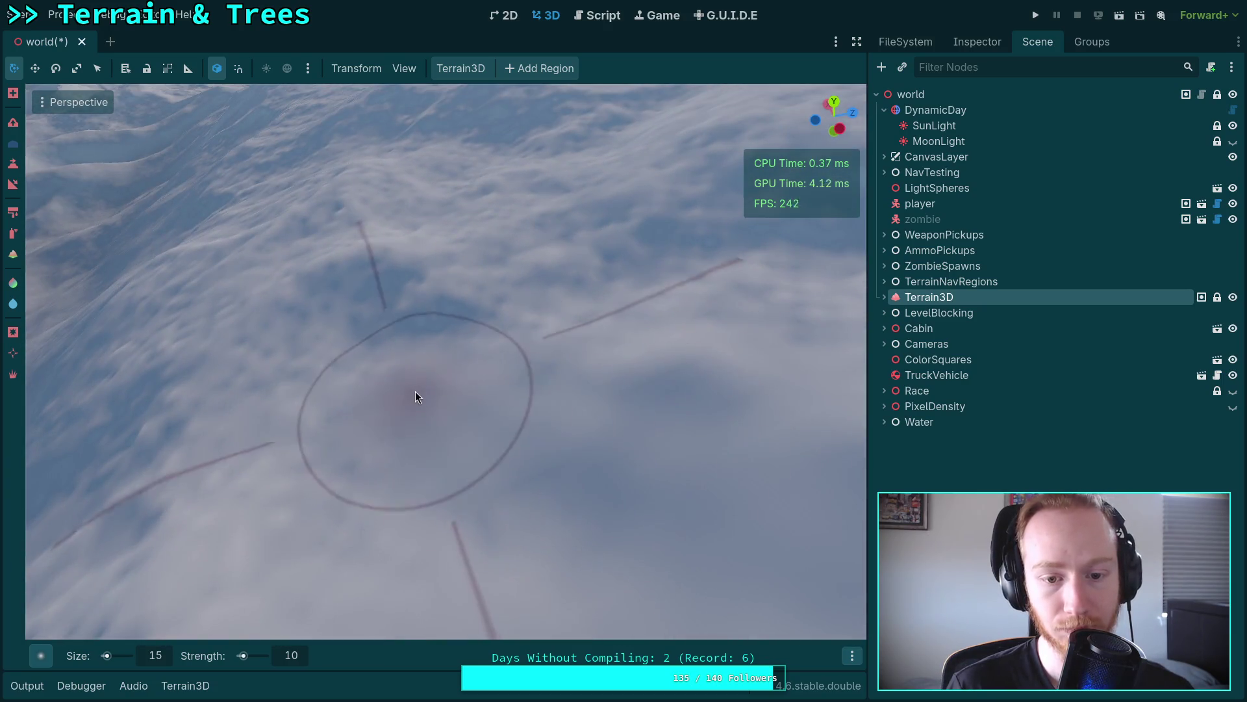
{"action": "key", "text": "w"}
{"action": "key", "text": "w"}
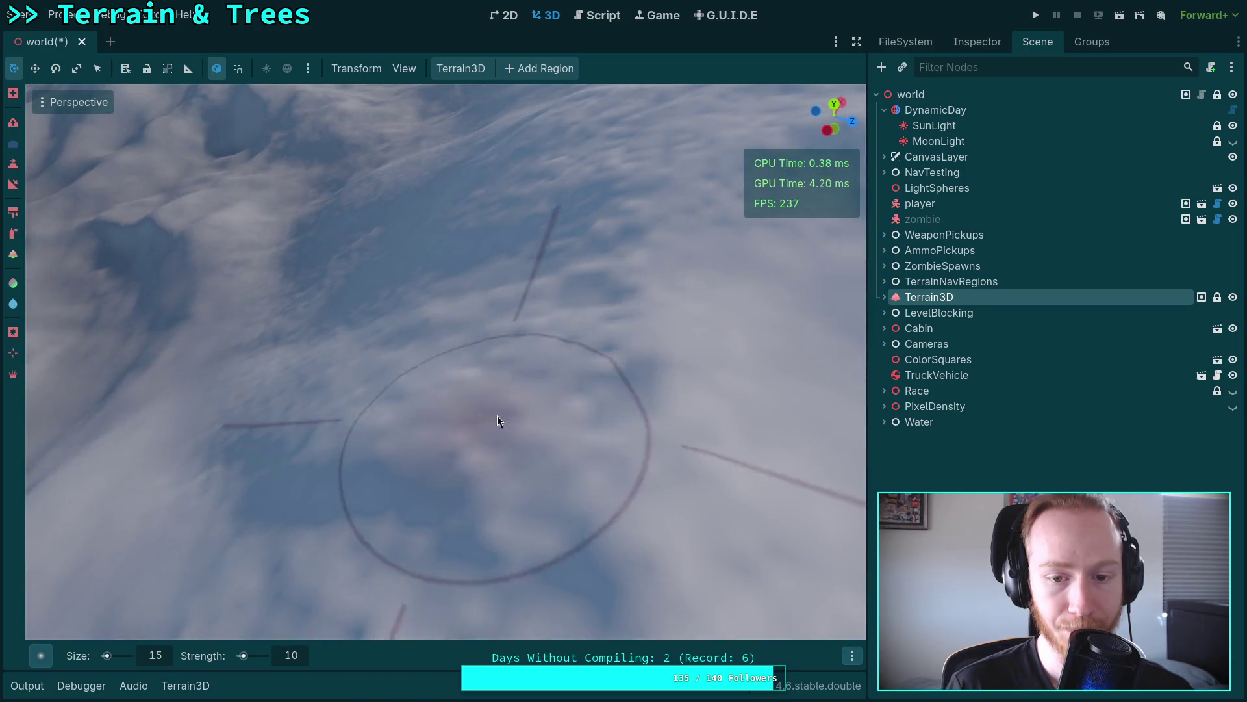
{"action": "key", "text": "w"}
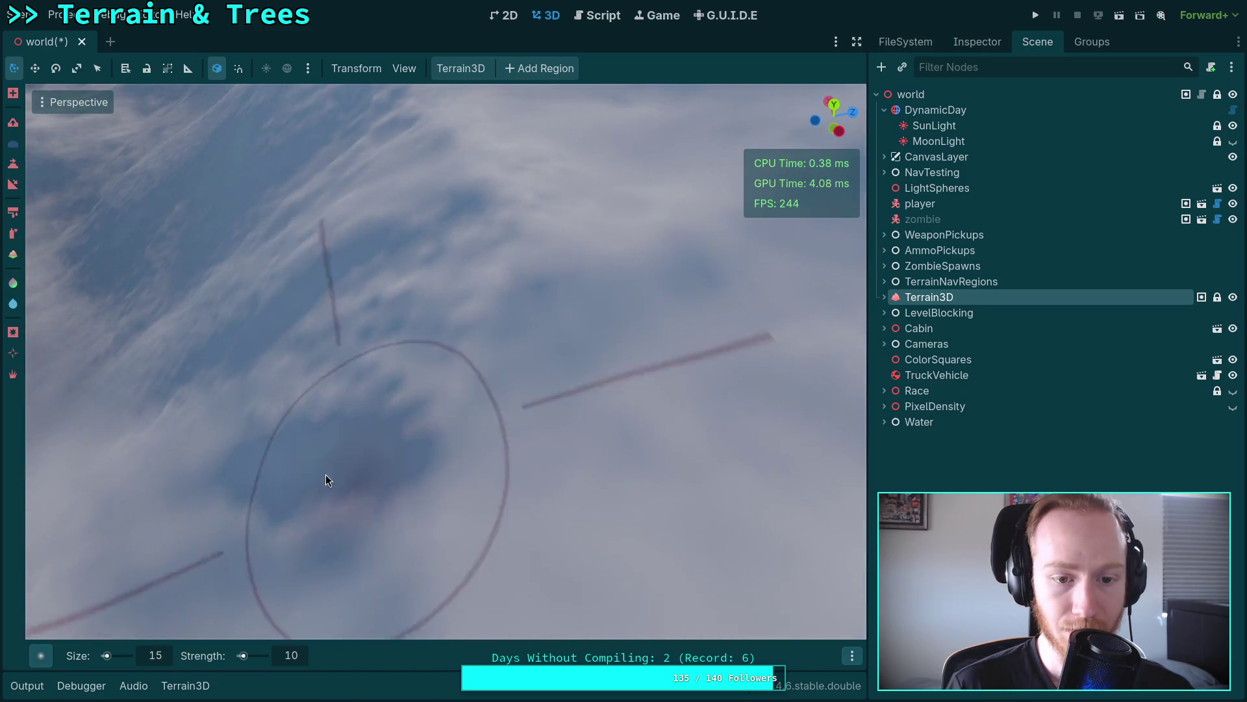
Step: Fly over the ridges to another area to inspect the rougher terrain
{"action": "scroll", "coordinate": [507, 370], "scroll_direction": "down", "scroll_amount": 3}
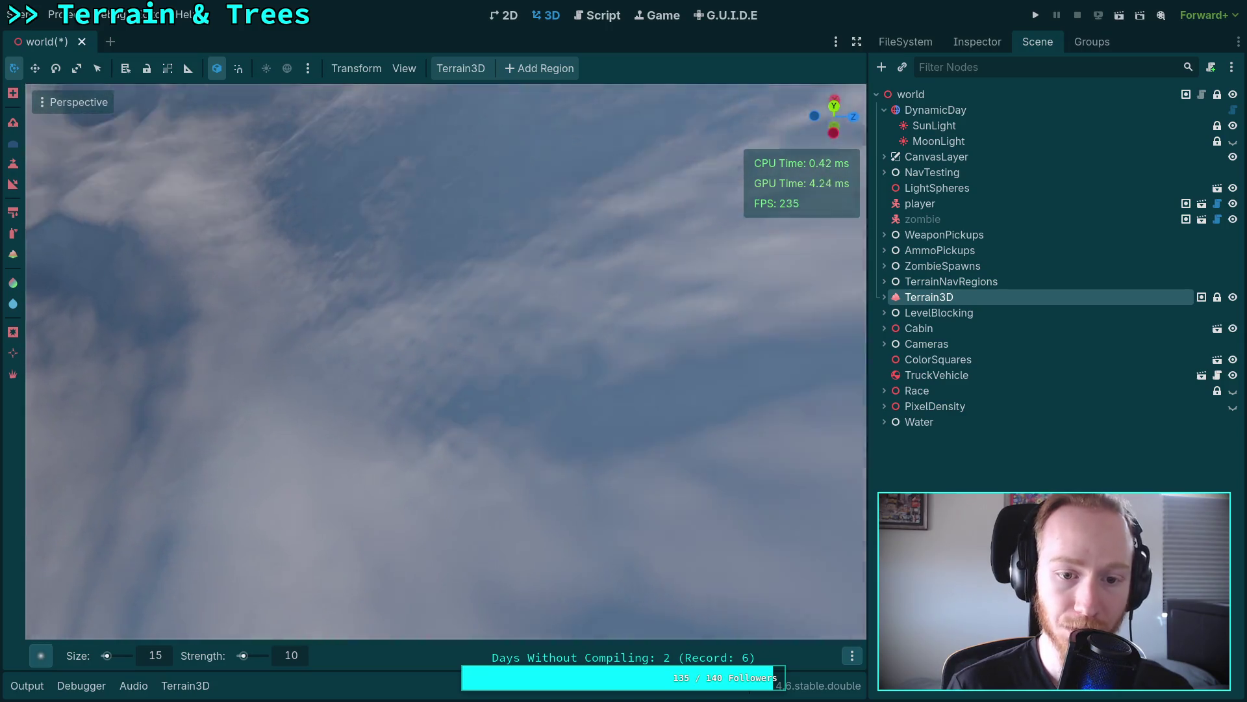
{"action": "key", "text": "w"}
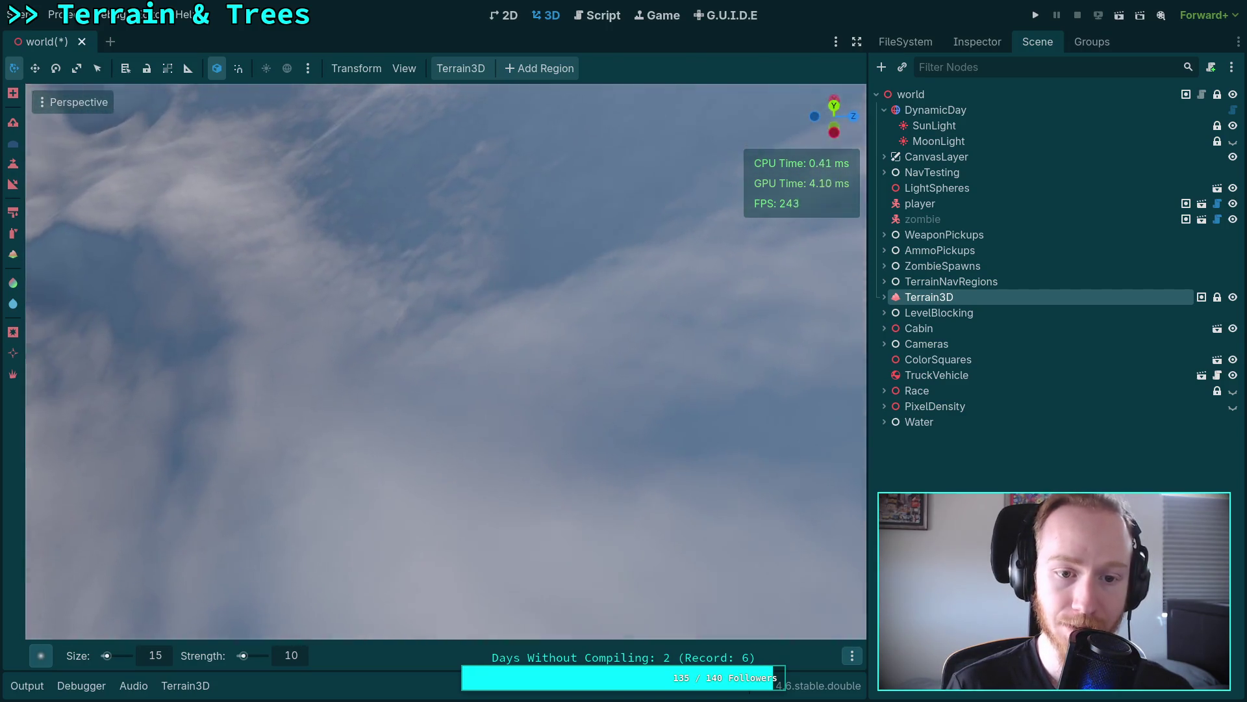
{"action": "key", "text": "w"}
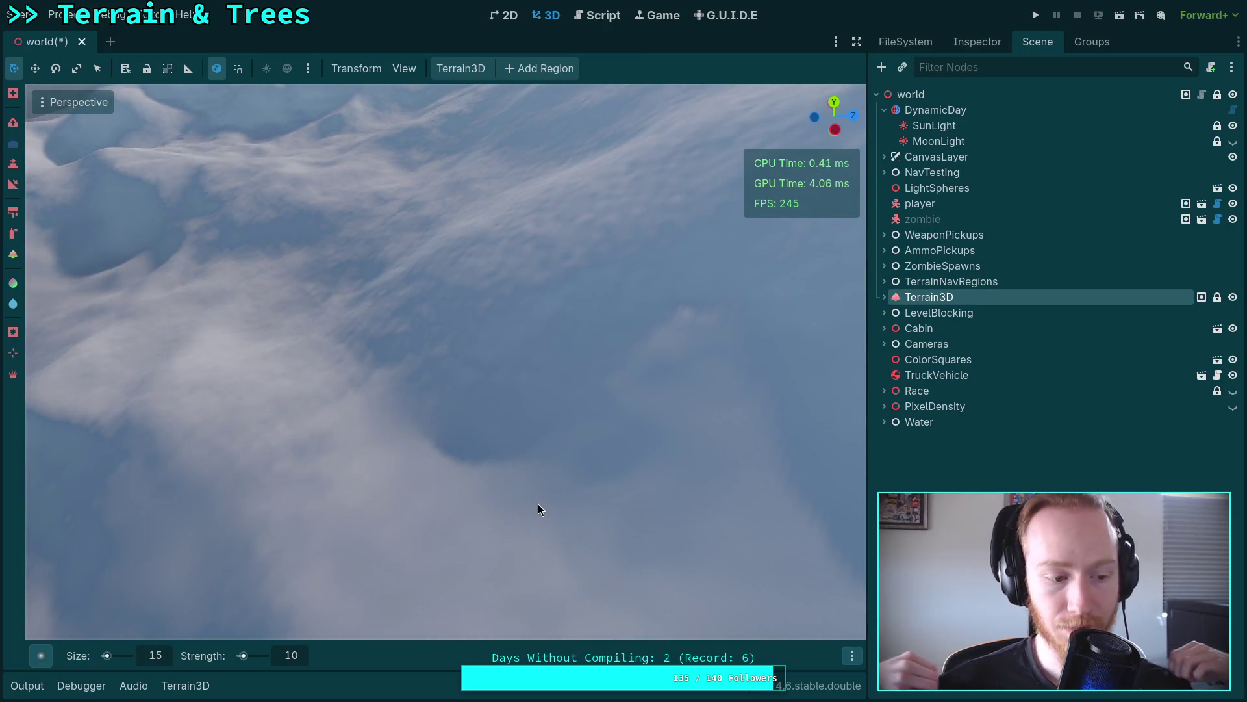
{"action": "key", "text": "w"}
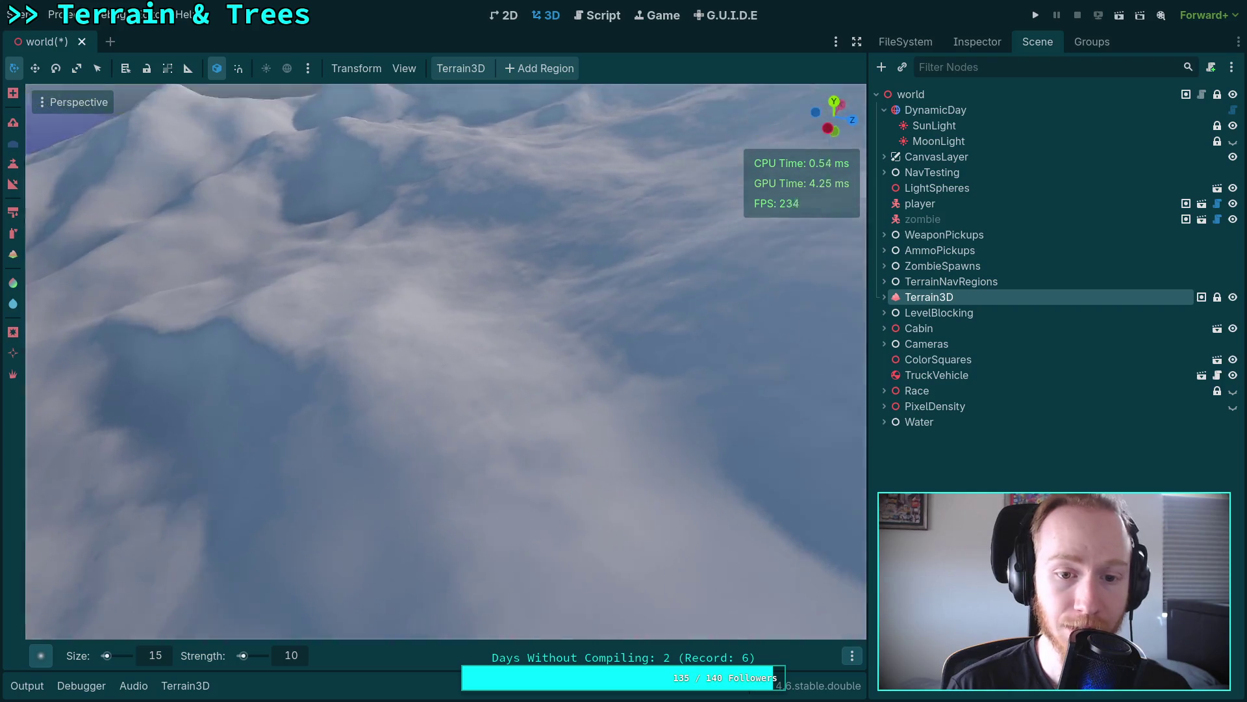
{"action": "key", "text": "w"}
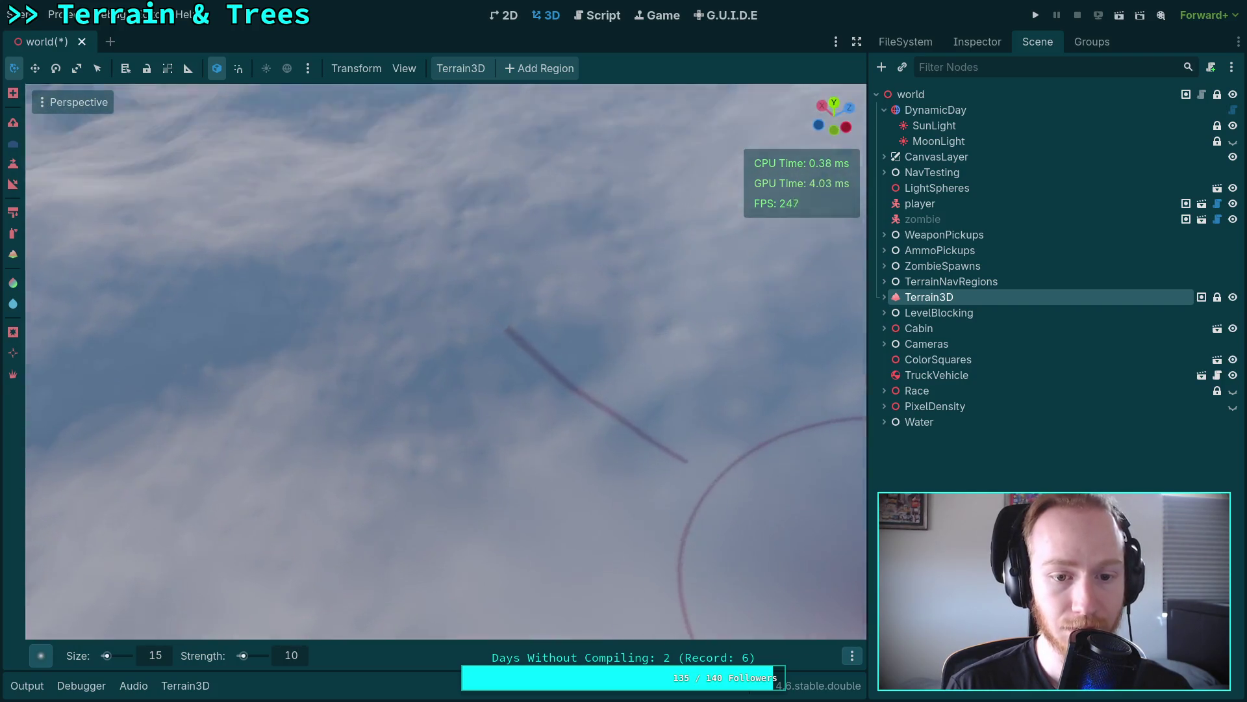
{"action": "key", "text": "w"}
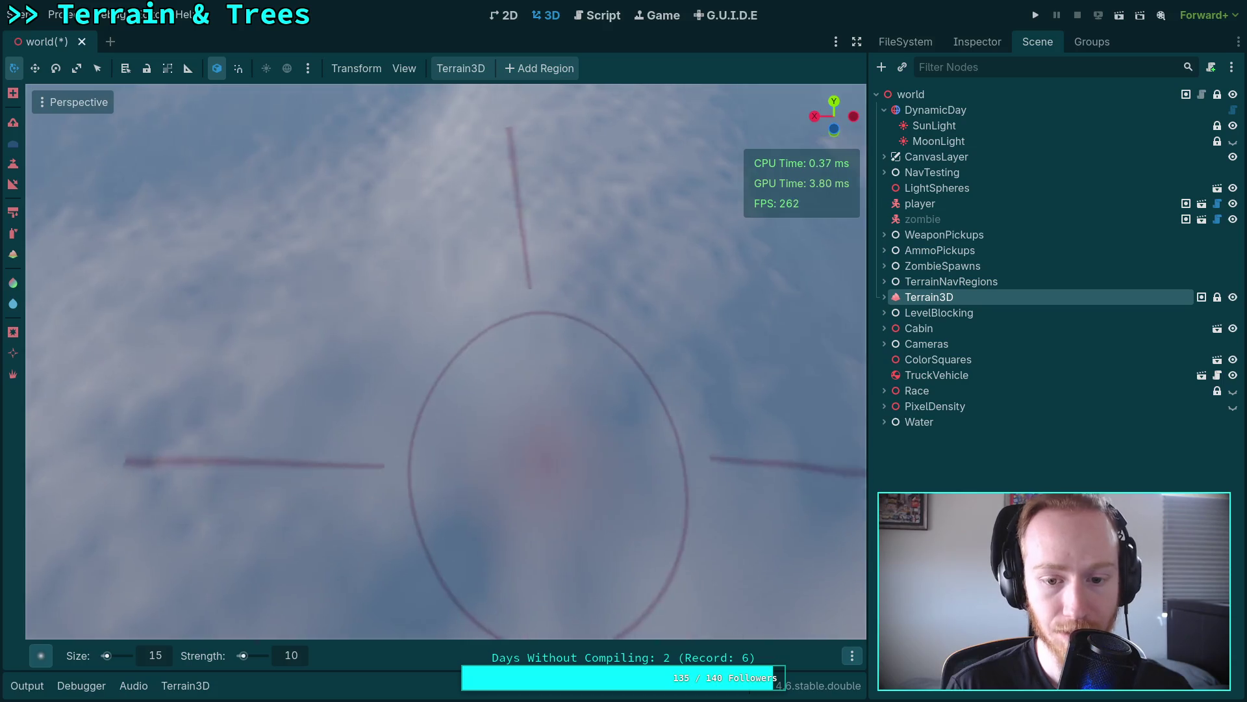
{"action": "key", "text": "w"}
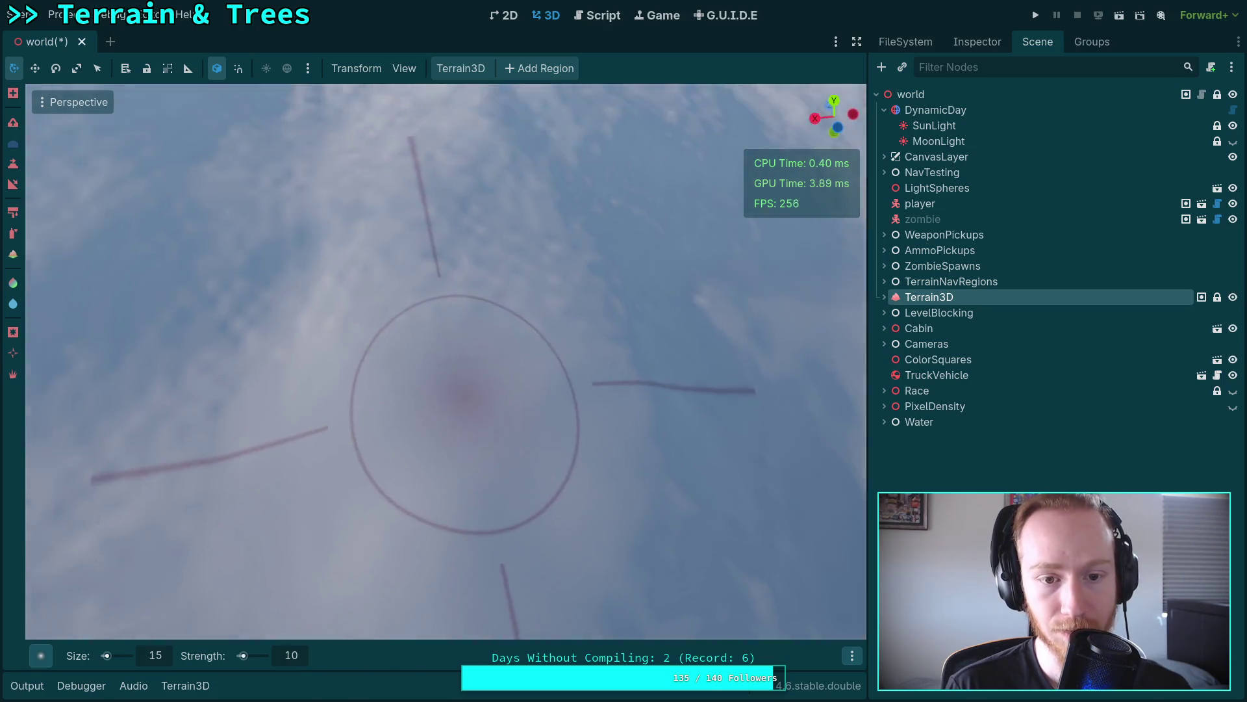
{"action": "key", "text": "w"}
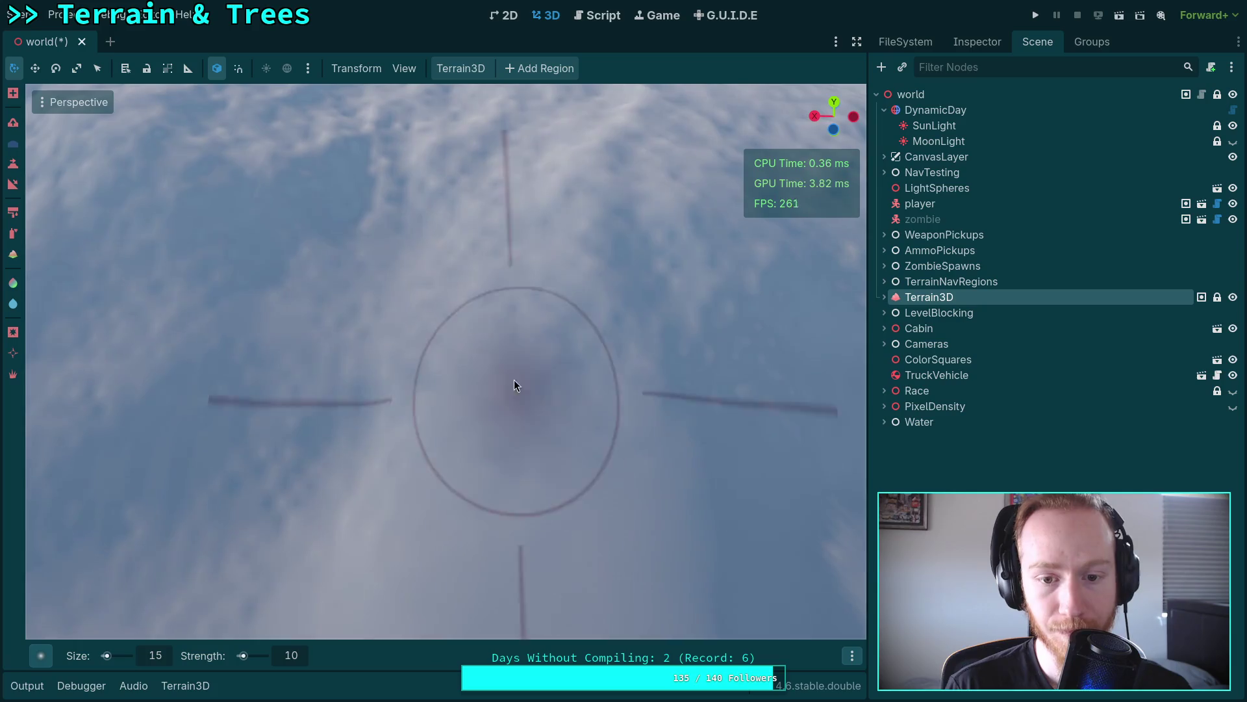
{"action": "key", "text": "w"}
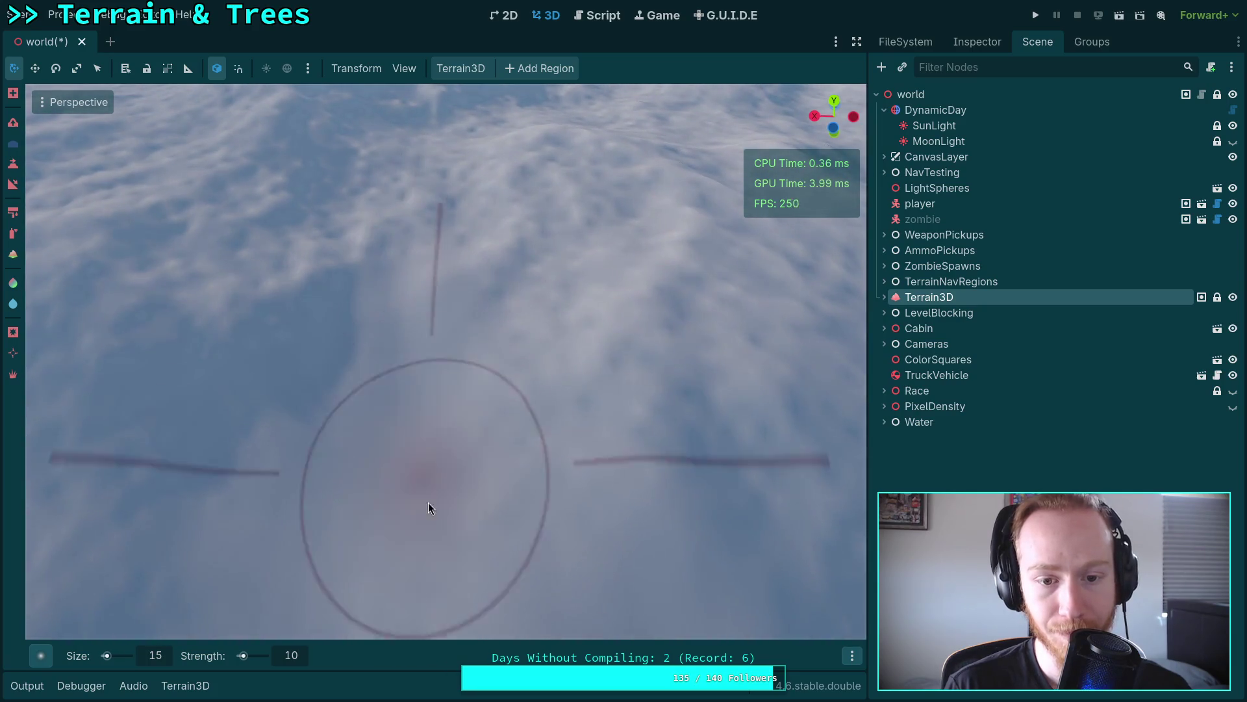
{"action": "key", "text": "w"}
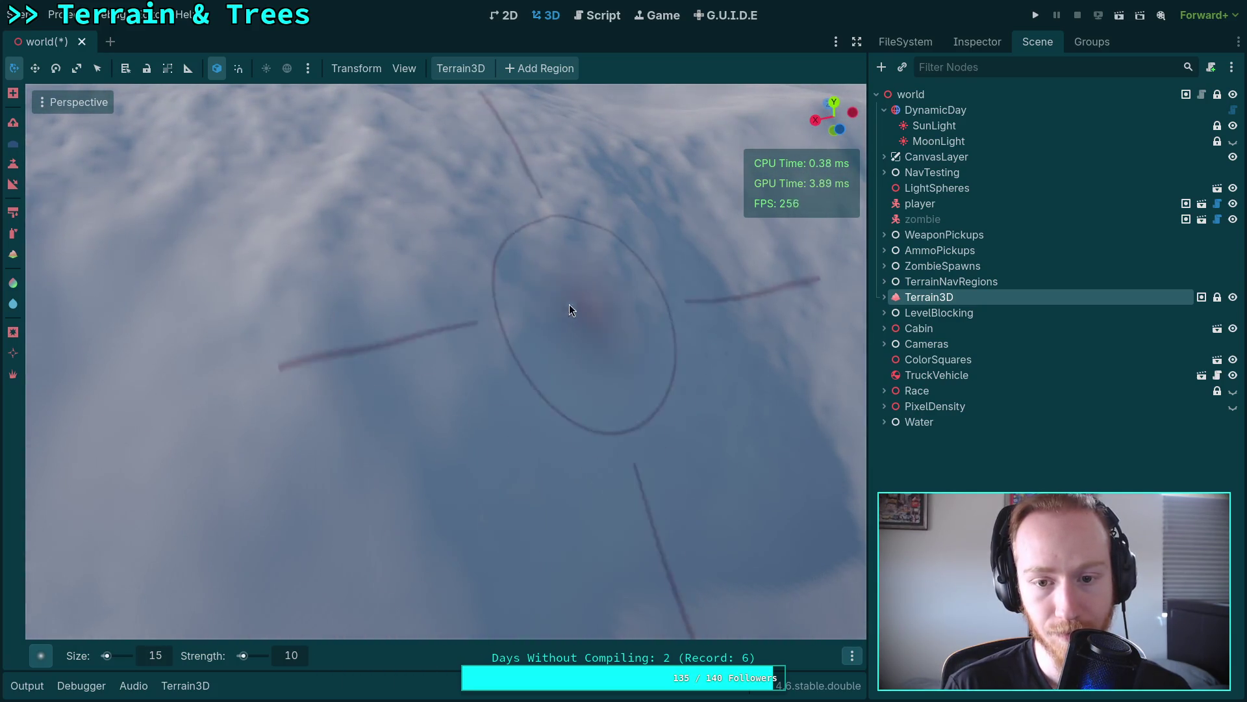
{"action": "key", "text": "w"}
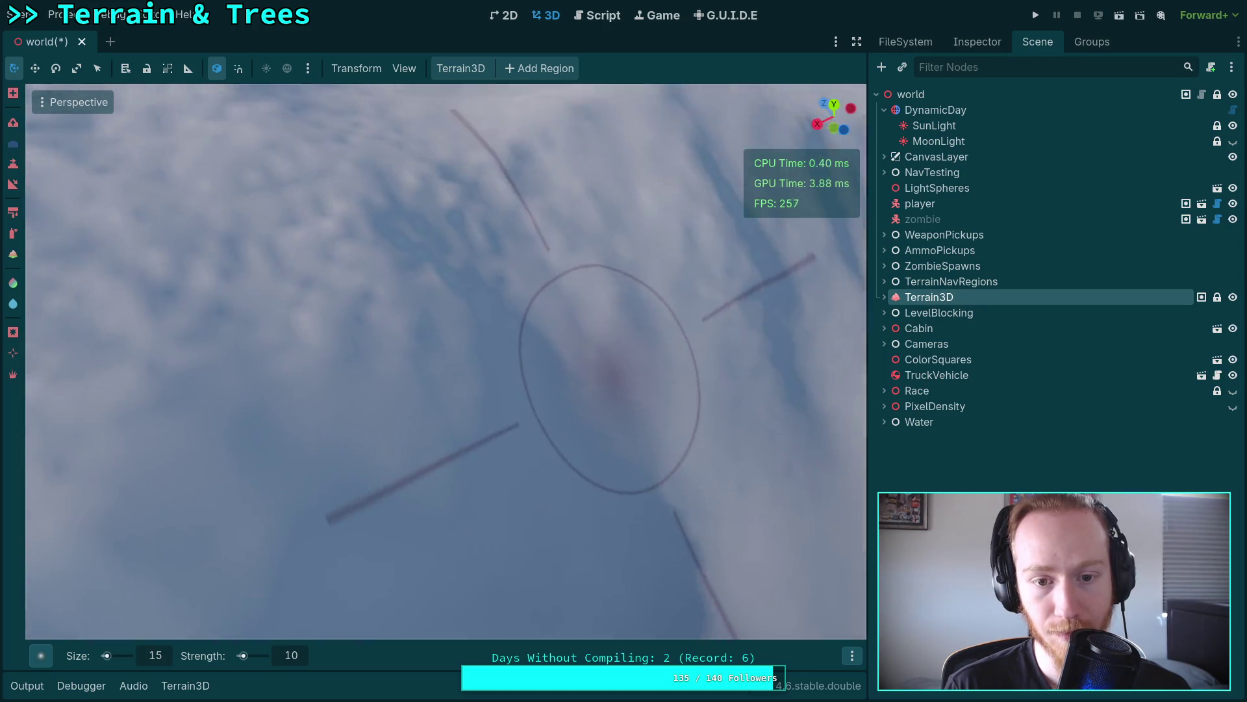
{"action": "key", "text": "w"}
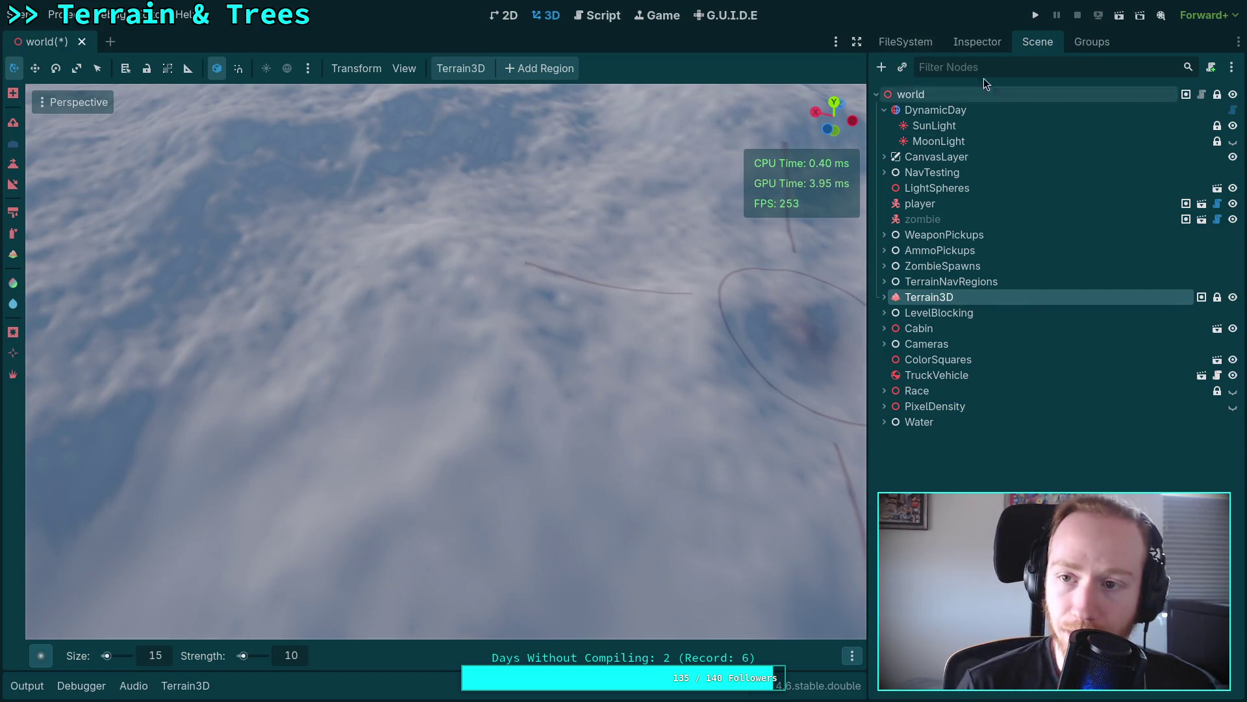
Step: Check the Terrain3D Inspector's Region Size of 128, then switch to the terminal workspace
{"action": "left_click", "coordinate": [986, 44]}
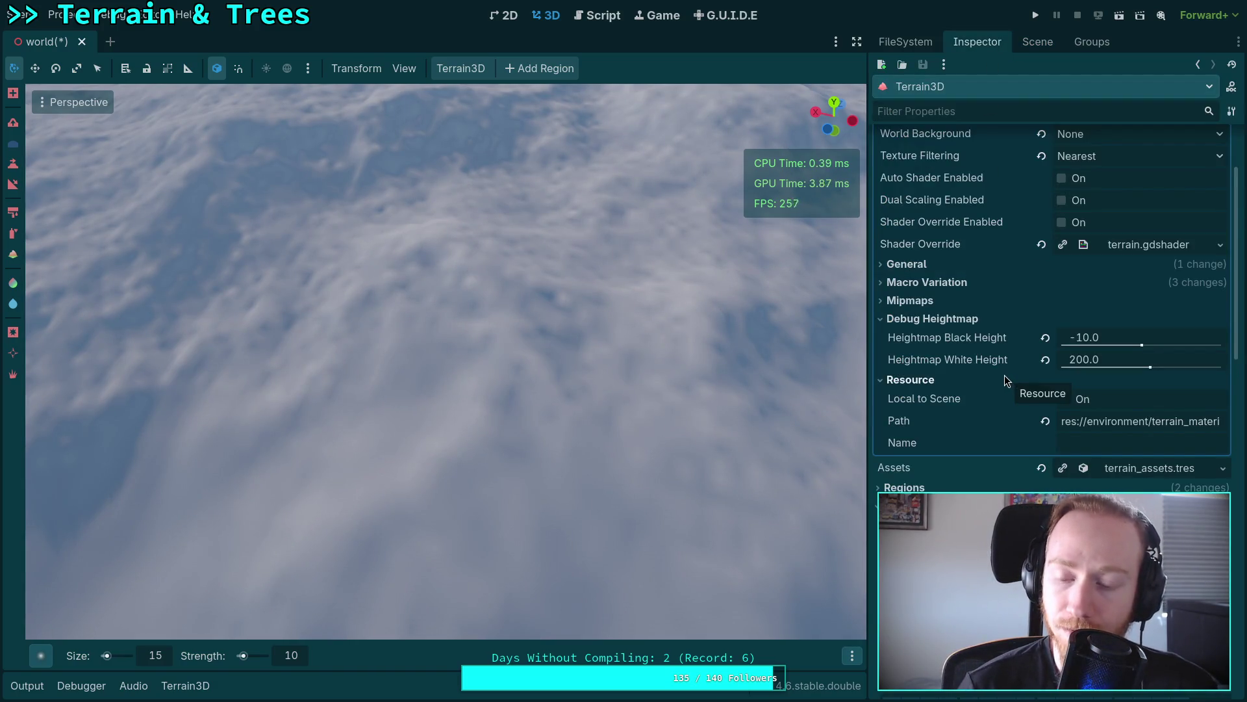
{"action": "scroll", "coordinate": [1004, 375], "scroll_direction": "down", "scroll_amount": 5}
{"action": "scroll", "coordinate": [1004, 376], "scroll_direction": "down", "scroll_amount": 3}
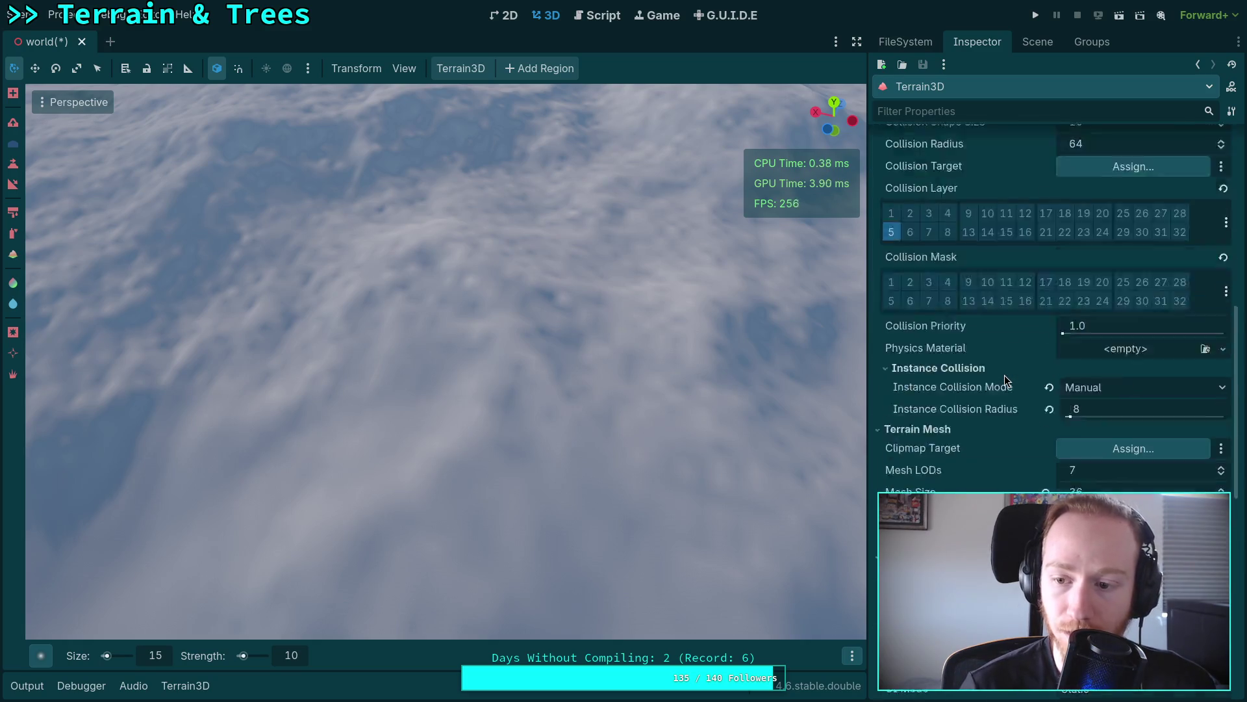
{"action": "scroll", "coordinate": [1004, 375], "scroll_direction": "down", "scroll_amount": 10}
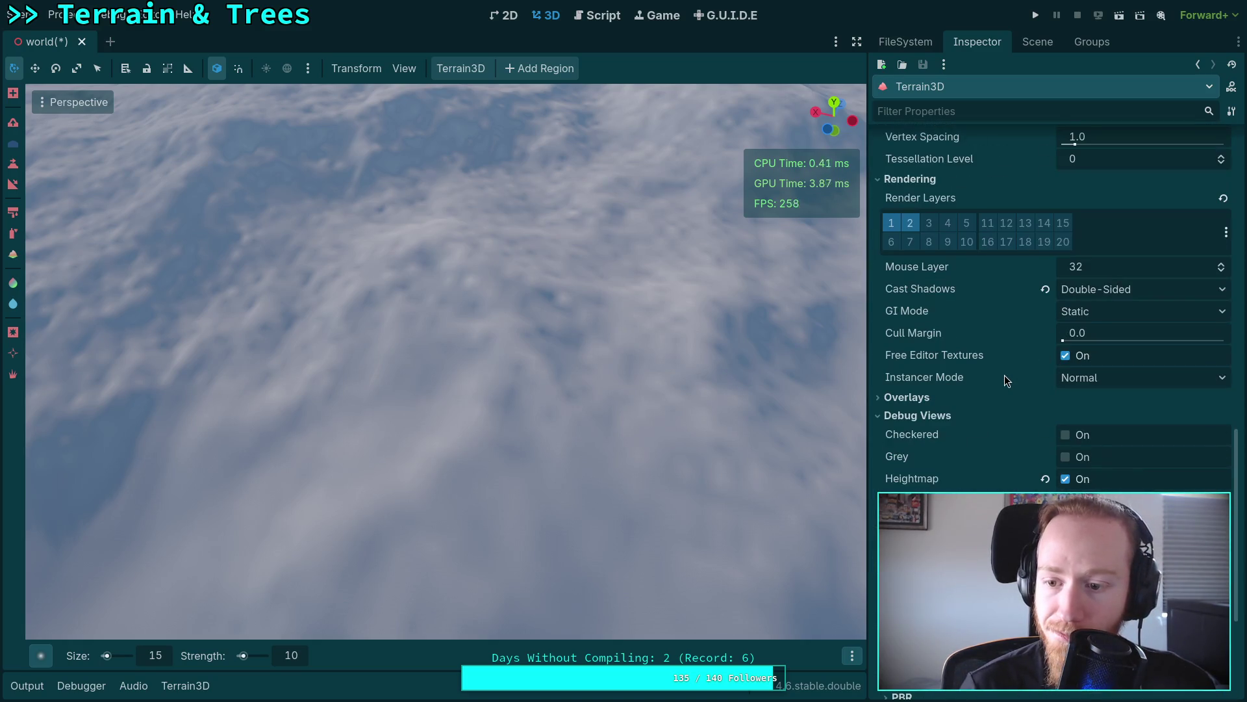
{"action": "scroll", "coordinate": [1004, 377], "scroll_direction": "up", "scroll_amount": 8}
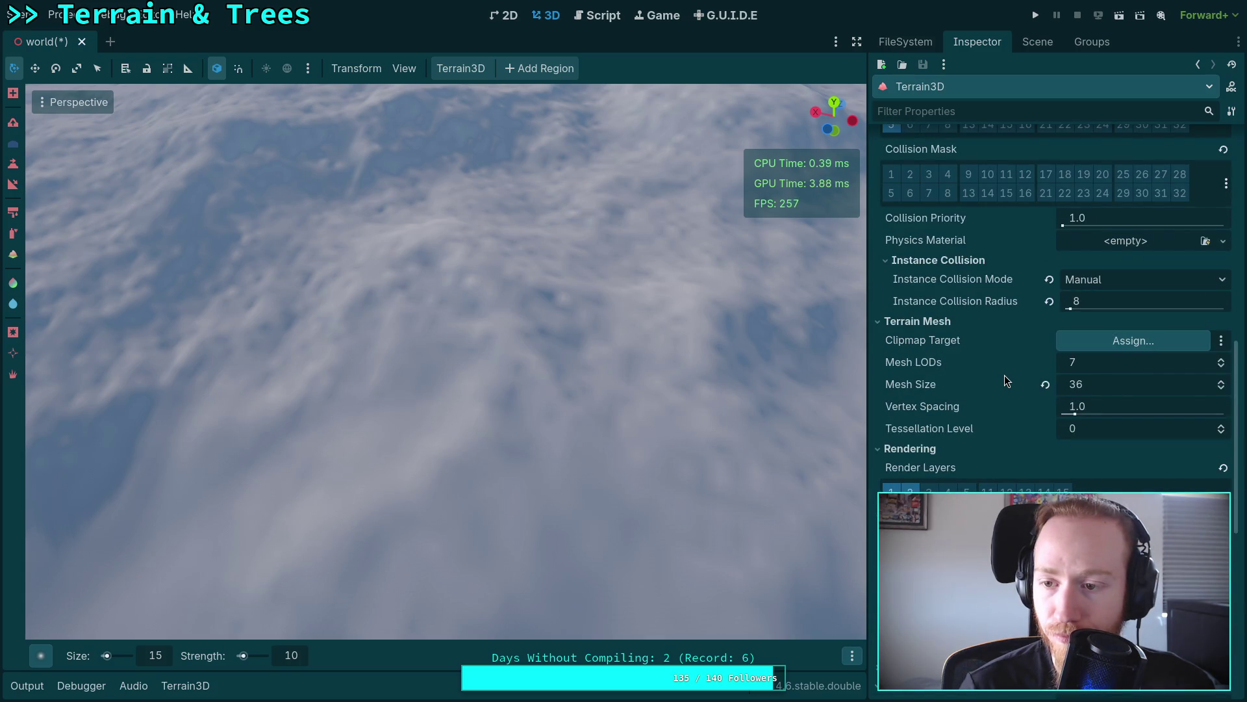
{"action": "scroll", "coordinate": [1005, 375], "scroll_direction": "up", "scroll_amount": 8}
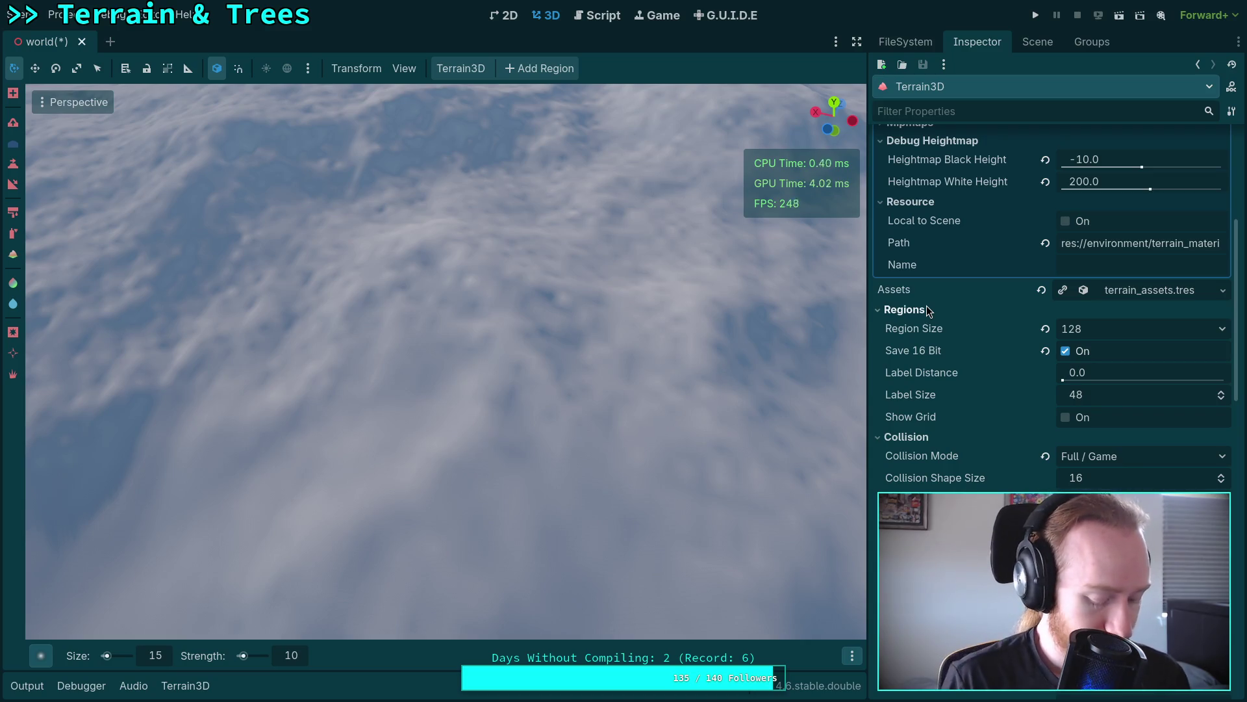
{"action": "key", "text": "super+1"}
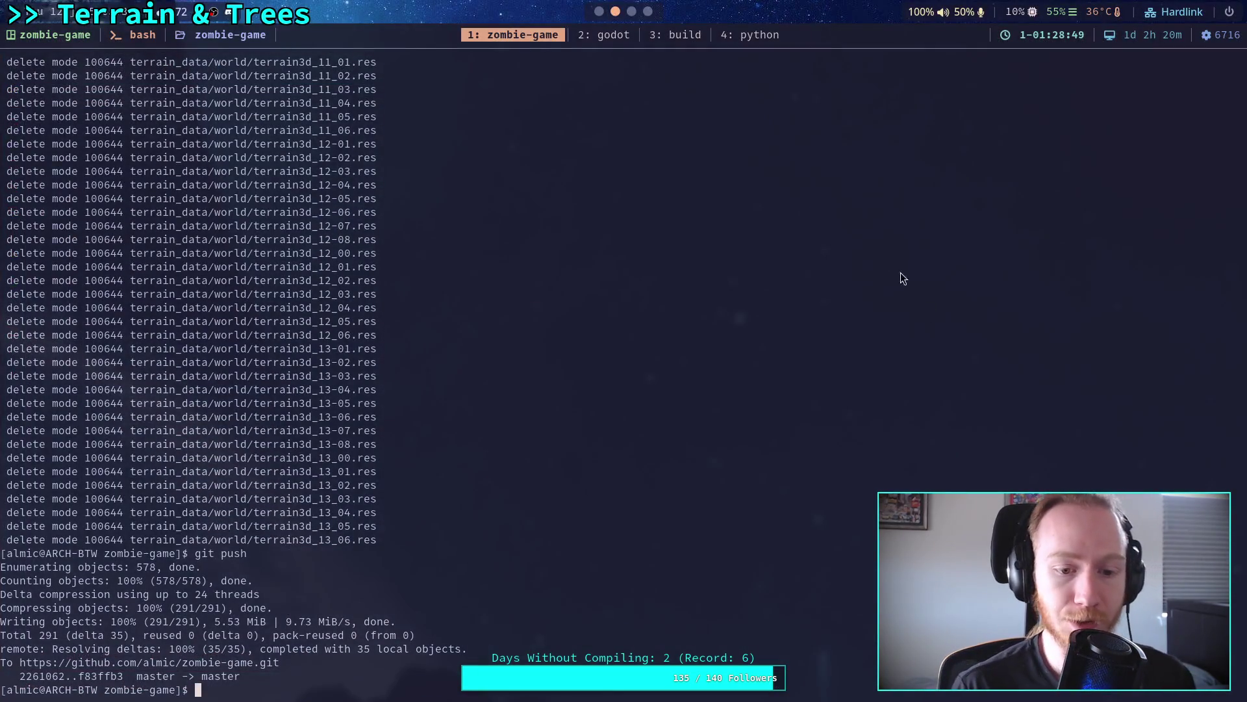
Step: Launch nvim and expand terrain_data/world down to the first region file
{"action": "type", "text": "nvim"}
{"action": "key", "text": "Return"}
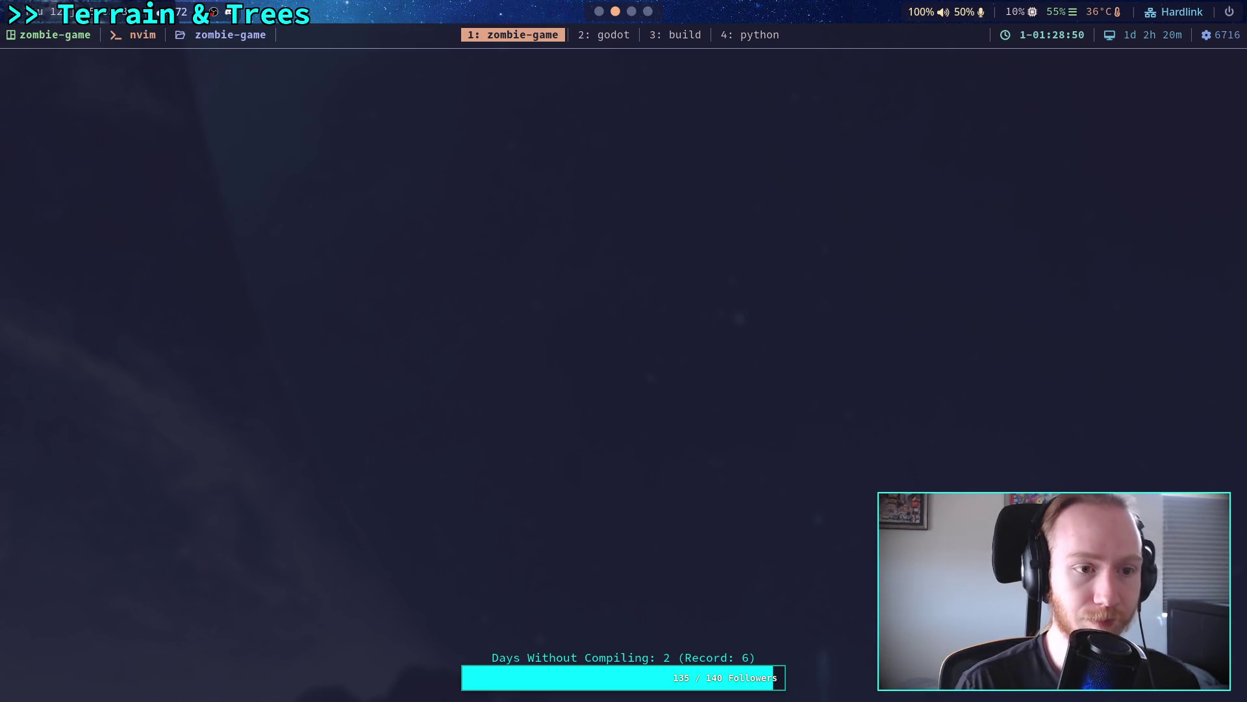
{"action": "key", "text": "j"}
{"action": "key", "text": "j"}
{"action": "key", "text": "j"}
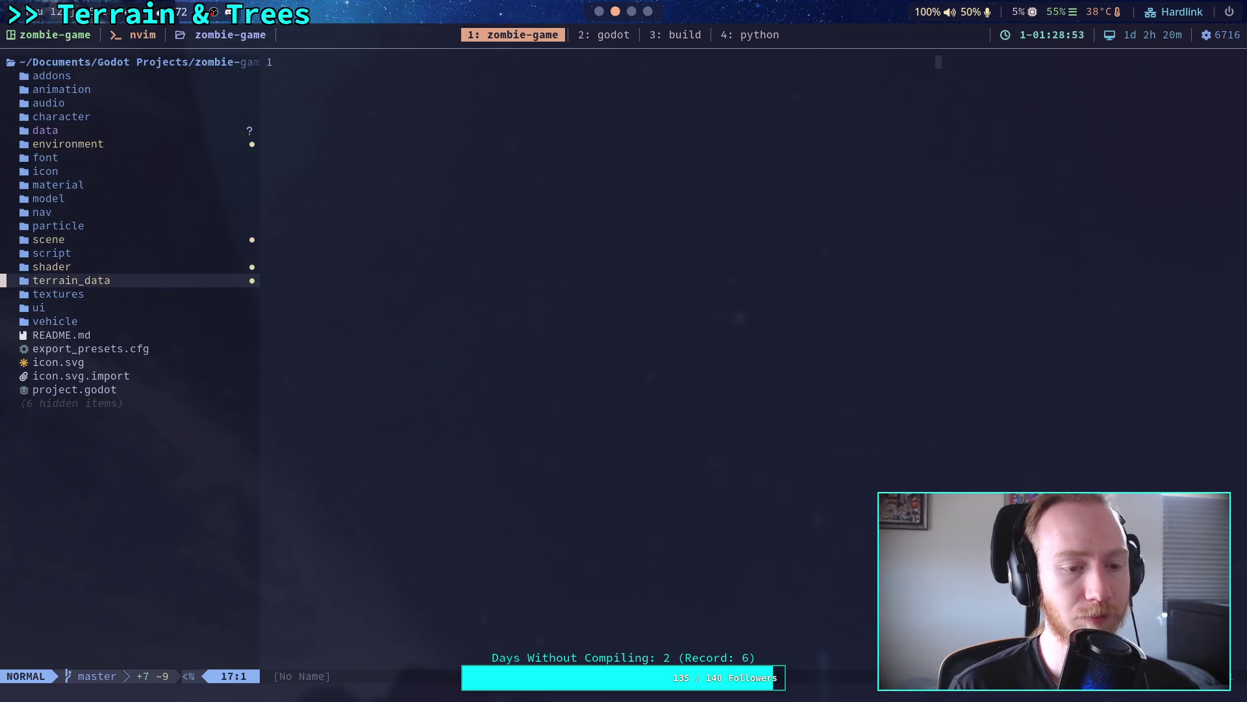
{"action": "key", "text": "Return"}
{"action": "key", "text": "j"}
{"action": "key", "text": "j"}
{"action": "key", "text": "Return"}
{"action": "key", "text": "j"}
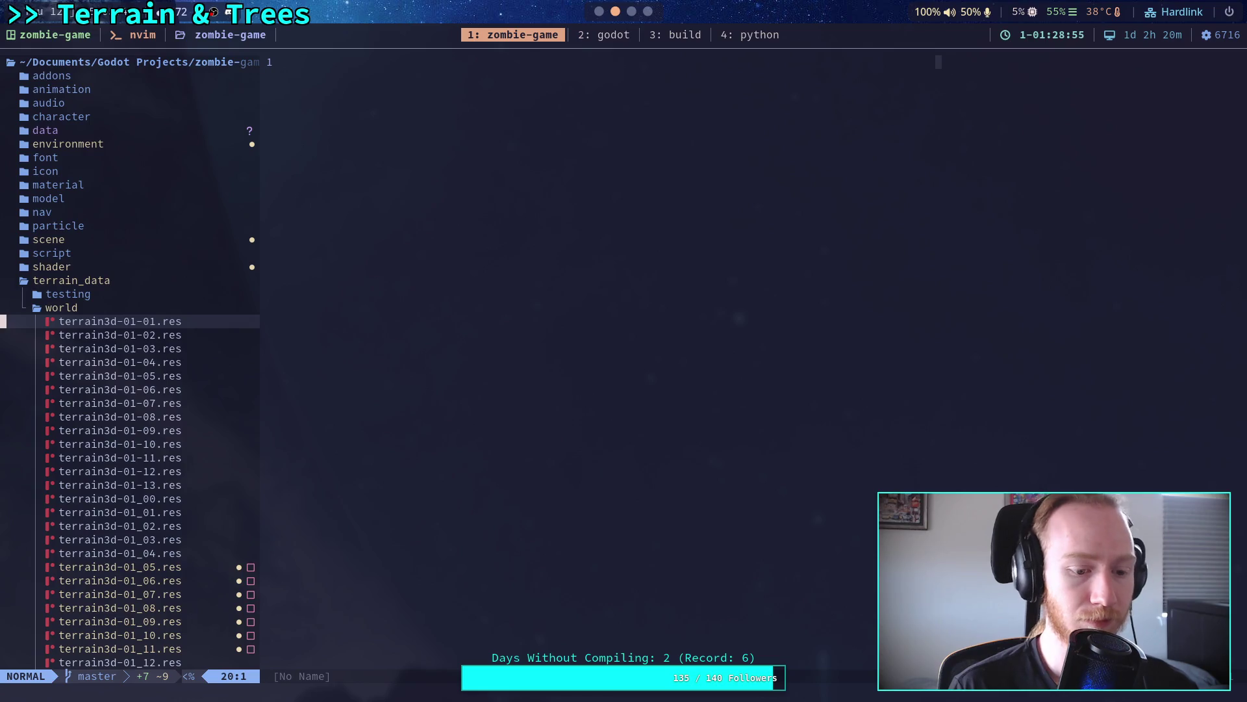
{"action": "key", "text": "j"}
{"action": "key", "text": "j"}
{"action": "key", "text": "j"}
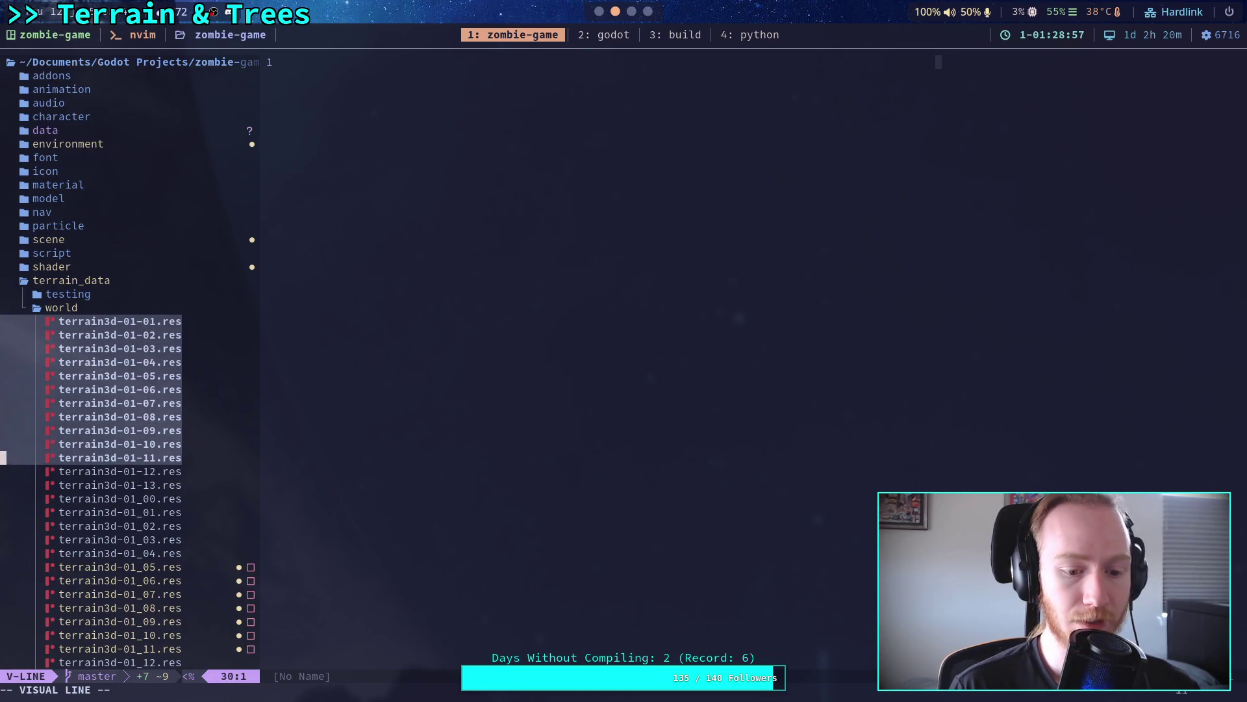
Step: Line-select all the terrain region files to read their count
{"action": "key", "text": "k"}
{"action": "key", "text": "k"}
{"action": "key", "text": "k"}
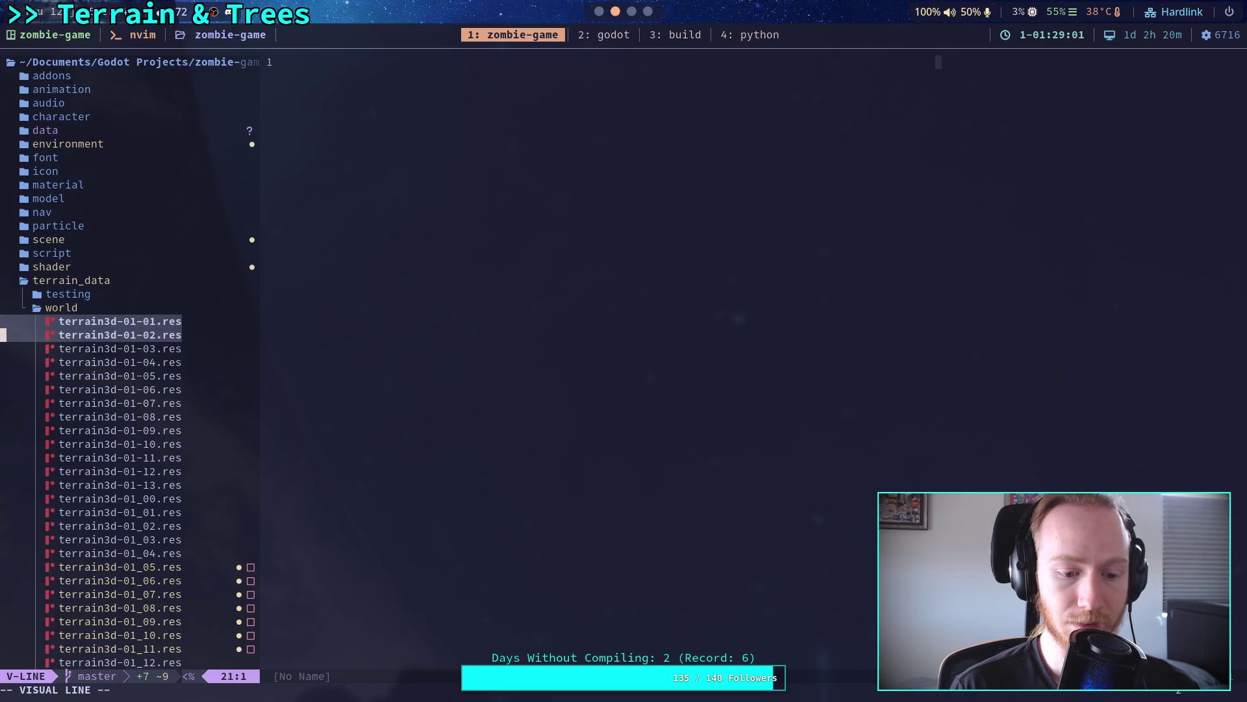
{"action": "key", "text": "j"}
{"action": "key", "text": "j"}
{"action": "key", "text": "j"}
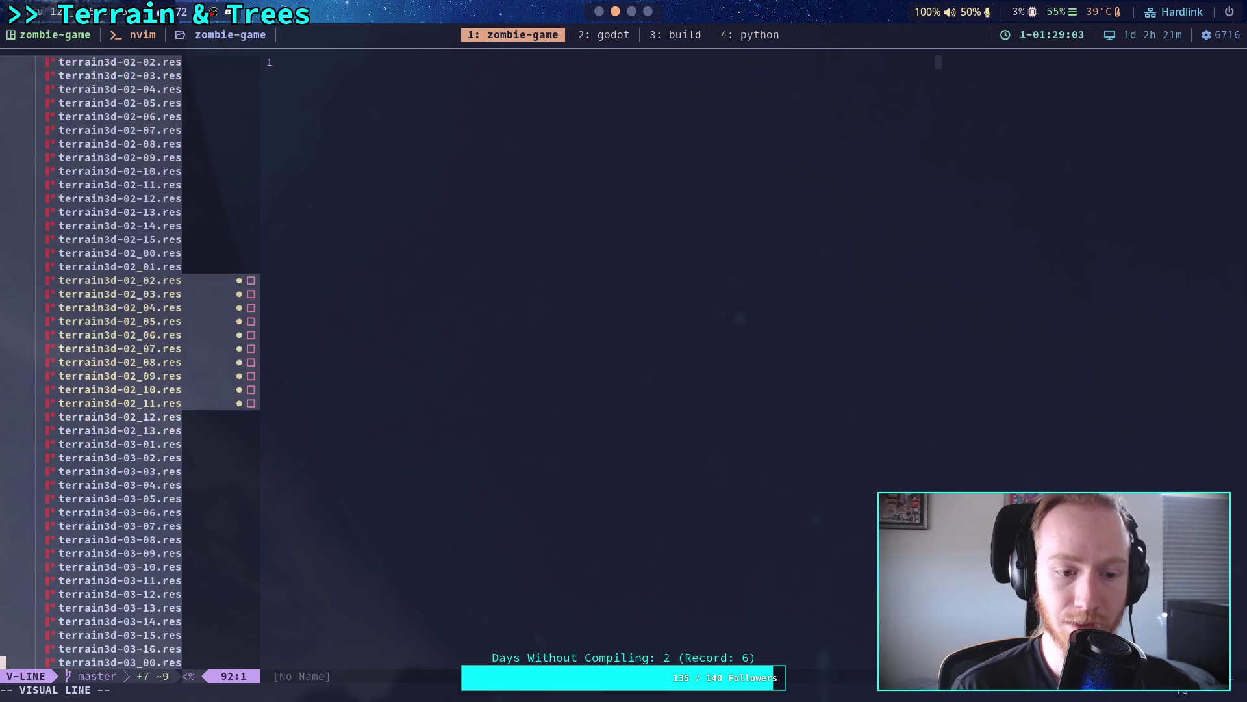
{"action": "key", "text": "j"}
{"action": "key", "text": "j"}
{"action": "key", "text": "j"}
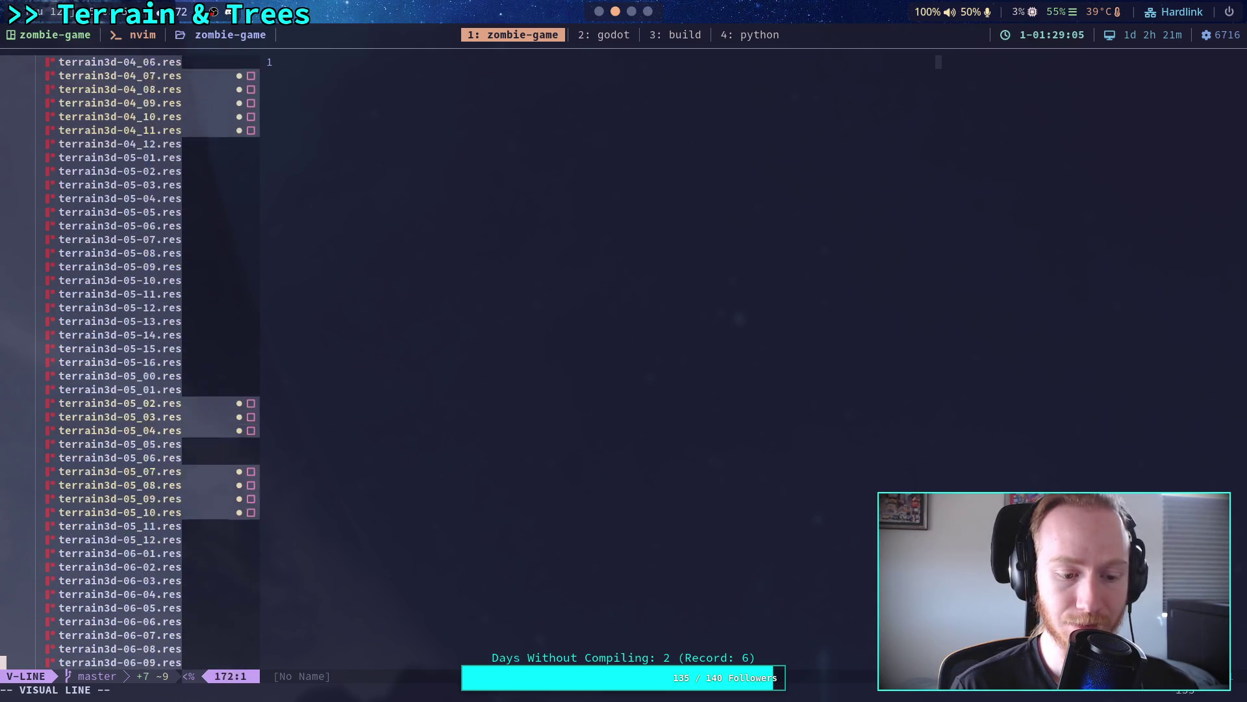
{"action": "key", "text": "j"}
{"action": "key", "text": "j"}
{"action": "key", "text": "j"}
{"action": "key", "text": "j"}
{"action": "key", "text": "j"}
{"action": "key", "text": "j"}
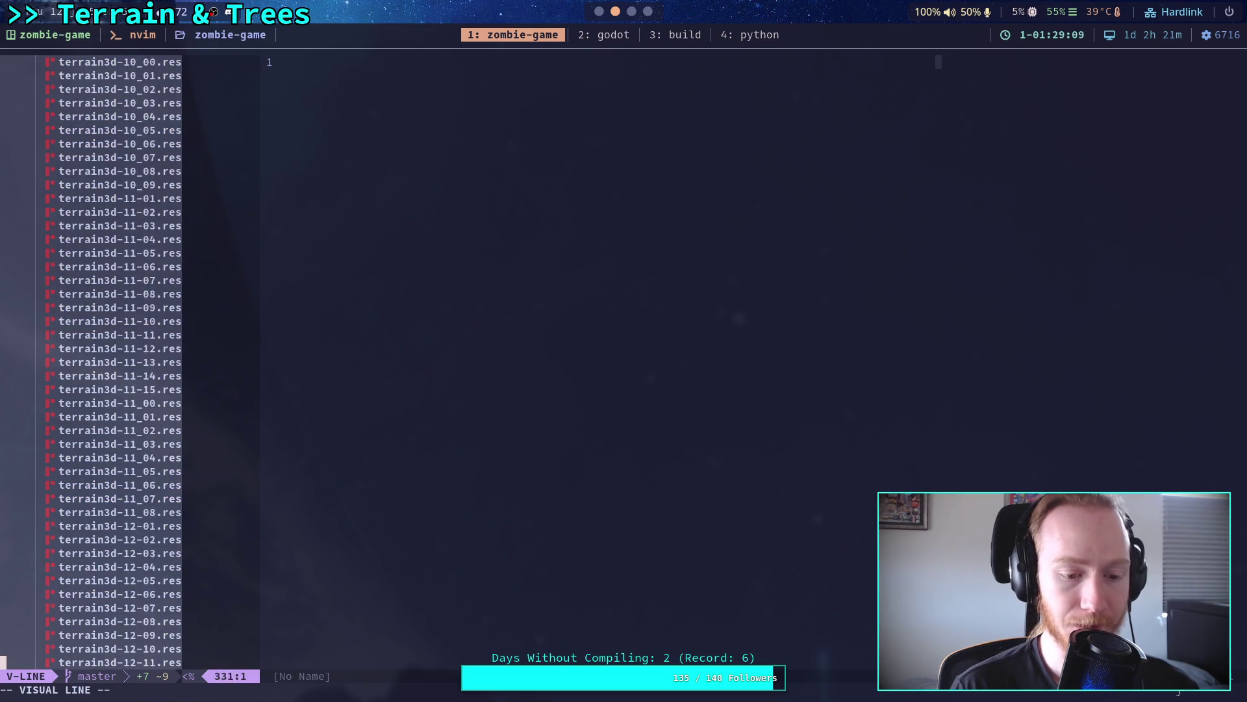
{"action": "key", "text": "j"}
{"action": "key", "text": "j"}
{"action": "key", "text": "j"}
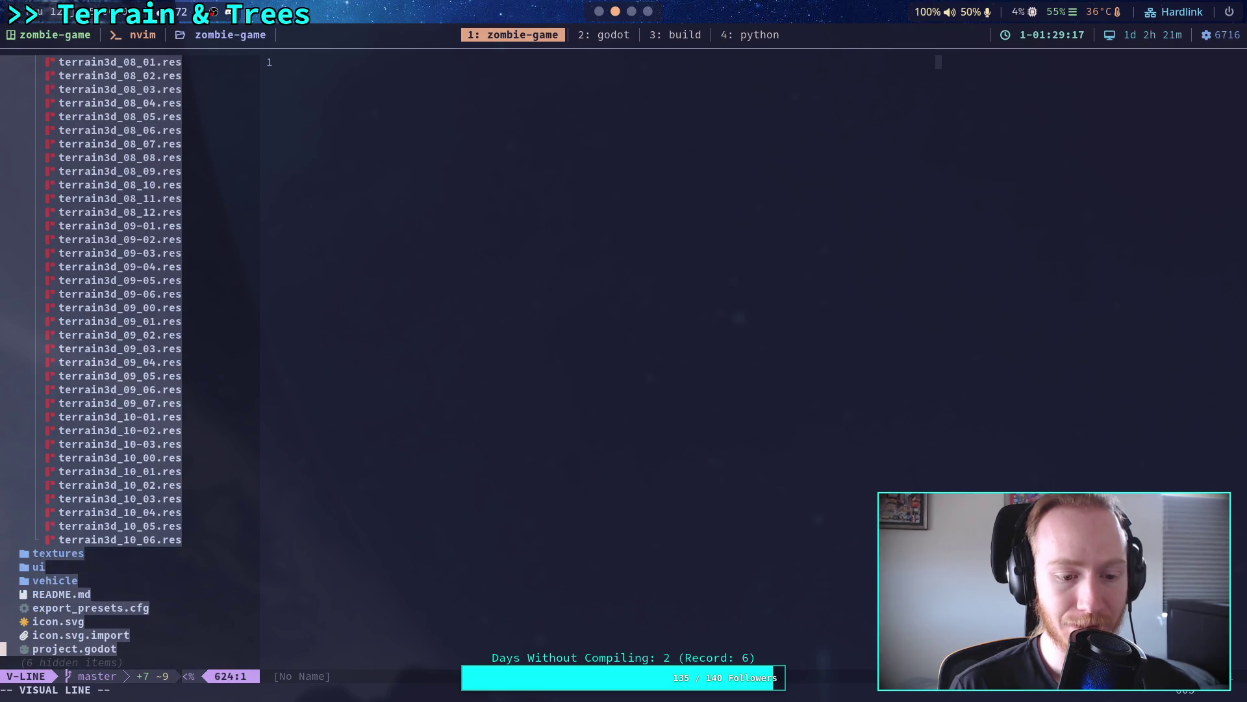
{"action": "key", "text": "k"}
{"action": "key", "text": "k"}
{"action": "key", "text": "k"}
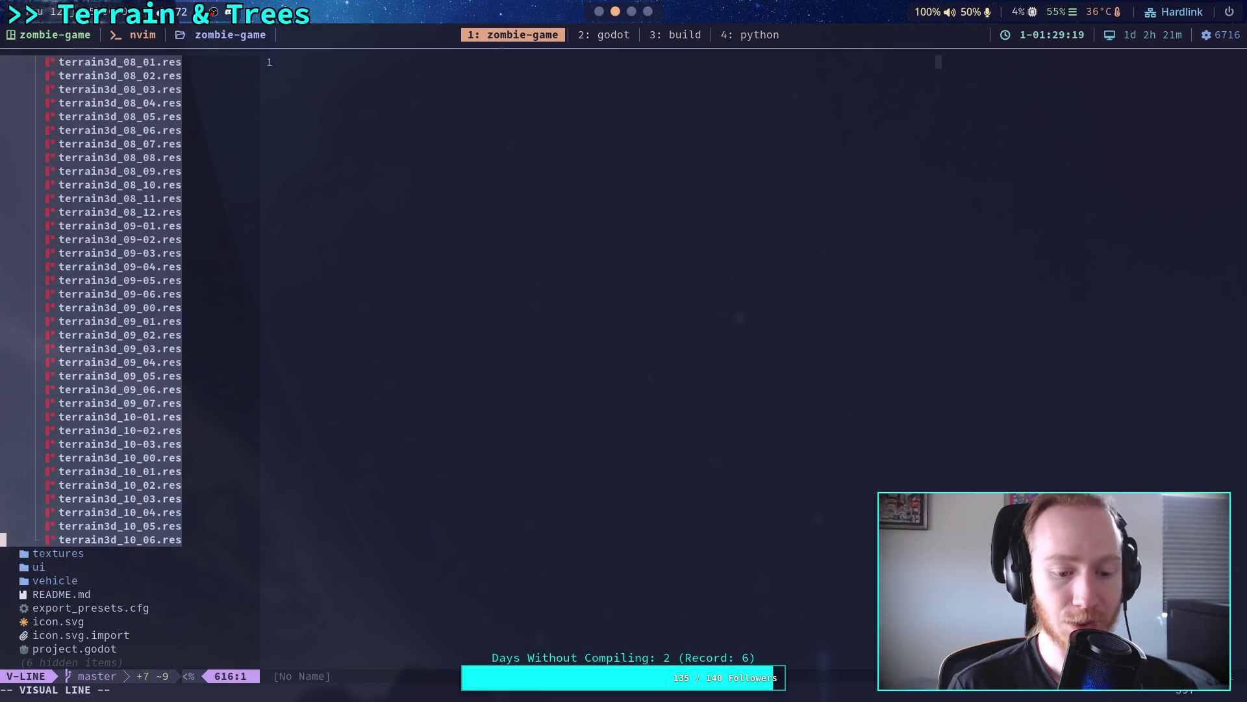
{"action": "key", "text": "Escape"}
Step: Page back to the top of the file tree and switch to the Python session in tmux window 4
{"action": "key", "text": "ctrl+b"}
{"action": "key", "text": "ctrl+b"}
{"action": "key", "text": "ctrl+b"}
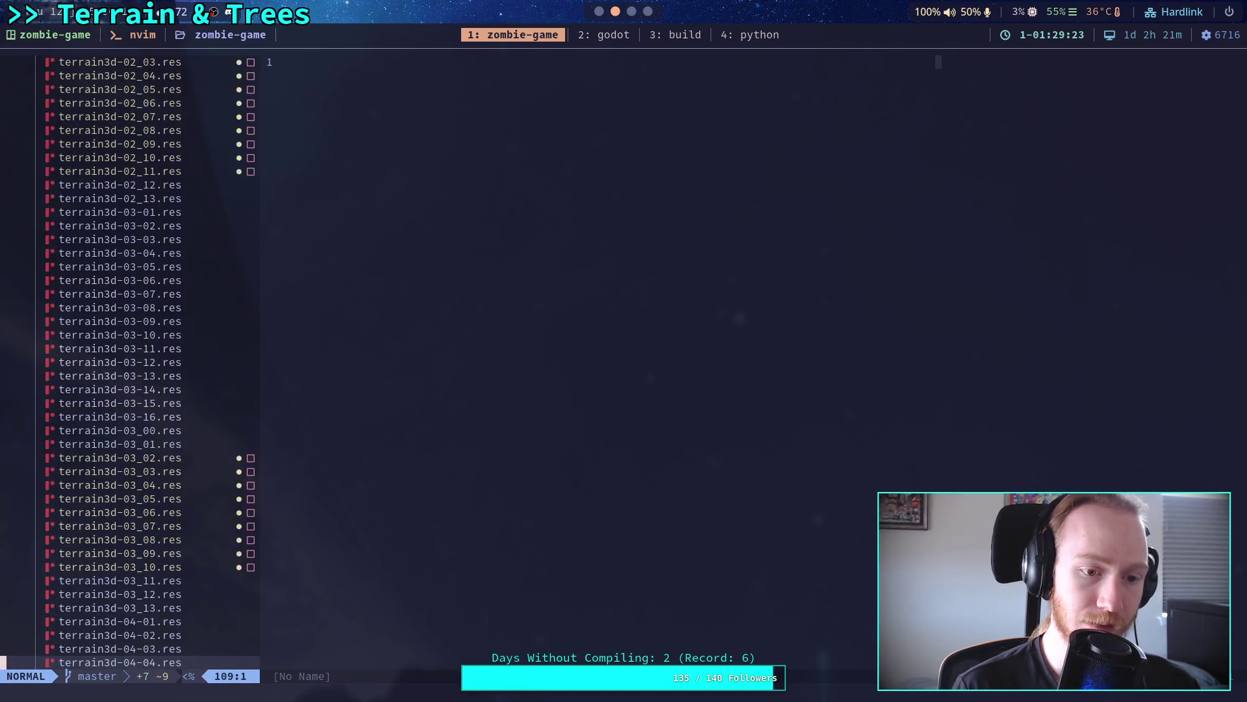
{"action": "key", "text": "ctrl+b"}
{"action": "key", "text": "ctrl+b"}
{"action": "key", "text": "k"}
{"action": "key", "text": "k"}
{"action": "key", "text": "k"}
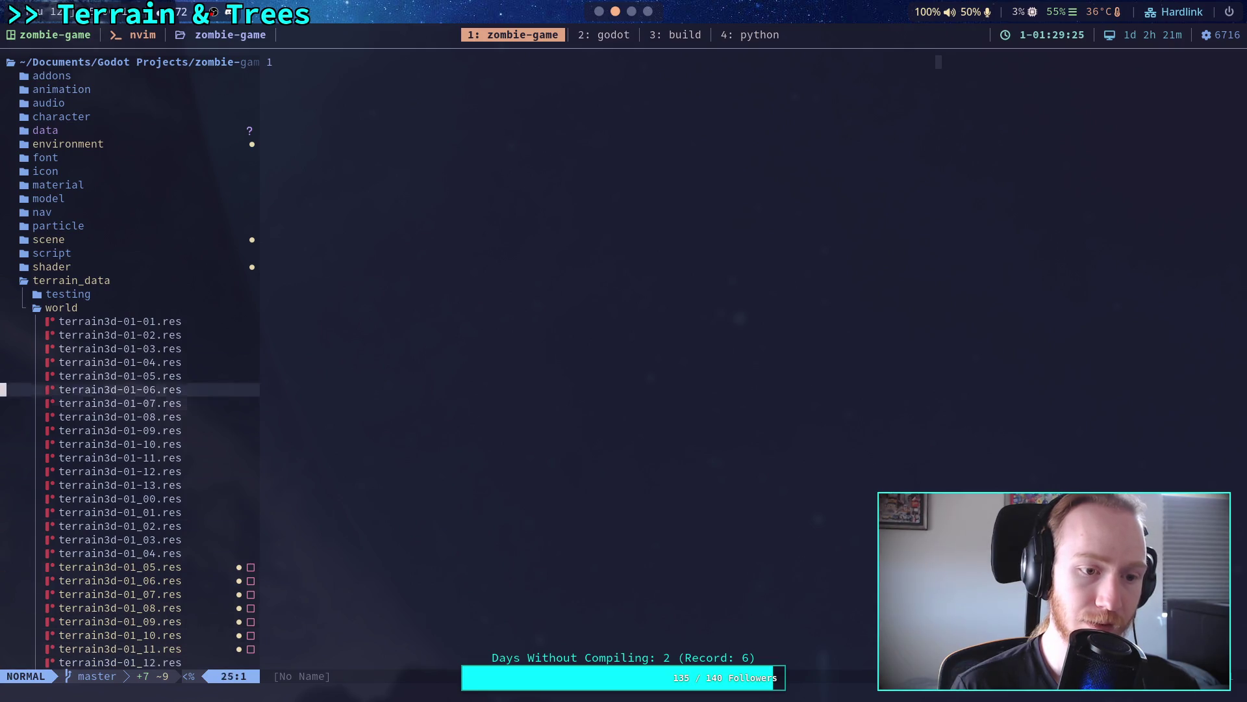
{"action": "key", "text": "j"}
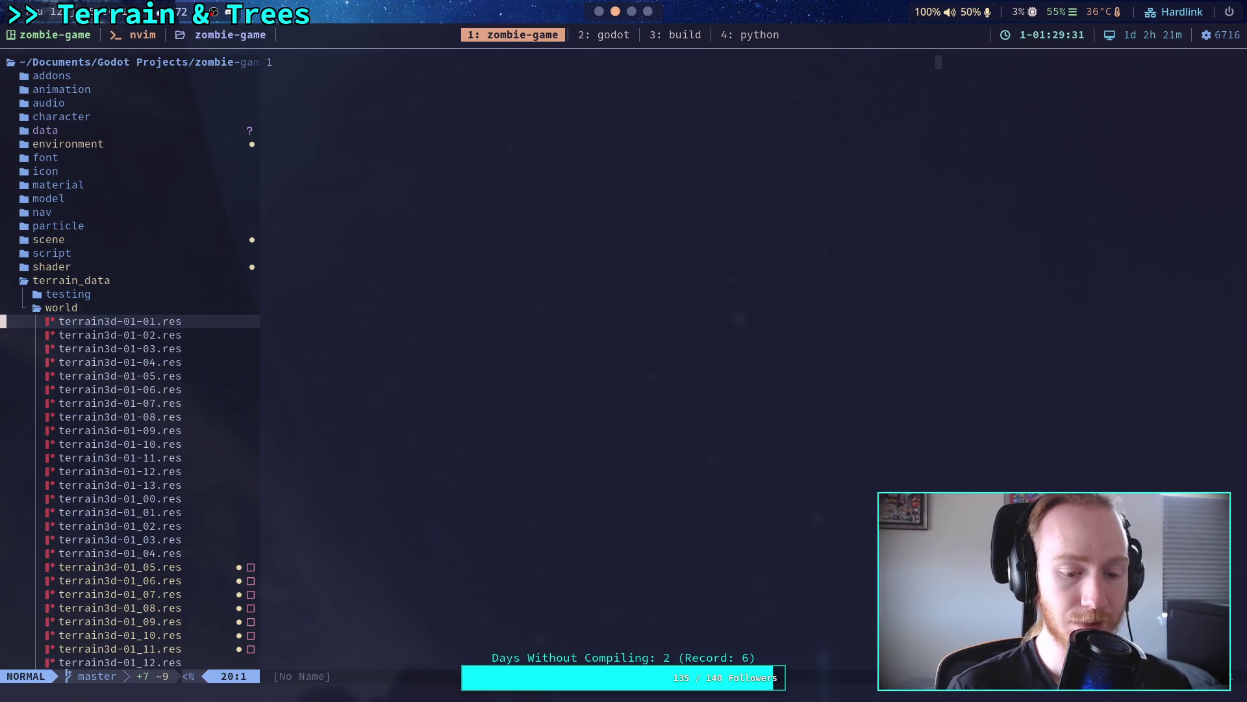
{"action": "key", "text": "ctrl+b"}
{"action": "key", "text": "4"}
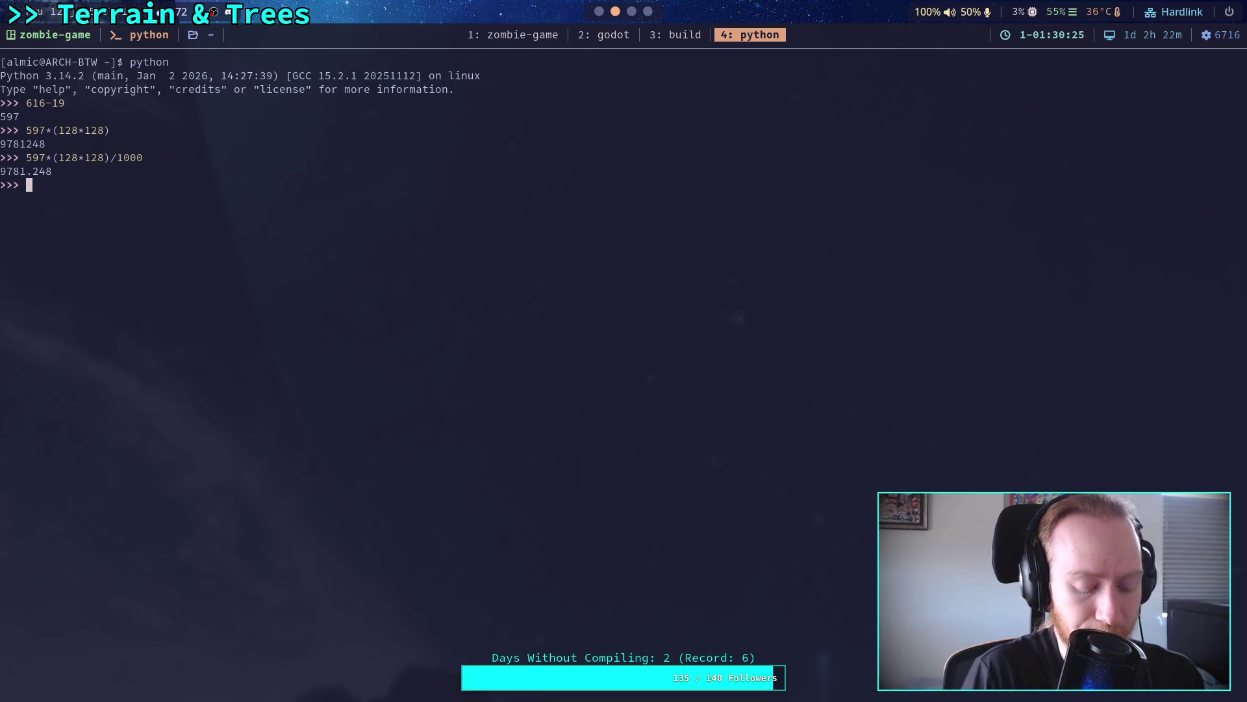
Step: Switch back to the Godot editor workspace
{"action": "key", "text": "super+2"}
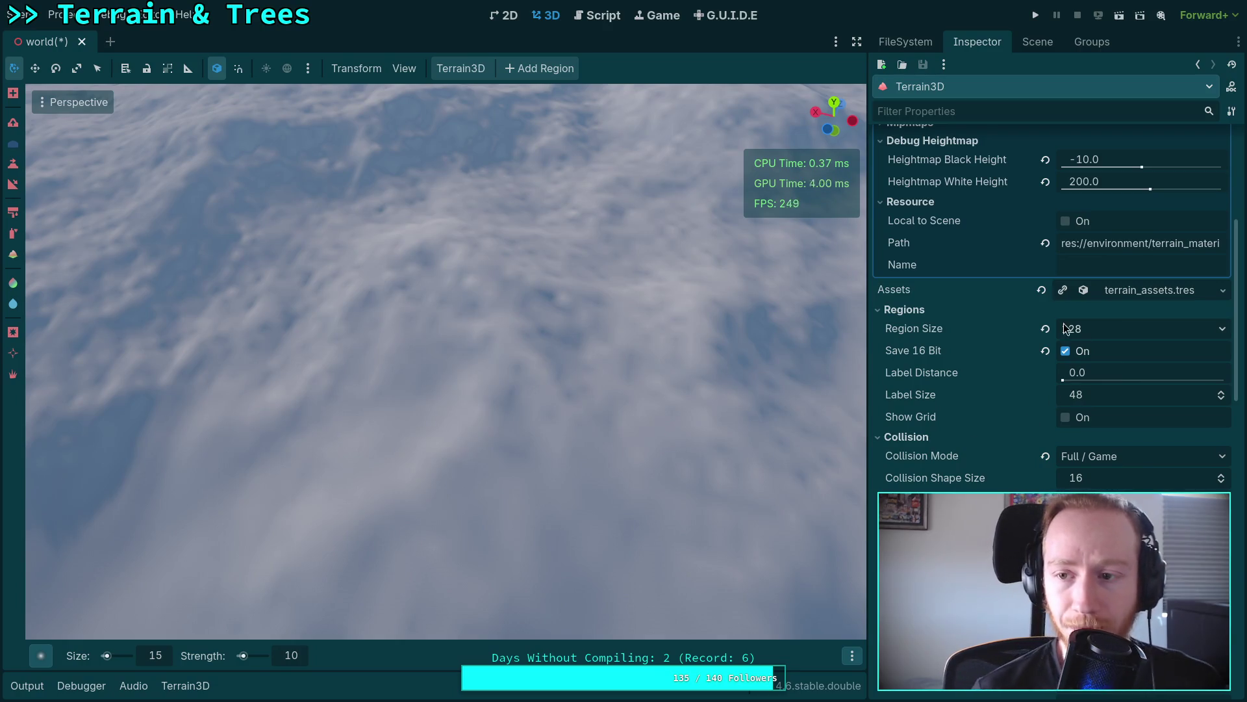
{"action": "scroll", "coordinate": [1023, 400], "scroll_direction": "down", "scroll_amount": 5}
{"action": "scroll", "coordinate": [957, 407], "scroll_direction": "down", "scroll_amount": 6}
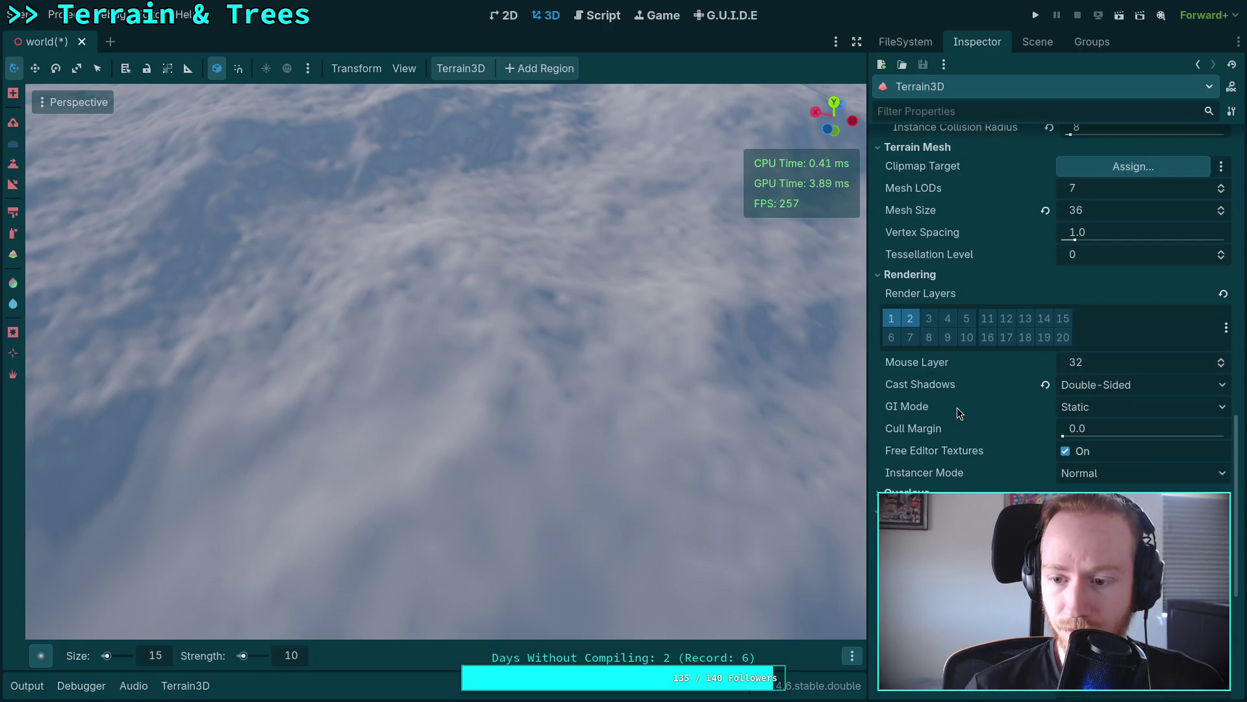
{"action": "scroll", "coordinate": [957, 407], "scroll_direction": "up", "scroll_amount": 9}
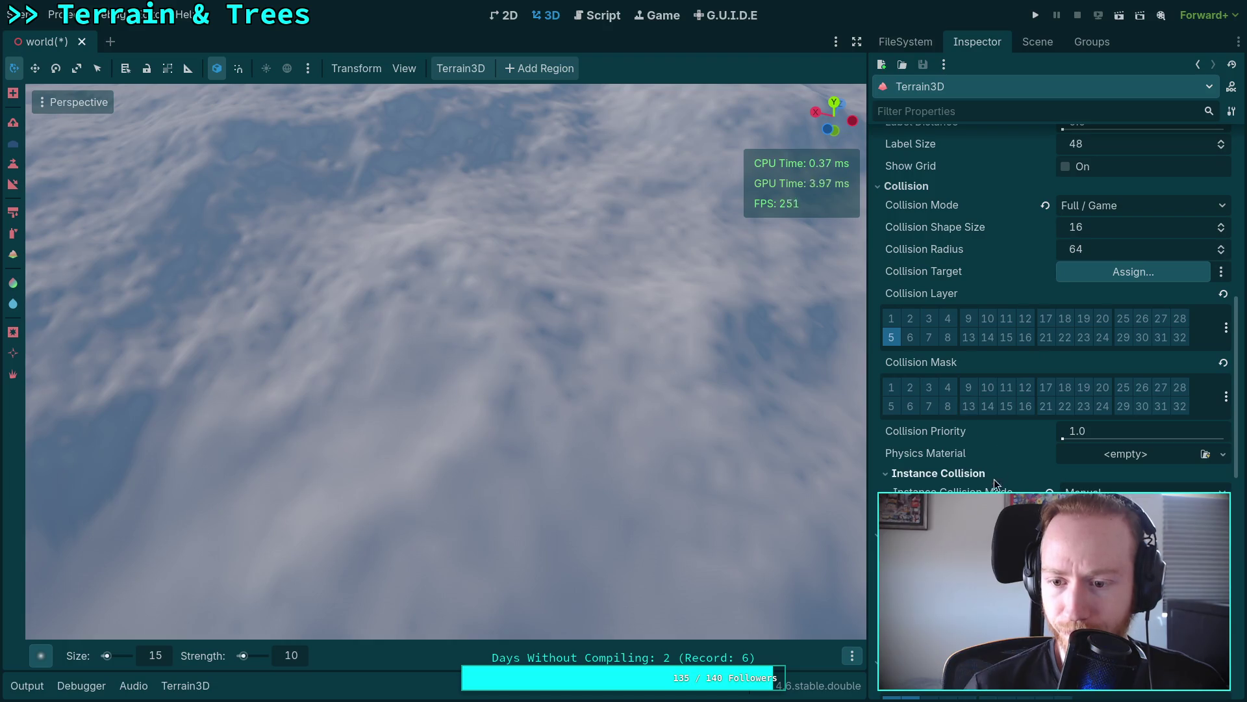
{"action": "scroll", "coordinate": [972, 453], "scroll_direction": "up", "scroll_amount": 4}
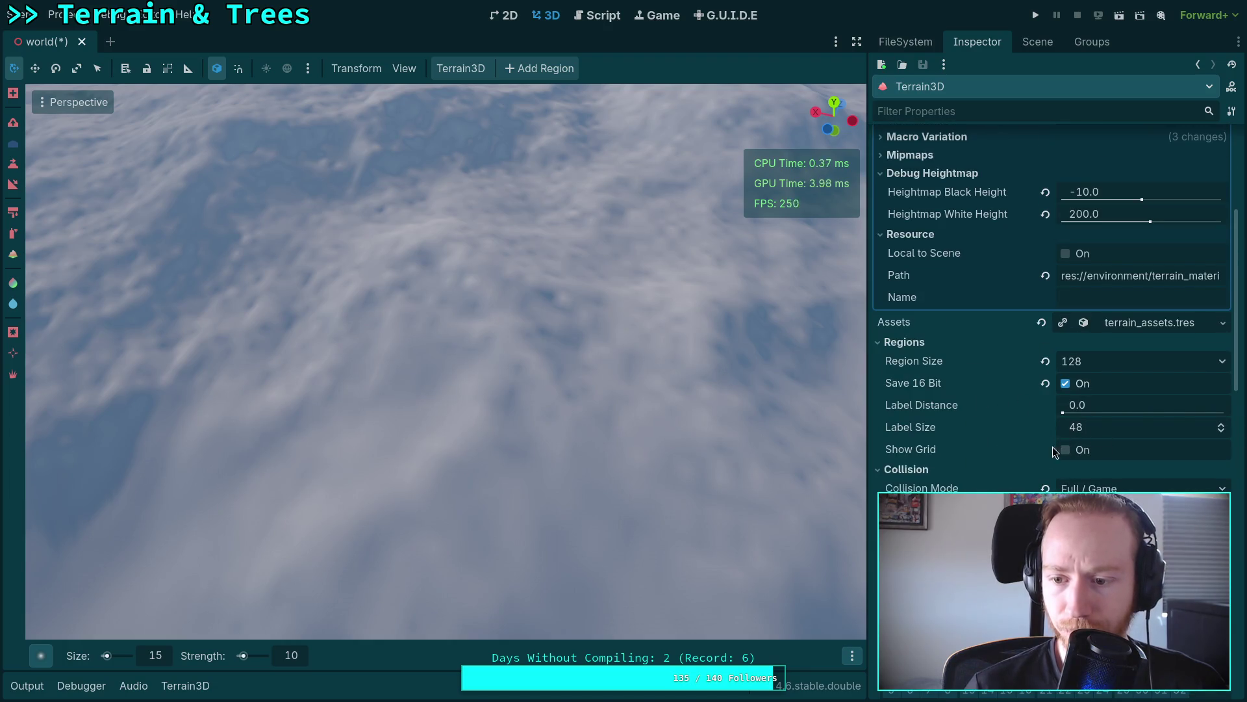
{"action": "scroll", "coordinate": [1027, 418], "scroll_direction": "up", "scroll_amount": 4}
{"action": "scroll", "coordinate": [1004, 402], "scroll_direction": "down", "scroll_amount": 8}
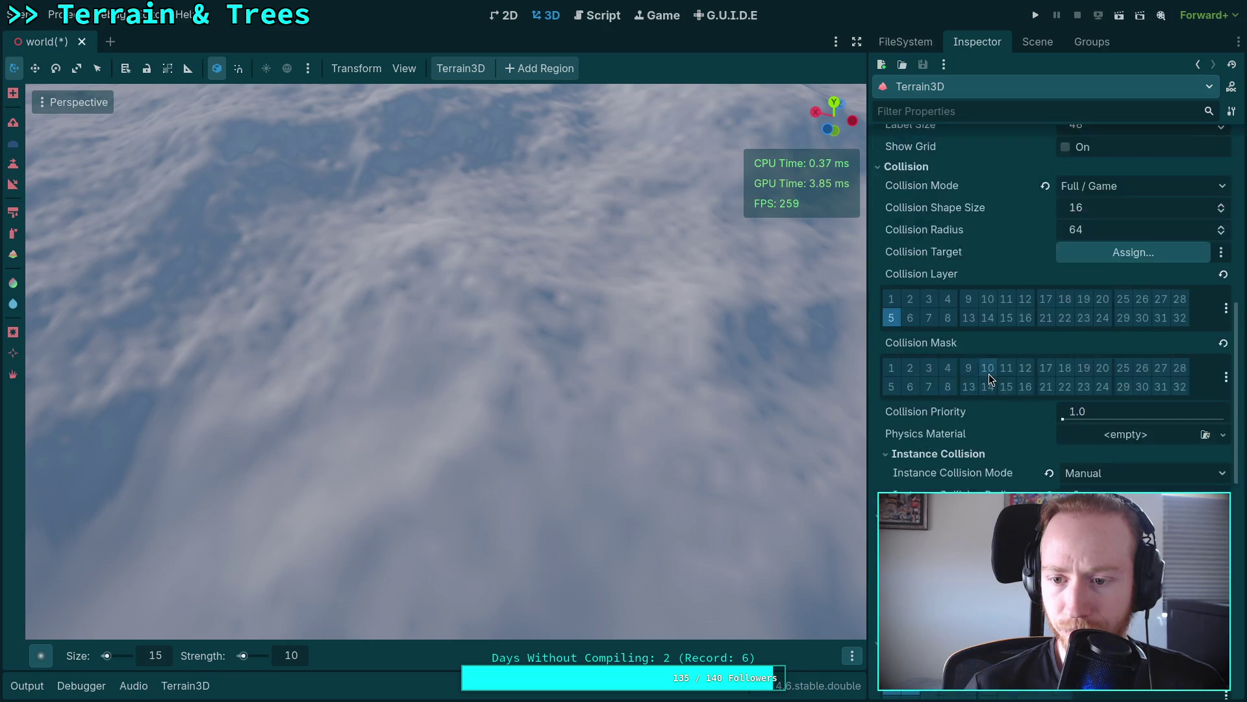
{"action": "scroll", "coordinate": [989, 373], "scroll_direction": "up", "scroll_amount": 5}
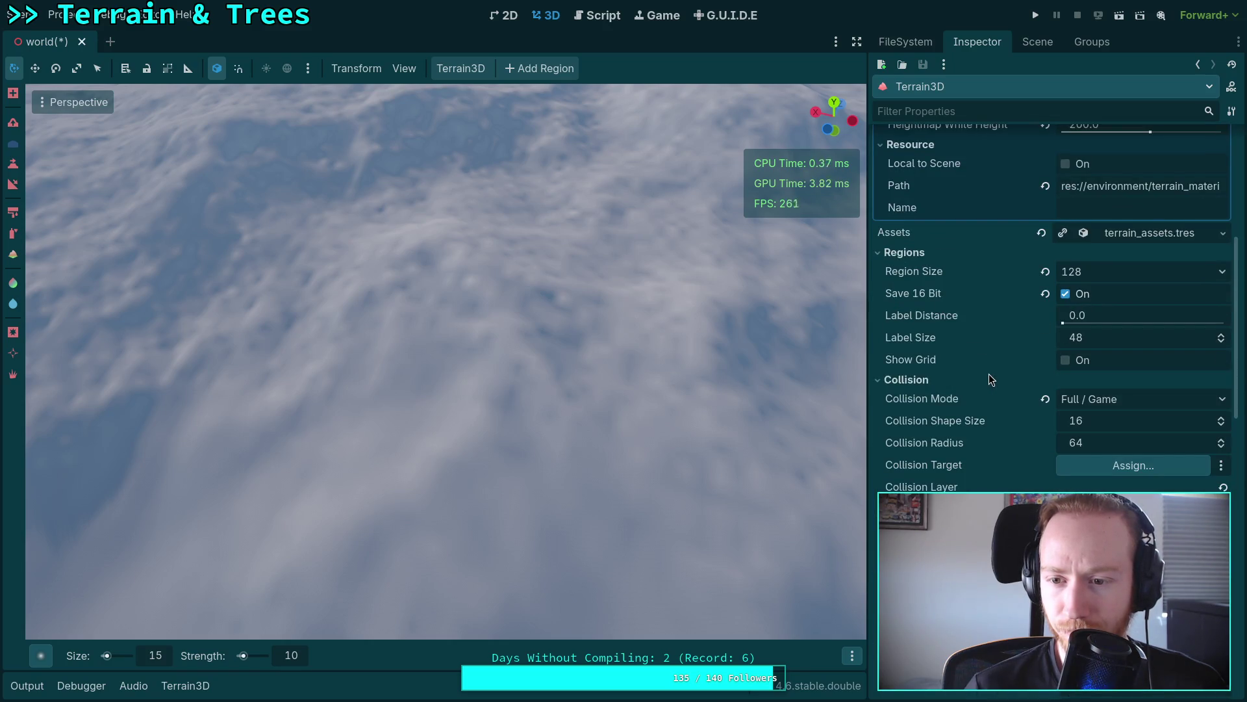
{"action": "scroll", "coordinate": [989, 373], "scroll_direction": "down", "scroll_amount": 5}
{"action": "scroll", "coordinate": [990, 375], "scroll_direction": "down", "scroll_amount": 3}
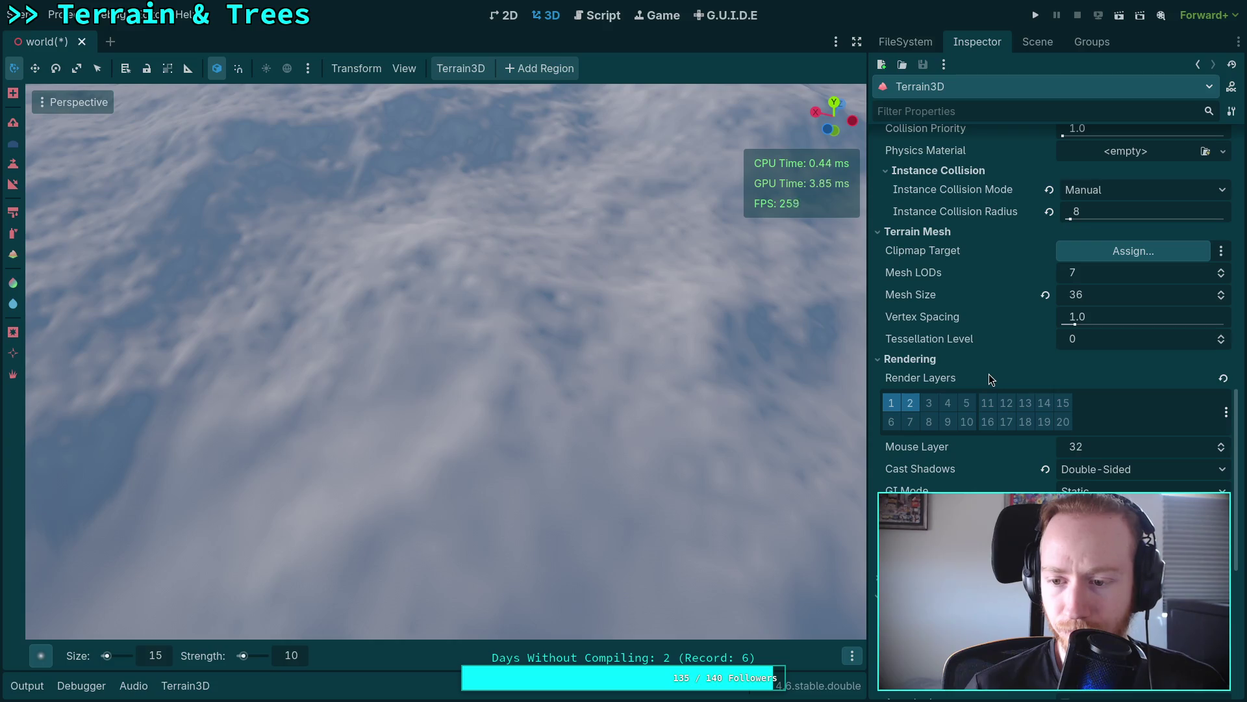
{"action": "scroll", "coordinate": [989, 374], "scroll_direction": "down", "scroll_amount": 3}
{"action": "scroll", "coordinate": [989, 375], "scroll_direction": "down", "scroll_amount": 2}
{"action": "scroll", "coordinate": [989, 375], "scroll_direction": "up", "scroll_amount": 9}
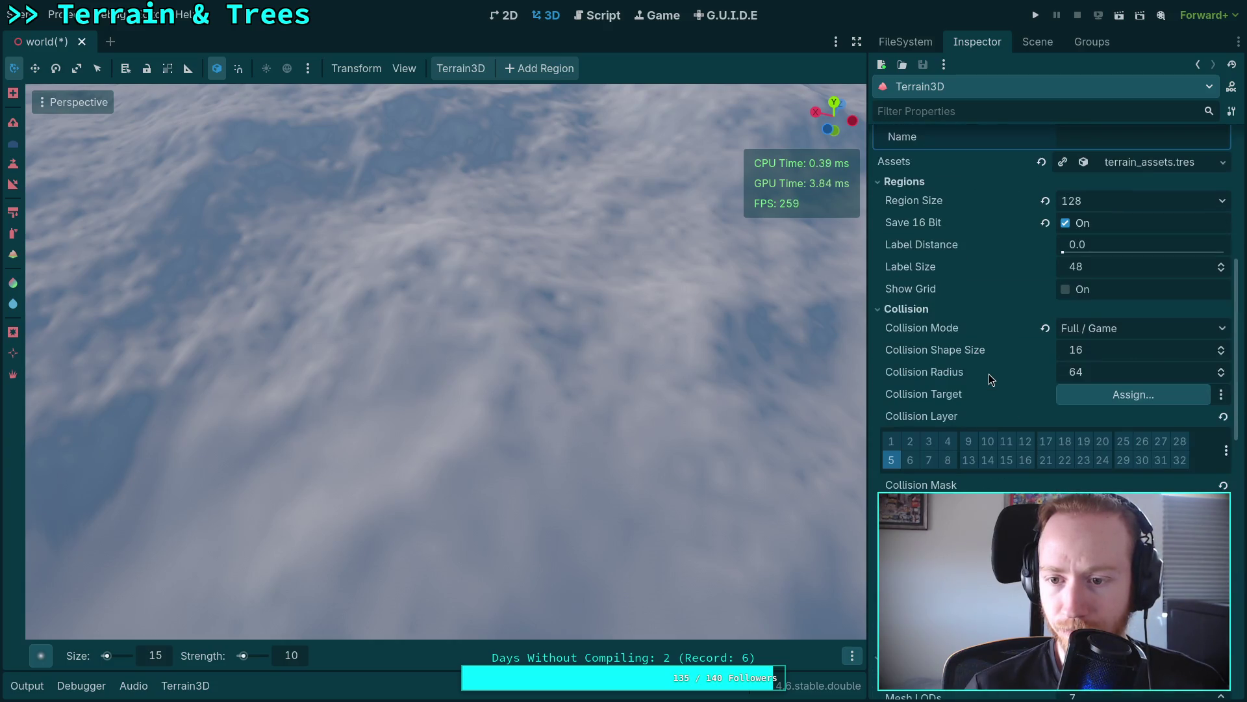
{"action": "mouse_move", "coordinate": [936, 348]}
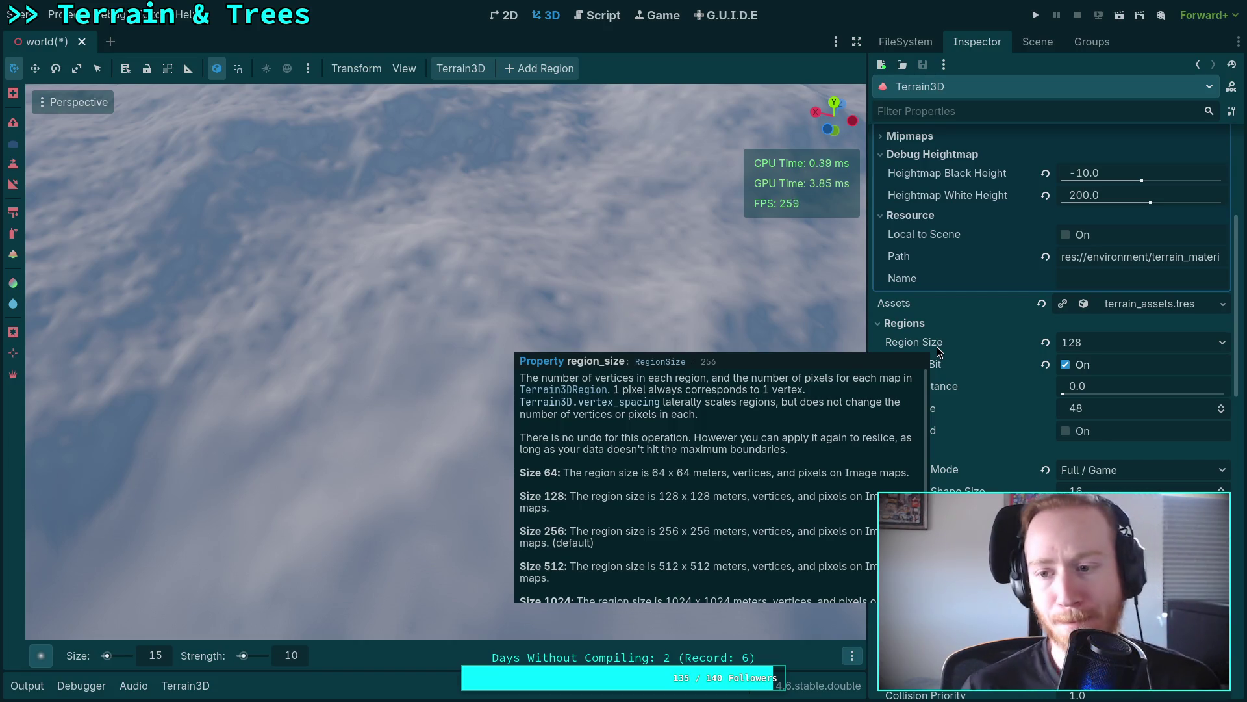
{"action": "scroll", "coordinate": [987, 472], "scroll_direction": "down", "scroll_amount": 2}
{"action": "scroll", "coordinate": [989, 471], "scroll_direction": "down", "scroll_amount": 8}
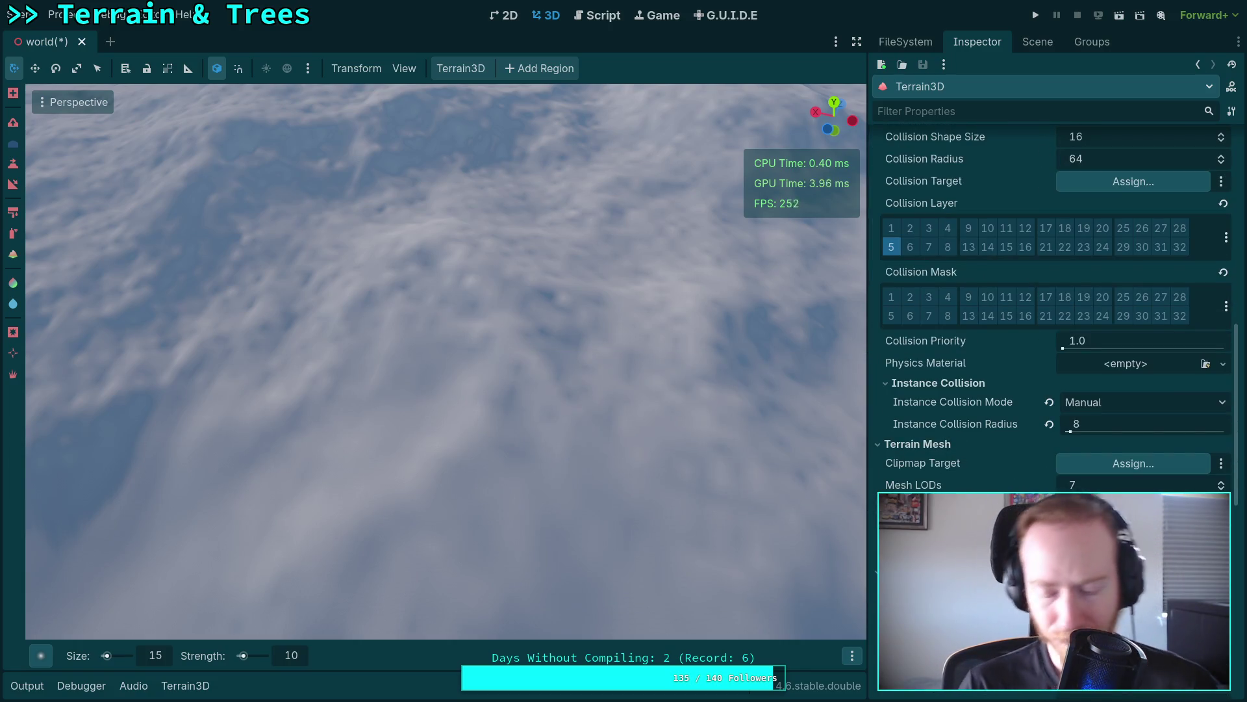
{"action": "mouse_move", "coordinate": [984, 529]}
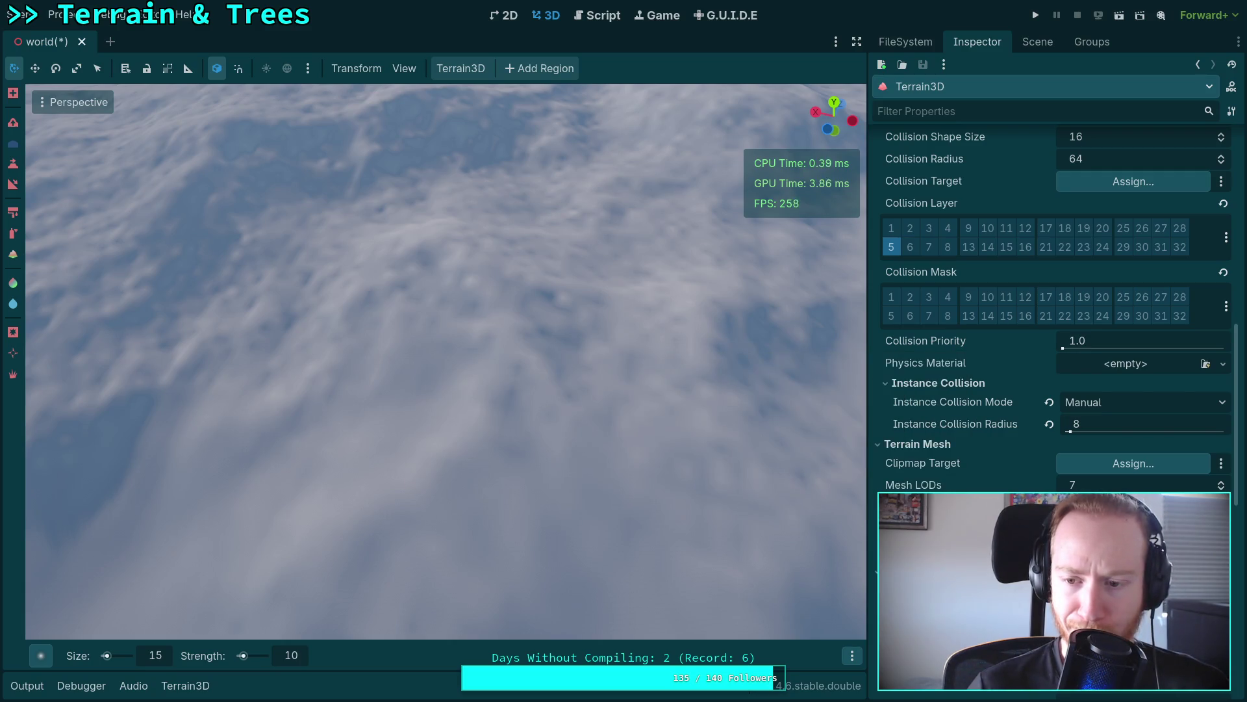
{"action": "scroll", "coordinate": [1053, 306], "scroll_direction": "down", "scroll_amount": 12}
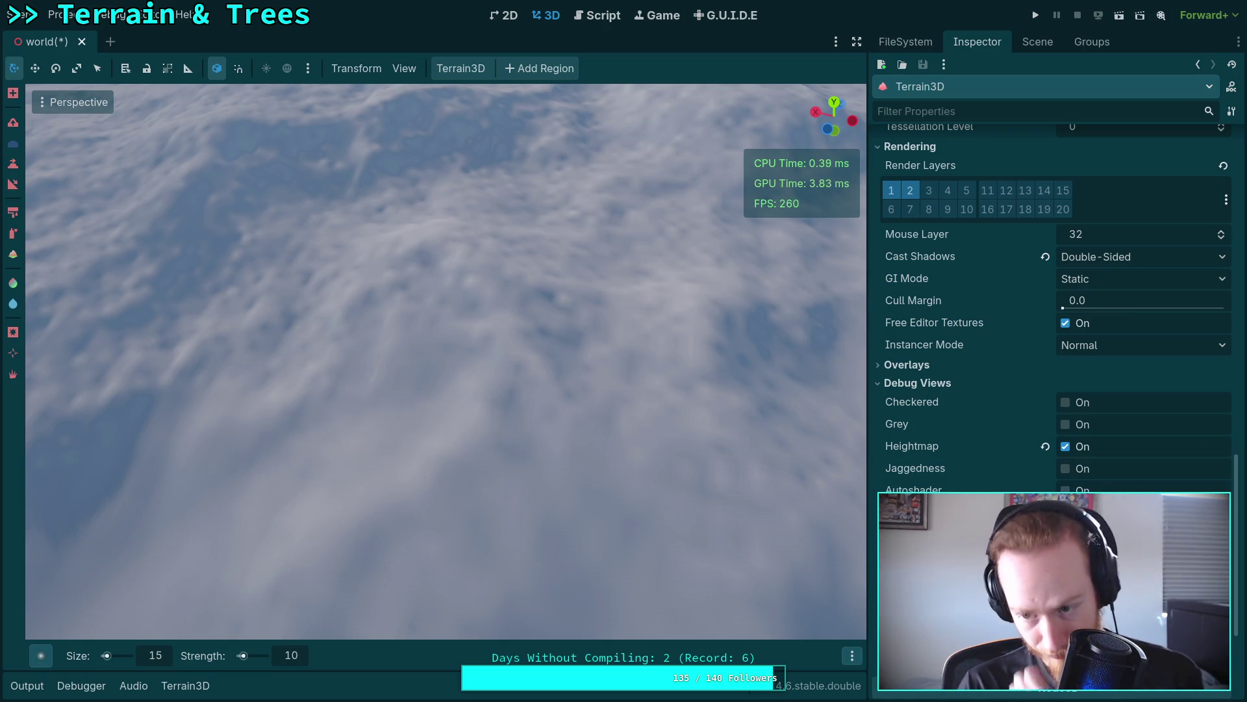
{"action": "scroll", "coordinate": [1053, 306], "scroll_direction": "down", "scroll_amount": 5}
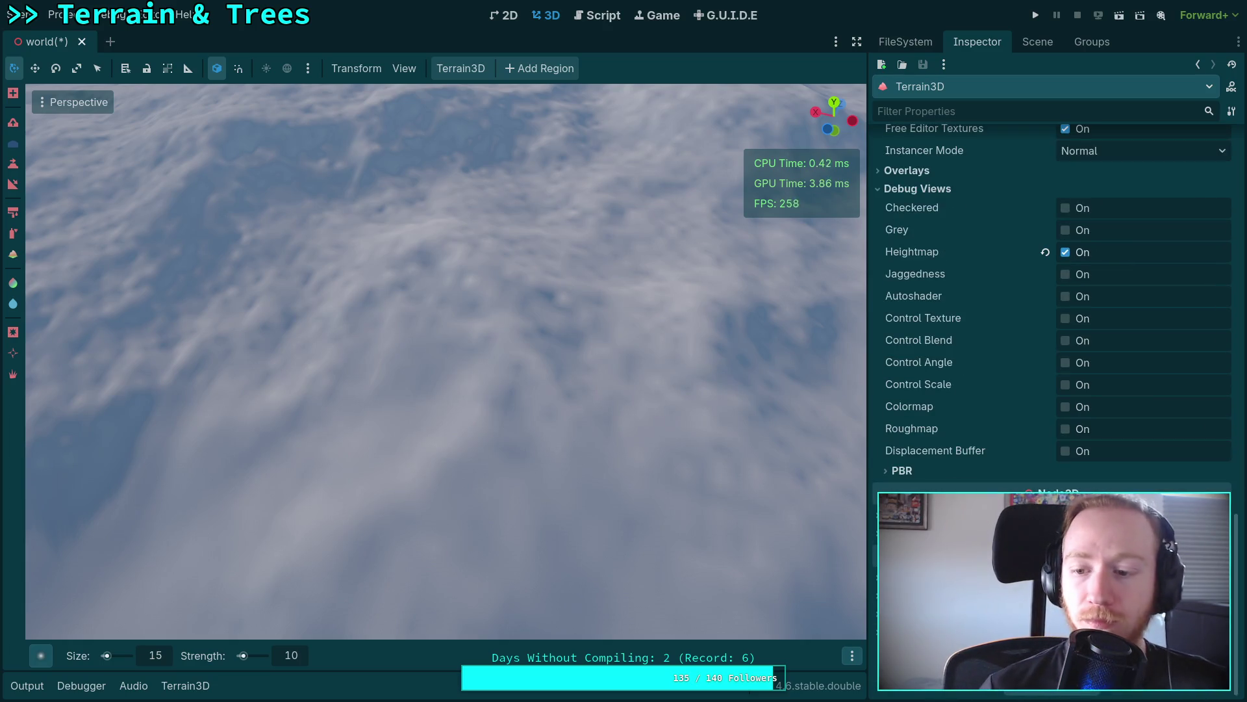
{"action": "scroll", "coordinate": [1053, 305], "scroll_direction": "up", "scroll_amount": 20}
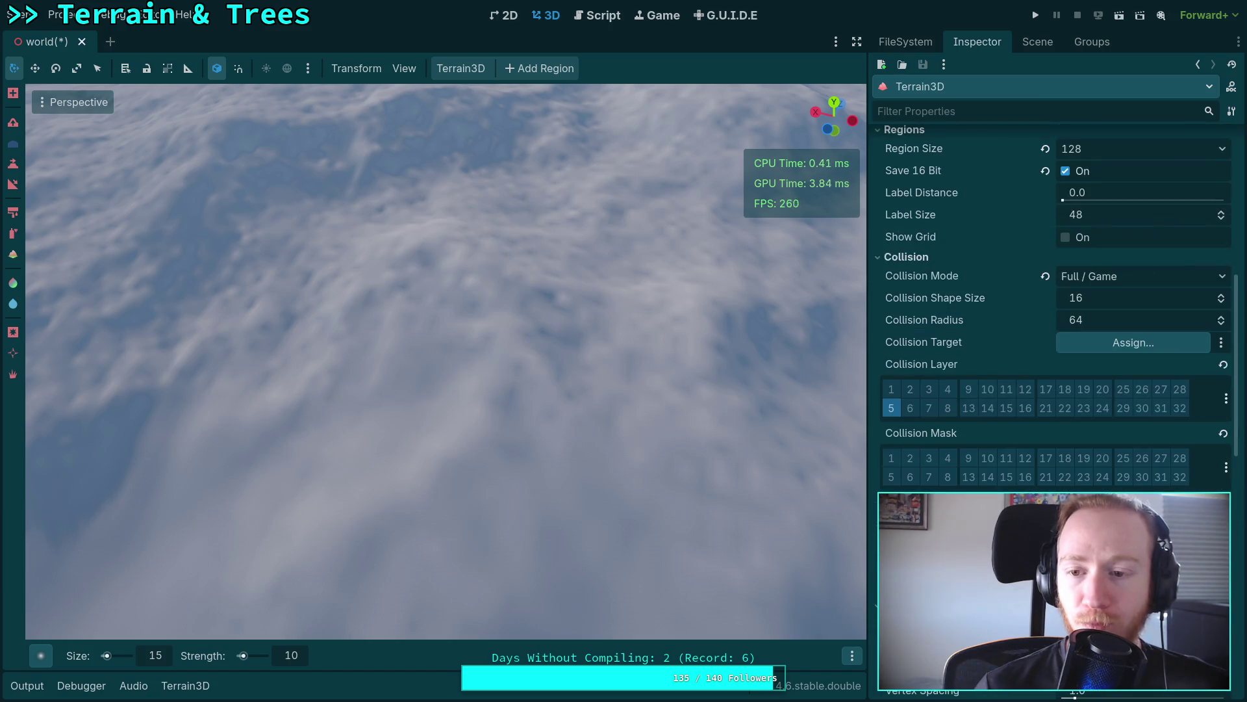
{"action": "scroll", "coordinate": [1052, 305], "scroll_direction": "up", "scroll_amount": 3}
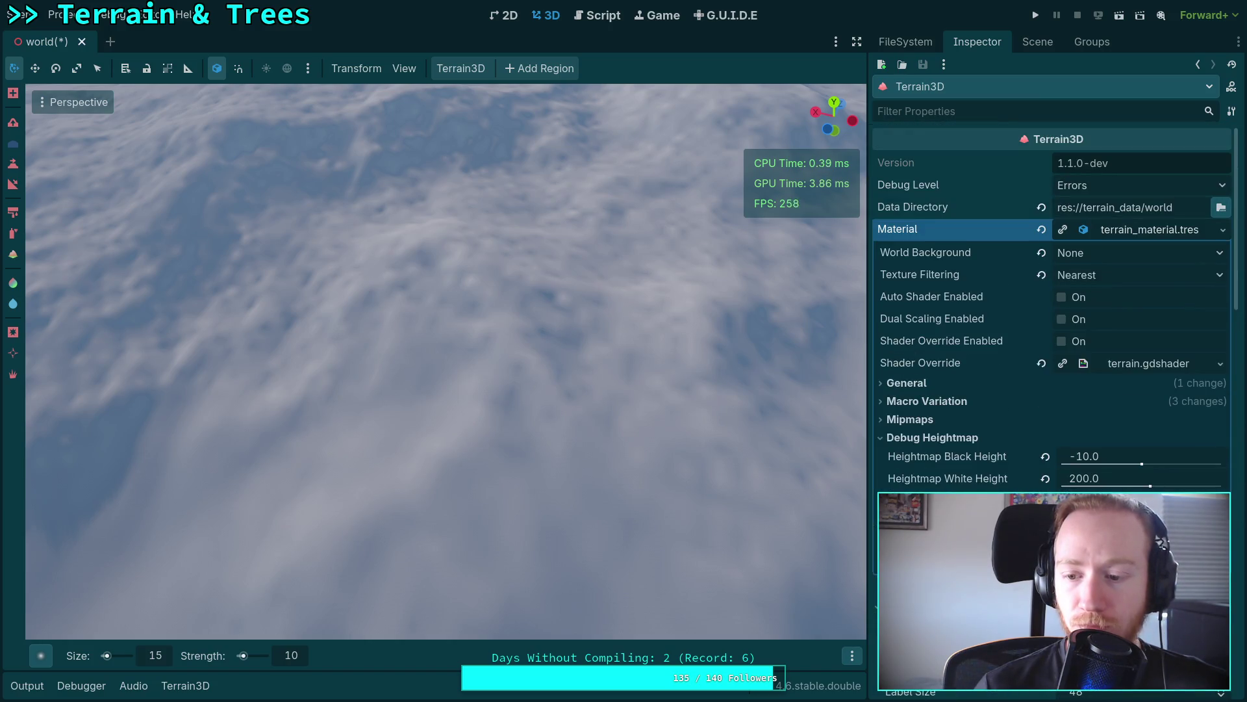
{"action": "scroll", "coordinate": [1052, 305], "scroll_direction": "down", "scroll_amount": 5}
{"action": "scroll", "coordinate": [1053, 306], "scroll_direction": "down", "scroll_amount": 7}
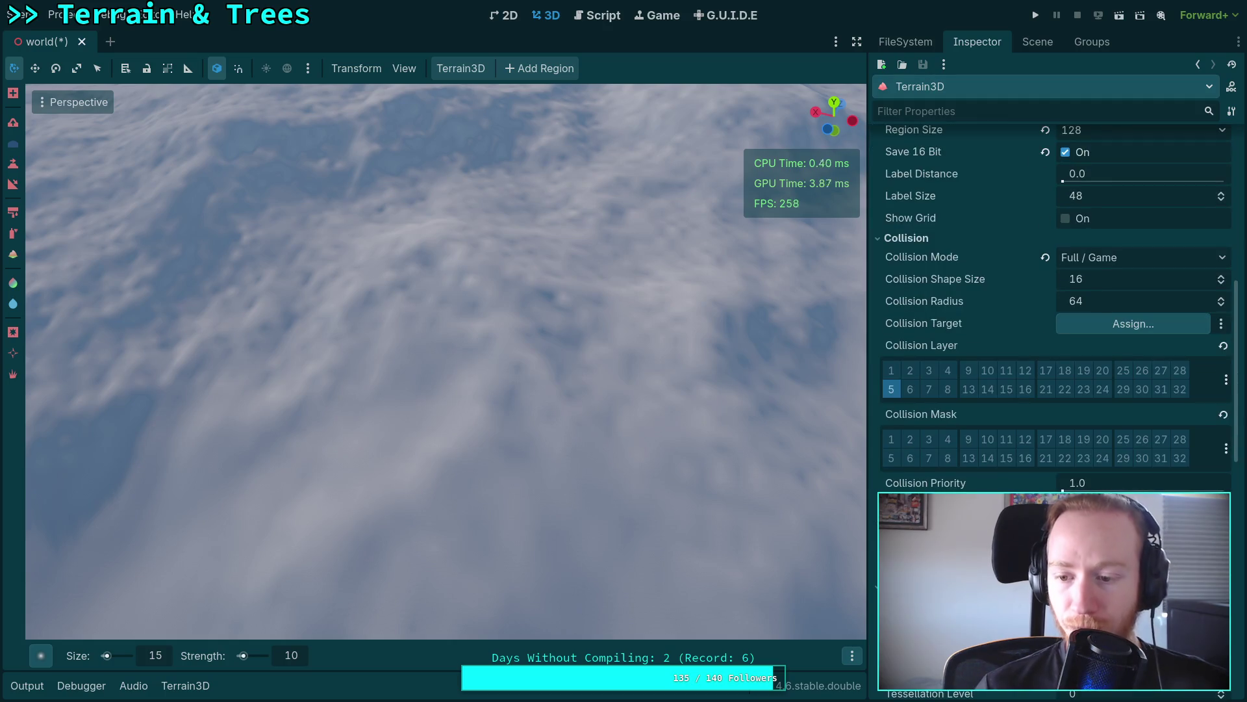
{"action": "scroll", "coordinate": [1052, 305], "scroll_direction": "down", "scroll_amount": 3}
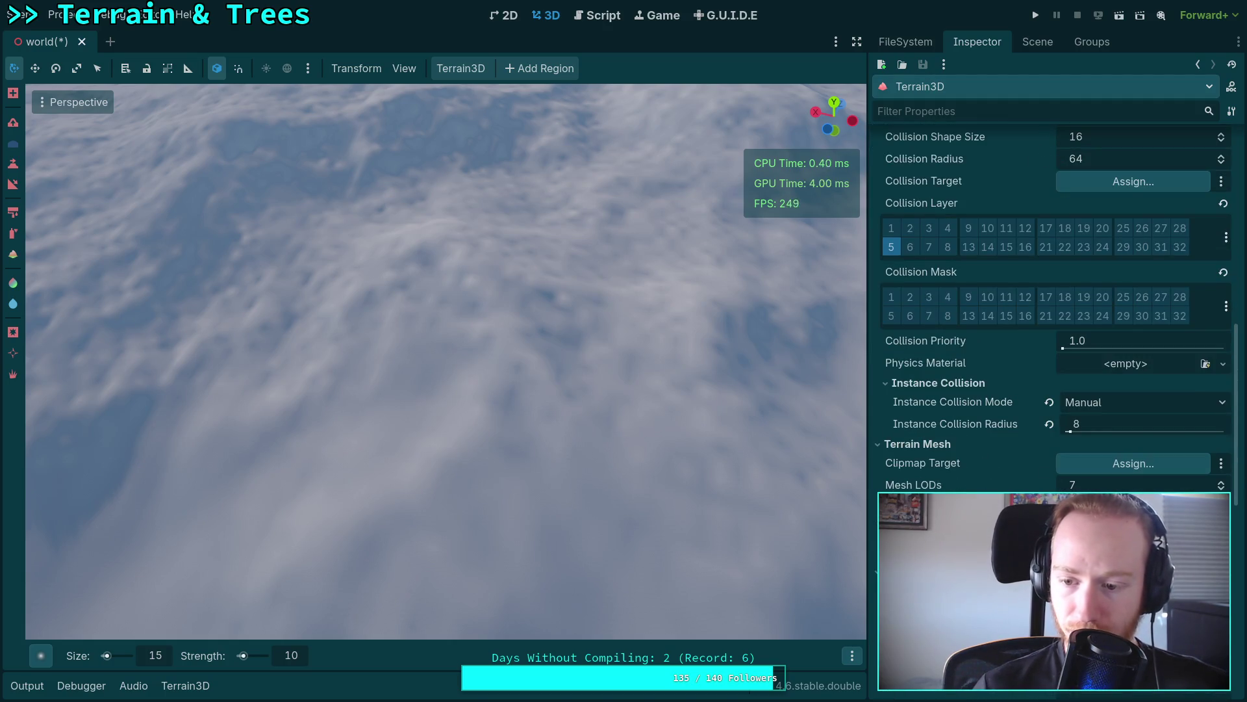
{"action": "key", "text": "super+4"}
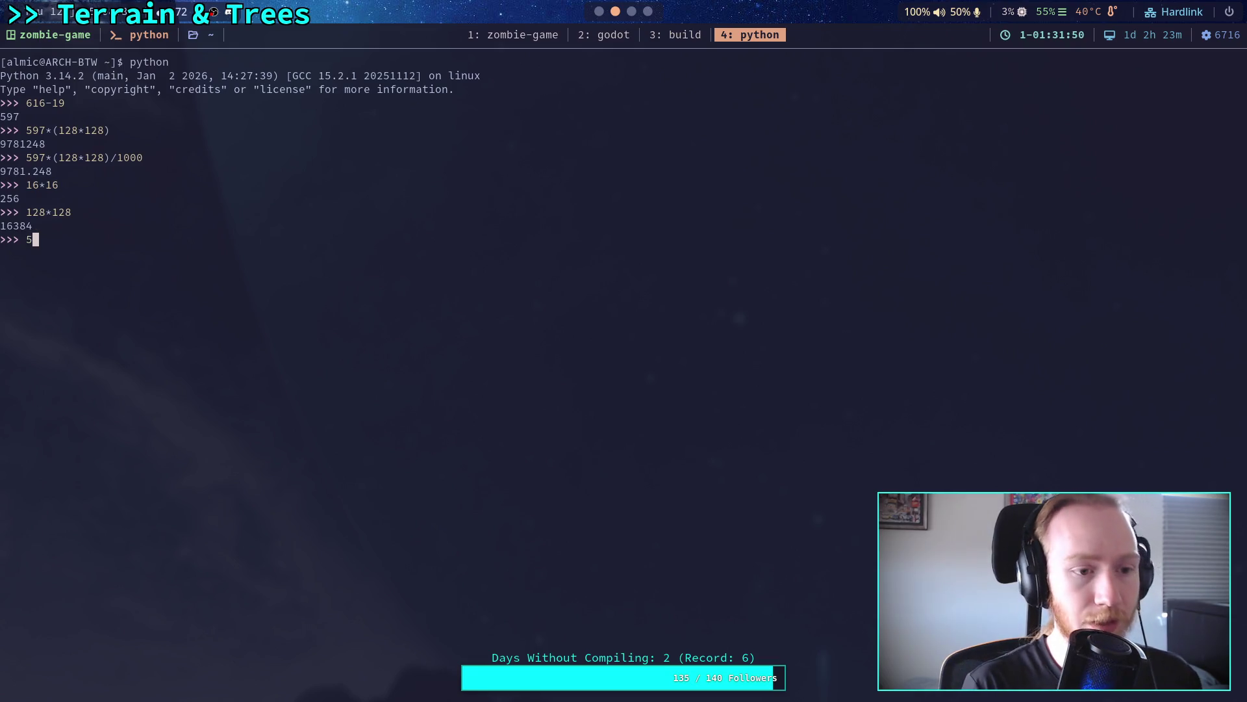
Step: Enter 7 at the Python prompt and return to the Godot workspace
{"action": "type", "text": "7*((128/"}
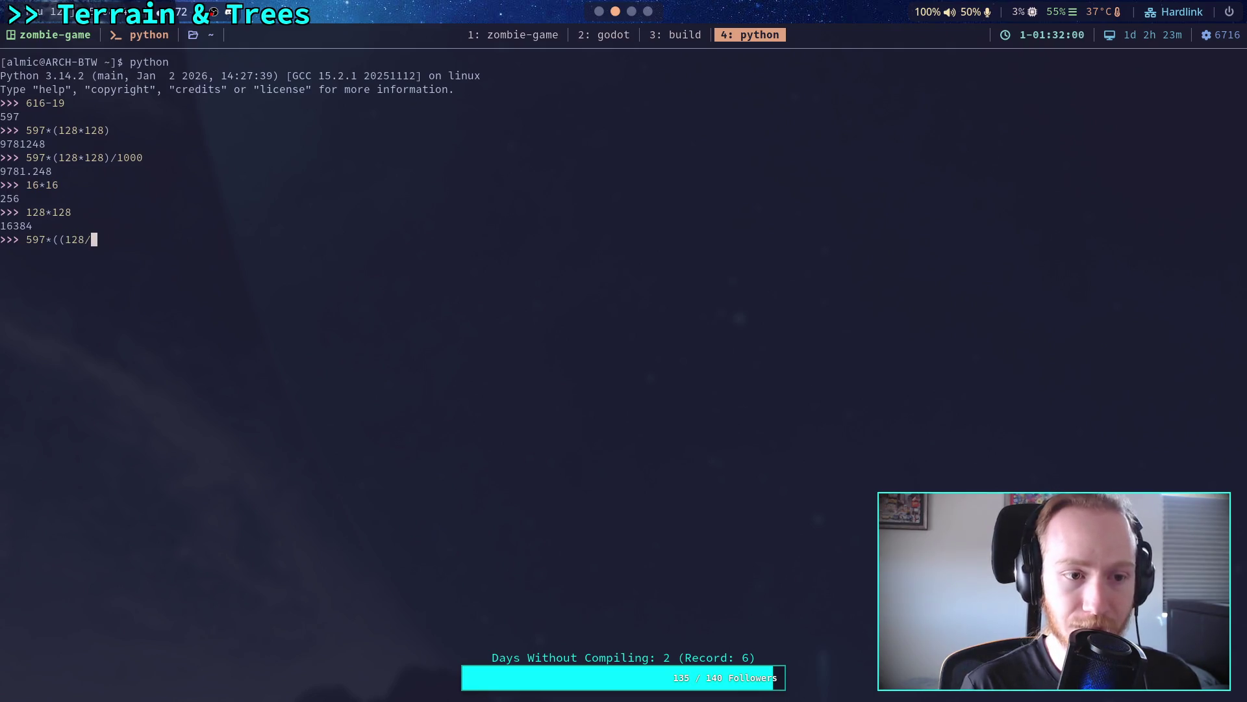
{"action": "key", "text": "super+2"}
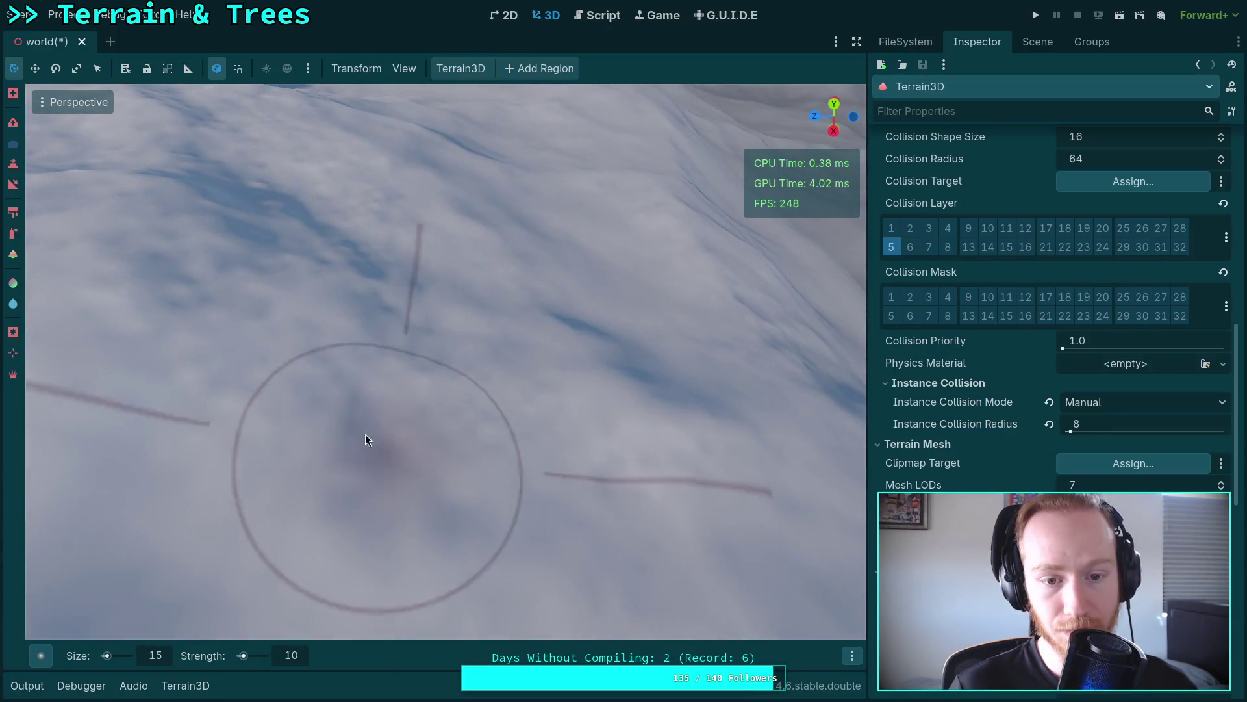
{"action": "mouse_move", "coordinate": [365, 439]}
{"action": "left_mouse_down"}
{"action": "mouse_move", "coordinate": [436, 441]}
{"action": "mouse_move", "coordinate": [306, 474]}
{"action": "mouse_move", "coordinate": [492, 352]}
{"action": "mouse_move", "coordinate": [497, 553]}
{"action": "mouse_move", "coordinate": [646, 440]}
{"action": "mouse_move", "coordinate": [500, 585]}
{"action": "mouse_move", "coordinate": [481, 337]}
{"action": "mouse_move", "coordinate": [503, 442]}
{"action": "mouse_move", "coordinate": [393, 475]}
{"action": "mouse_move", "coordinate": [390, 289]}
{"action": "mouse_move", "coordinate": [610, 468]}
{"action": "mouse_move", "coordinate": [519, 422]}
{"action": "left_mouse_up"}
{"action": "left_click_drag", "start_coordinate": [446, 361], "coordinate": [484, 373]}
{"action": "left_click_drag", "start_coordinate": [338, 264], "coordinate": [338, 264]}
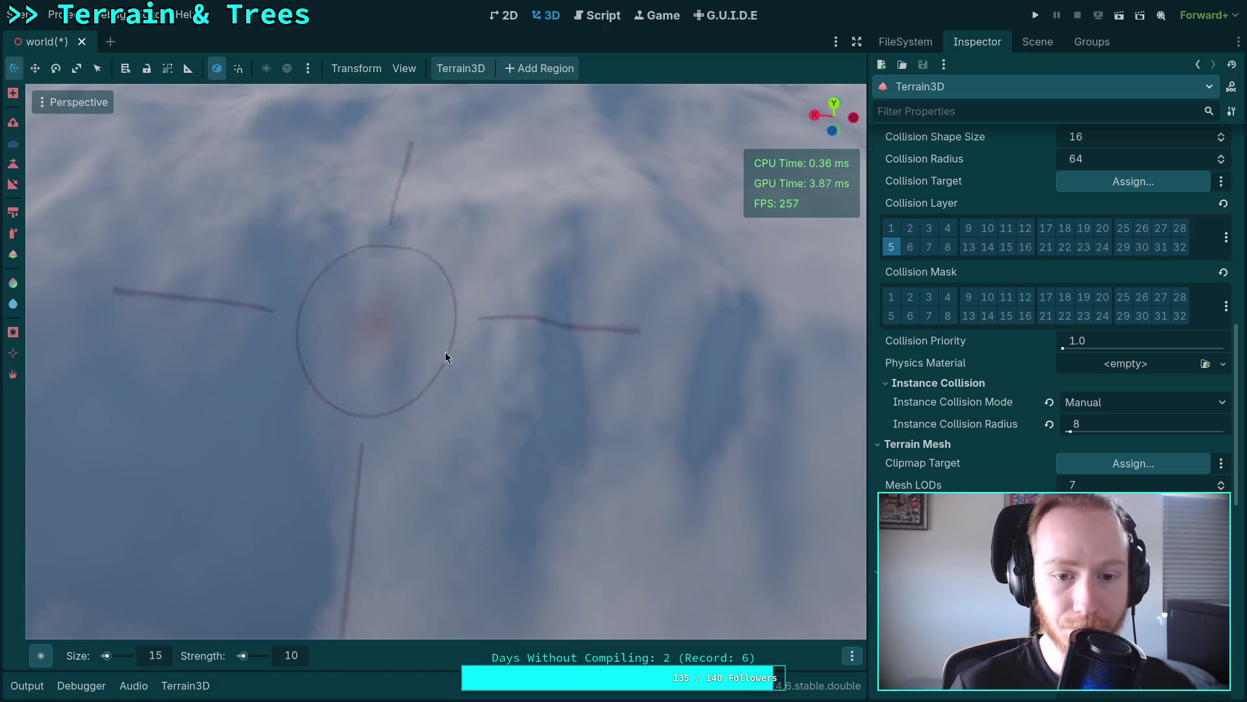
{"action": "scroll", "coordinate": [467, 287], "scroll_direction": "up", "scroll_amount": 3}
{"action": "scroll", "coordinate": [467, 287], "scroll_direction": "down", "scroll_amount": 3}
{"action": "mouse_move", "coordinate": [508, 305]}
{"action": "left_mouse_down"}
{"action": "mouse_move", "coordinate": [352, 359]}
{"action": "mouse_move", "coordinate": [505, 333]}
{"action": "left_mouse_up"}
{"action": "mouse_move", "coordinate": [679, 383]}
{"action": "left_mouse_down"}
{"action": "mouse_move", "coordinate": [529, 278]}
{"action": "mouse_move", "coordinate": [615, 362]}
{"action": "mouse_move", "coordinate": [417, 273]}
{"action": "mouse_move", "coordinate": [552, 279]}
{"action": "mouse_move", "coordinate": [485, 390]}
{"action": "mouse_move", "coordinate": [302, 402]}
{"action": "mouse_move", "coordinate": [418, 454]}
{"action": "mouse_move", "coordinate": [427, 392]}
{"action": "mouse_move", "coordinate": [682, 446]}
{"action": "mouse_move", "coordinate": [442, 438]}
{"action": "mouse_move", "coordinate": [640, 329]}
{"action": "mouse_move", "coordinate": [494, 416]}
{"action": "mouse_move", "coordinate": [674, 368]}
{"action": "mouse_move", "coordinate": [594, 361]}
{"action": "mouse_move", "coordinate": [555, 310]}
{"action": "mouse_move", "coordinate": [460, 284]}
{"action": "mouse_move", "coordinate": [429, 233]}
{"action": "mouse_move", "coordinate": [727, 459]}
{"action": "mouse_move", "coordinate": [495, 314]}
{"action": "mouse_move", "coordinate": [540, 466]}
{"action": "mouse_move", "coordinate": [445, 342]}
{"action": "mouse_move", "coordinate": [306, 459]}
{"action": "mouse_move", "coordinate": [471, 342]}
{"action": "mouse_move", "coordinate": [154, 383]}
{"action": "mouse_move", "coordinate": [363, 233]}
{"action": "mouse_move", "coordinate": [489, 307]}
{"action": "mouse_move", "coordinate": [506, 213]}
{"action": "mouse_move", "coordinate": [322, 523]}
{"action": "mouse_move", "coordinate": [507, 348]}
{"action": "mouse_move", "coordinate": [623, 423]}
{"action": "mouse_move", "coordinate": [565, 354]}
{"action": "mouse_move", "coordinate": [414, 334]}
{"action": "mouse_move", "coordinate": [573, 432]}
{"action": "mouse_move", "coordinate": [488, 429]}
{"action": "mouse_move", "coordinate": [485, 340]}
{"action": "mouse_move", "coordinate": [421, 337]}
{"action": "mouse_move", "coordinate": [640, 298]}
{"action": "mouse_move", "coordinate": [480, 369]}
{"action": "mouse_move", "coordinate": [638, 356]}
{"action": "mouse_move", "coordinate": [540, 431]}
{"action": "mouse_move", "coordinate": [408, 453]}
{"action": "mouse_move", "coordinate": [456, 329]}
{"action": "mouse_move", "coordinate": [409, 451]}
{"action": "mouse_move", "coordinate": [667, 325]}
{"action": "mouse_move", "coordinate": [435, 322]}
{"action": "mouse_move", "coordinate": [684, 336]}
{"action": "mouse_move", "coordinate": [585, 337]}
{"action": "mouse_move", "coordinate": [657, 308]}
{"action": "mouse_move", "coordinate": [554, 274]}
{"action": "mouse_move", "coordinate": [524, 336]}
{"action": "mouse_move", "coordinate": [385, 364]}
{"action": "mouse_move", "coordinate": [499, 330]}
{"action": "mouse_move", "coordinate": [301, 370]}
{"action": "mouse_move", "coordinate": [515, 504]}
{"action": "mouse_move", "coordinate": [512, 326]}
{"action": "mouse_move", "coordinate": [271, 364]}
{"action": "mouse_move", "coordinate": [264, 245]}
{"action": "mouse_move", "coordinate": [365, 201]}
{"action": "mouse_move", "coordinate": [652, 370]}
{"action": "mouse_move", "coordinate": [498, 357]}
{"action": "mouse_move", "coordinate": [598, 293]}
{"action": "mouse_move", "coordinate": [459, 356]}
{"action": "mouse_move", "coordinate": [467, 367]}
{"action": "mouse_move", "coordinate": [416, 409]}
{"action": "mouse_move", "coordinate": [532, 302]}
{"action": "mouse_move", "coordinate": [483, 330]}
{"action": "mouse_move", "coordinate": [442, 323]}
{"action": "mouse_move", "coordinate": [479, 496]}
{"action": "mouse_move", "coordinate": [591, 345]}
{"action": "mouse_move", "coordinate": [565, 228]}
{"action": "mouse_move", "coordinate": [342, 234]}
{"action": "mouse_move", "coordinate": [220, 384]}
{"action": "mouse_move", "coordinate": [338, 533]}
{"action": "mouse_move", "coordinate": [364, 323]}
{"action": "mouse_move", "coordinate": [435, 468]}
{"action": "mouse_move", "coordinate": [499, 317]}
{"action": "mouse_move", "coordinate": [410, 326]}
{"action": "mouse_move", "coordinate": [465, 220]}
{"action": "mouse_move", "coordinate": [409, 585]}
{"action": "mouse_move", "coordinate": [435, 287]}
{"action": "mouse_move", "coordinate": [479, 426]}
{"action": "mouse_move", "coordinate": [689, 388]}
{"action": "mouse_move", "coordinate": [602, 399]}
{"action": "mouse_move", "coordinate": [493, 351]}
{"action": "mouse_move", "coordinate": [536, 442]}
{"action": "mouse_move", "coordinate": [357, 349]}
{"action": "mouse_move", "coordinate": [356, 365]}
{"action": "mouse_move", "coordinate": [389, 363]}
{"action": "mouse_move", "coordinate": [449, 324]}
{"action": "mouse_move", "coordinate": [483, 390]}
{"action": "mouse_move", "coordinate": [384, 505]}
{"action": "left_mouse_up"}
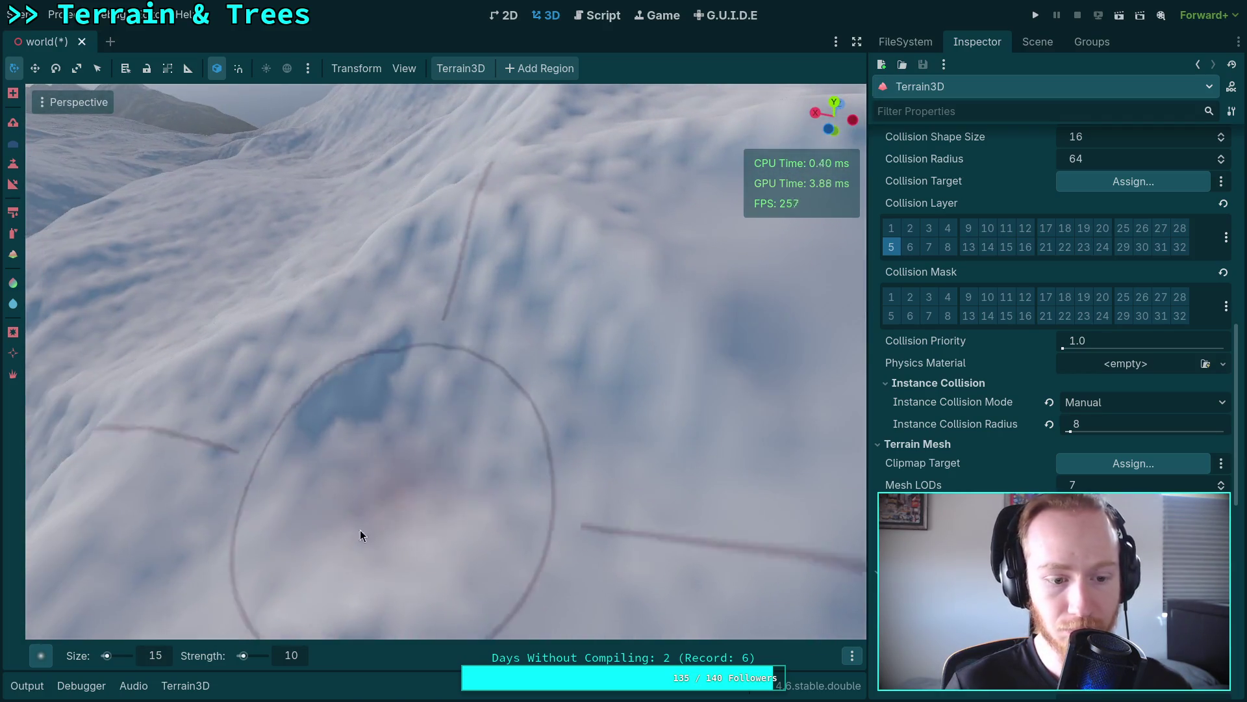
{"action": "left_click", "coordinate": [166, 655]}
Step: Set the brush size to 9 and orbit the camera over the painted slope
{"action": "type", "text": "9"}
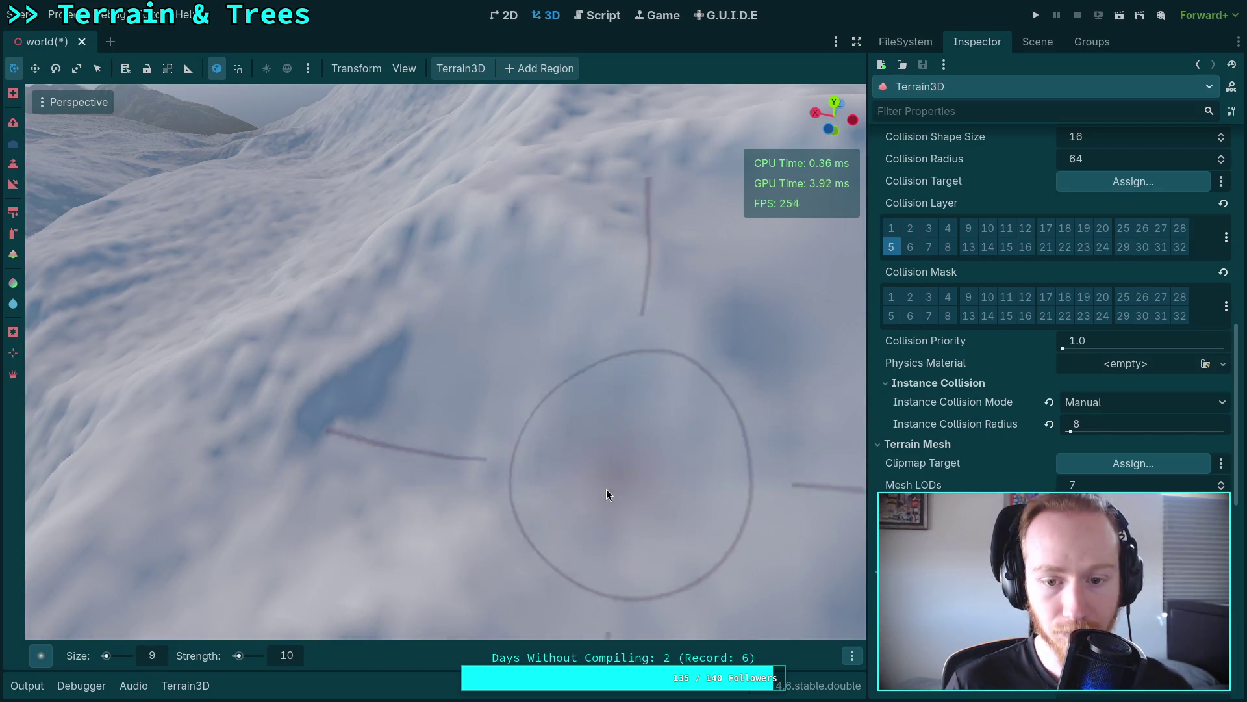
{"action": "scroll", "coordinate": [504, 482], "scroll_direction": "down", "scroll_amount": 3}
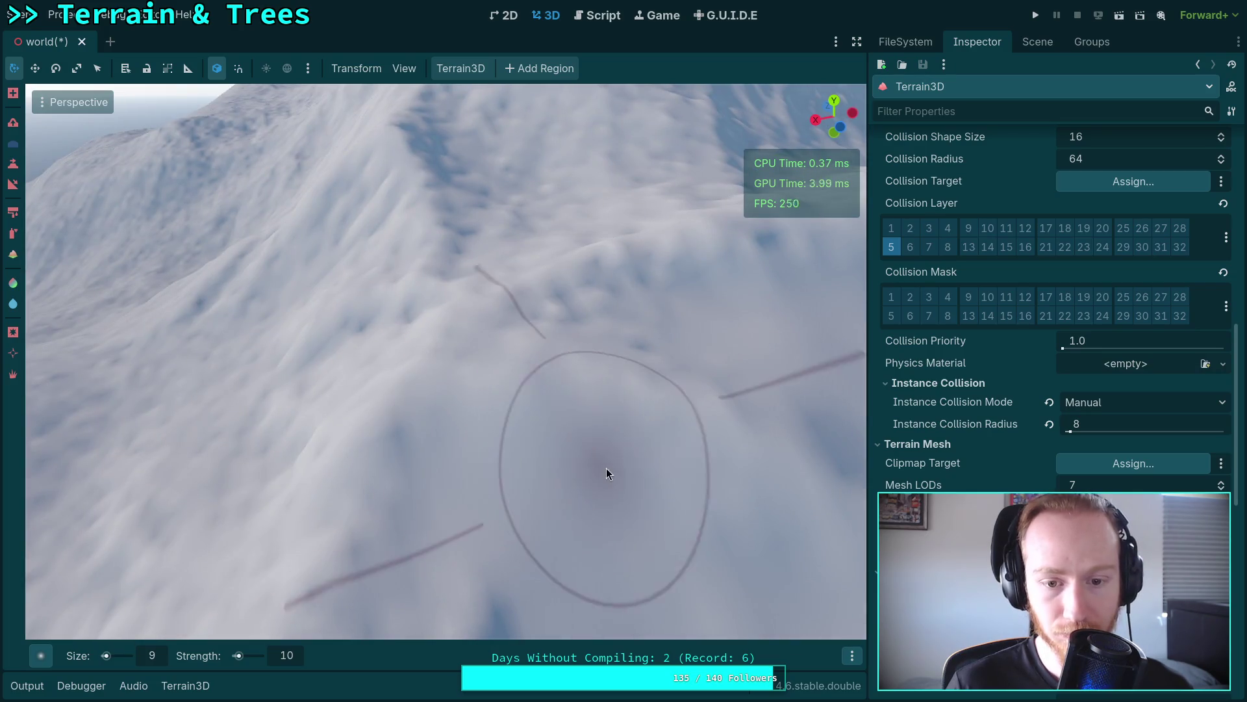
{"action": "scroll", "coordinate": [450, 493], "scroll_direction": "up", "scroll_amount": 3}
{"action": "mouse_move", "coordinate": [317, 457]}
{"action": "left_mouse_down"}
{"action": "mouse_move", "coordinate": [587, 384]}
{"action": "mouse_move", "coordinate": [530, 496]}
{"action": "mouse_move", "coordinate": [512, 432]}
{"action": "mouse_move", "coordinate": [423, 301]}
{"action": "mouse_move", "coordinate": [440, 445]}
{"action": "mouse_move", "coordinate": [329, 403]}
{"action": "mouse_move", "coordinate": [629, 473]}
{"action": "mouse_move", "coordinate": [415, 478]}
{"action": "mouse_move", "coordinate": [426, 413]}
{"action": "mouse_move", "coordinate": [419, 442]}
{"action": "mouse_move", "coordinate": [321, 409]}
{"action": "mouse_move", "coordinate": [465, 177]}
{"action": "mouse_move", "coordinate": [498, 212]}
{"action": "mouse_move", "coordinate": [462, 364]}
{"action": "mouse_move", "coordinate": [466, 444]}
{"action": "mouse_move", "coordinate": [454, 311]}
{"action": "mouse_move", "coordinate": [492, 265]}
{"action": "mouse_move", "coordinate": [489, 244]}
{"action": "mouse_move", "coordinate": [624, 208]}
{"action": "mouse_move", "coordinate": [507, 299]}
{"action": "mouse_move", "coordinate": [623, 328]}
{"action": "mouse_move", "coordinate": [260, 292]}
{"action": "mouse_move", "coordinate": [298, 333]}
{"action": "left_mouse_up"}
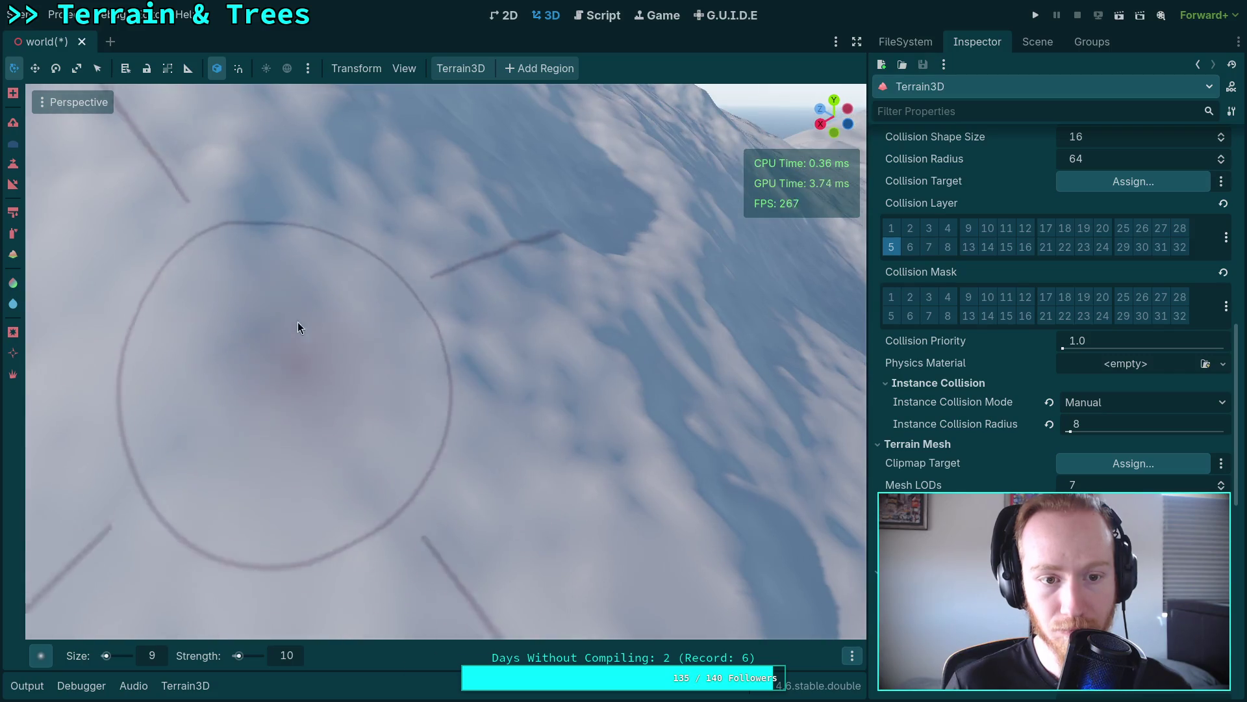
{"action": "mouse_move", "coordinate": [529, 373]}
{"action": "left_mouse_down"}
{"action": "mouse_move", "coordinate": [285, 295]}
{"action": "mouse_move", "coordinate": [437, 329]}
{"action": "mouse_move", "coordinate": [534, 265]}
{"action": "mouse_move", "coordinate": [487, 361]}
{"action": "mouse_move", "coordinate": [585, 304]}
{"action": "mouse_move", "coordinate": [377, 387]}
{"action": "mouse_move", "coordinate": [317, 362]}
{"action": "mouse_move", "coordinate": [317, 494]}
{"action": "left_mouse_up"}
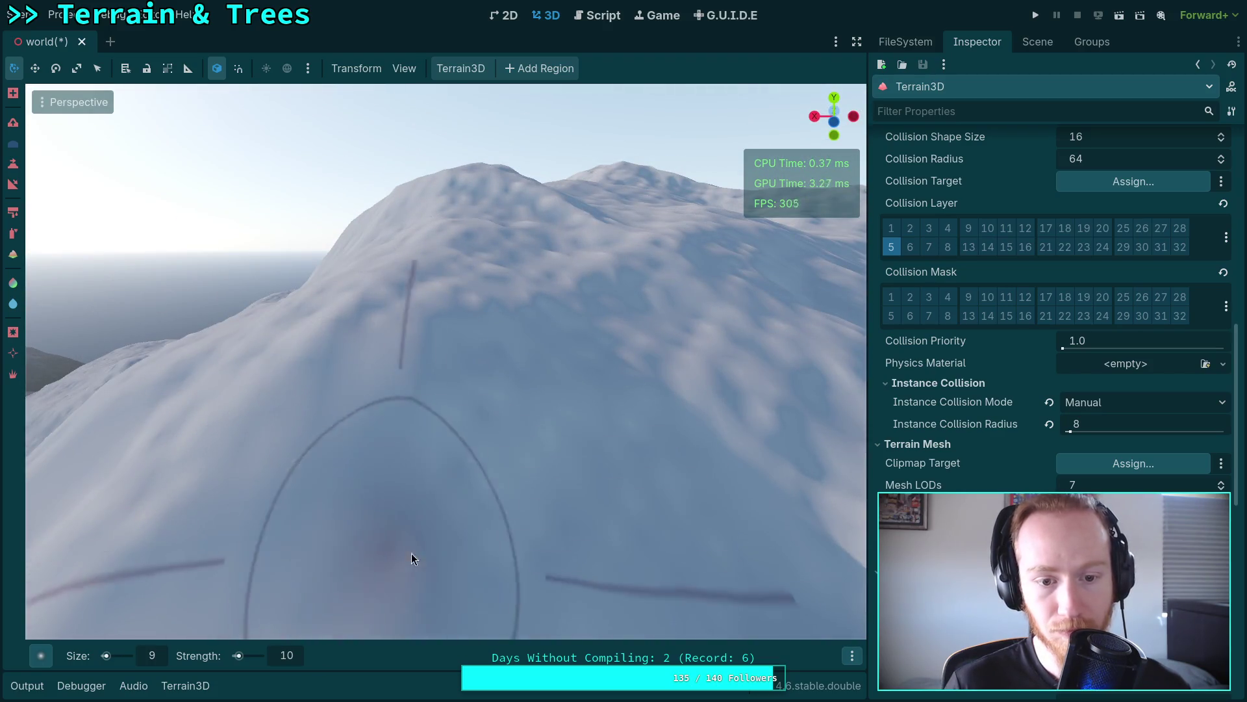
{"action": "left_click_drag", "start_coordinate": [458, 416], "coordinate": [376, 431]}
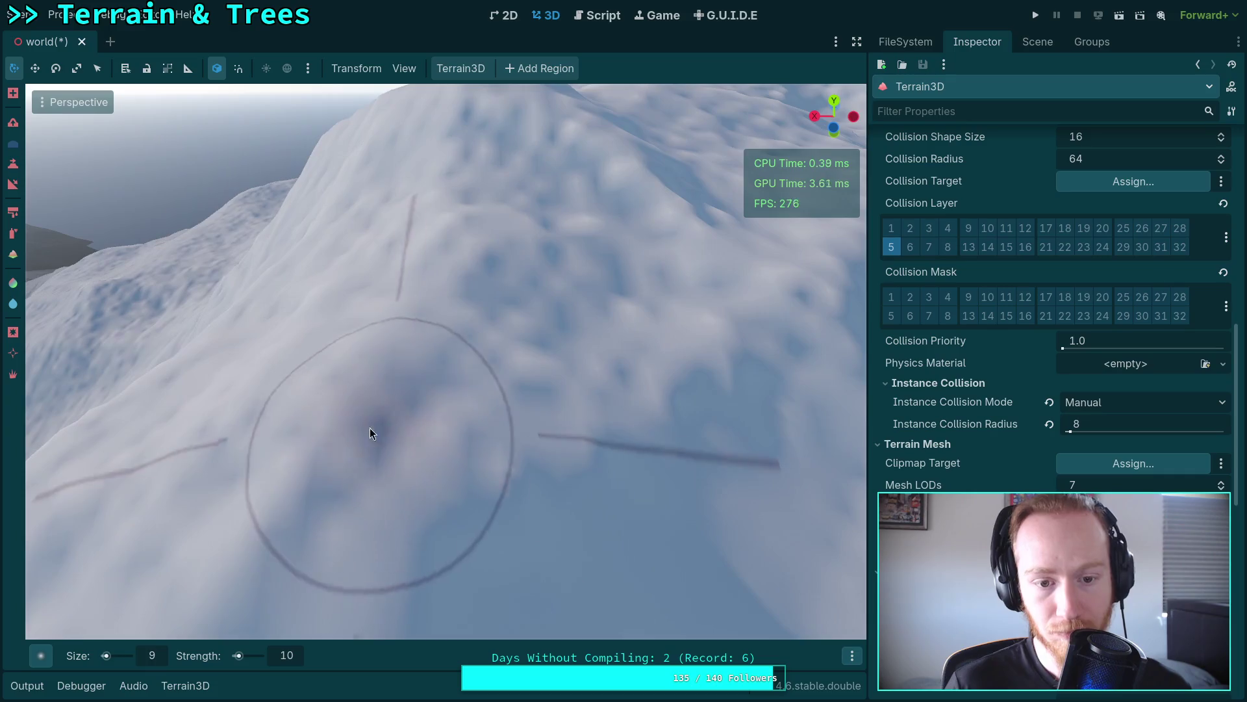
{"action": "left_click_drag", "start_coordinate": [557, 362], "coordinate": [433, 368]}
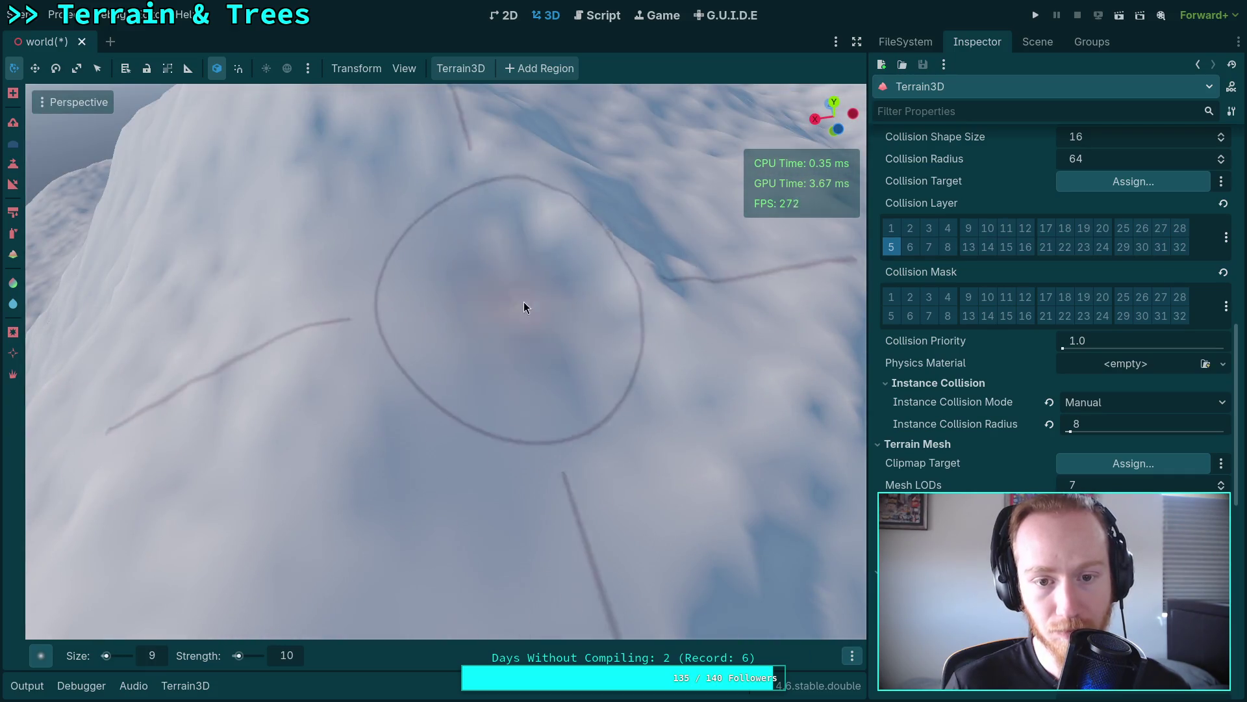
Step: Sculpt the snowy slope around the brush circle, checking it from low and overview angles
{"action": "left_click_drag", "start_coordinate": [566, 389], "coordinate": [446, 362]}
{"action": "left_click_drag", "start_coordinate": [382, 517], "coordinate": [466, 334]}
{"action": "mouse_move", "coordinate": [545, 496]}
{"action": "left_mouse_down"}
{"action": "mouse_move", "coordinate": [327, 464]}
{"action": "mouse_move", "coordinate": [434, 504]}
{"action": "mouse_move", "coordinate": [290, 310]}
{"action": "mouse_move", "coordinate": [263, 360]}
{"action": "mouse_move", "coordinate": [389, 279]}
{"action": "mouse_move", "coordinate": [350, 325]}
{"action": "mouse_move", "coordinate": [601, 321]}
{"action": "mouse_move", "coordinate": [357, 326]}
{"action": "mouse_move", "coordinate": [601, 364]}
{"action": "mouse_move", "coordinate": [548, 396]}
{"action": "mouse_move", "coordinate": [395, 406]}
{"action": "mouse_move", "coordinate": [500, 322]}
{"action": "mouse_move", "coordinate": [415, 287]}
{"action": "mouse_move", "coordinate": [414, 465]}
{"action": "mouse_move", "coordinate": [767, 539]}
{"action": "mouse_move", "coordinate": [325, 412]}
{"action": "mouse_move", "coordinate": [727, 513]}
{"action": "mouse_move", "coordinate": [333, 345]}
{"action": "mouse_move", "coordinate": [465, 323]}
{"action": "mouse_move", "coordinate": [676, 251]}
{"action": "mouse_move", "coordinate": [531, 288]}
{"action": "mouse_move", "coordinate": [682, 253]}
{"action": "mouse_move", "coordinate": [472, 298]}
{"action": "mouse_move", "coordinate": [304, 423]}
{"action": "mouse_move", "coordinate": [439, 456]}
{"action": "left_mouse_up"}
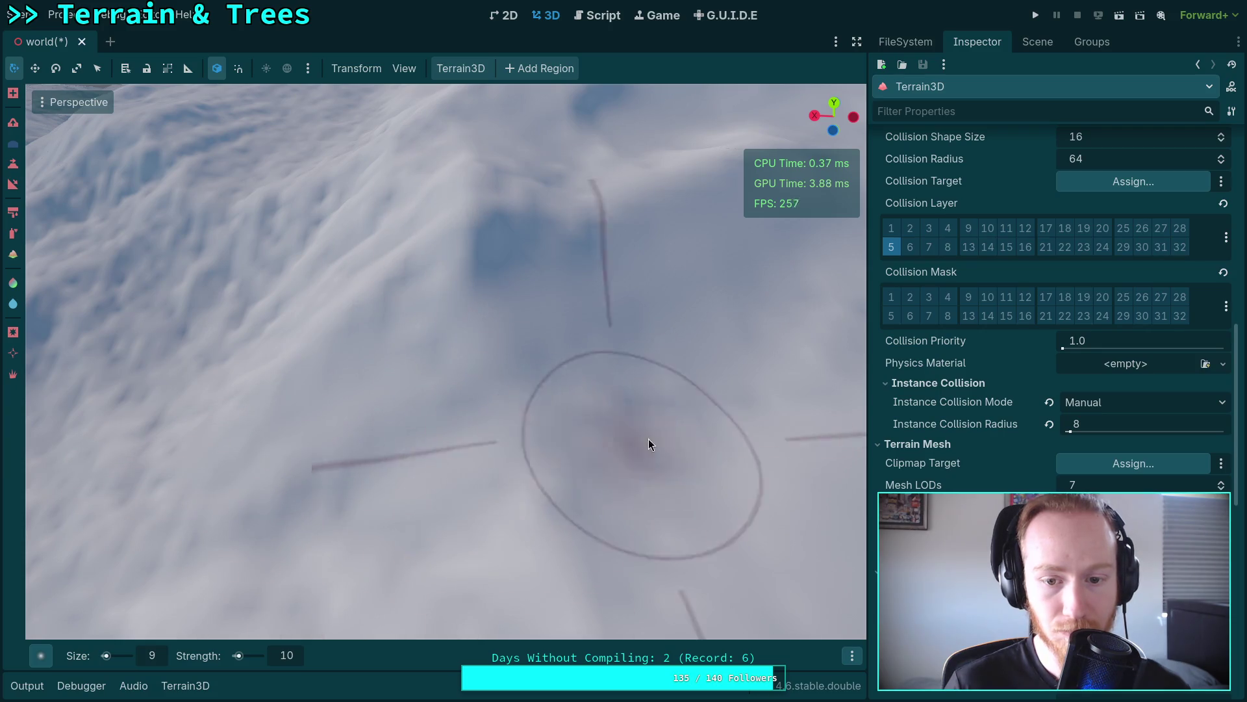
{"action": "left_click_drag", "start_coordinate": [493, 487], "coordinate": [474, 478]}
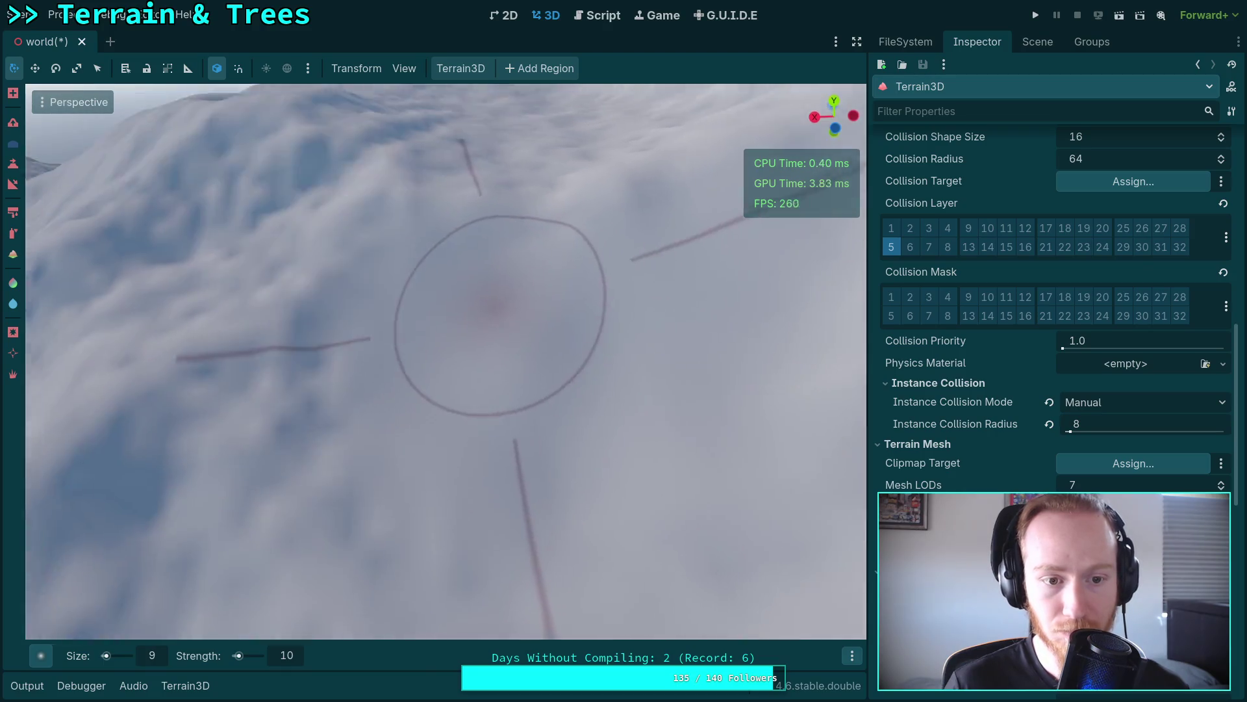
{"action": "left_click_drag", "start_coordinate": [501, 293], "coordinate": [500, 310]}
{"action": "left_click_drag", "start_coordinate": [578, 470], "coordinate": [578, 455]}
{"action": "left_click_drag", "start_coordinate": [454, 364], "coordinate": [447, 356]}
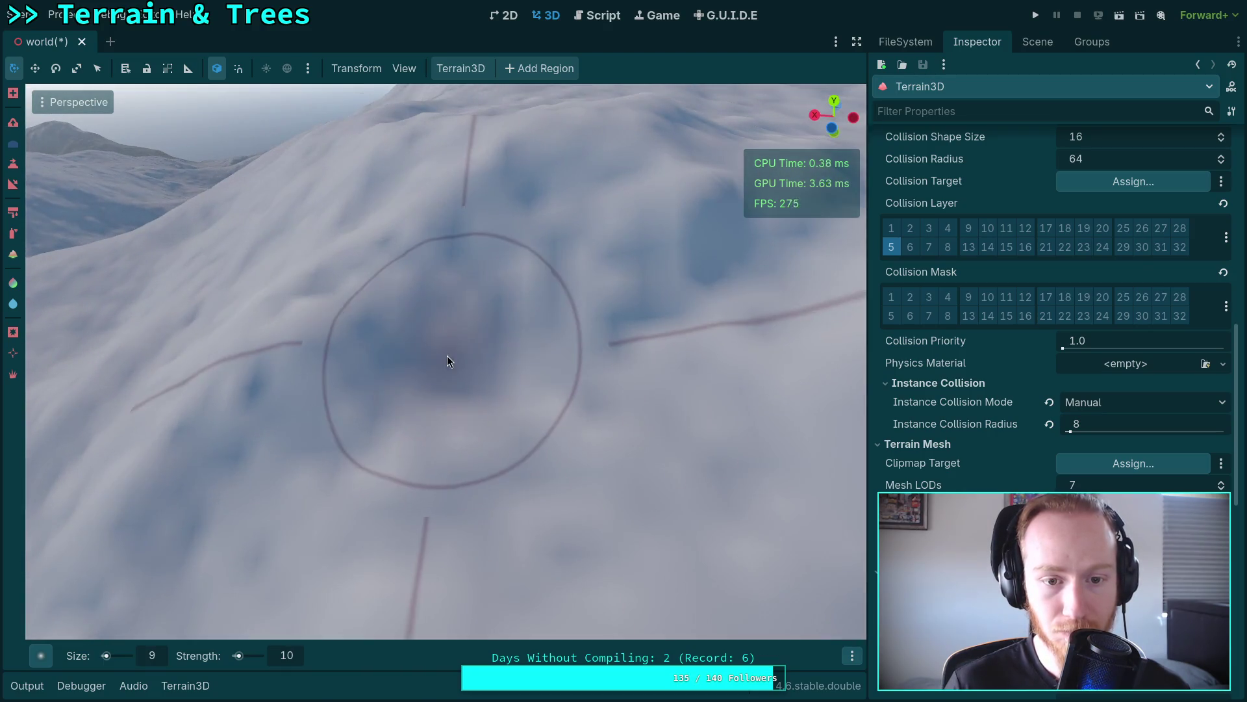
{"action": "mouse_move", "coordinate": [571, 543]}
{"action": "left_mouse_down"}
{"action": "mouse_move", "coordinate": [406, 352]}
{"action": "mouse_move", "coordinate": [478, 392]}
{"action": "mouse_move", "coordinate": [399, 374]}
{"action": "mouse_move", "coordinate": [582, 415]}
{"action": "mouse_move", "coordinate": [498, 301]}
{"action": "mouse_move", "coordinate": [249, 354]}
{"action": "mouse_move", "coordinate": [362, 487]}
{"action": "mouse_move", "coordinate": [446, 349]}
{"action": "mouse_move", "coordinate": [535, 272]}
{"action": "mouse_move", "coordinate": [753, 388]}
{"action": "mouse_move", "coordinate": [595, 249]}
{"action": "mouse_move", "coordinate": [286, 369]}
{"action": "mouse_move", "coordinate": [314, 315]}
{"action": "mouse_move", "coordinate": [464, 338]}
{"action": "mouse_move", "coordinate": [431, 376]}
{"action": "mouse_move", "coordinate": [663, 323]}
{"action": "mouse_move", "coordinate": [331, 314]}
{"action": "mouse_move", "coordinate": [299, 267]}
{"action": "mouse_move", "coordinate": [373, 367]}
{"action": "mouse_move", "coordinate": [381, 314]}
{"action": "mouse_move", "coordinate": [577, 334]}
{"action": "mouse_move", "coordinate": [463, 455]}
{"action": "mouse_move", "coordinate": [399, 397]}
{"action": "mouse_move", "coordinate": [476, 426]}
{"action": "mouse_move", "coordinate": [537, 364]}
{"action": "mouse_move", "coordinate": [534, 407]}
{"action": "mouse_move", "coordinate": [519, 415]}
{"action": "mouse_move", "coordinate": [470, 323]}
{"action": "mouse_move", "coordinate": [331, 348]}
{"action": "mouse_move", "coordinate": [426, 324]}
{"action": "mouse_move", "coordinate": [626, 437]}
{"action": "mouse_move", "coordinate": [582, 273]}
{"action": "mouse_move", "coordinate": [508, 350]}
{"action": "mouse_move", "coordinate": [331, 312]}
{"action": "mouse_move", "coordinate": [236, 368]}
{"action": "mouse_move", "coordinate": [398, 372]}
{"action": "mouse_move", "coordinate": [457, 346]}
{"action": "mouse_move", "coordinate": [630, 422]}
{"action": "mouse_move", "coordinate": [673, 472]}
{"action": "mouse_move", "coordinate": [576, 410]}
{"action": "mouse_move", "coordinate": [442, 449]}
{"action": "left_mouse_up"}
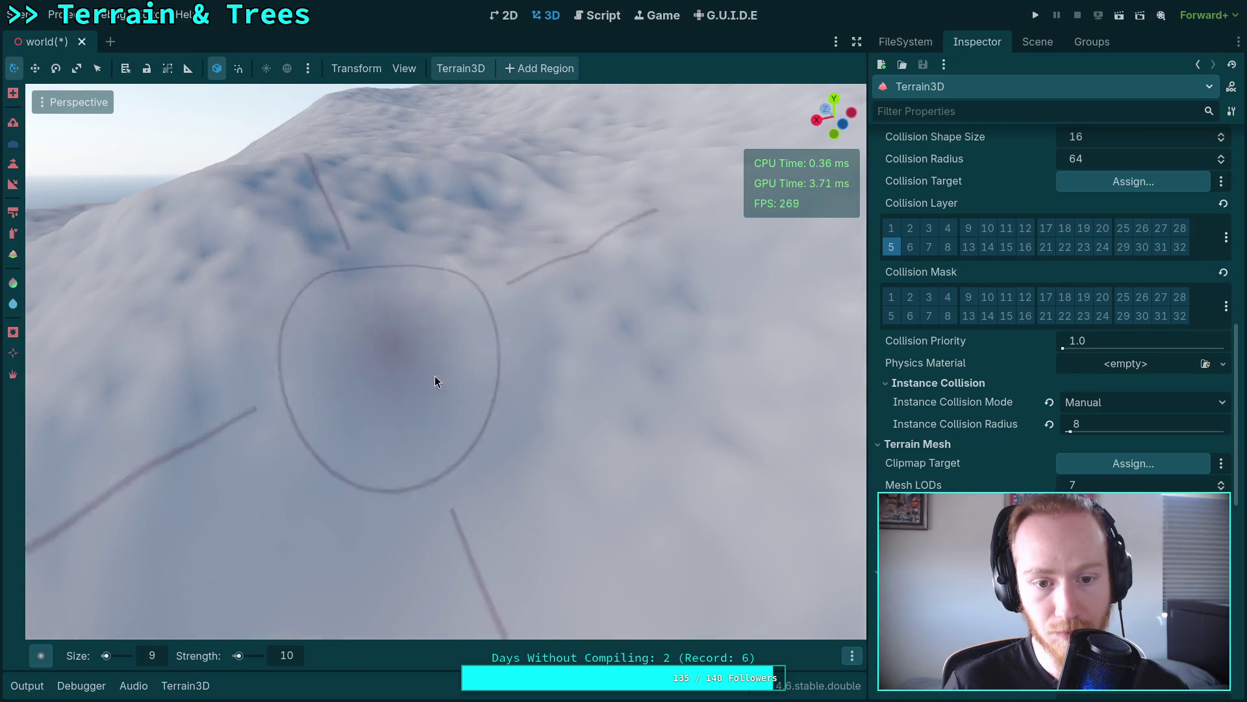
Step: Sculpt the snowy hillside with the Terrain3D brush, checking it from several angles between strokes
{"action": "mouse_move", "coordinate": [687, 358]}
{"action": "left_mouse_down"}
{"action": "mouse_move", "coordinate": [738, 542]}
{"action": "mouse_move", "coordinate": [313, 403]}
{"action": "left_mouse_up"}
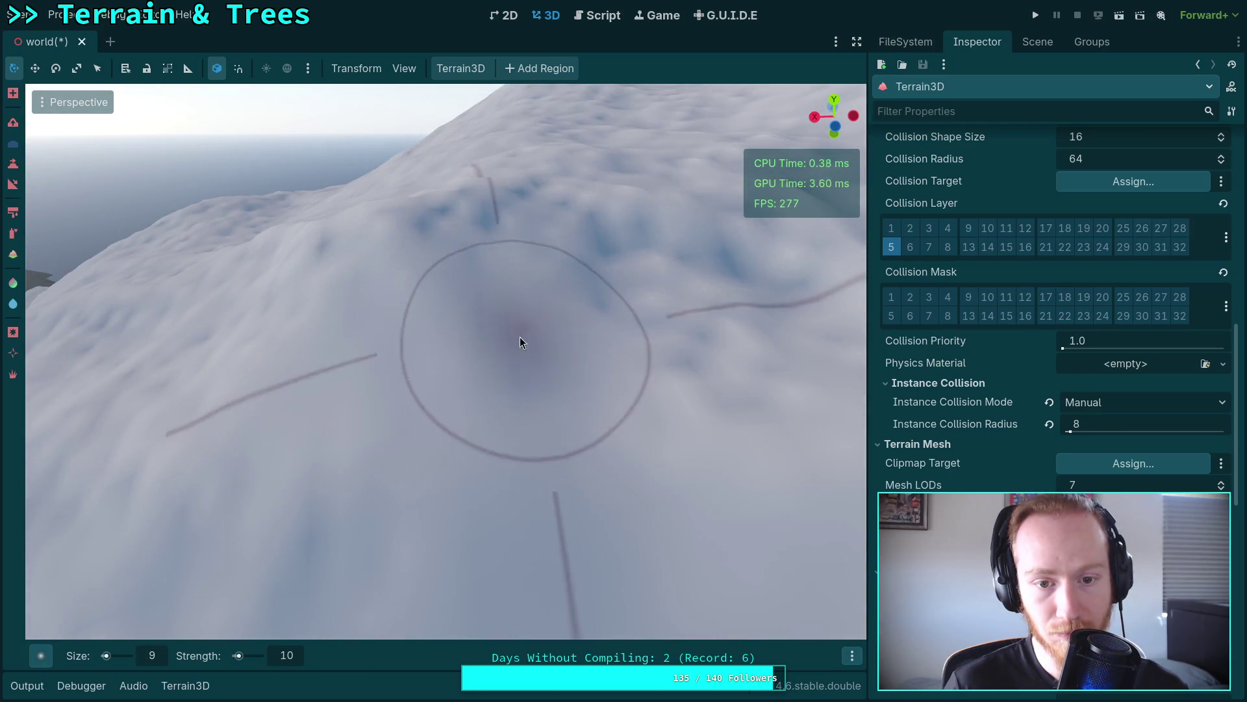
{"action": "mouse_move", "coordinate": [716, 345]}
{"action": "left_mouse_down"}
{"action": "mouse_move", "coordinate": [607, 321]}
{"action": "mouse_move", "coordinate": [494, 348]}
{"action": "left_mouse_up"}
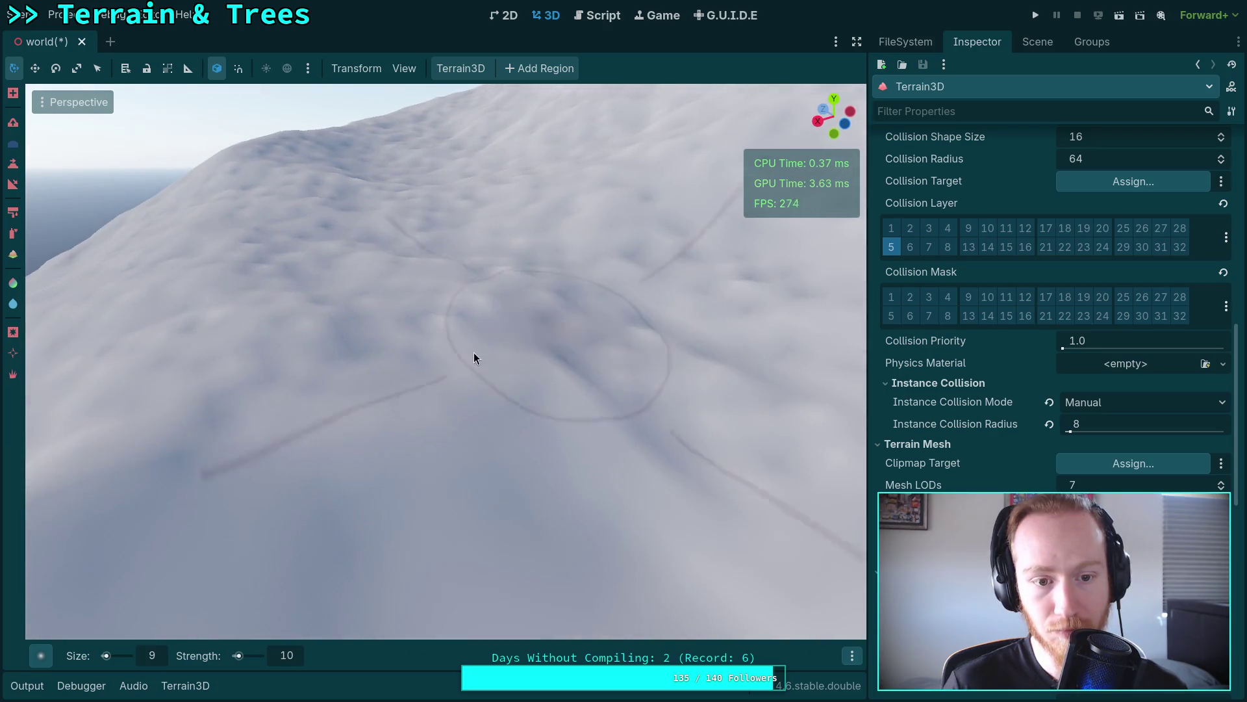
{"action": "left_click_drag", "start_coordinate": [687, 404], "coordinate": [434, 368]}
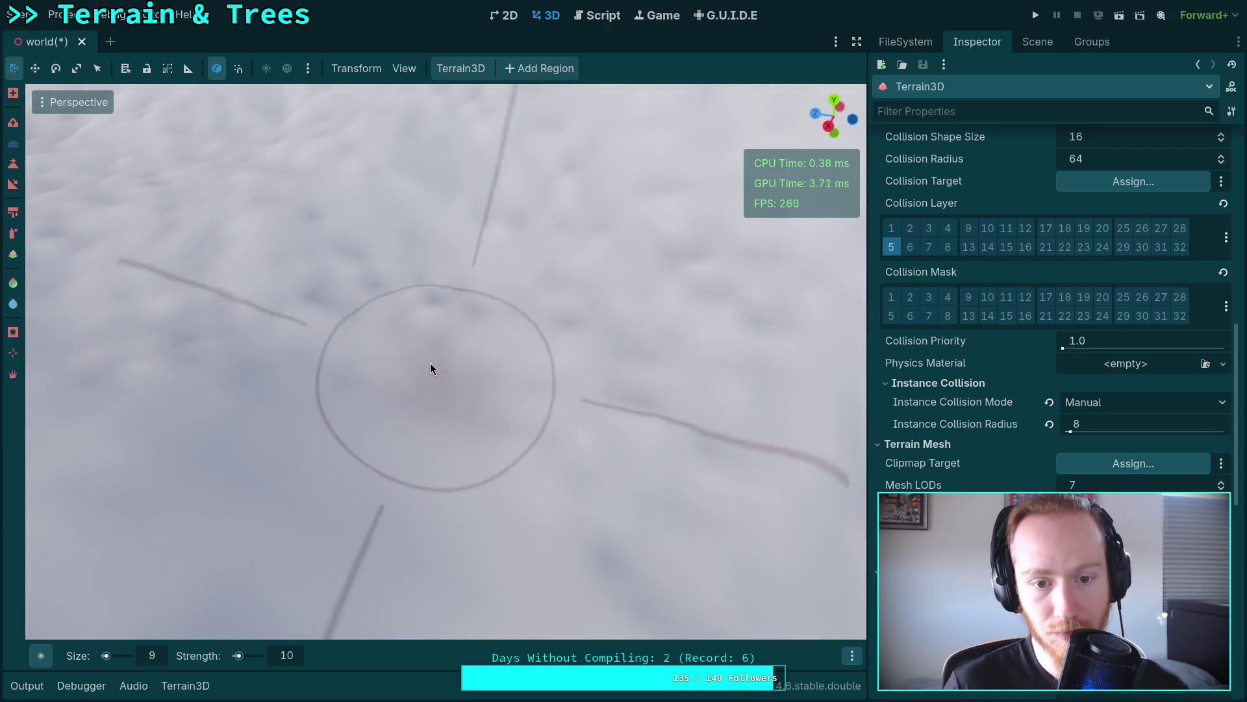
{"action": "left_click_drag", "start_coordinate": [550, 378], "coordinate": [540, 462]}
{"action": "mouse_move", "coordinate": [372, 272]}
{"action": "left_mouse_down"}
{"action": "mouse_move", "coordinate": [423, 434]}
{"action": "mouse_move", "coordinate": [412, 445]}
{"action": "left_mouse_up"}
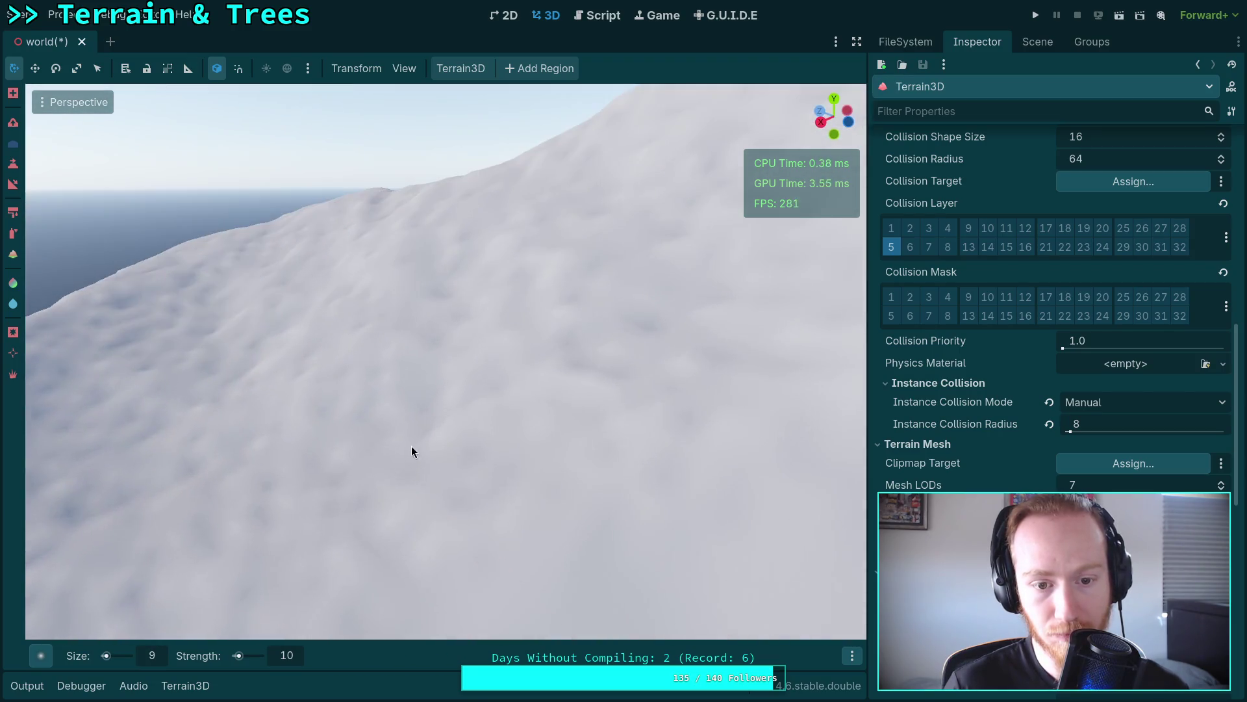
{"action": "left_click_drag", "start_coordinate": [535, 407], "coordinate": [538, 410]}
{"action": "mouse_move", "coordinate": [409, 454]}
{"action": "left_mouse_down"}
{"action": "mouse_move", "coordinate": [297, 278]}
{"action": "mouse_move", "coordinate": [501, 418]}
{"action": "mouse_move", "coordinate": [356, 450]}
{"action": "left_mouse_up"}
{"action": "mouse_move", "coordinate": [465, 481]}
{"action": "left_mouse_down"}
{"action": "mouse_move", "coordinate": [414, 482]}
{"action": "mouse_move", "coordinate": [493, 380]}
{"action": "mouse_move", "coordinate": [467, 390]}
{"action": "mouse_move", "coordinate": [496, 314]}
{"action": "left_mouse_up"}
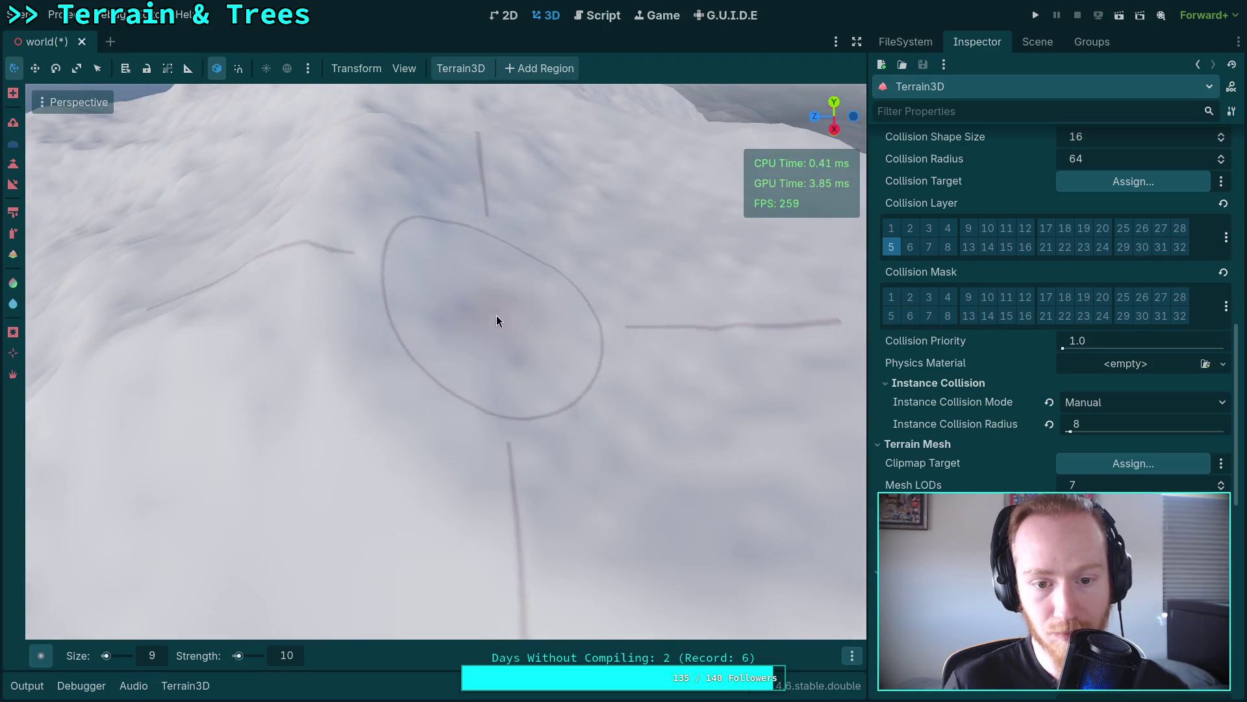
{"action": "left_click_drag", "start_coordinate": [650, 387], "coordinate": [294, 309]}
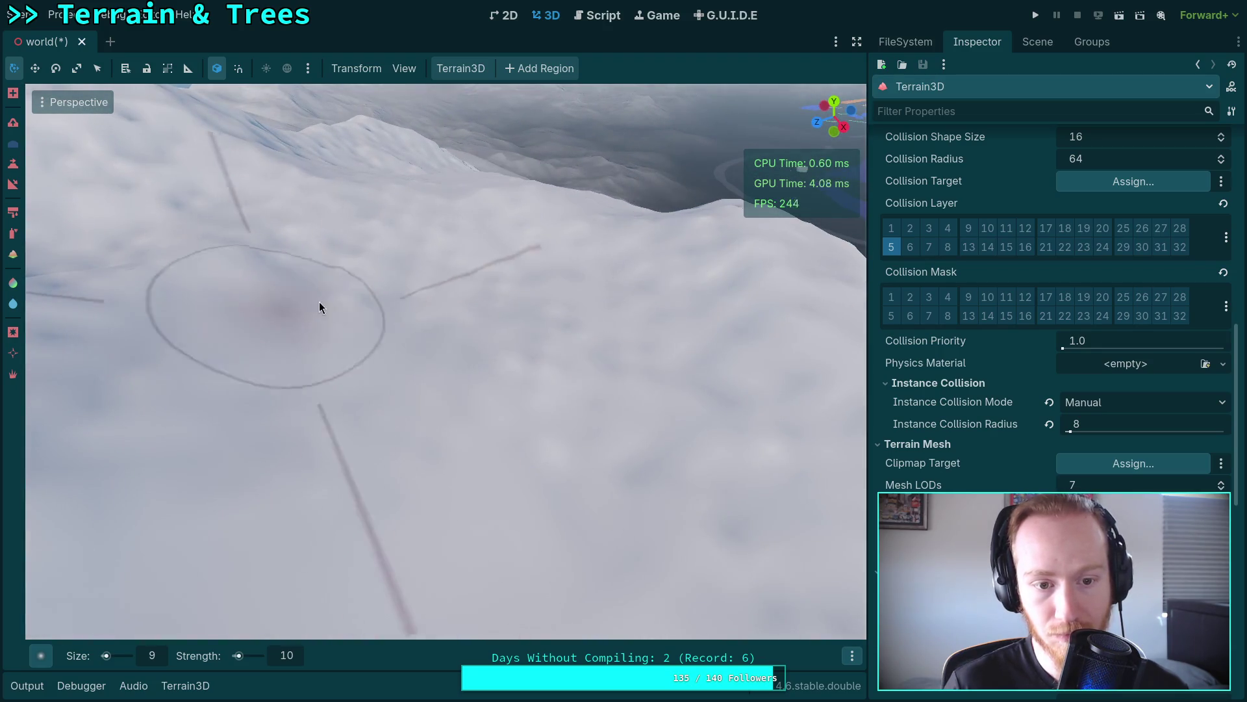
{"action": "mouse_move", "coordinate": [468, 345]}
{"action": "left_mouse_down"}
{"action": "mouse_move", "coordinate": [832, 584]}
{"action": "mouse_move", "coordinate": [341, 389]}
{"action": "left_mouse_up"}
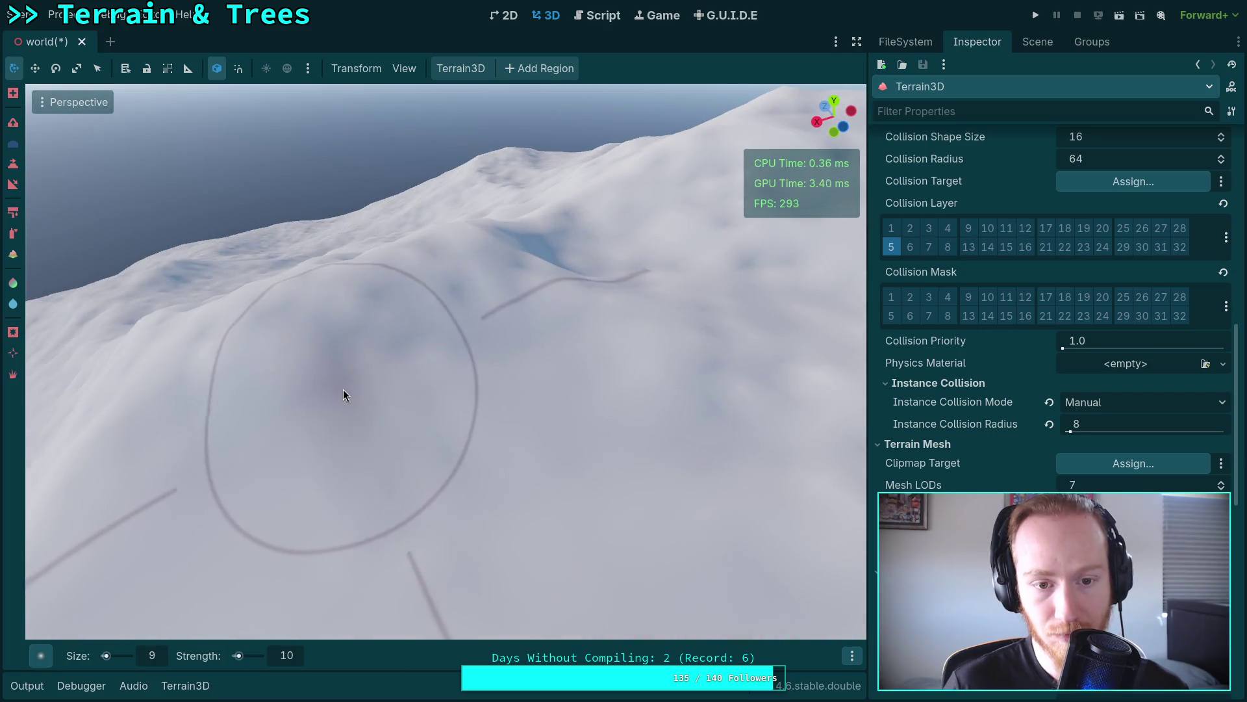
{"action": "scroll", "coordinate": [353, 326], "scroll_direction": "up", "scroll_amount": 3}
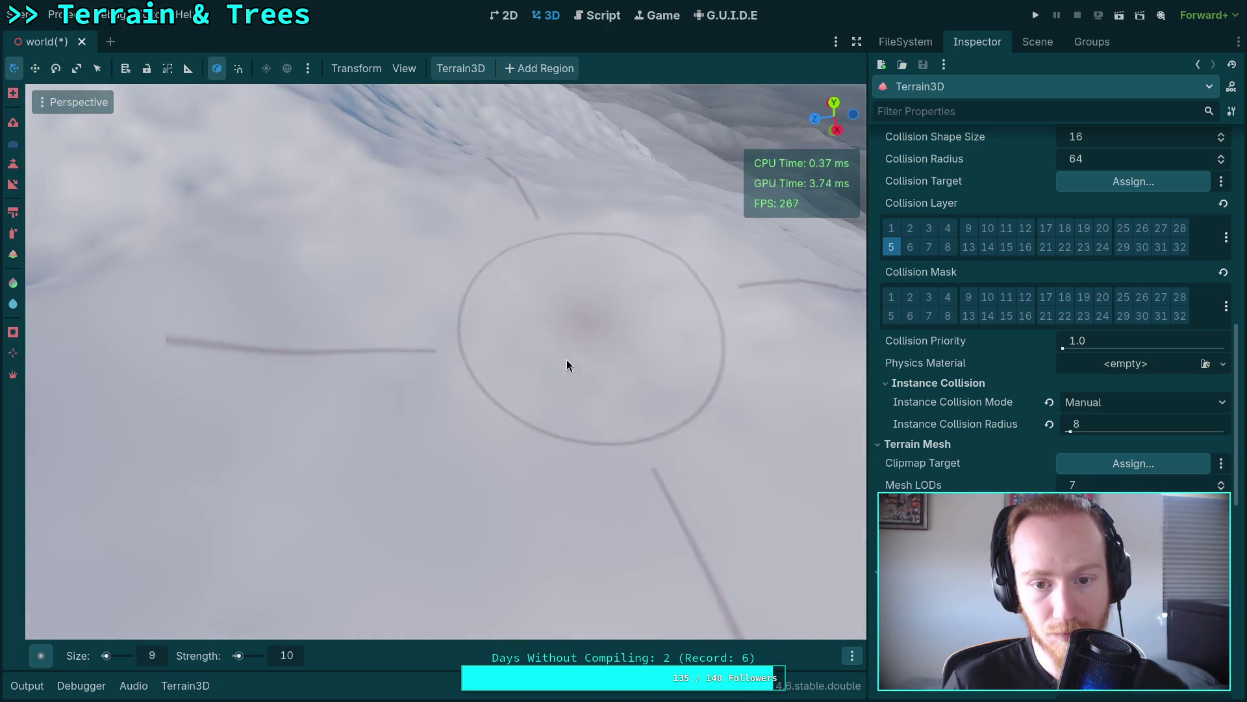
{"action": "scroll", "coordinate": [582, 342], "scroll_direction": "down", "scroll_amount": 3}
Step: Sculpt the steep slope below the ridge, brushing across to the left
{"action": "left_click_drag", "start_coordinate": [582, 343], "coordinate": [348, 288]}
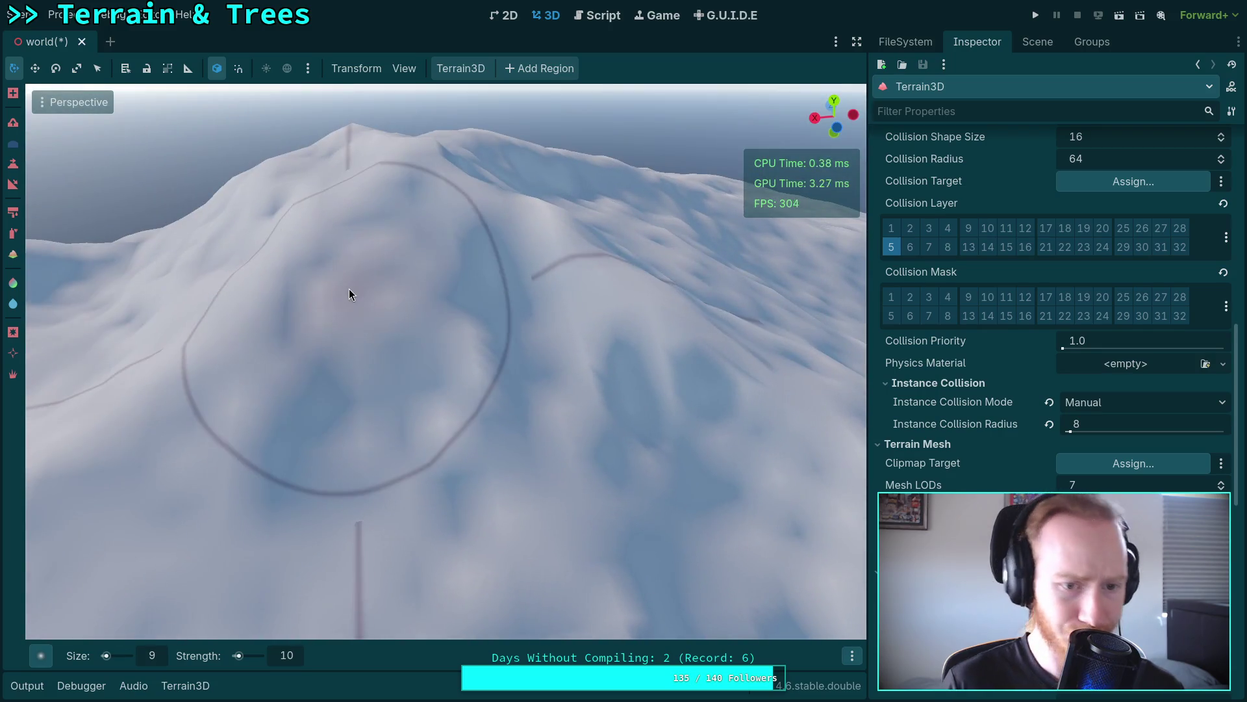
{"action": "scroll", "coordinate": [507, 419], "scroll_direction": "up", "scroll_amount": 3}
{"action": "scroll", "coordinate": [493, 417], "scroll_direction": "down", "scroll_amount": 3}
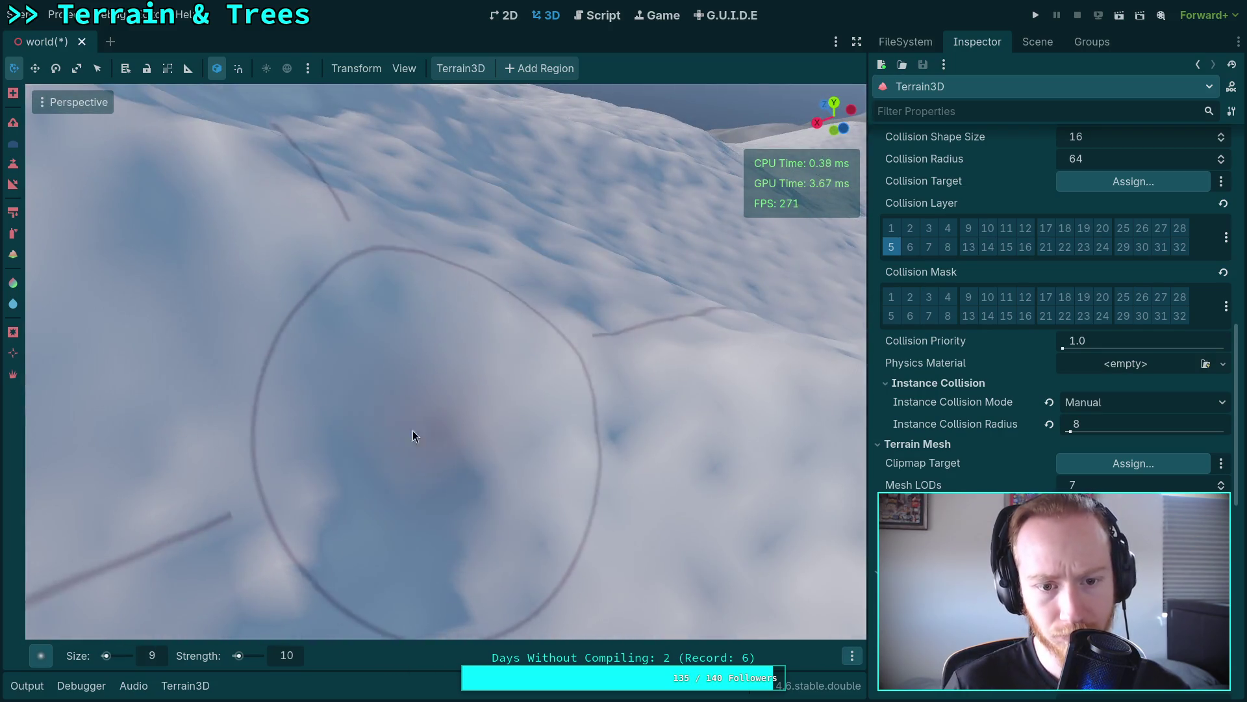
{"action": "mouse_move", "coordinate": [460, 520]}
{"action": "left_mouse_down"}
{"action": "mouse_move", "coordinate": [387, 517]}
{"action": "mouse_move", "coordinate": [653, 453]}
{"action": "left_mouse_up"}
{"action": "left_click_drag", "start_coordinate": [699, 382], "coordinate": [577, 383]}
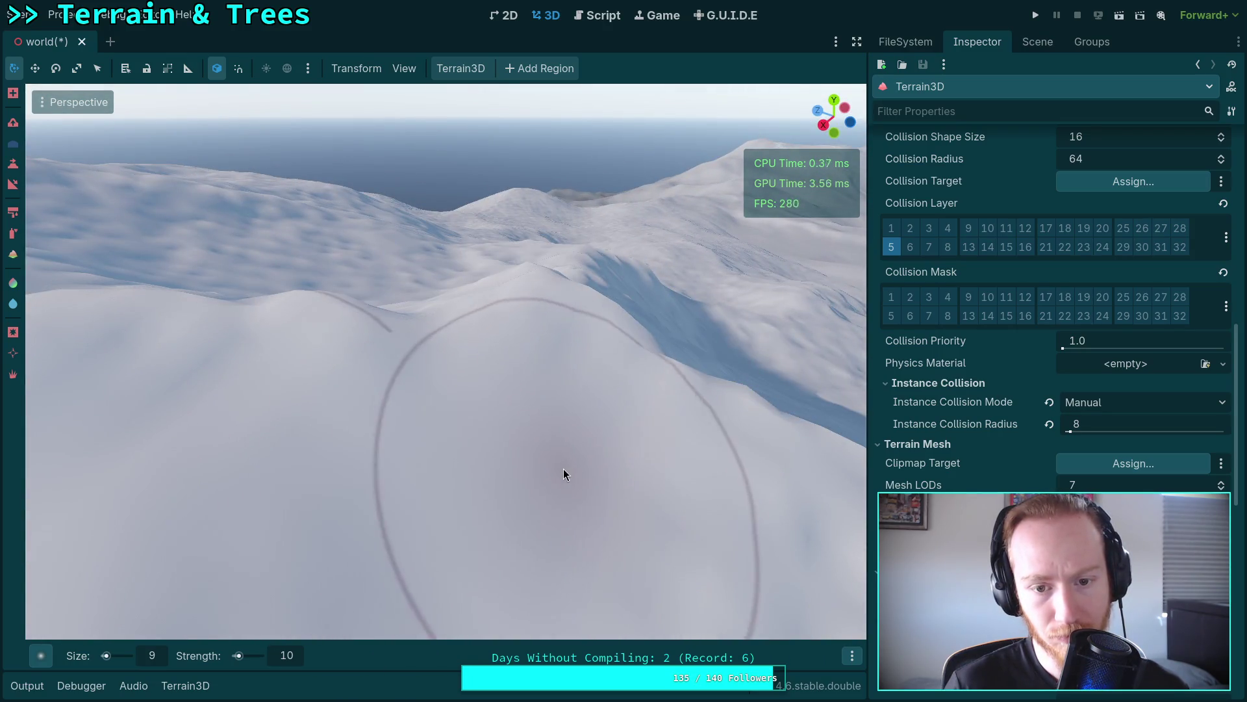
{"action": "left_click_drag", "start_coordinate": [217, 422], "coordinate": [222, 519]}
{"action": "left_click_drag", "start_coordinate": [305, 443], "coordinate": [306, 443]}
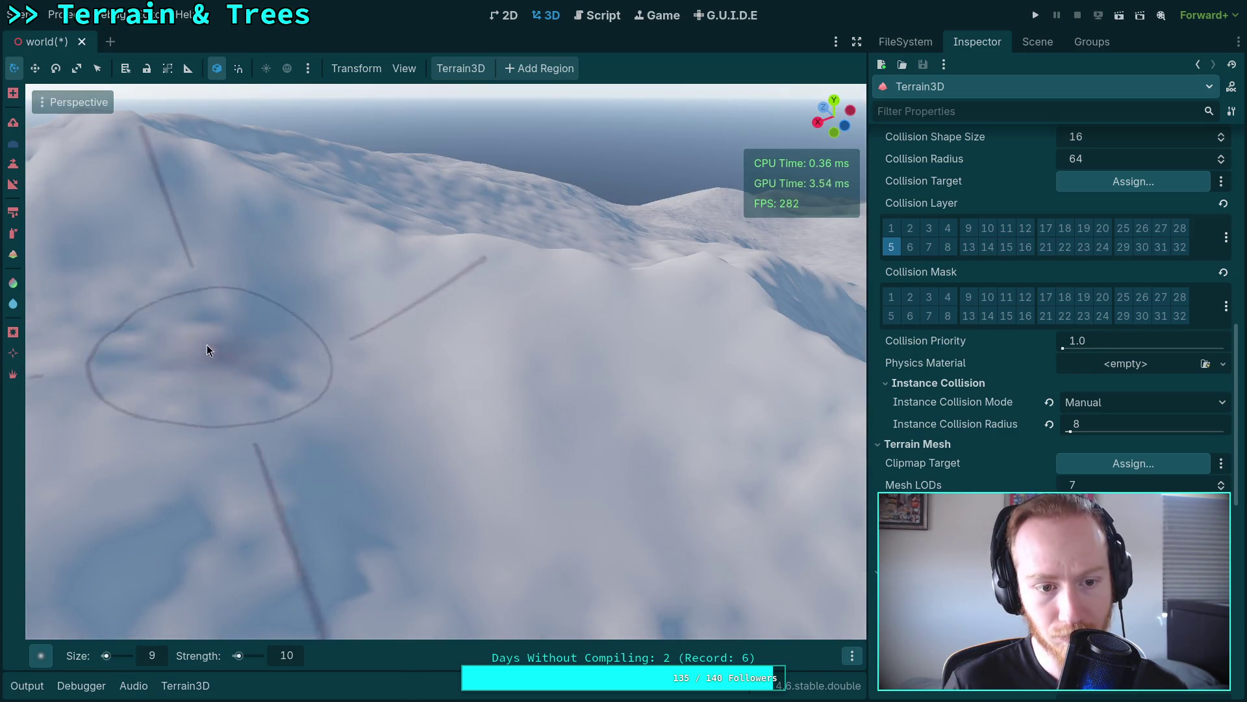
{"action": "mouse_move", "coordinate": [298, 351]}
{"action": "left_mouse_down"}
{"action": "mouse_move", "coordinate": [666, 328]}
{"action": "mouse_move", "coordinate": [654, 278]}
{"action": "mouse_move", "coordinate": [778, 465]}
{"action": "left_mouse_up"}
Step: Orbit and zoom around the mountain range to inspect the sculpted ridges from near top-down and wide views
{"action": "left_click_drag", "start_coordinate": [608, 255], "coordinate": [623, 532]}
{"action": "mouse_move", "coordinate": [352, 409]}
{"action": "left_mouse_down"}
{"action": "mouse_move", "coordinate": [387, 322]}
{"action": "mouse_move", "coordinate": [474, 348]}
{"action": "mouse_move", "coordinate": [484, 217]}
{"action": "mouse_move", "coordinate": [528, 173]}
{"action": "mouse_move", "coordinate": [263, 341]}
{"action": "mouse_move", "coordinate": [231, 278]}
{"action": "mouse_move", "coordinate": [198, 293]}
{"action": "mouse_move", "coordinate": [432, 412]}
{"action": "mouse_move", "coordinate": [377, 192]}
{"action": "mouse_move", "coordinate": [559, 248]}
{"action": "mouse_move", "coordinate": [426, 232]}
{"action": "left_mouse_up"}
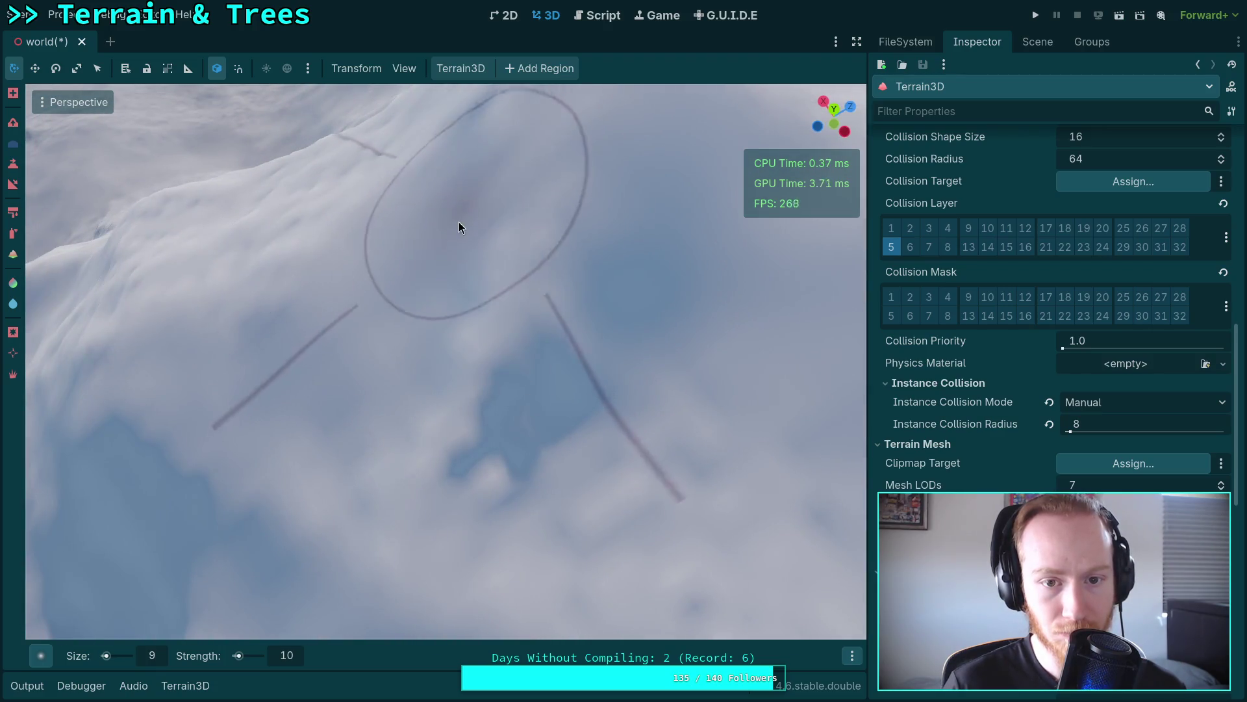
{"action": "mouse_move", "coordinate": [568, 409]}
{"action": "left_mouse_down"}
{"action": "mouse_move", "coordinate": [682, 465]}
{"action": "mouse_move", "coordinate": [509, 395]}
{"action": "mouse_move", "coordinate": [496, 323]}
{"action": "mouse_move", "coordinate": [607, 310]}
{"action": "mouse_move", "coordinate": [388, 398]}
{"action": "mouse_move", "coordinate": [558, 271]}
{"action": "mouse_move", "coordinate": [435, 345]}
{"action": "mouse_move", "coordinate": [448, 308]}
{"action": "mouse_move", "coordinate": [524, 257]}
{"action": "mouse_move", "coordinate": [446, 374]}
{"action": "mouse_move", "coordinate": [326, 281]}
{"action": "mouse_move", "coordinate": [245, 245]}
{"action": "mouse_move", "coordinate": [595, 300]}
{"action": "mouse_move", "coordinate": [392, 336]}
{"action": "mouse_move", "coordinate": [442, 325]}
{"action": "mouse_move", "coordinate": [462, 402]}
{"action": "mouse_move", "coordinate": [516, 441]}
{"action": "mouse_move", "coordinate": [348, 460]}
{"action": "mouse_move", "coordinate": [513, 354]}
{"action": "mouse_move", "coordinate": [552, 464]}
{"action": "mouse_move", "coordinate": [428, 295]}
{"action": "mouse_move", "coordinate": [592, 317]}
{"action": "mouse_move", "coordinate": [654, 300]}
{"action": "mouse_move", "coordinate": [552, 297]}
{"action": "mouse_move", "coordinate": [459, 432]}
{"action": "mouse_move", "coordinate": [347, 419]}
{"action": "mouse_move", "coordinate": [395, 388]}
{"action": "mouse_move", "coordinate": [604, 388]}
{"action": "mouse_move", "coordinate": [527, 384]}
{"action": "mouse_move", "coordinate": [293, 291]}
{"action": "mouse_move", "coordinate": [499, 183]}
{"action": "mouse_move", "coordinate": [474, 104]}
{"action": "mouse_move", "coordinate": [500, 220]}
{"action": "left_mouse_up"}
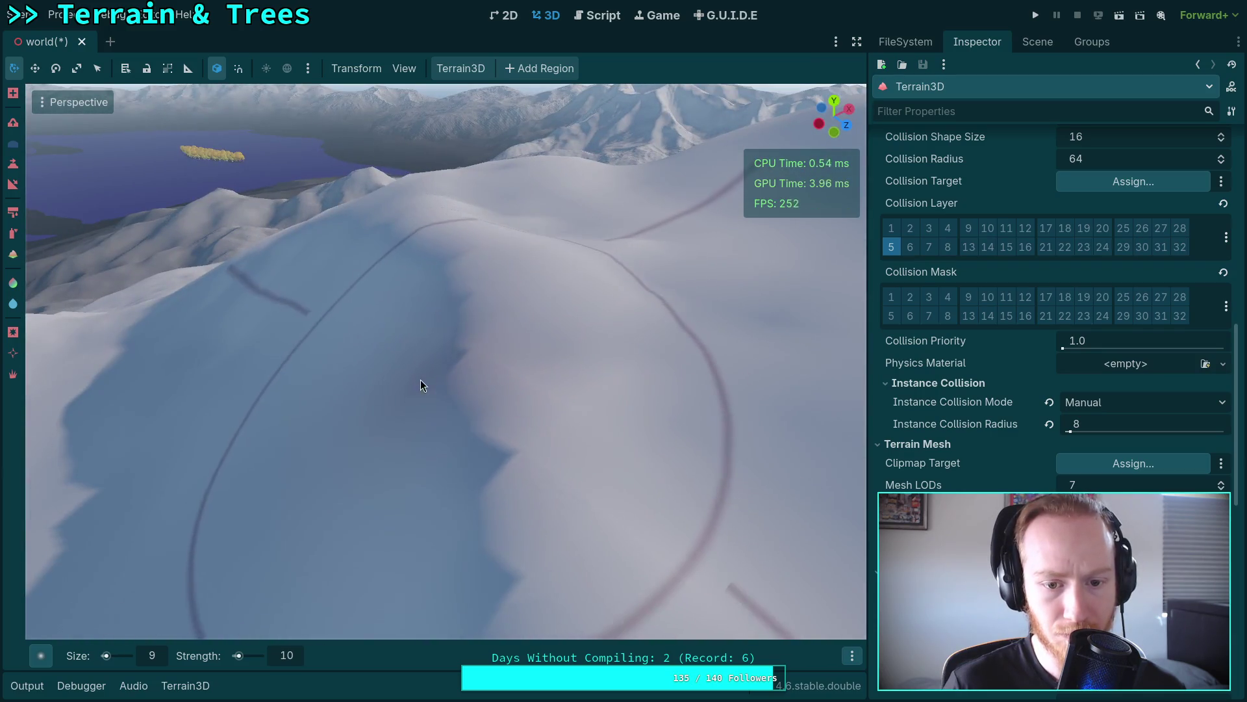
{"action": "mouse_move", "coordinate": [456, 377]}
{"action": "left_mouse_down"}
{"action": "mouse_move", "coordinate": [283, 333]}
{"action": "mouse_move", "coordinate": [337, 250]}
{"action": "mouse_move", "coordinate": [496, 292]}
{"action": "mouse_move", "coordinate": [356, 275]}
{"action": "mouse_move", "coordinate": [455, 271]}
{"action": "mouse_move", "coordinate": [388, 268]}
{"action": "mouse_move", "coordinate": [590, 341]}
{"action": "mouse_move", "coordinate": [530, 353]}
{"action": "mouse_move", "coordinate": [627, 337]}
{"action": "mouse_move", "coordinate": [529, 253]}
{"action": "mouse_move", "coordinate": [539, 471]}
{"action": "mouse_move", "coordinate": [506, 299]}
{"action": "mouse_move", "coordinate": [468, 520]}
{"action": "mouse_move", "coordinate": [362, 290]}
{"action": "mouse_move", "coordinate": [554, 326]}
{"action": "mouse_move", "coordinate": [162, 415]}
{"action": "mouse_move", "coordinate": [381, 398]}
{"action": "mouse_move", "coordinate": [407, 279]}
{"action": "mouse_move", "coordinate": [507, 309]}
{"action": "left_mouse_up"}
{"action": "mouse_move", "coordinate": [608, 257]}
{"action": "left_mouse_down"}
{"action": "mouse_move", "coordinate": [399, 452]}
{"action": "mouse_move", "coordinate": [468, 431]}
{"action": "left_mouse_up"}
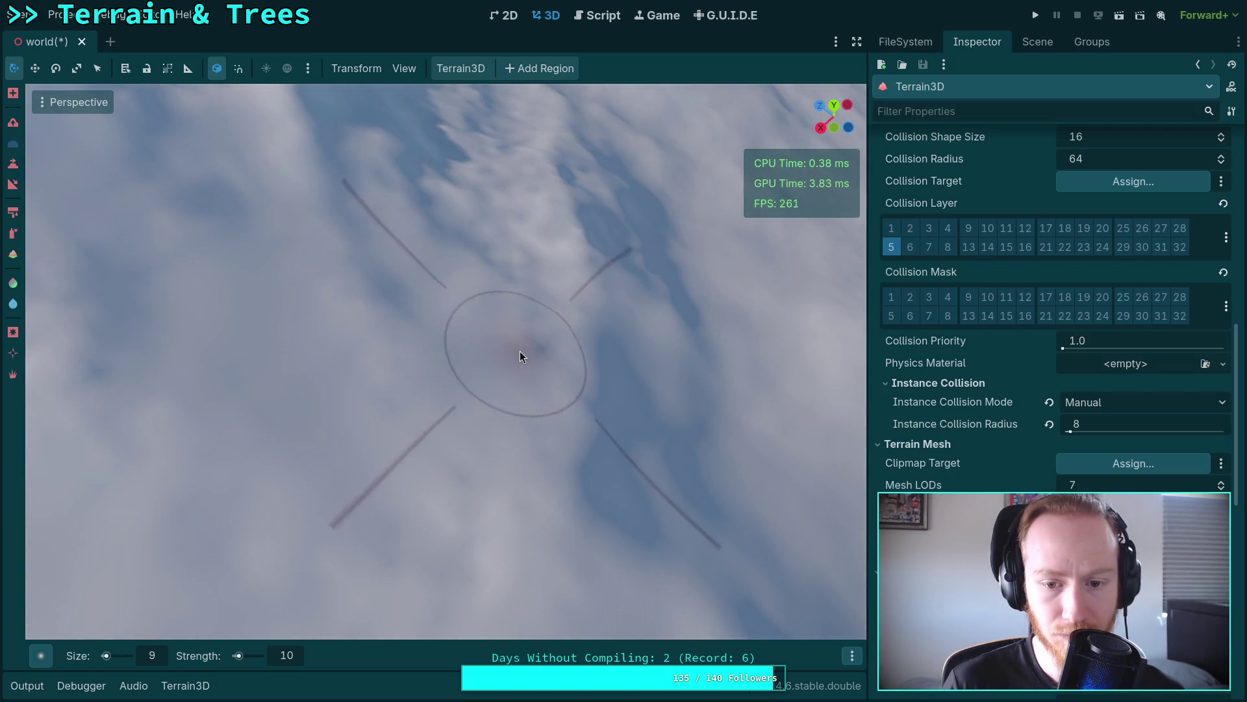
{"action": "scroll", "coordinate": [494, 404], "scroll_direction": "up", "scroll_amount": 3}
{"action": "left_click_drag", "start_coordinate": [553, 457], "coordinate": [555, 282]}
{"action": "left_click_drag", "start_coordinate": [486, 507], "coordinate": [485, 507]}
{"action": "mouse_move", "coordinate": [228, 431]}
{"action": "left_mouse_down"}
{"action": "mouse_move", "coordinate": [501, 205]}
{"action": "mouse_move", "coordinate": [307, 228]}
{"action": "mouse_move", "coordinate": [193, 414]}
{"action": "mouse_move", "coordinate": [325, 325]}
{"action": "mouse_move", "coordinate": [486, 252]}
{"action": "left_mouse_up"}
{"action": "left_click_drag", "start_coordinate": [532, 355], "coordinate": [533, 355]}
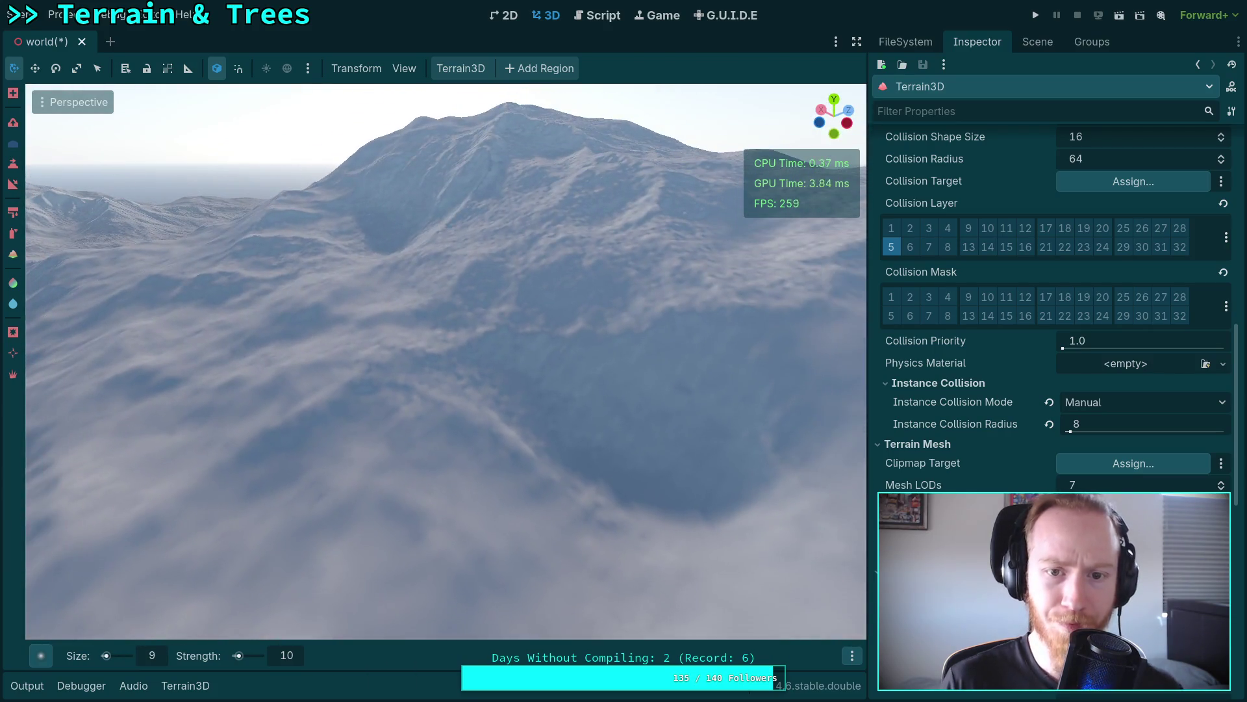
Step: Set DynamicDay's Initial Time to 0.61735 (about 14:49), then reselect Terrain3D with the viewport maximized
{"action": "left_click", "coordinate": [1038, 42]}
{"action": "left_click", "coordinate": [966, 111]}
{"action": "left_click", "coordinate": [980, 49]}
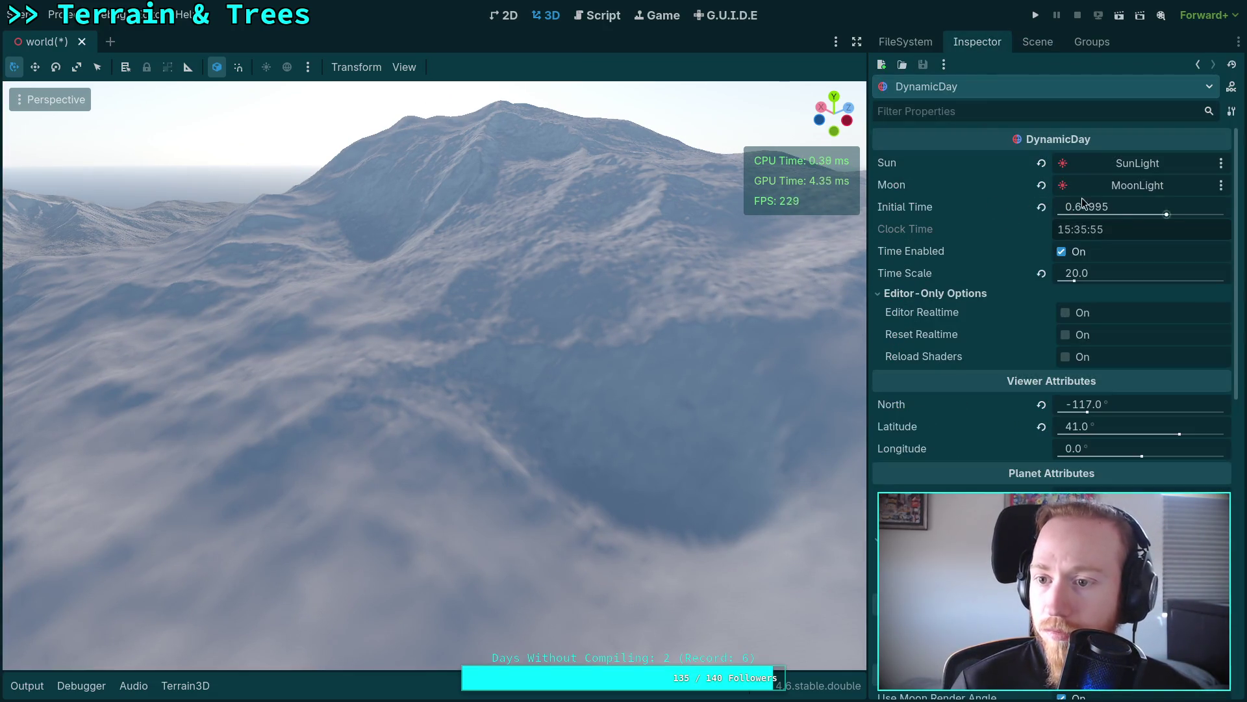
{"action": "left_click_drag", "start_coordinate": [1132, 208], "coordinate": [1132, 208]}
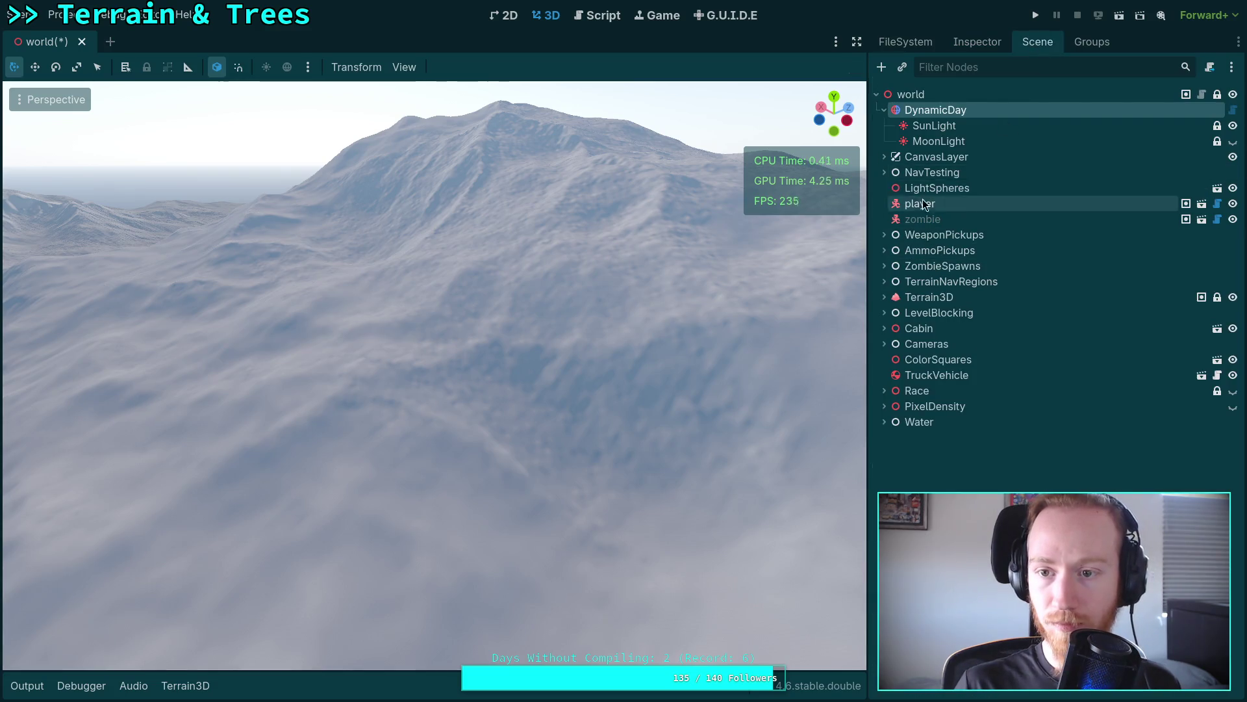
{"action": "left_click", "coordinate": [929, 297]}
{"action": "left_click", "coordinate": [855, 47]}
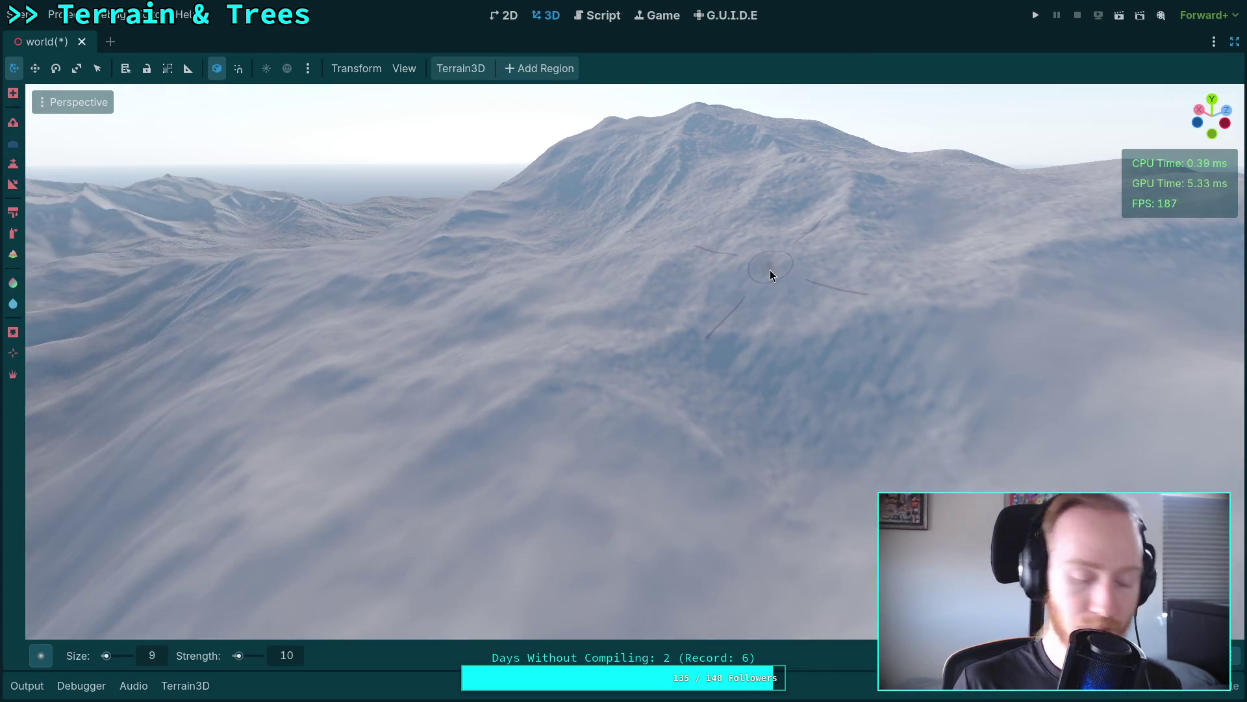
Step: Save the world scene with Ctrl+S, then fly the camera down toward the terrain and back up
{"action": "key", "text": "ctrl+s"}
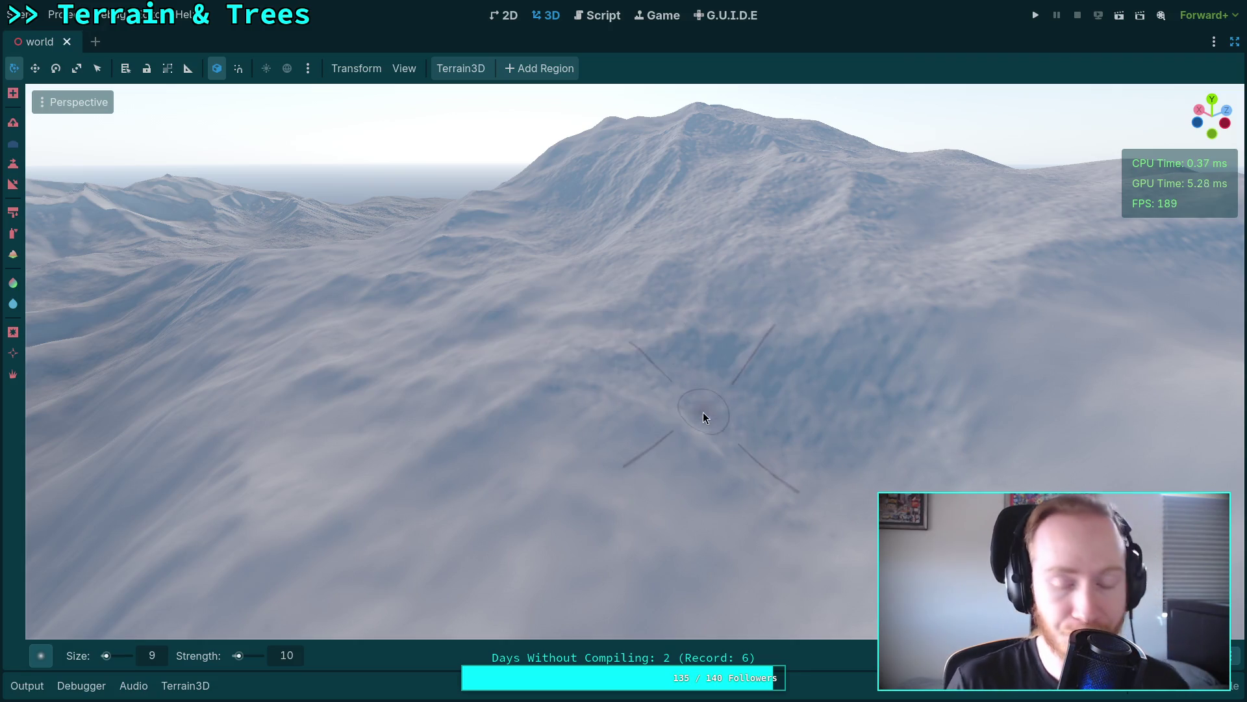
{"action": "key", "text": "w"}
{"action": "key", "text": "s"}
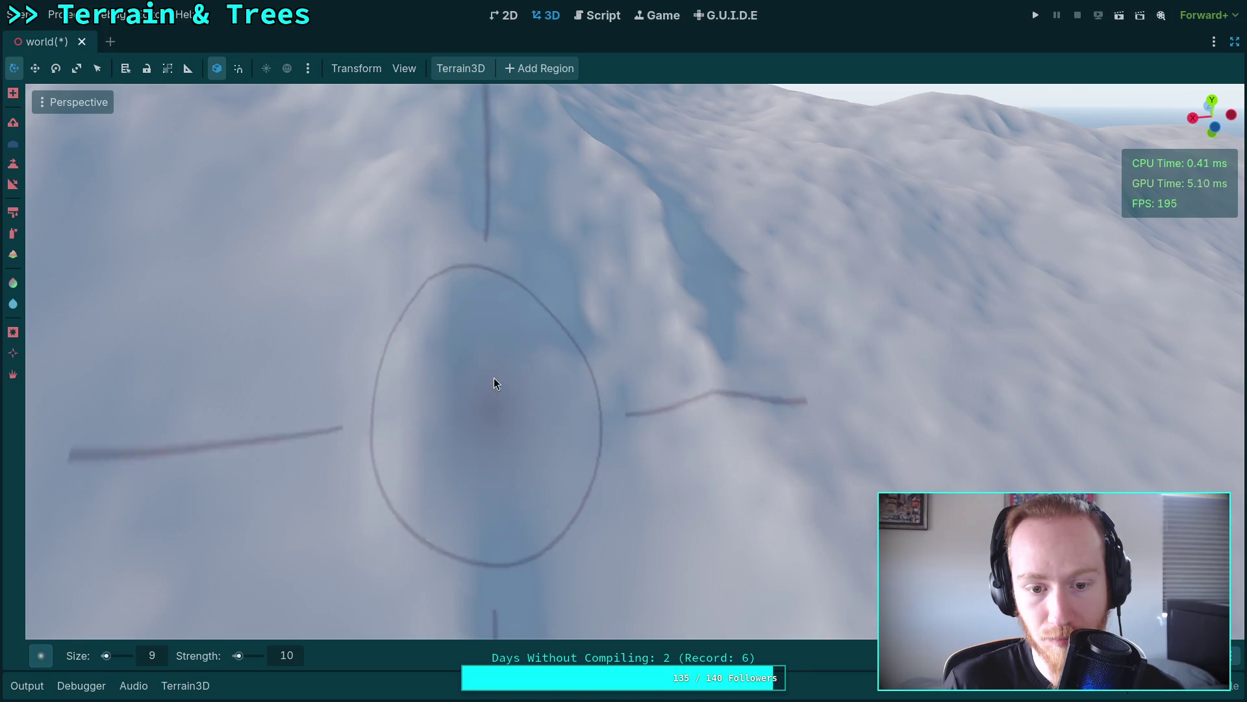
{"action": "scroll", "coordinate": [645, 441], "scroll_direction": "up", "scroll_amount": 5}
{"action": "scroll", "coordinate": [645, 444], "scroll_direction": "down", "scroll_amount": 5}
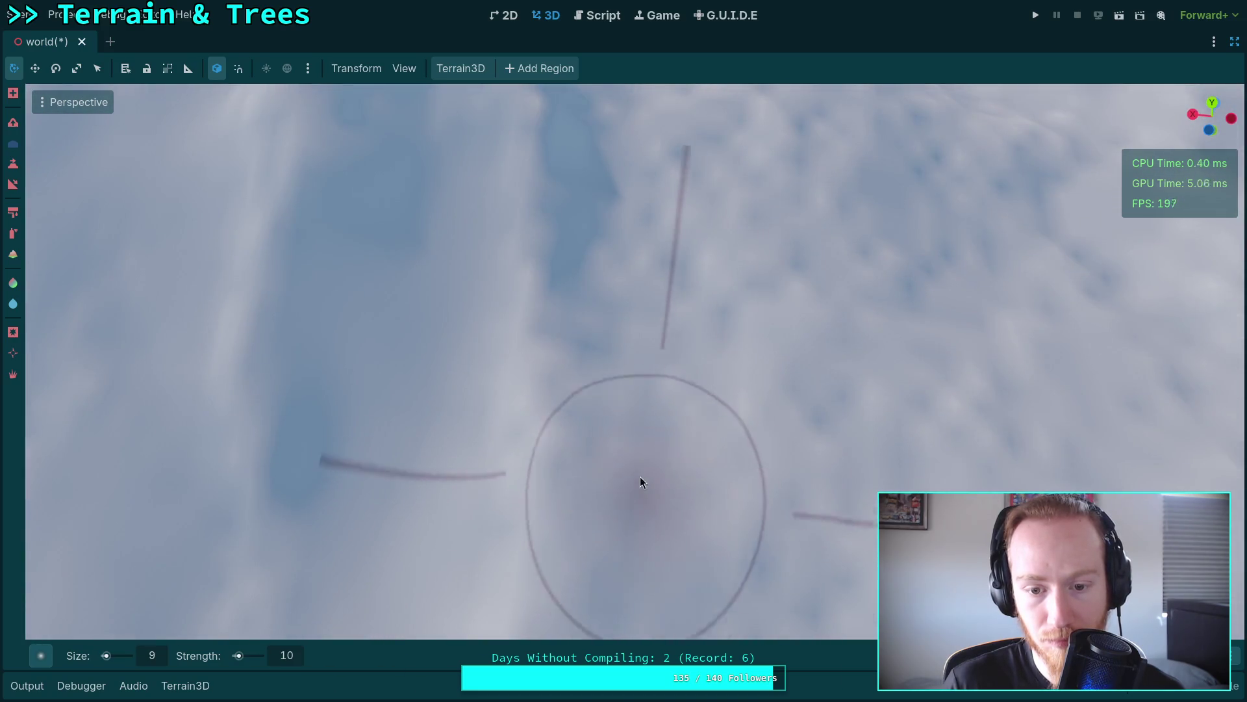
{"action": "scroll", "coordinate": [614, 200], "scroll_direction": "up", "scroll_amount": 5}
{"action": "scroll", "coordinate": [637, 276], "scroll_direction": "down", "scroll_amount": 4}
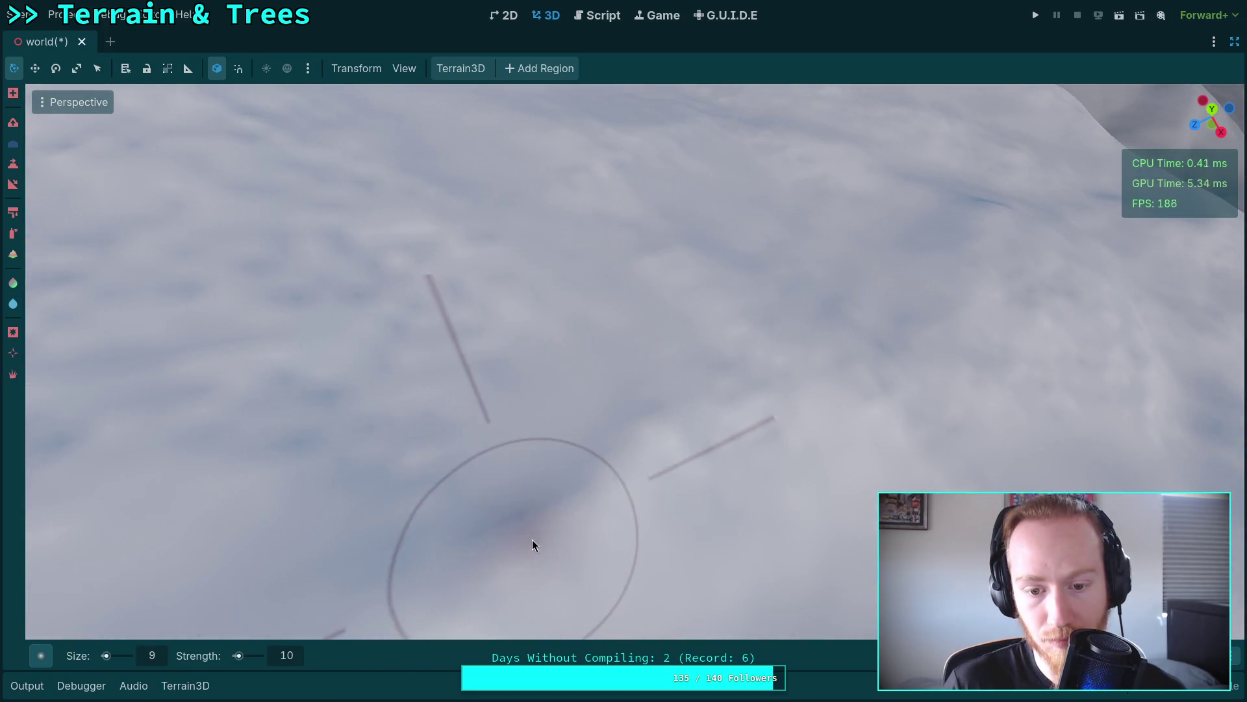
{"action": "scroll", "coordinate": [412, 270], "scroll_direction": "down", "scroll_amount": 6}
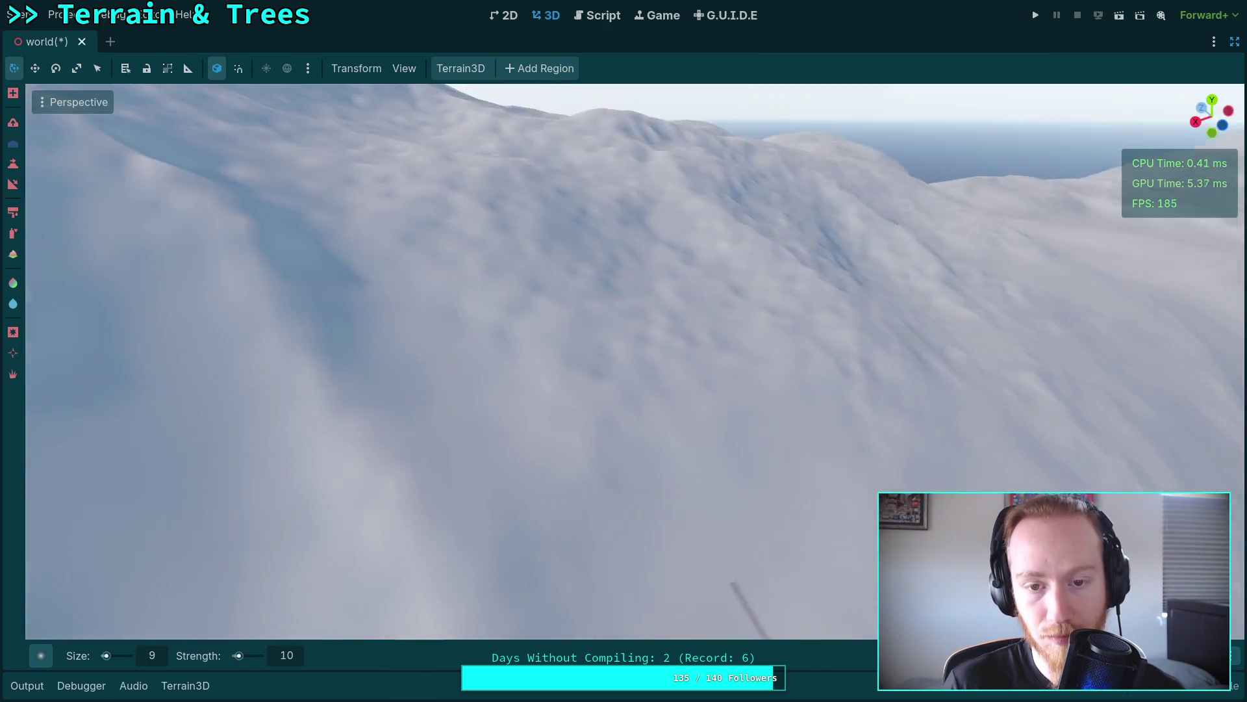
{"action": "scroll", "coordinate": [361, 467], "scroll_direction": "down", "scroll_amount": 6}
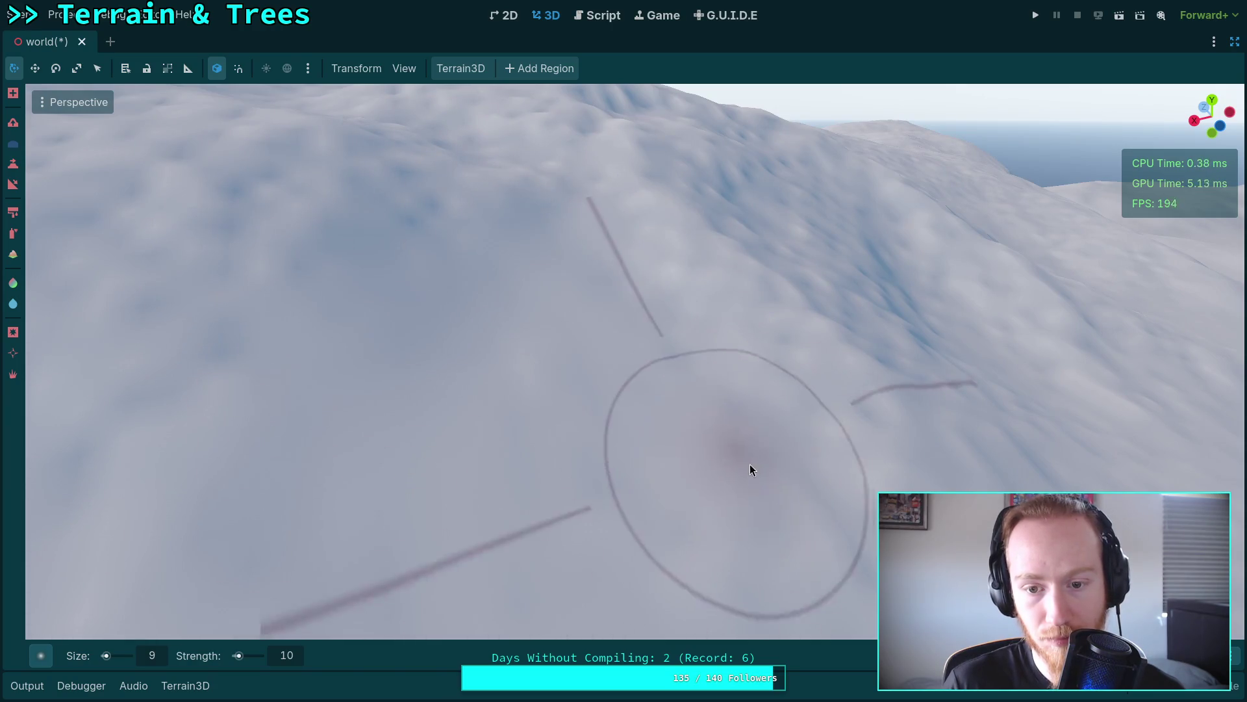
{"action": "scroll", "coordinate": [292, 377], "scroll_direction": "up", "scroll_amount": 5}
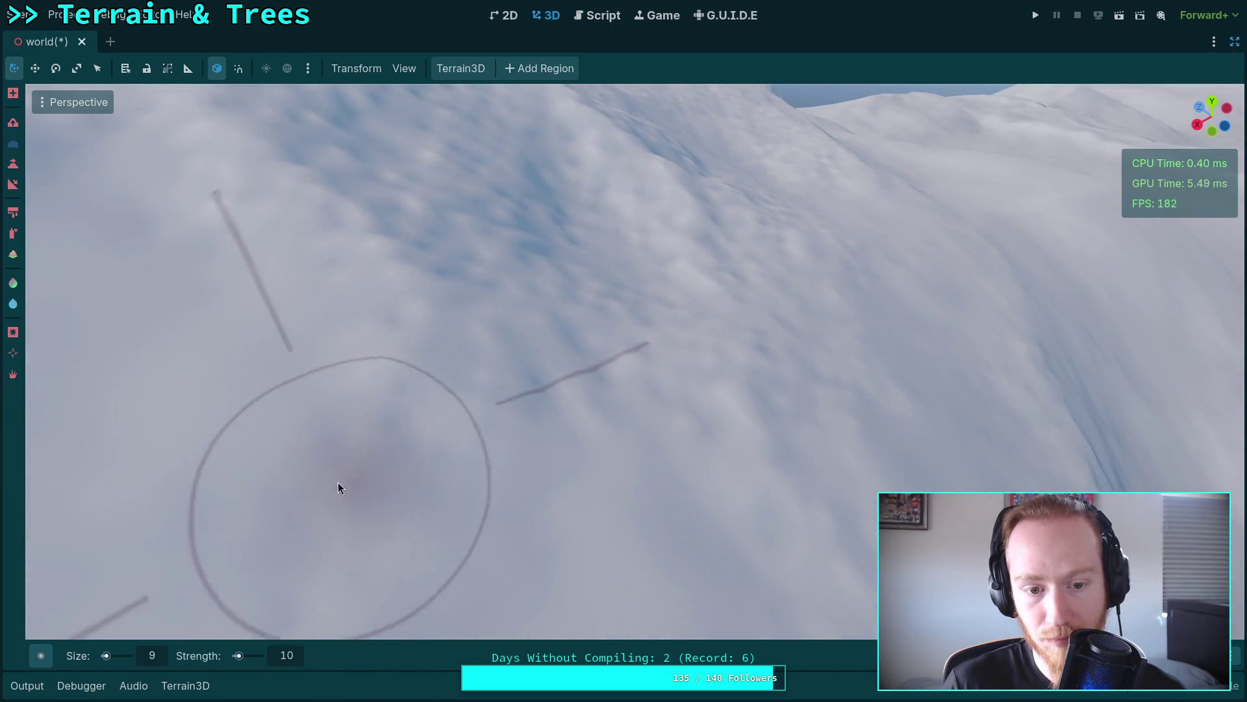
{"action": "scroll", "coordinate": [481, 442], "scroll_direction": "down", "scroll_amount": 5}
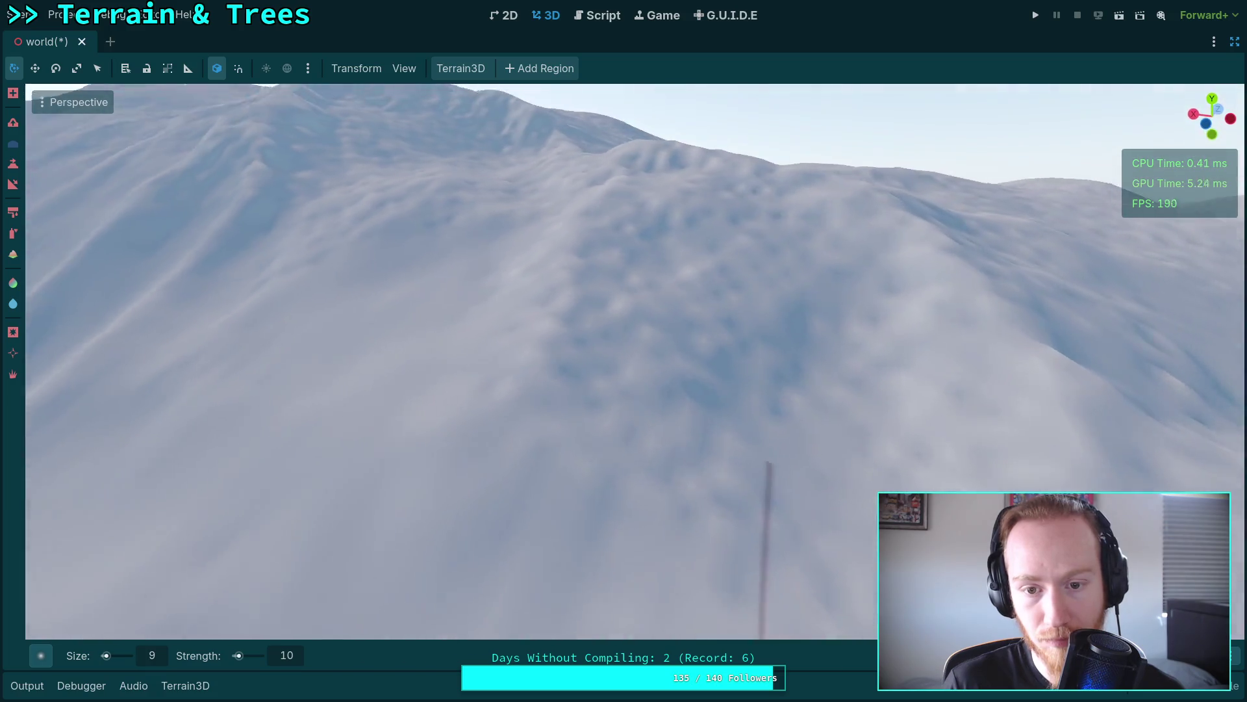
{"action": "scroll", "coordinate": [474, 367], "scroll_direction": "down", "scroll_amount": 3}
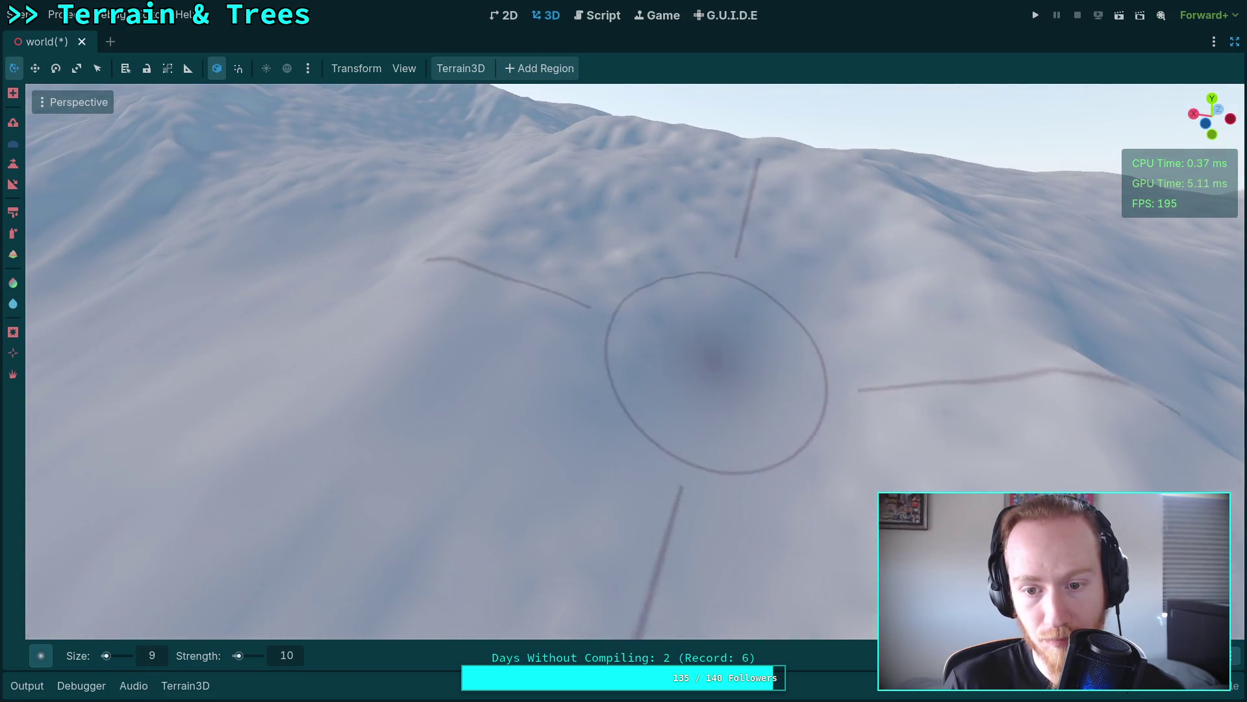
{"action": "scroll", "coordinate": [489, 382], "scroll_direction": "up", "scroll_amount": 6}
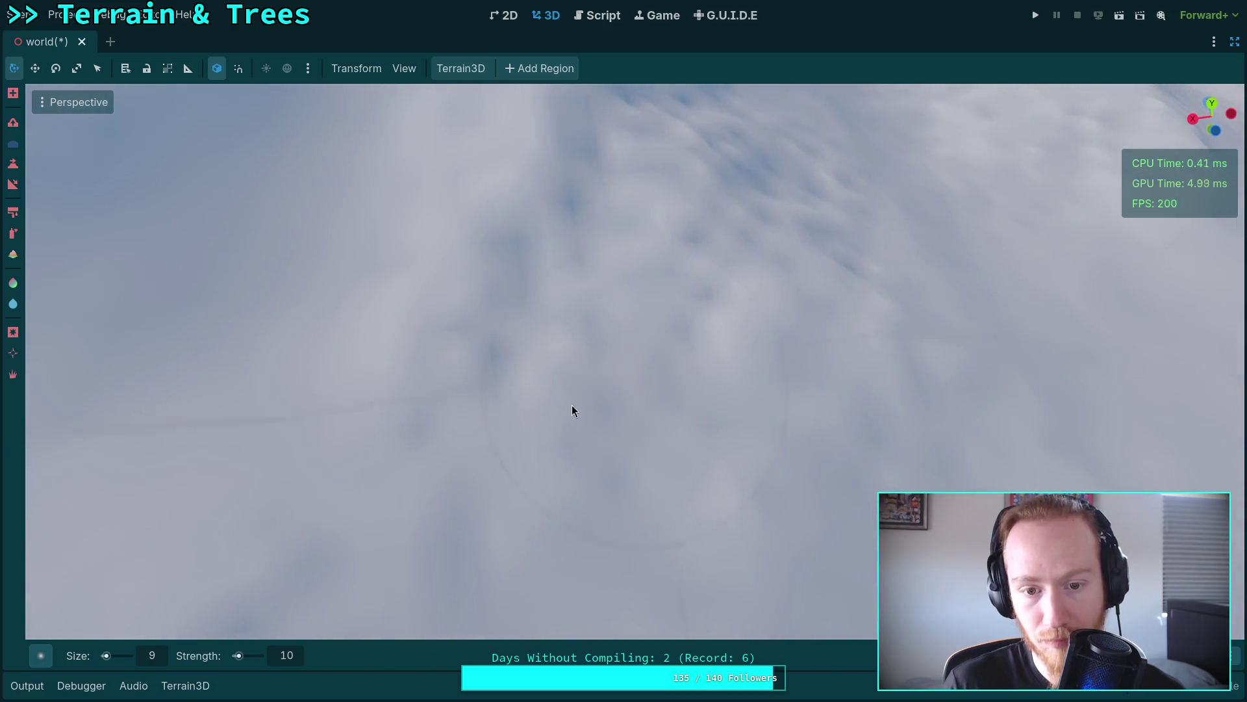
{"action": "scroll", "coordinate": [571, 411], "scroll_direction": "down", "scroll_amount": 5}
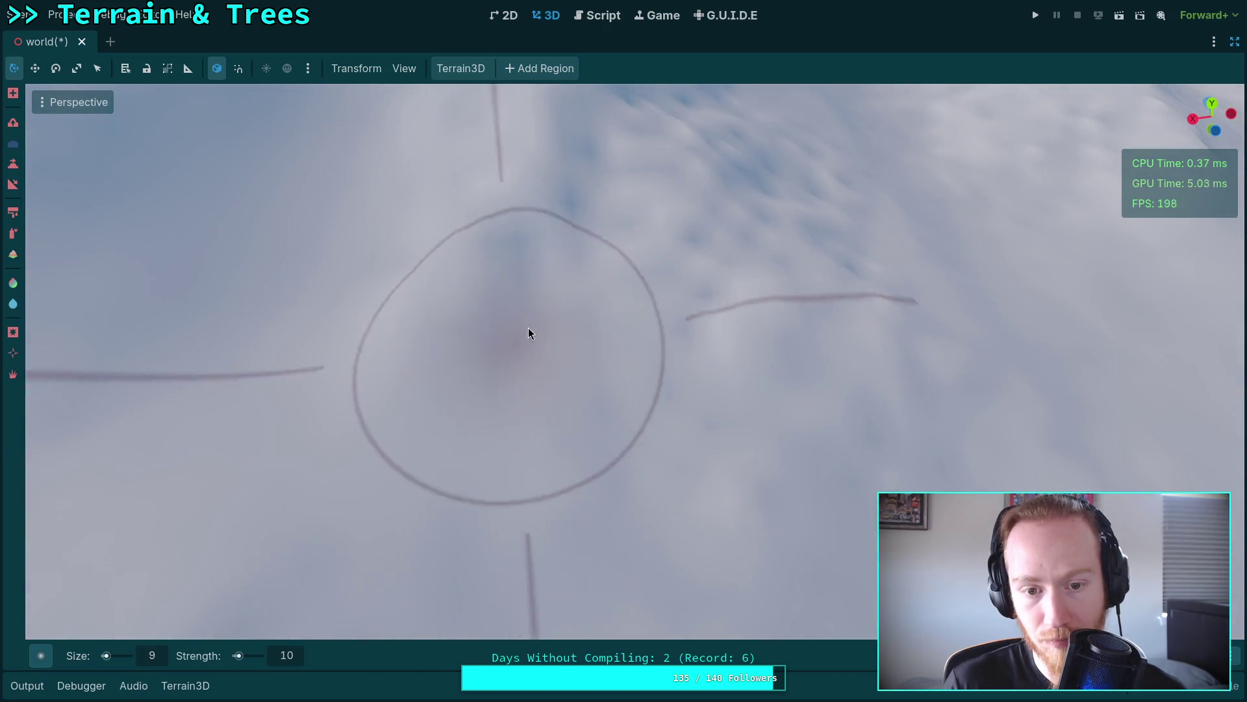
{"action": "scroll", "coordinate": [735, 400], "scroll_direction": "up", "scroll_amount": 5}
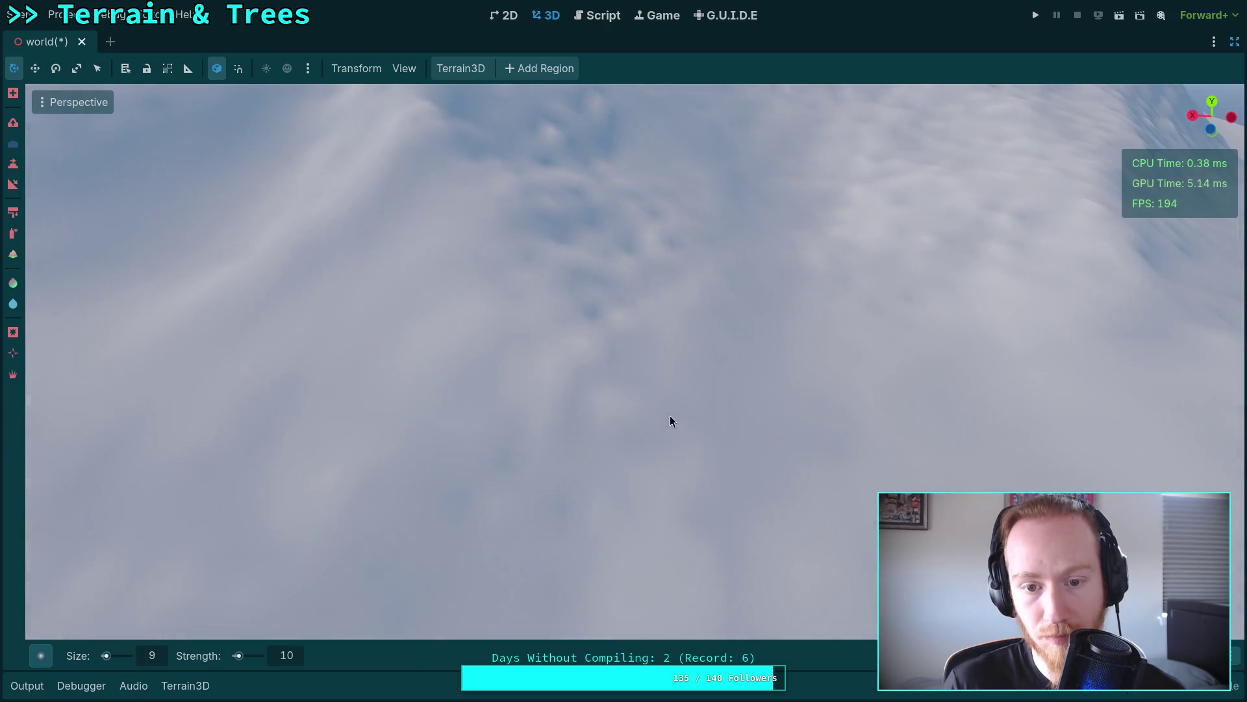
{"action": "scroll", "coordinate": [671, 421], "scroll_direction": "down", "scroll_amount": 4}
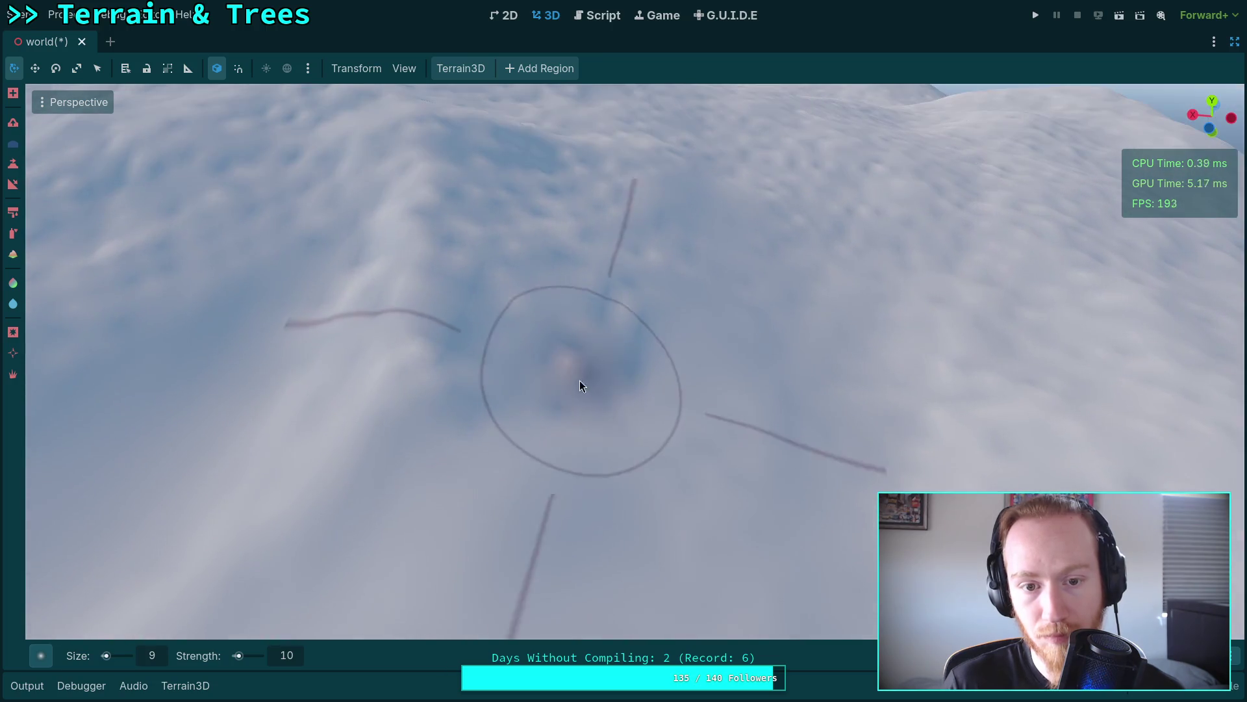
{"action": "scroll", "coordinate": [633, 273], "scroll_direction": "up", "scroll_amount": 3}
{"action": "scroll", "coordinate": [718, 481], "scroll_direction": "down", "scroll_amount": 3}
{"action": "scroll", "coordinate": [551, 213], "scroll_direction": "up", "scroll_amount": 5}
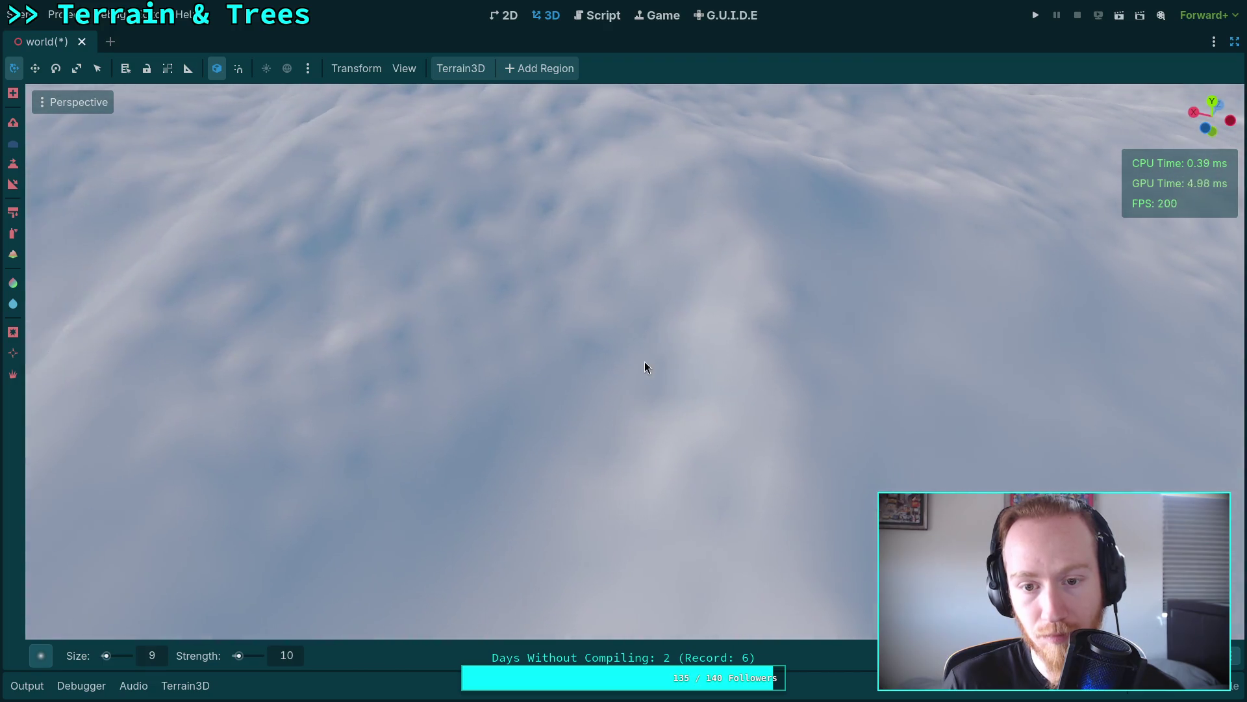
{"action": "scroll", "coordinate": [637, 338], "scroll_direction": "down", "scroll_amount": 3}
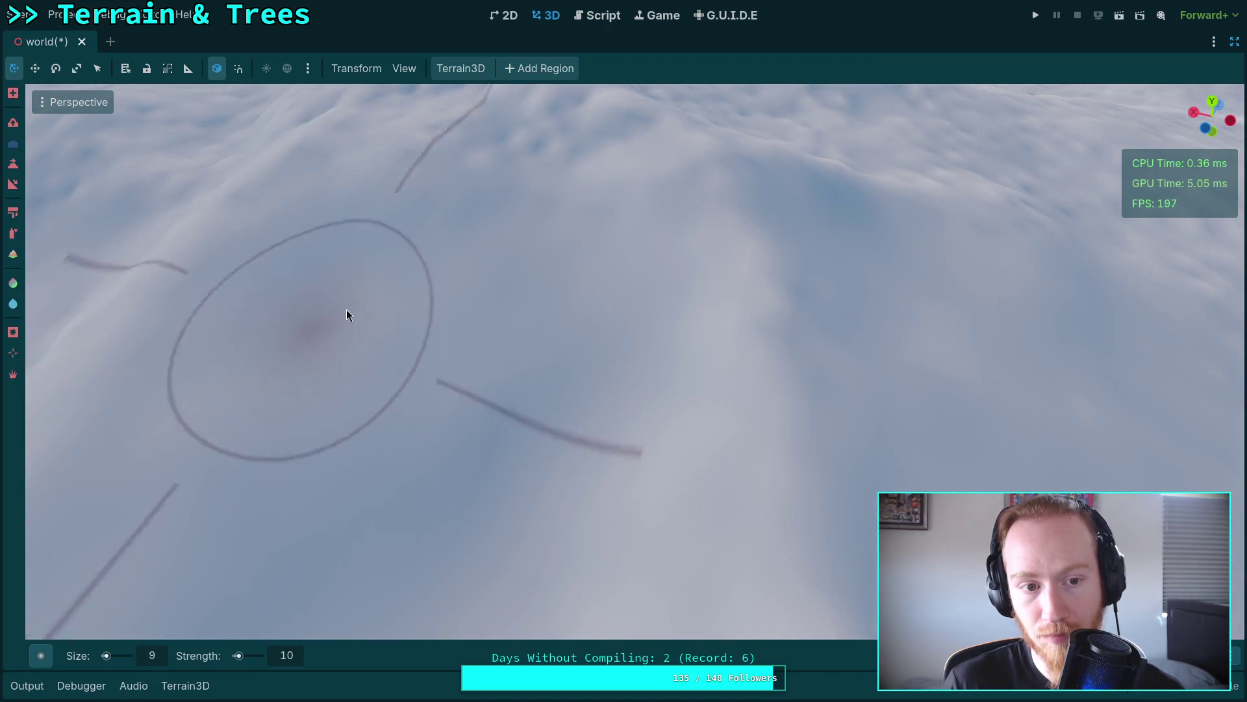
{"action": "scroll", "coordinate": [340, 319], "scroll_direction": "down", "scroll_amount": 3}
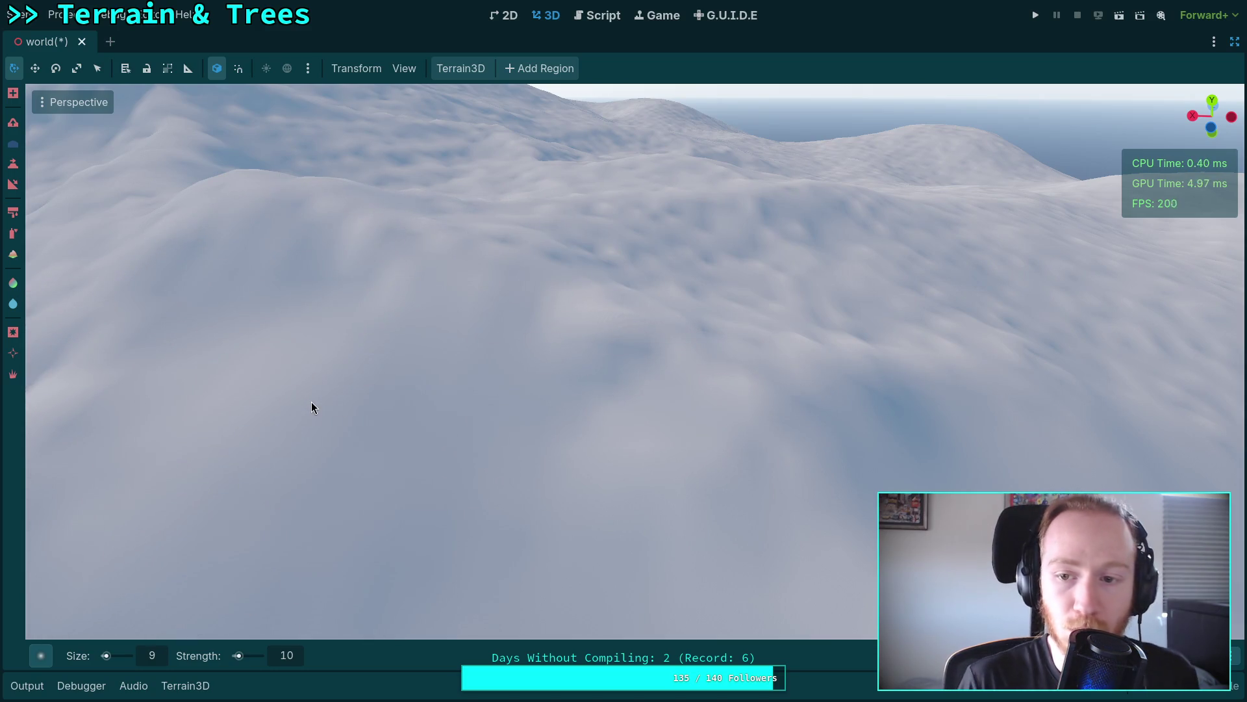
{"action": "left_click_drag", "start_coordinate": [614, 318], "coordinate": [485, 384]}
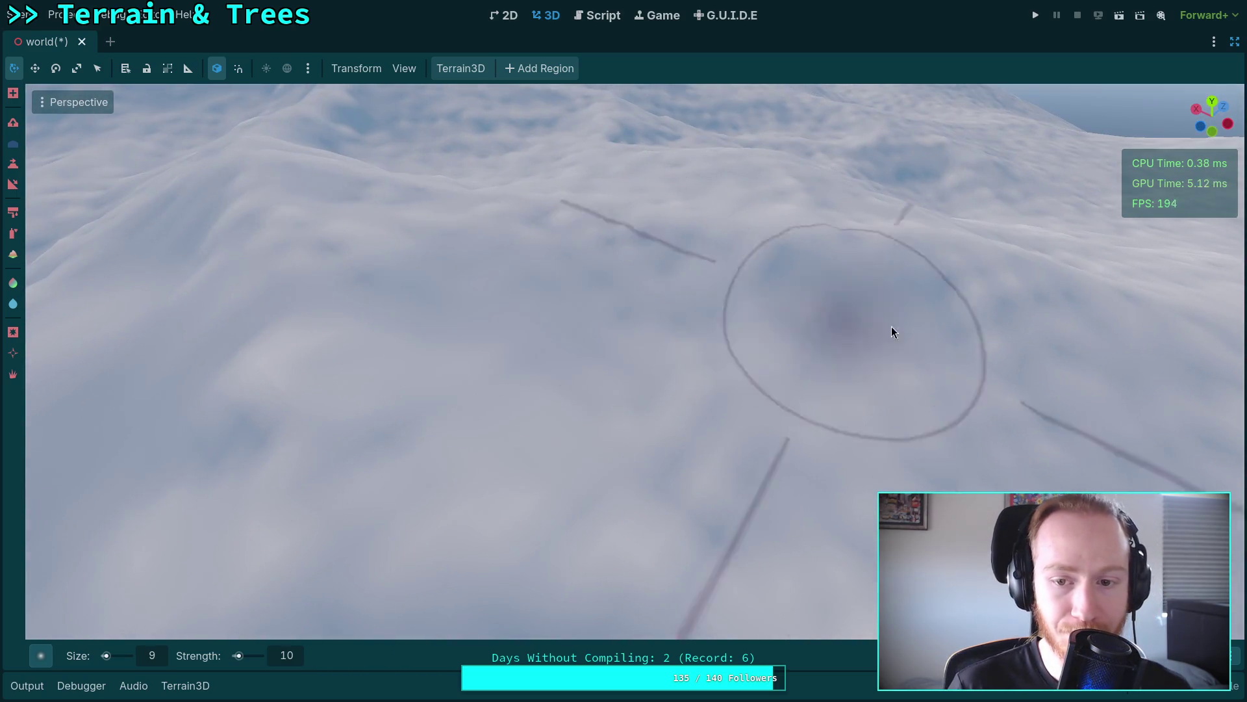
{"action": "mouse_move", "coordinate": [891, 327]}
{"action": "left_mouse_down"}
{"action": "mouse_move", "coordinate": [559, 248]}
{"action": "mouse_move", "coordinate": [581, 289]}
{"action": "left_mouse_up"}
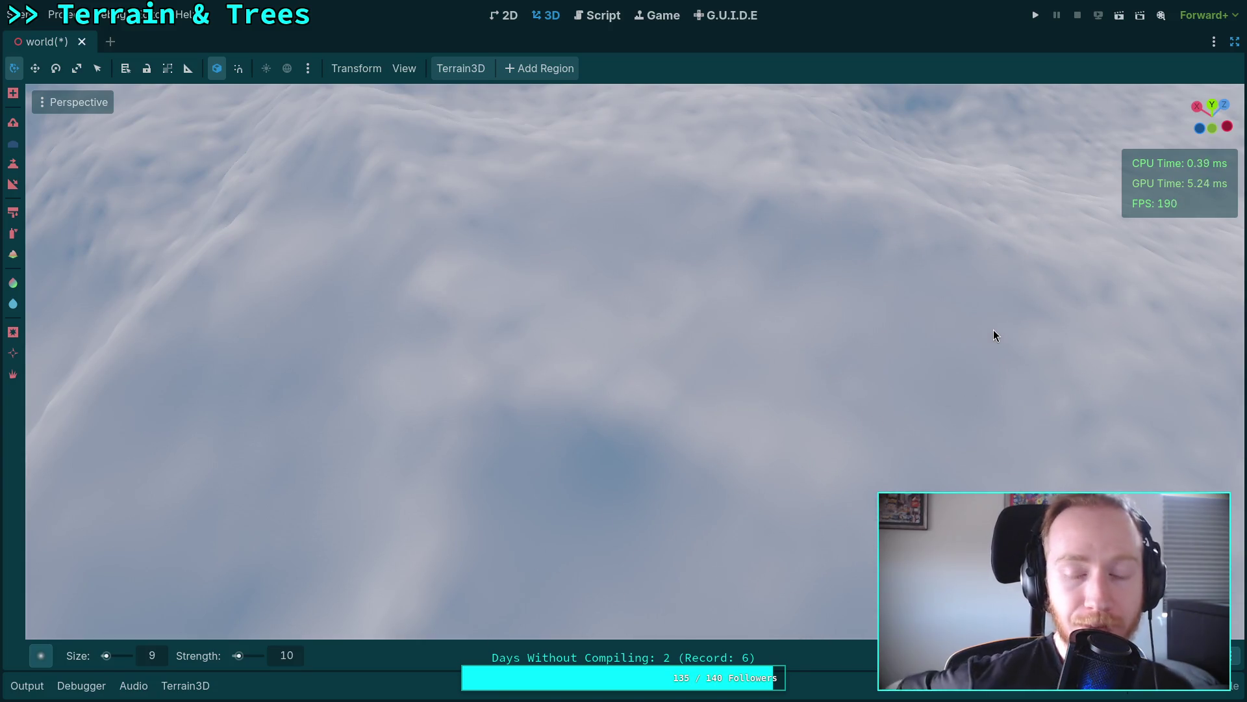
{"action": "mouse_move", "coordinate": [994, 331]}
{"action": "left_mouse_down"}
{"action": "mouse_move", "coordinate": [941, 279]}
{"action": "mouse_move", "coordinate": [784, 404]}
{"action": "left_mouse_up"}
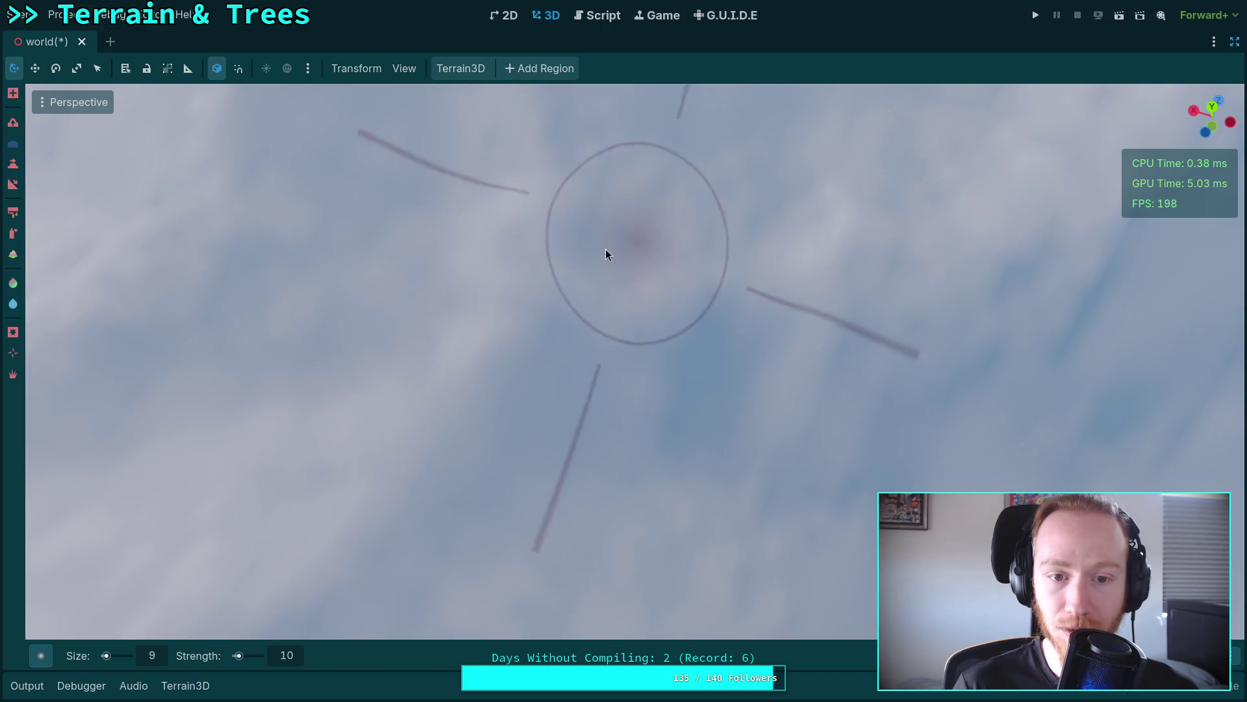
{"action": "left_click_drag", "start_coordinate": [621, 250], "coordinate": [604, 311]}
{"action": "left_click_drag", "start_coordinate": [590, 370], "coordinate": [572, 364]}
{"action": "left_click_drag", "start_coordinate": [338, 345], "coordinate": [546, 379]}
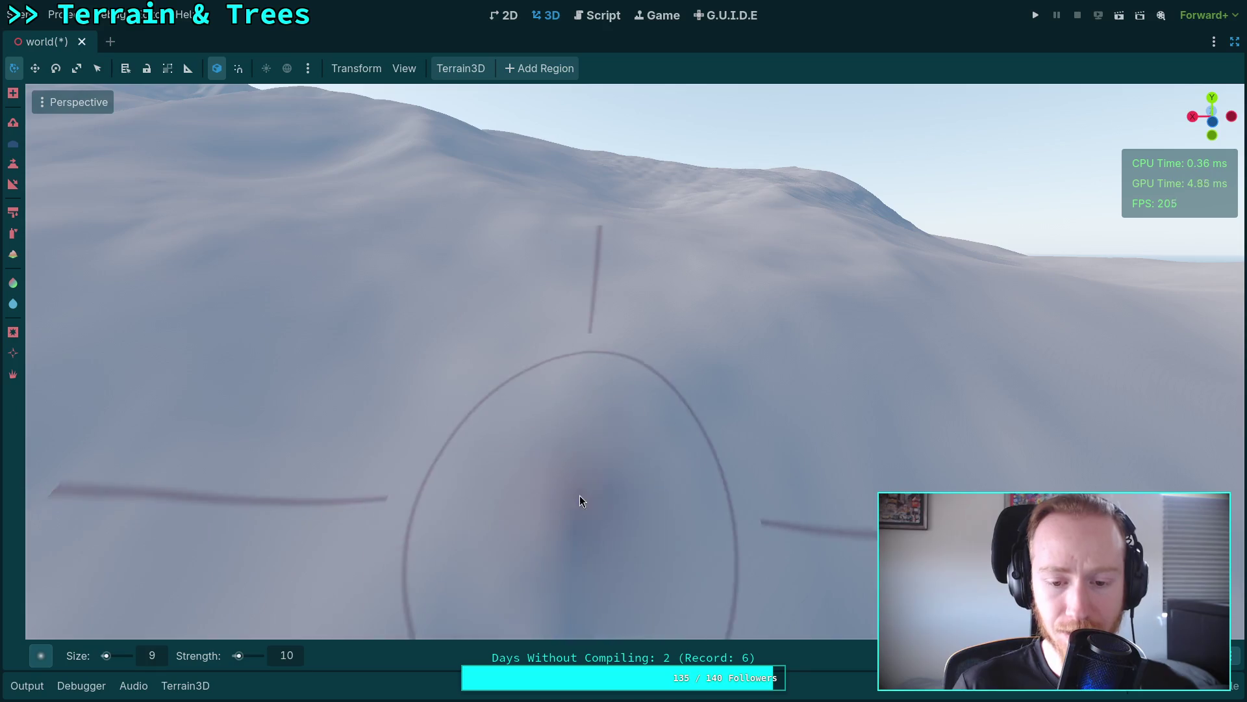
{"action": "mouse_move", "coordinate": [682, 453]}
{"action": "left_mouse_down"}
{"action": "mouse_move", "coordinate": [845, 448]}
{"action": "mouse_move", "coordinate": [642, 478]}
{"action": "left_mouse_up"}
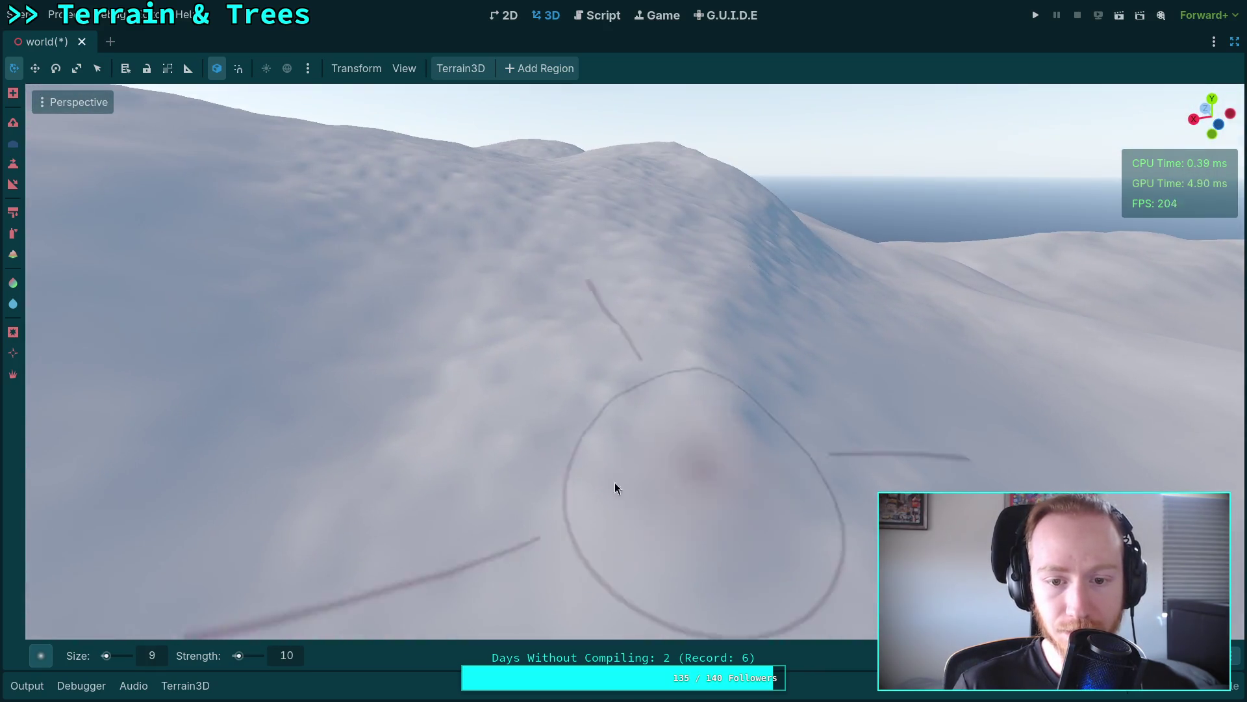
{"action": "mouse_move", "coordinate": [444, 327]}
{"action": "left_mouse_down"}
{"action": "mouse_move", "coordinate": [451, 446]}
{"action": "mouse_move", "coordinate": [494, 390]}
{"action": "mouse_move", "coordinate": [520, 297]}
{"action": "mouse_move", "coordinate": [451, 352]}
{"action": "mouse_move", "coordinate": [796, 325]}
{"action": "mouse_move", "coordinate": [790, 310]}
{"action": "mouse_move", "coordinate": [533, 281]}
{"action": "mouse_move", "coordinate": [757, 365]}
{"action": "mouse_move", "coordinate": [773, 521]}
{"action": "mouse_move", "coordinate": [761, 577]}
{"action": "mouse_move", "coordinate": [607, 462]}
{"action": "mouse_move", "coordinate": [490, 326]}
{"action": "left_mouse_up"}
{"action": "mouse_move", "coordinate": [758, 415]}
{"action": "left_mouse_down"}
{"action": "mouse_move", "coordinate": [557, 292]}
{"action": "mouse_move", "coordinate": [849, 309]}
{"action": "mouse_move", "coordinate": [598, 440]}
{"action": "mouse_move", "coordinate": [624, 351]}
{"action": "mouse_move", "coordinate": [605, 364]}
{"action": "mouse_move", "coordinate": [846, 504]}
{"action": "mouse_move", "coordinate": [526, 390]}
{"action": "mouse_move", "coordinate": [723, 241]}
{"action": "mouse_move", "coordinate": [604, 442]}
{"action": "mouse_move", "coordinate": [865, 344]}
{"action": "mouse_move", "coordinate": [527, 422]}
{"action": "mouse_move", "coordinate": [593, 390]}
{"action": "mouse_move", "coordinate": [390, 253]}
{"action": "mouse_move", "coordinate": [807, 539]}
{"action": "mouse_move", "coordinate": [513, 357]}
{"action": "mouse_move", "coordinate": [835, 348]}
{"action": "mouse_move", "coordinate": [473, 336]}
{"action": "mouse_move", "coordinate": [585, 334]}
{"action": "mouse_move", "coordinate": [419, 416]}
{"action": "mouse_move", "coordinate": [343, 245]}
{"action": "mouse_move", "coordinate": [677, 167]}
{"action": "mouse_move", "coordinate": [727, 348]}
{"action": "mouse_move", "coordinate": [706, 354]}
{"action": "mouse_move", "coordinate": [719, 465]}
{"action": "mouse_move", "coordinate": [641, 362]}
{"action": "mouse_move", "coordinate": [552, 422]}
{"action": "mouse_move", "coordinate": [464, 515]}
{"action": "mouse_move", "coordinate": [563, 306]}
{"action": "mouse_move", "coordinate": [732, 445]}
{"action": "mouse_move", "coordinate": [710, 445]}
{"action": "mouse_move", "coordinate": [790, 316]}
{"action": "mouse_move", "coordinate": [1169, 364]}
{"action": "mouse_move", "coordinate": [576, 416]}
{"action": "mouse_move", "coordinate": [788, 371]}
{"action": "mouse_move", "coordinate": [238, 463]}
{"action": "mouse_move", "coordinate": [494, 336]}
{"action": "mouse_move", "coordinate": [598, 320]}
{"action": "mouse_move", "coordinate": [417, 557]}
{"action": "mouse_move", "coordinate": [495, 479]}
{"action": "left_mouse_up"}
{"action": "mouse_move", "coordinate": [652, 454]}
{"action": "left_mouse_down"}
{"action": "mouse_move", "coordinate": [579, 489]}
{"action": "mouse_move", "coordinate": [548, 369]}
{"action": "mouse_move", "coordinate": [554, 300]}
{"action": "mouse_move", "coordinate": [715, 305]}
{"action": "mouse_move", "coordinate": [488, 388]}
{"action": "mouse_move", "coordinate": [665, 409]}
{"action": "mouse_move", "coordinate": [572, 559]}
{"action": "mouse_move", "coordinate": [553, 408]}
{"action": "mouse_move", "coordinate": [702, 398]}
{"action": "mouse_move", "coordinate": [663, 437]}
{"action": "mouse_move", "coordinate": [649, 420]}
{"action": "mouse_move", "coordinate": [787, 275]}
{"action": "mouse_move", "coordinate": [704, 345]}
{"action": "mouse_move", "coordinate": [775, 374]}
{"action": "mouse_move", "coordinate": [501, 273]}
{"action": "mouse_move", "coordinate": [543, 299]}
{"action": "mouse_move", "coordinate": [601, 189]}
{"action": "mouse_move", "coordinate": [577, 277]}
{"action": "mouse_move", "coordinate": [821, 403]}
{"action": "mouse_move", "coordinate": [435, 617]}
{"action": "mouse_move", "coordinate": [649, 412]}
{"action": "mouse_move", "coordinate": [640, 352]}
{"action": "left_mouse_up"}
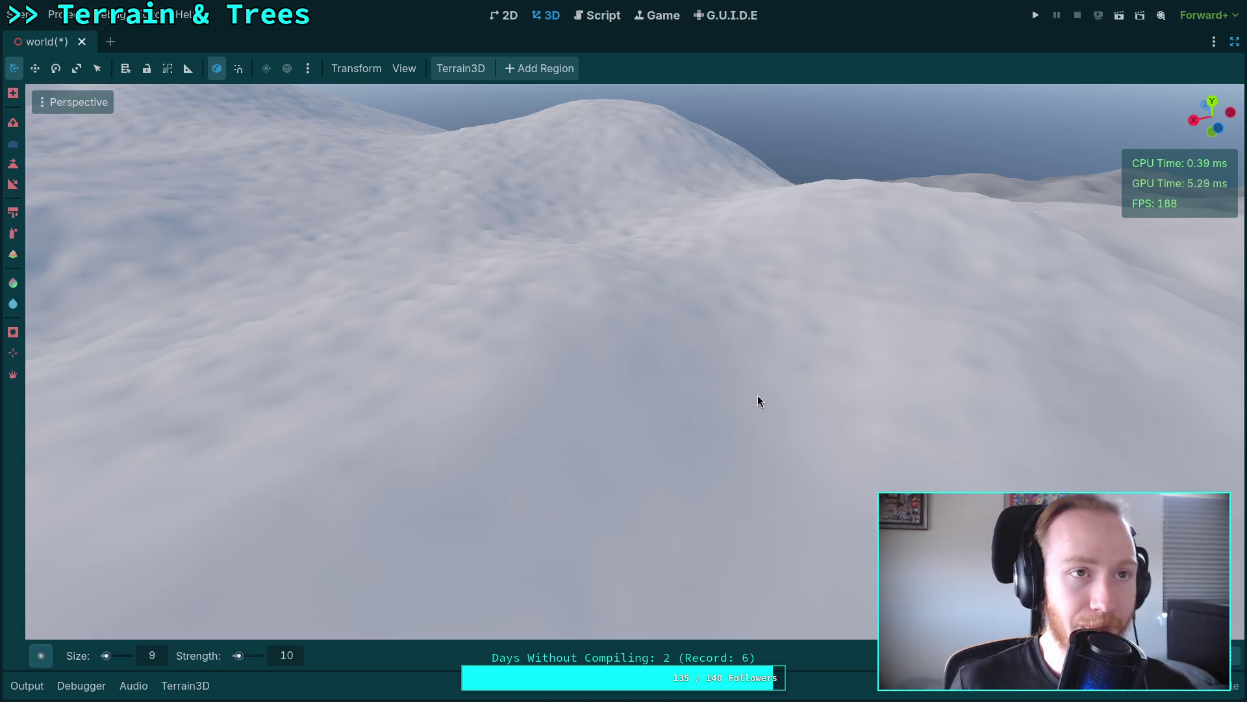
{"action": "left_click_drag", "start_coordinate": [758, 395], "coordinate": [617, 389]}
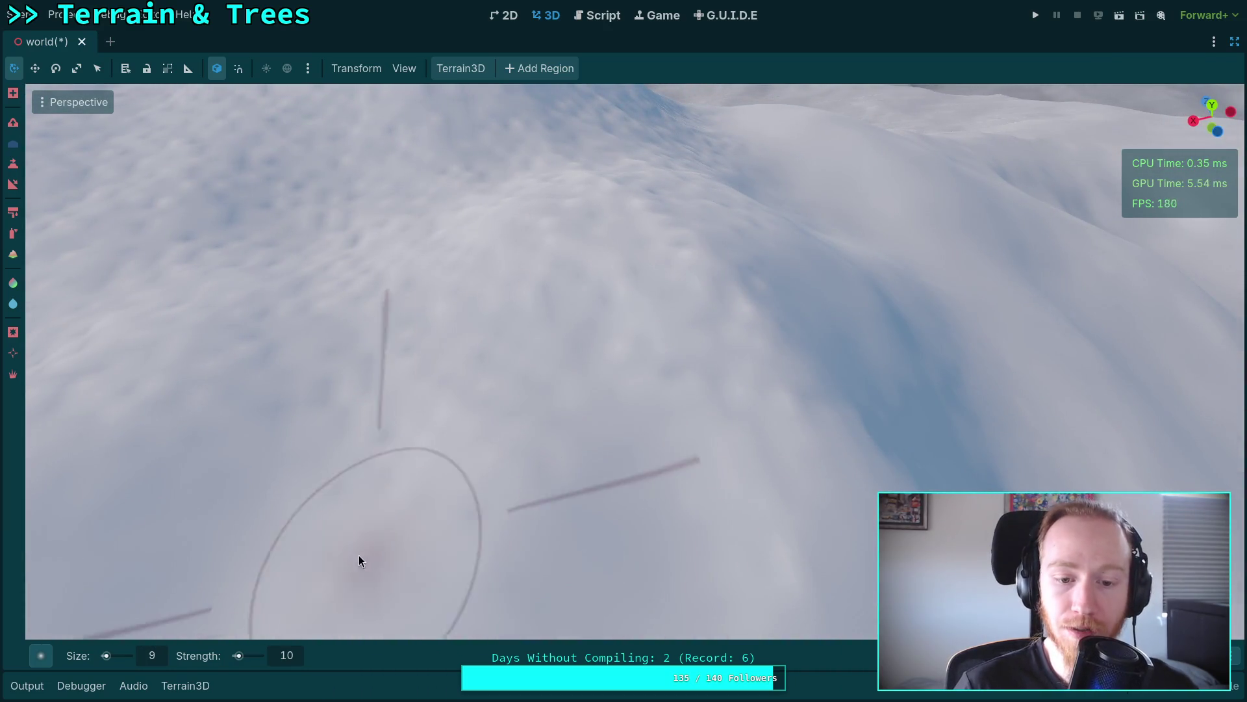
{"action": "left_click_drag", "start_coordinate": [487, 421], "coordinate": [531, 438]}
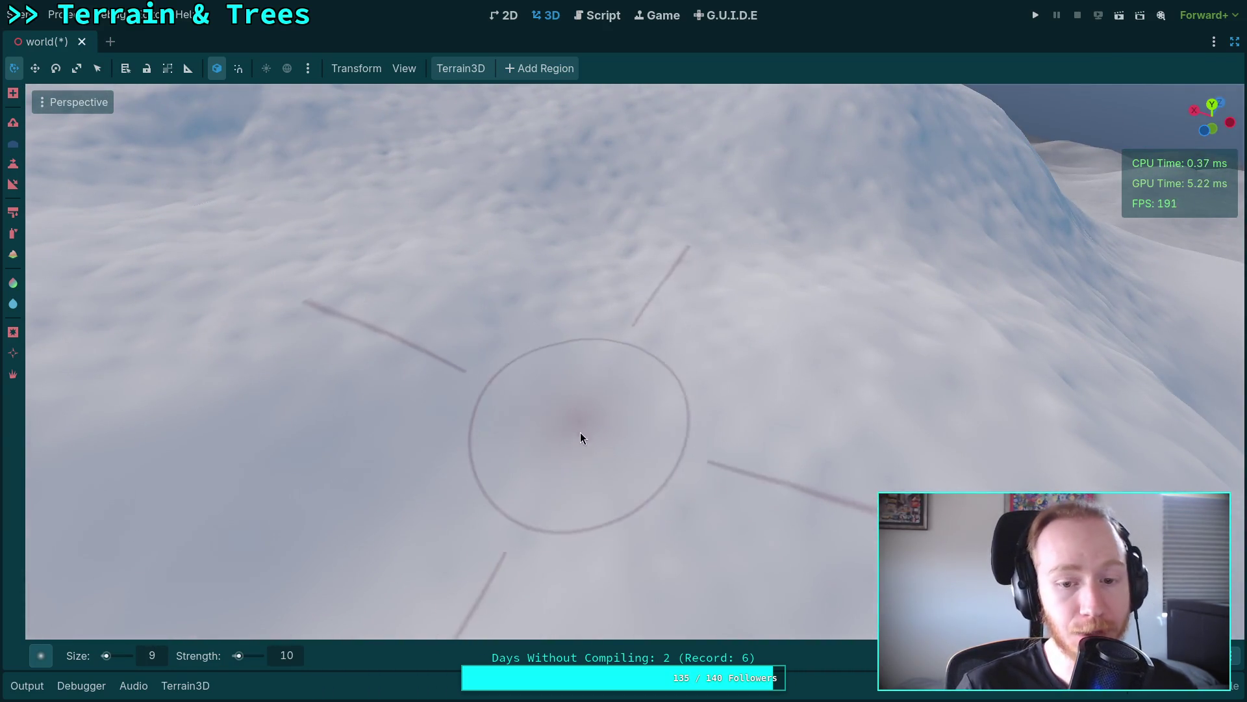
{"action": "left_click_drag", "start_coordinate": [474, 506], "coordinate": [442, 480]}
{"action": "left_click_drag", "start_coordinate": [668, 330], "coordinate": [668, 330]}
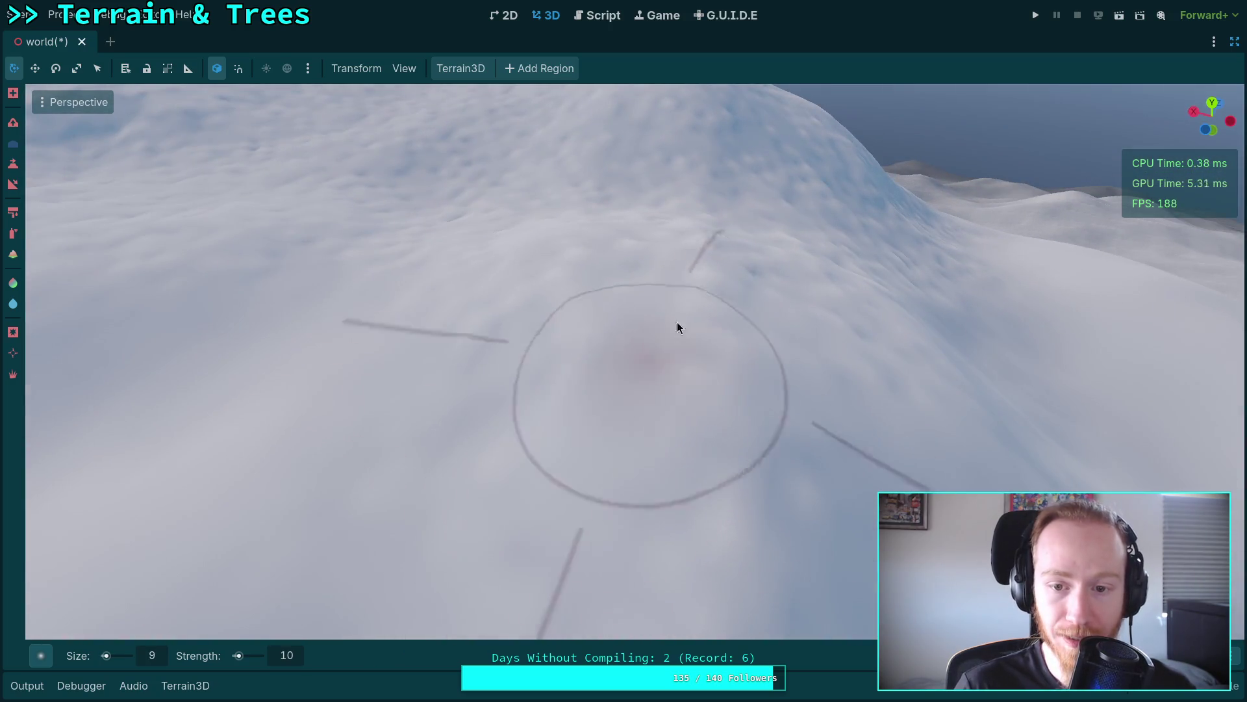
{"action": "left_click_drag", "start_coordinate": [738, 473], "coordinate": [736, 465]}
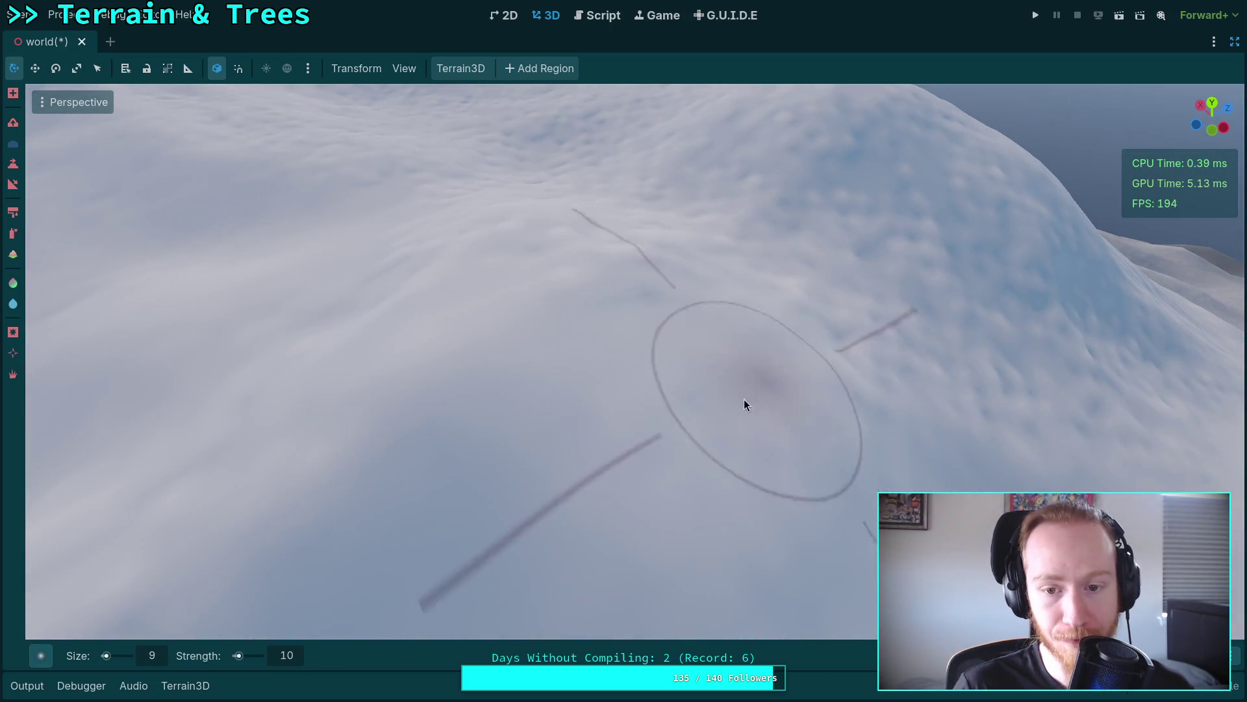
{"action": "left_click_drag", "start_coordinate": [746, 401], "coordinate": [653, 446]}
{"action": "mouse_move", "coordinate": [373, 399]}
{"action": "left_mouse_down"}
{"action": "mouse_move", "coordinate": [621, 466]}
{"action": "mouse_move", "coordinate": [591, 363]}
{"action": "mouse_move", "coordinate": [751, 432]}
{"action": "mouse_move", "coordinate": [683, 403]}
{"action": "left_mouse_up"}
{"action": "mouse_move", "coordinate": [960, 427]}
{"action": "left_mouse_down"}
{"action": "mouse_move", "coordinate": [896, 468]}
{"action": "mouse_move", "coordinate": [543, 242]}
{"action": "mouse_move", "coordinate": [465, 270]}
{"action": "mouse_move", "coordinate": [646, 338]}
{"action": "mouse_move", "coordinate": [345, 364]}
{"action": "mouse_move", "coordinate": [680, 382]}
{"action": "mouse_move", "coordinate": [306, 446]}
{"action": "mouse_move", "coordinate": [564, 264]}
{"action": "mouse_move", "coordinate": [870, 247]}
{"action": "mouse_move", "coordinate": [504, 311]}
{"action": "mouse_move", "coordinate": [490, 423]}
{"action": "mouse_move", "coordinate": [526, 401]}
{"action": "mouse_move", "coordinate": [498, 426]}
{"action": "mouse_move", "coordinate": [595, 423]}
{"action": "mouse_move", "coordinate": [680, 454]}
{"action": "left_mouse_up"}
{"action": "left_click_drag", "start_coordinate": [680, 334], "coordinate": [516, 407]}
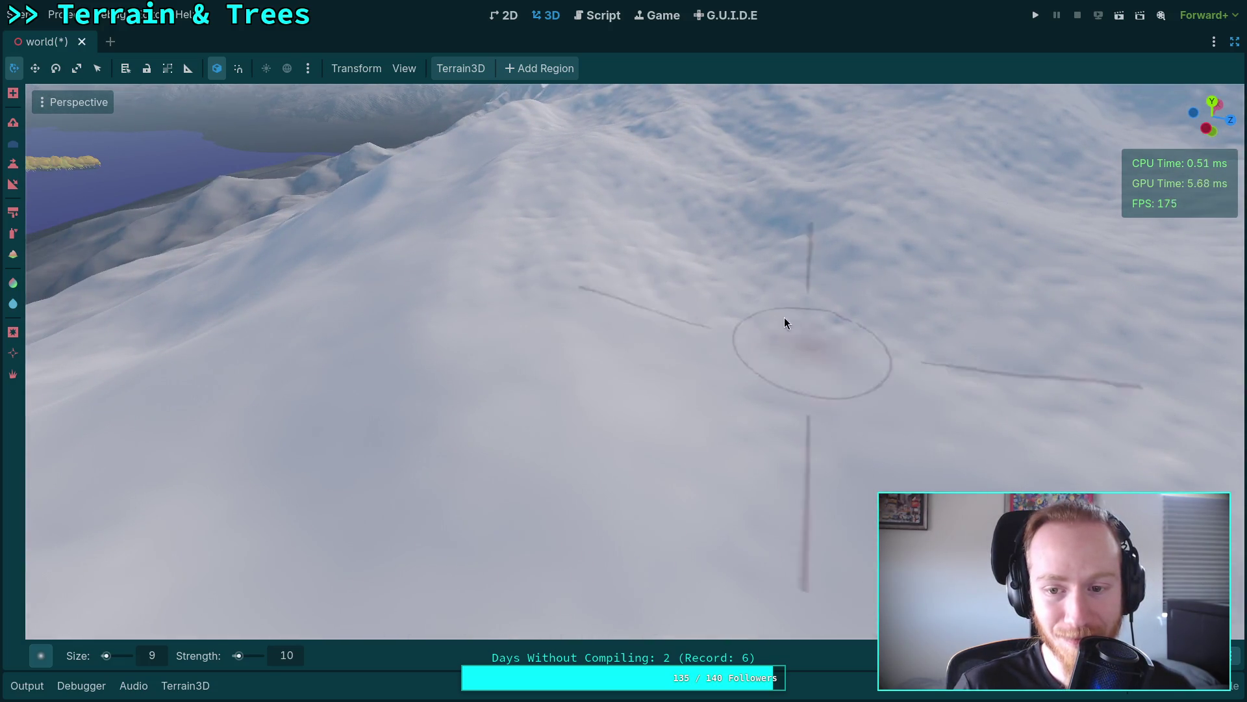
{"action": "left_click_drag", "start_coordinate": [788, 334], "coordinate": [490, 485]}
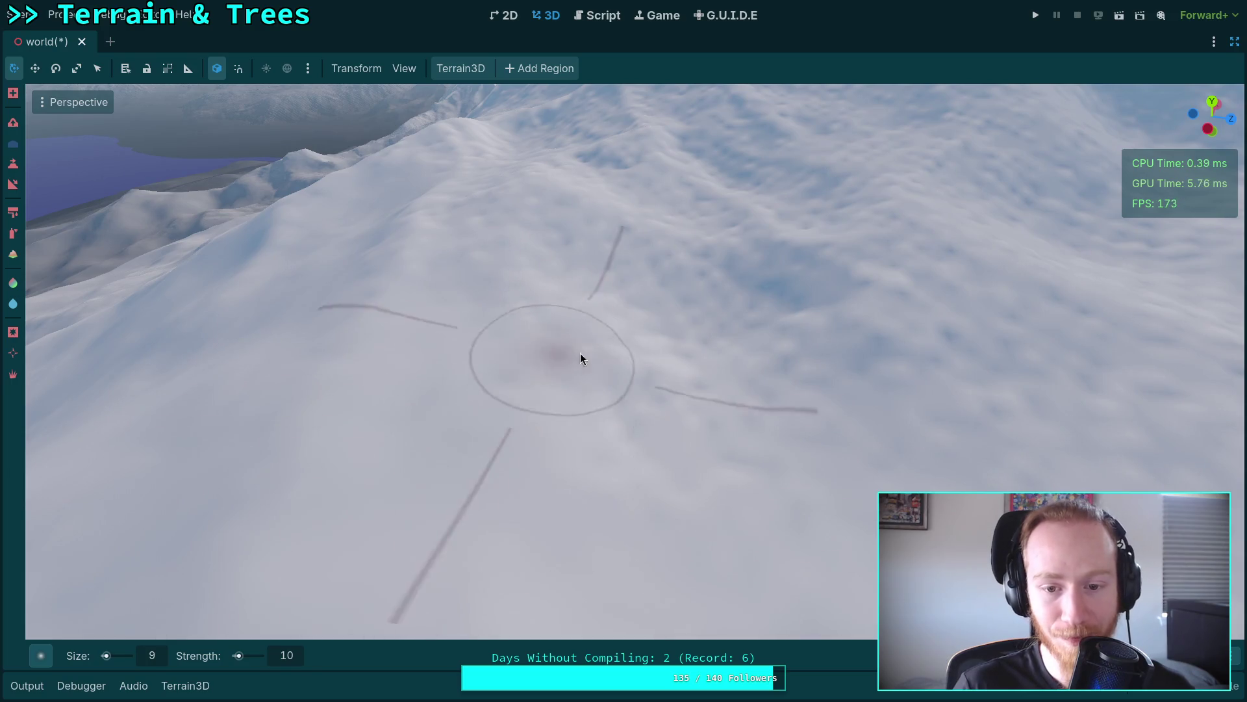
{"action": "mouse_move", "coordinate": [762, 392]}
{"action": "left_mouse_down"}
{"action": "mouse_move", "coordinate": [877, 411]}
{"action": "mouse_move", "coordinate": [942, 520]}
{"action": "mouse_move", "coordinate": [430, 393]}
{"action": "mouse_move", "coordinate": [564, 354]}
{"action": "mouse_move", "coordinate": [415, 381]}
{"action": "mouse_move", "coordinate": [520, 481]}
{"action": "mouse_move", "coordinate": [630, 439]}
{"action": "mouse_move", "coordinate": [648, 385]}
{"action": "left_mouse_up"}
{"action": "mouse_move", "coordinate": [649, 315]}
{"action": "left_mouse_down"}
{"action": "mouse_move", "coordinate": [668, 362]}
{"action": "mouse_move", "coordinate": [571, 362]}
{"action": "left_mouse_up"}
{"action": "mouse_move", "coordinate": [356, 426]}
{"action": "left_mouse_down"}
{"action": "mouse_move", "coordinate": [332, 454]}
{"action": "mouse_move", "coordinate": [325, 318]}
{"action": "mouse_move", "coordinate": [697, 349]}
{"action": "mouse_move", "coordinate": [512, 309]}
{"action": "mouse_move", "coordinate": [688, 233]}
{"action": "mouse_move", "coordinate": [301, 373]}
{"action": "mouse_move", "coordinate": [407, 380]}
{"action": "left_mouse_up"}
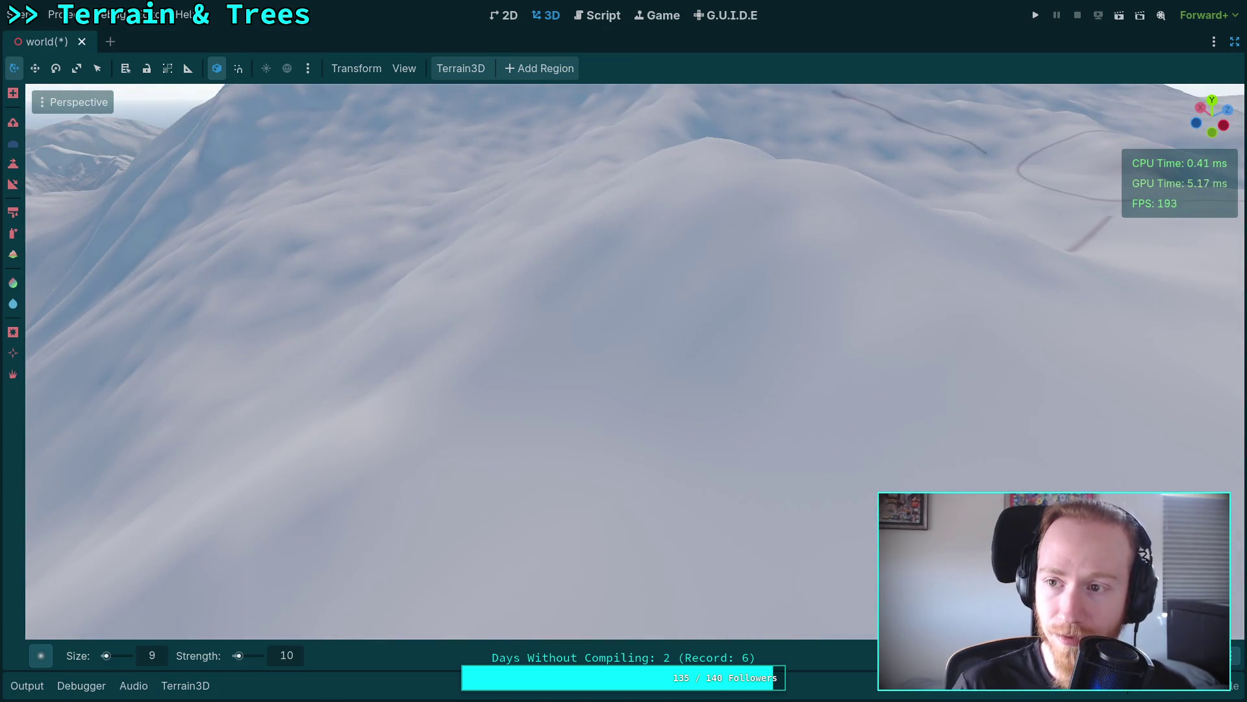
{"action": "left_click", "coordinate": [1234, 41]}
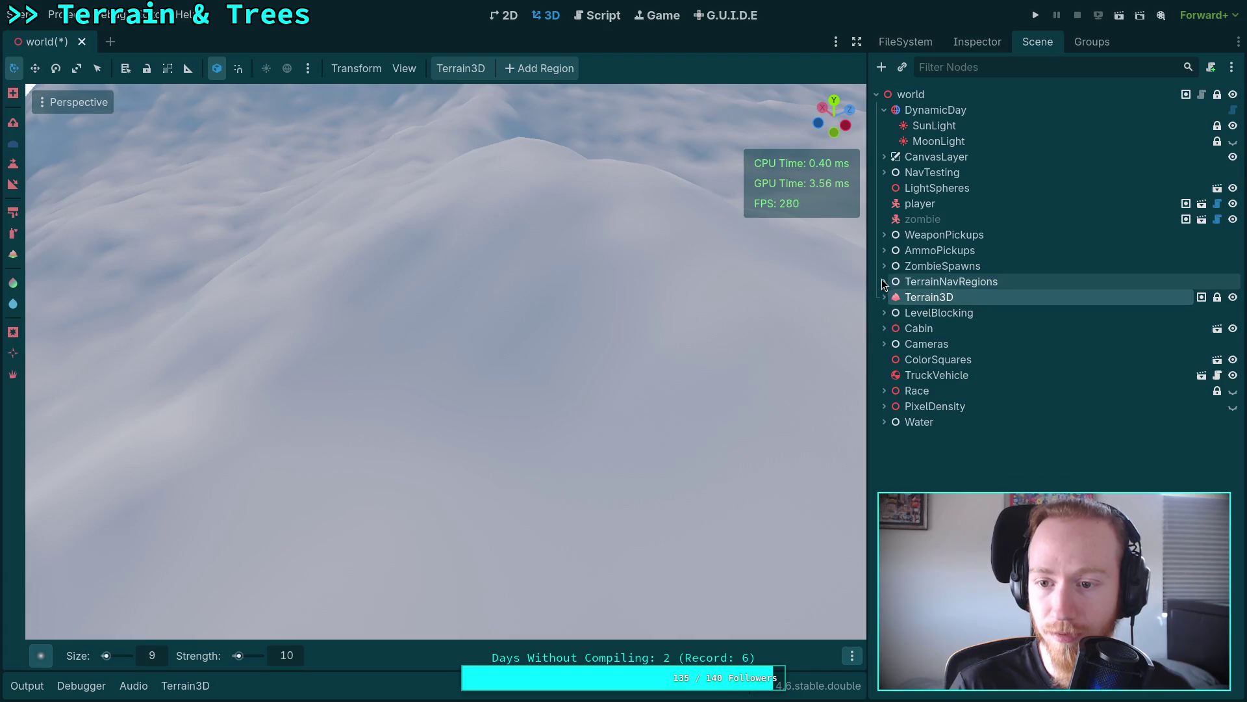
Step: Expand LevelBlocking > Town > Buildings > Special to reveal Bank, Dentist, Sheriff, Highschool and Church, collapsing Roads
{"action": "left_click", "coordinate": [884, 312]}
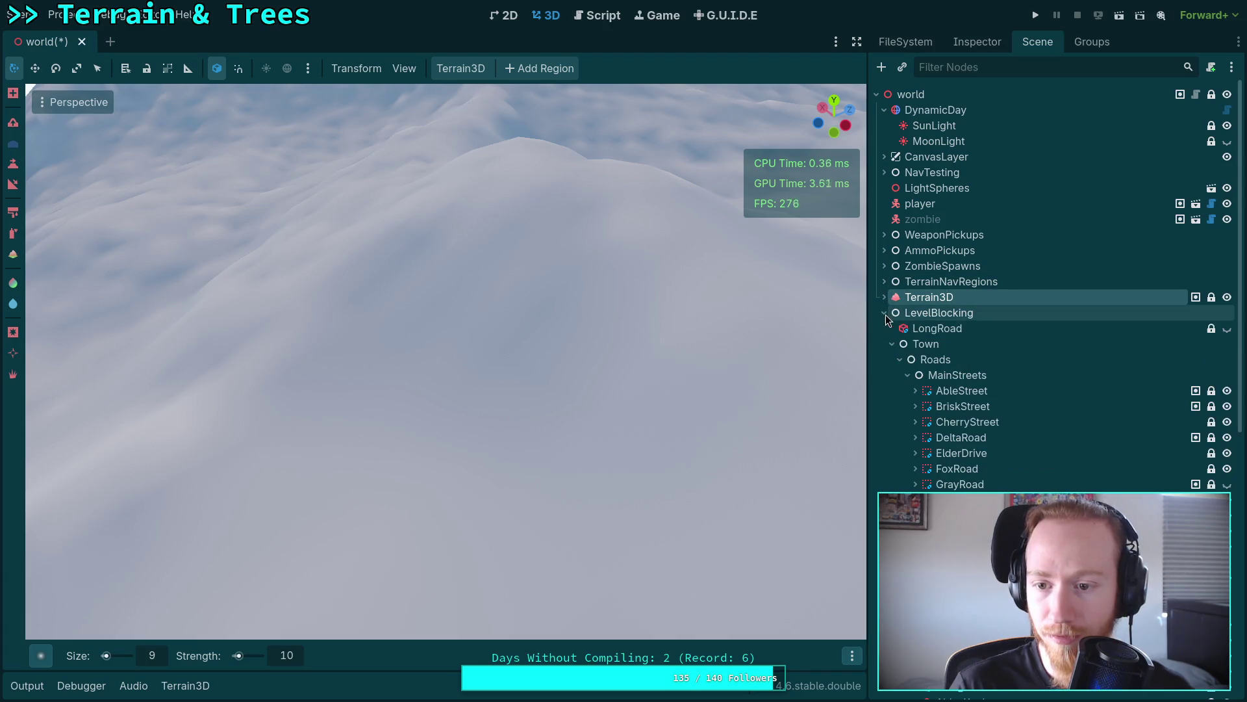
{"action": "left_click", "coordinate": [899, 359]}
{"action": "left_click", "coordinate": [899, 390]}
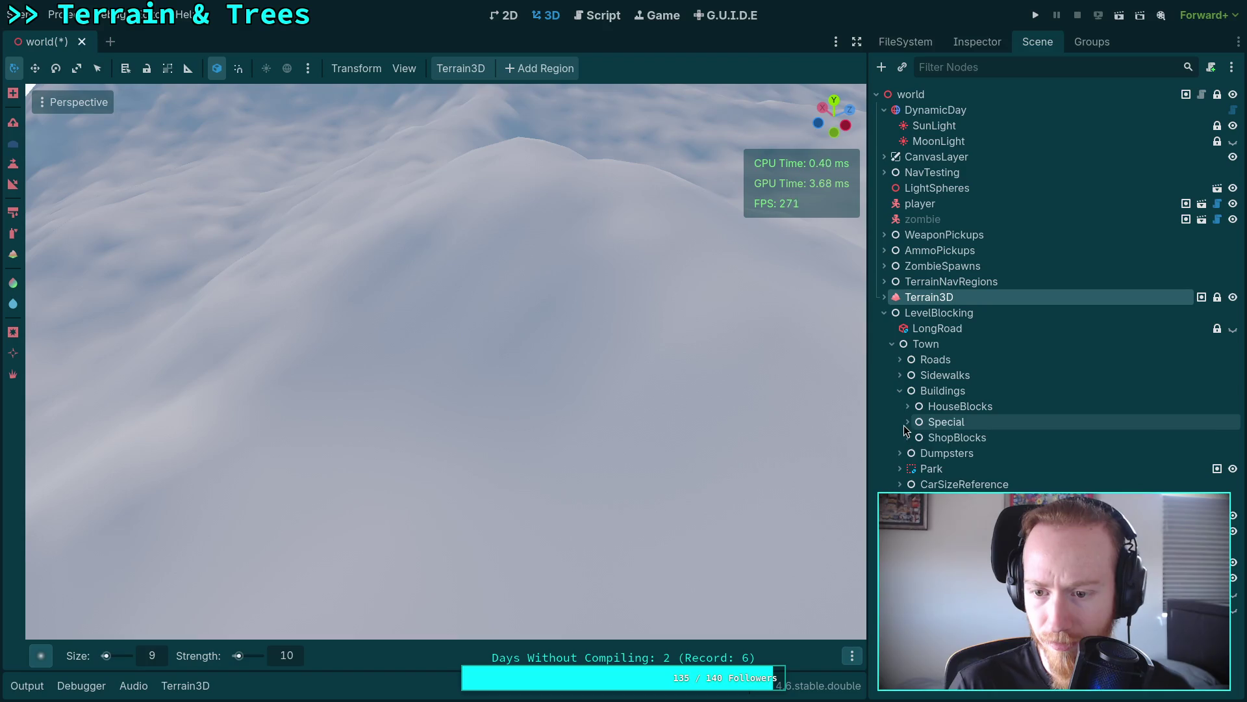
{"action": "left_click", "coordinate": [907, 423]}
{"action": "scroll", "coordinate": [1023, 443], "scroll_direction": "down", "scroll_amount": 2}
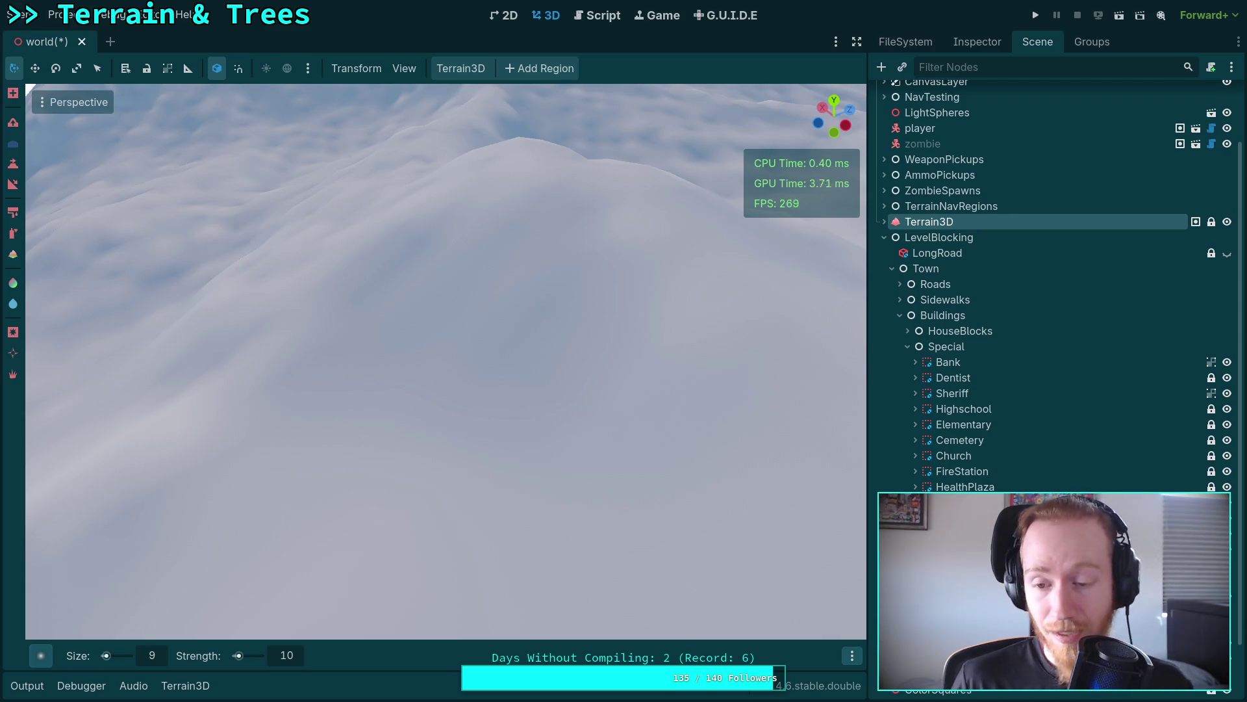
{"action": "scroll", "coordinate": [292, 301], "scroll_direction": "down", "scroll_amount": 10}
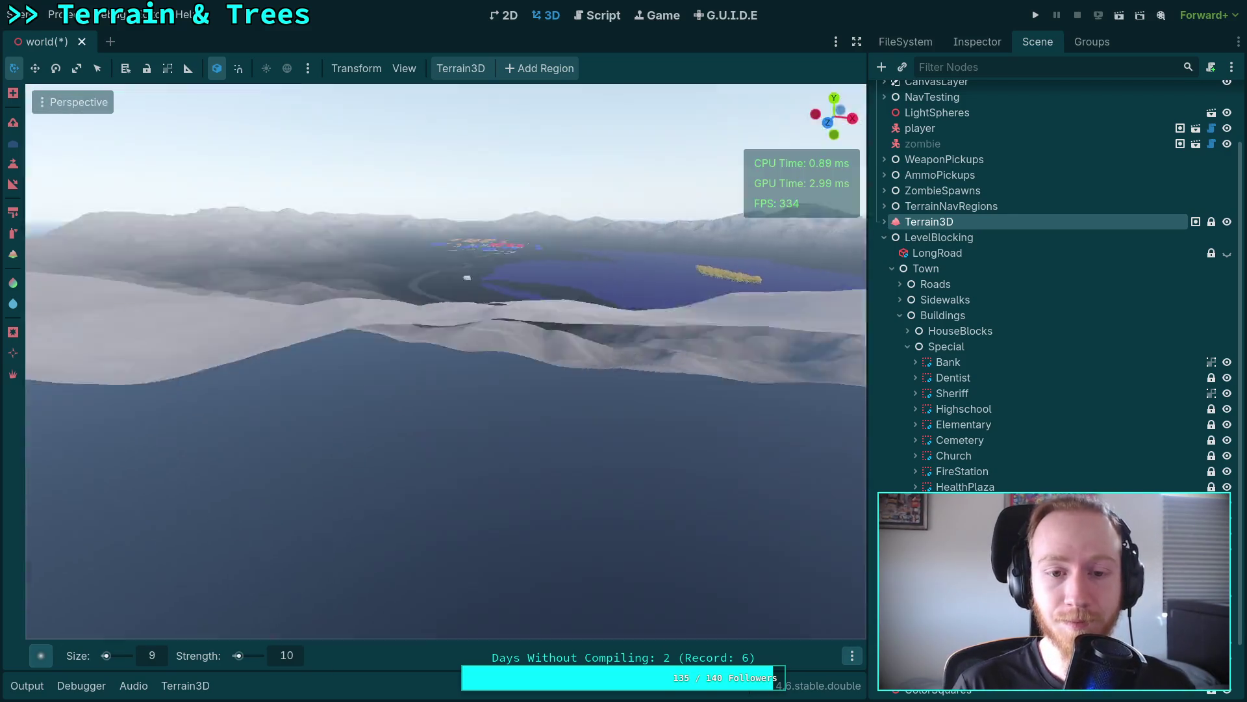
Step: Fly the viewport camera from the lake and mountains down into the town
{"action": "scroll", "coordinate": [445, 361], "scroll_direction": "up", "scroll_amount": 3}
{"action": "key", "text": "w"}
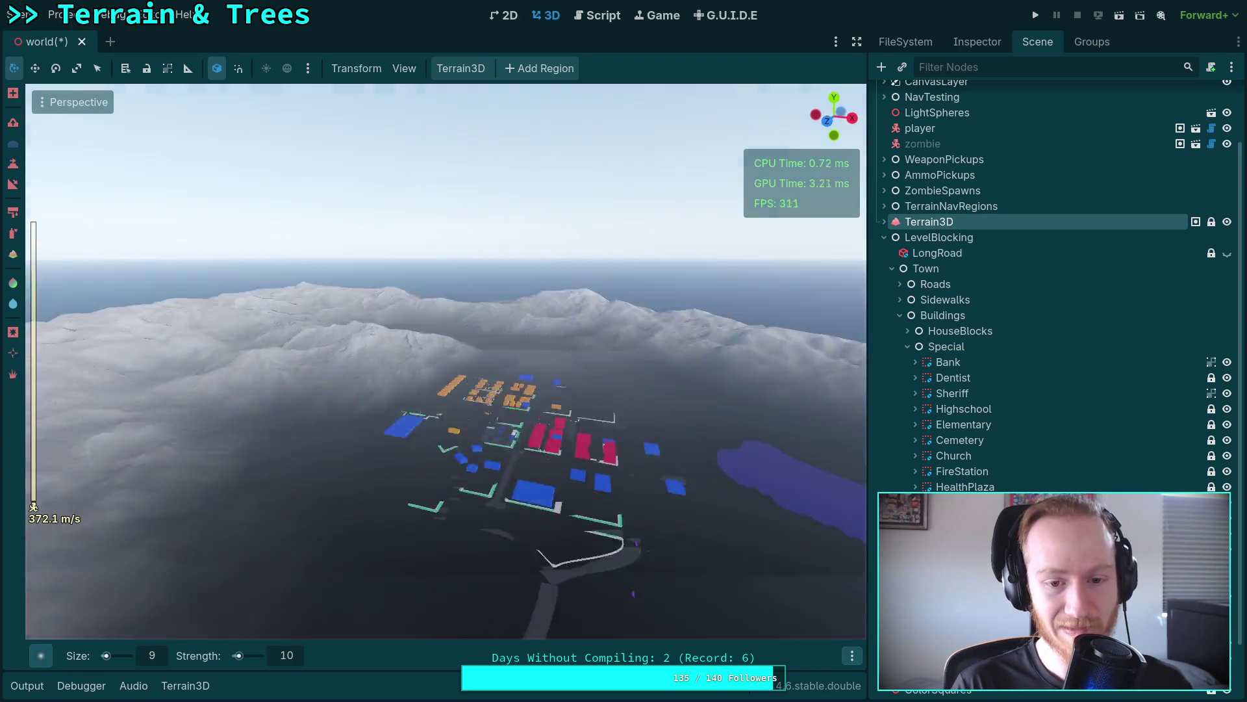
{"action": "key", "text": "w"}
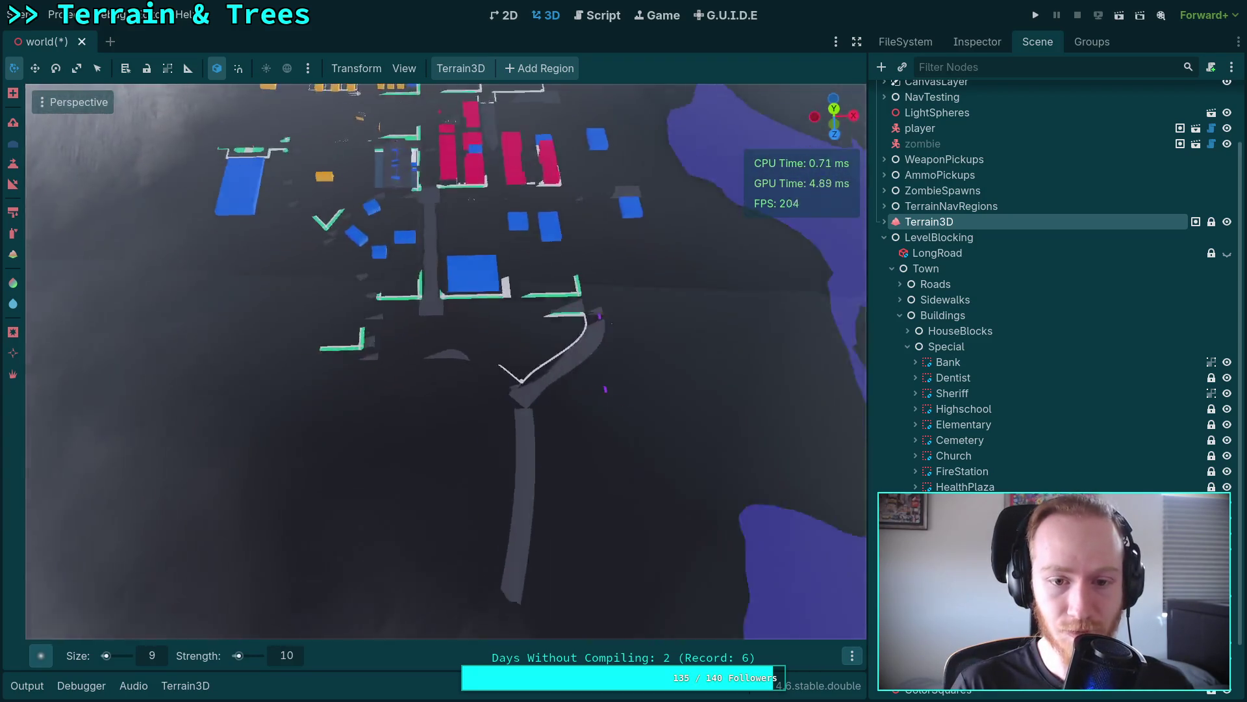
{"action": "key", "text": "s"}
{"action": "scroll", "coordinate": [446, 361], "scroll_direction": "down", "scroll_amount": 10}
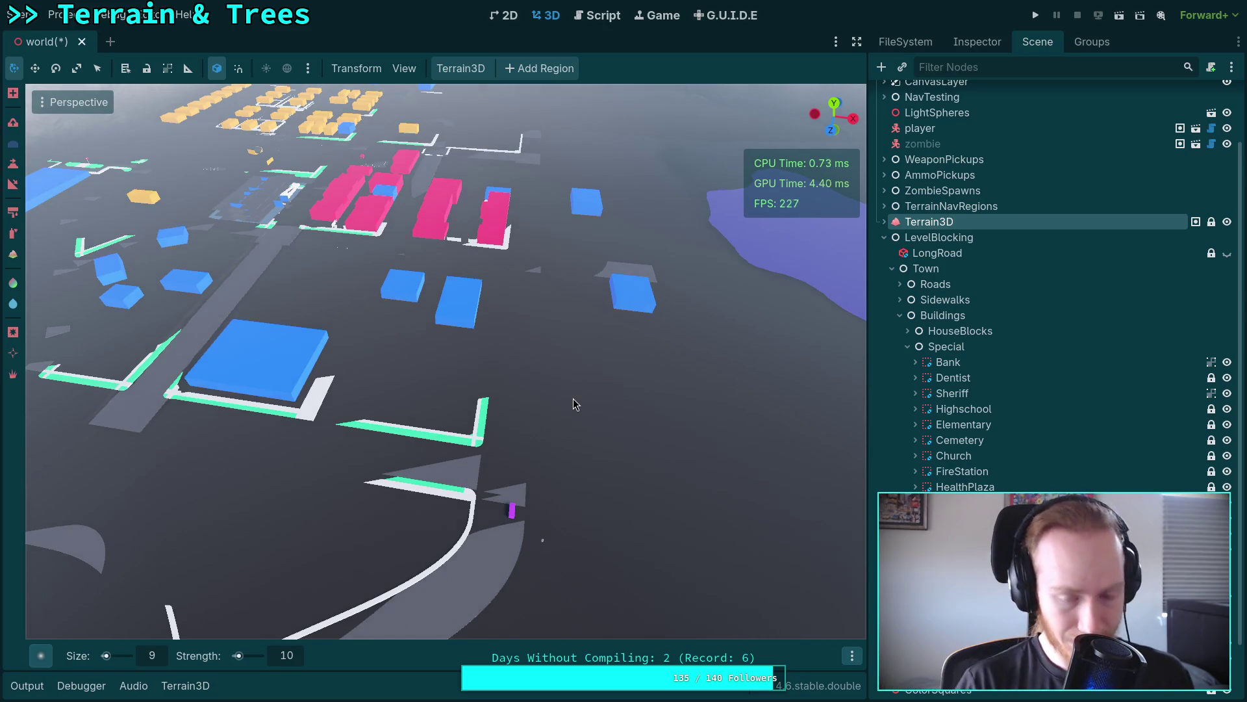
{"action": "key", "text": "w"}
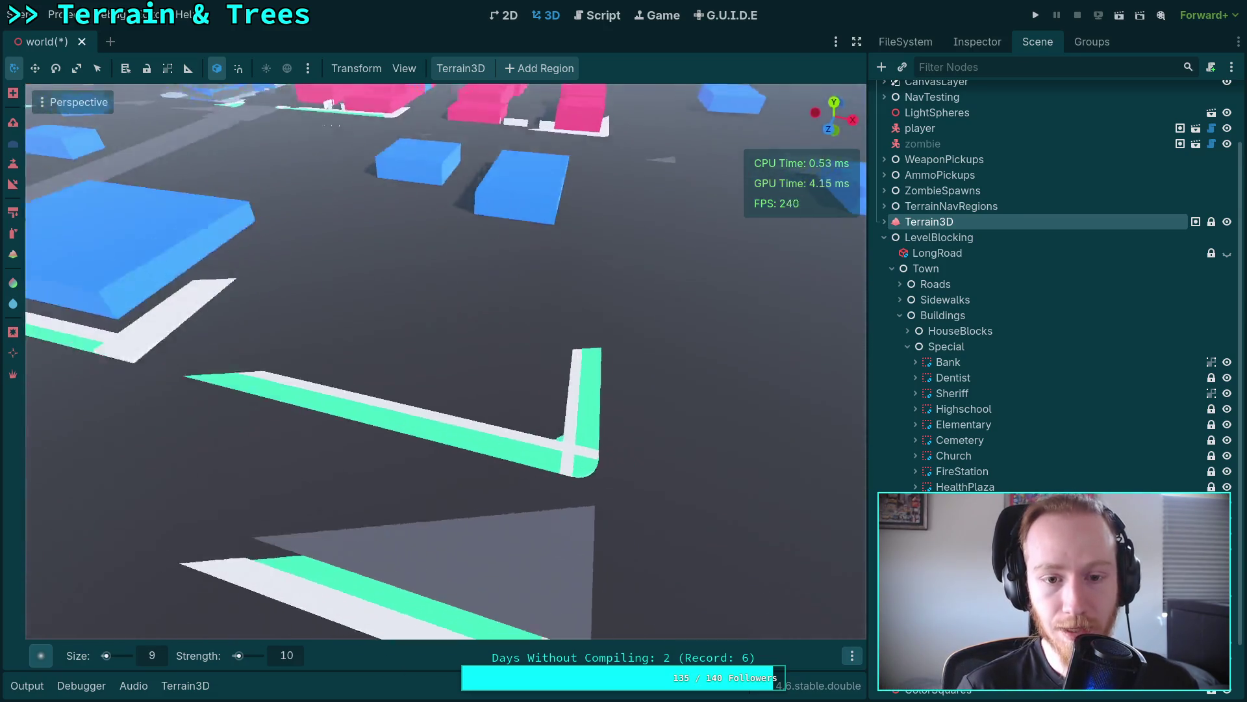
{"action": "key", "text": "s"}
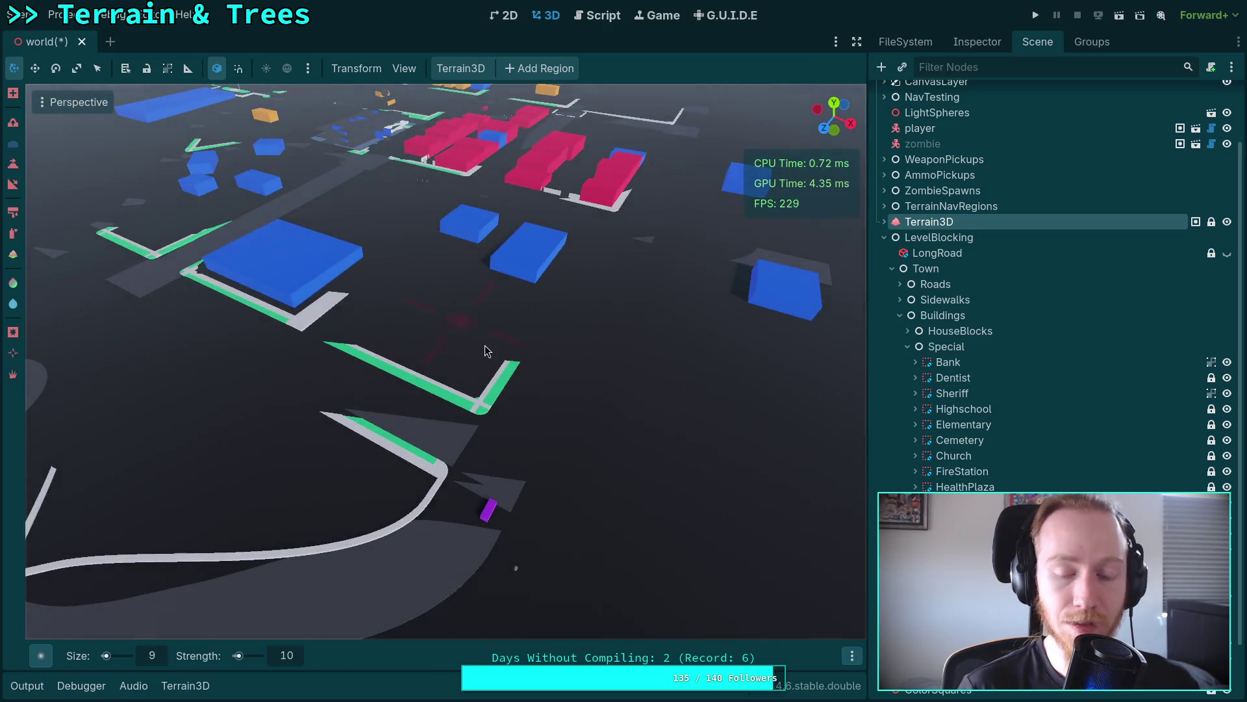
{"action": "key", "text": "w"}
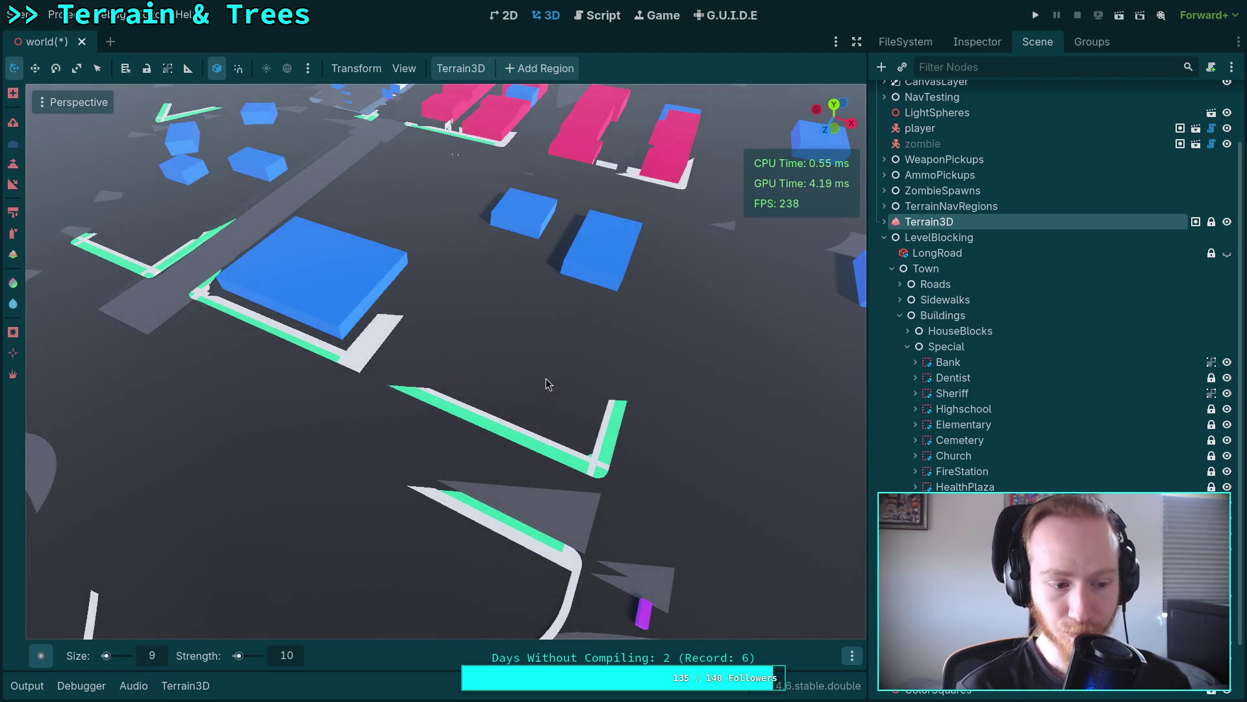
{"action": "key", "text": "w"}
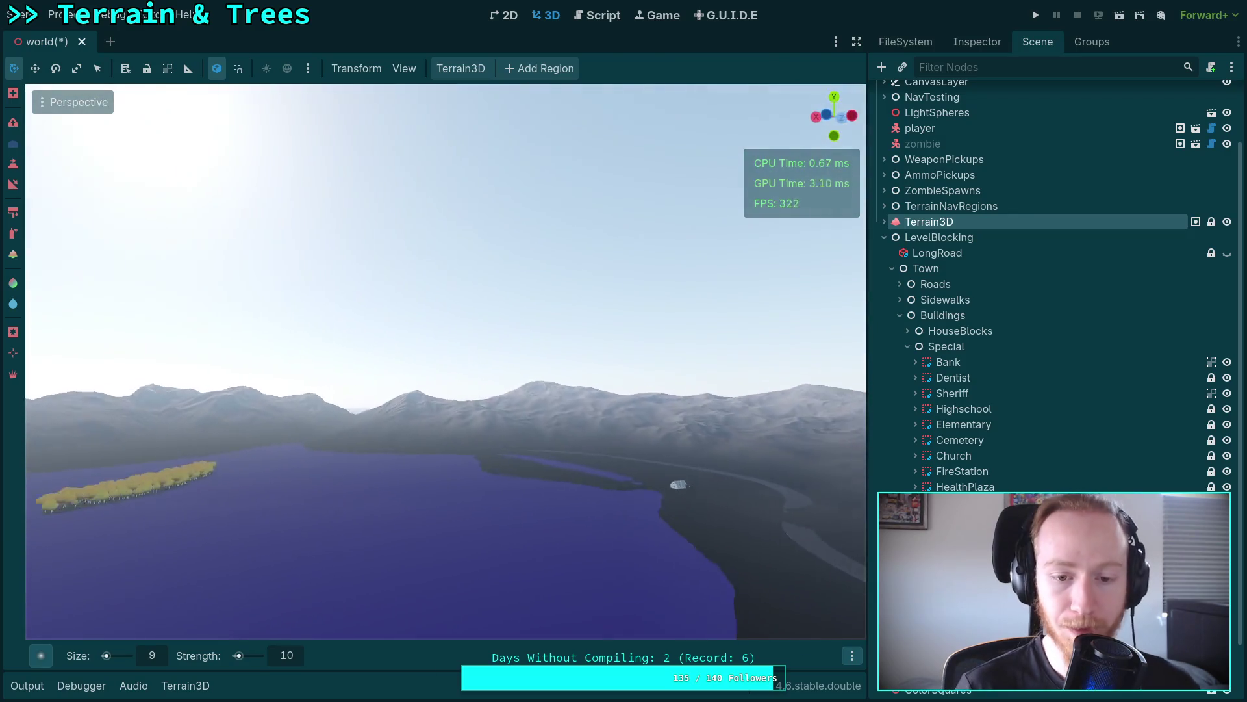
{"action": "key", "text": "w"}
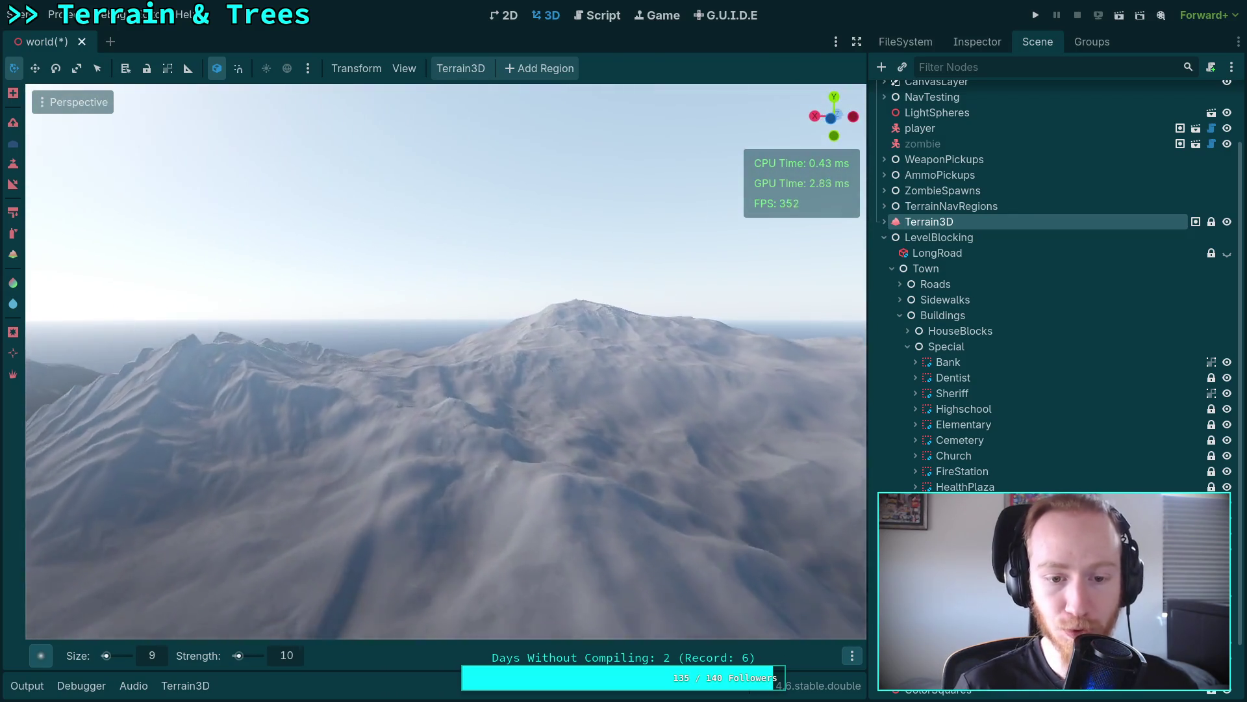
{"action": "key", "text": "w"}
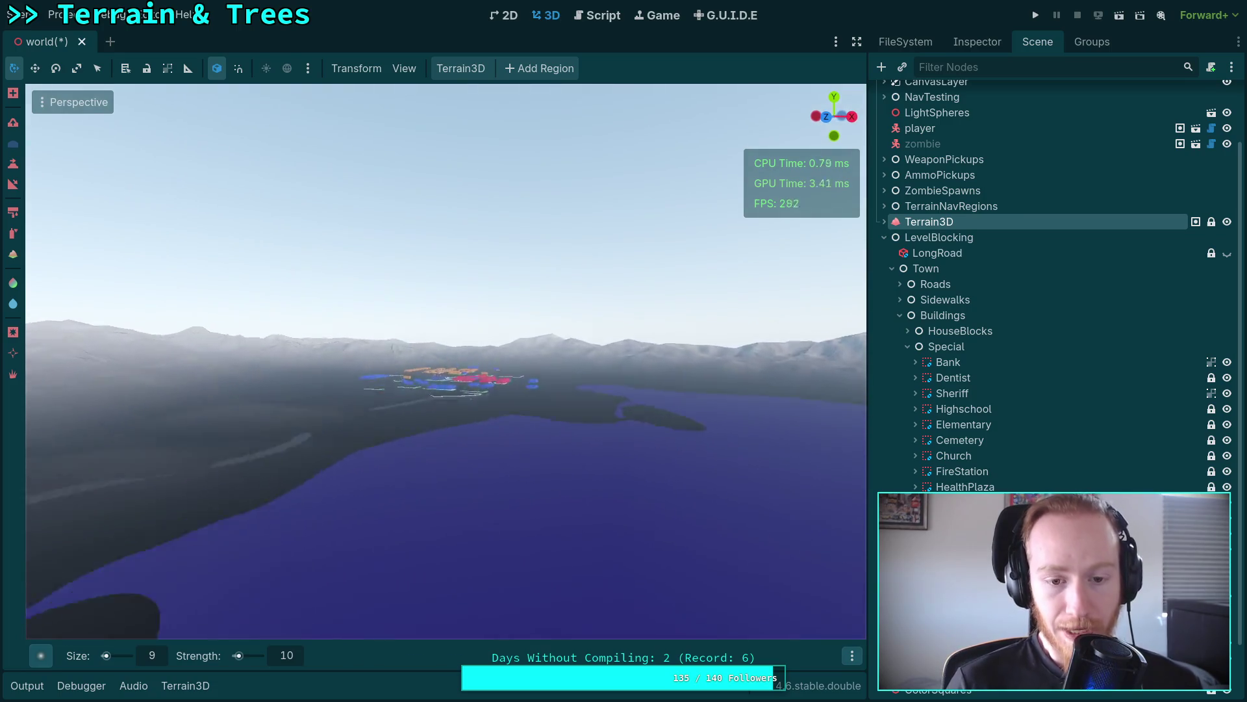
{"action": "key", "text": "w"}
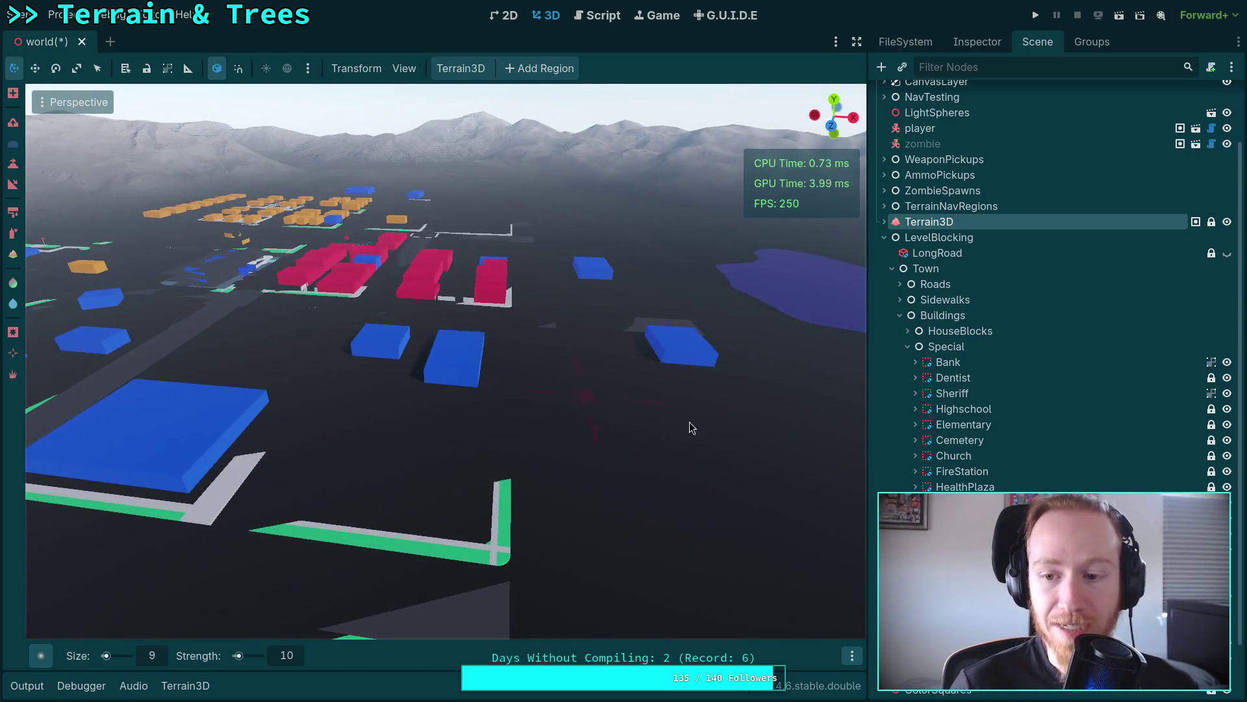
Step: Select the blue Special building block and move it along Z beside the road corner
{"action": "left_click", "coordinate": [208, 256]}
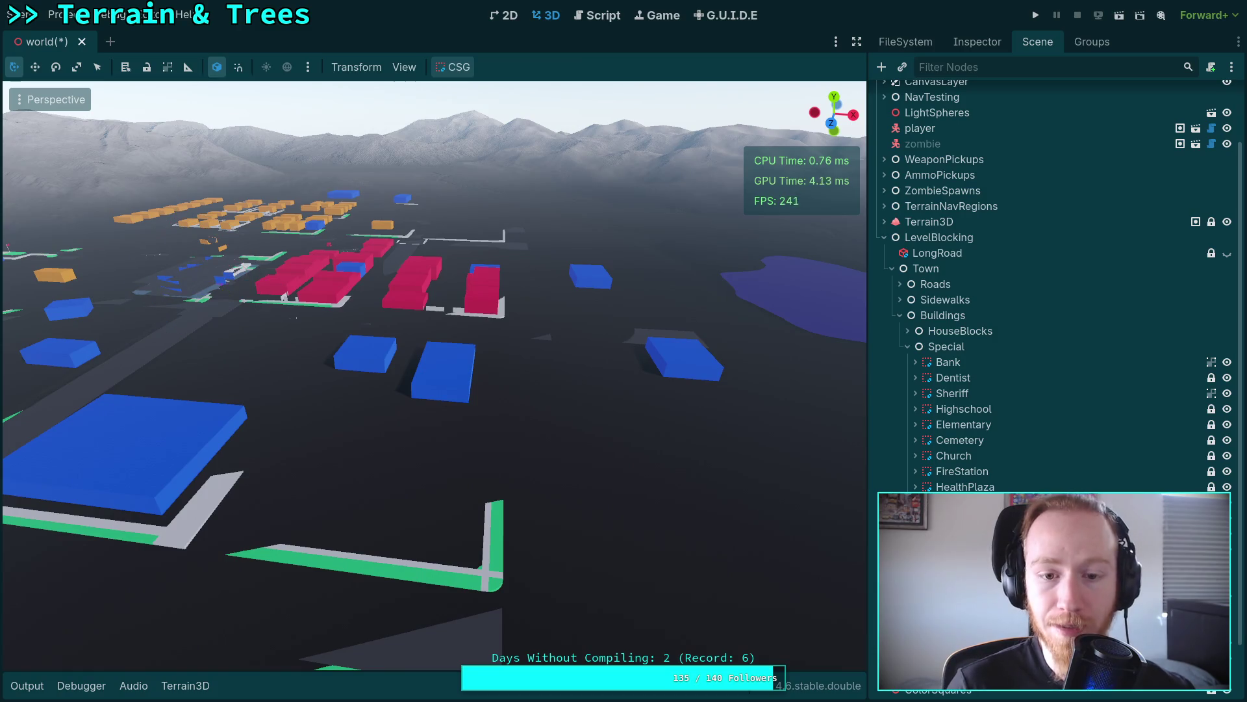
{"action": "key", "text": "w"}
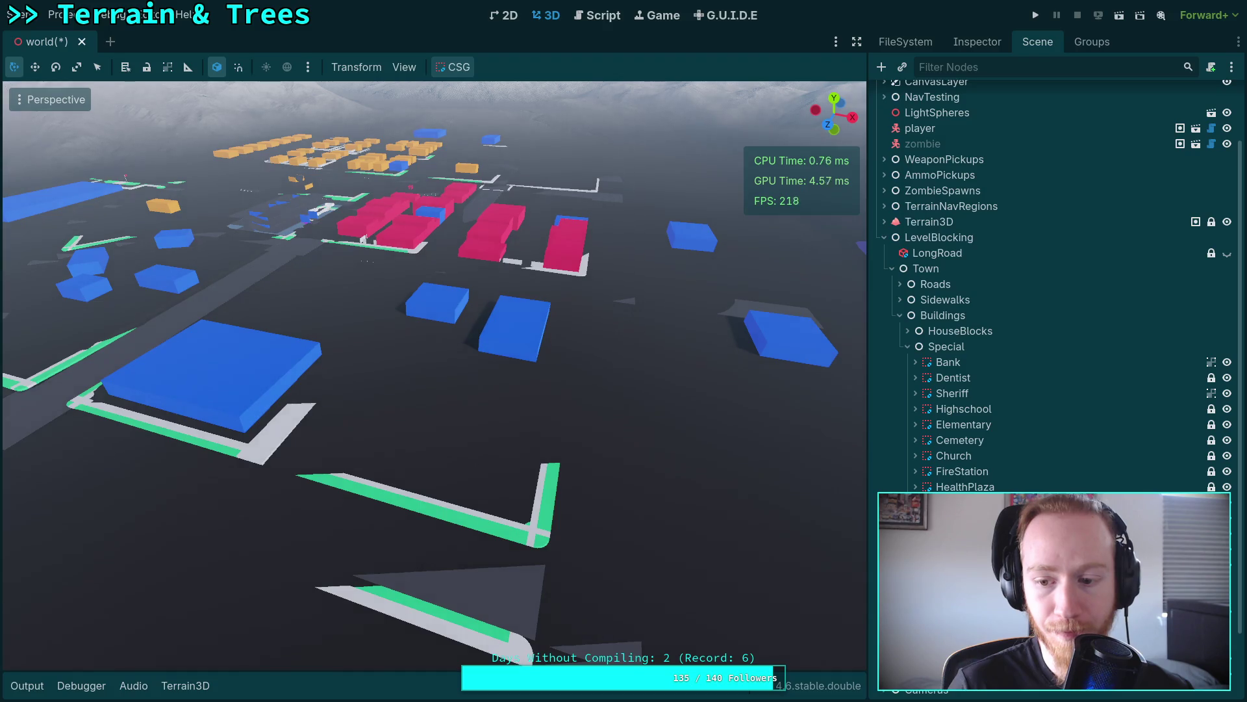
{"action": "key", "text": "Escape"}
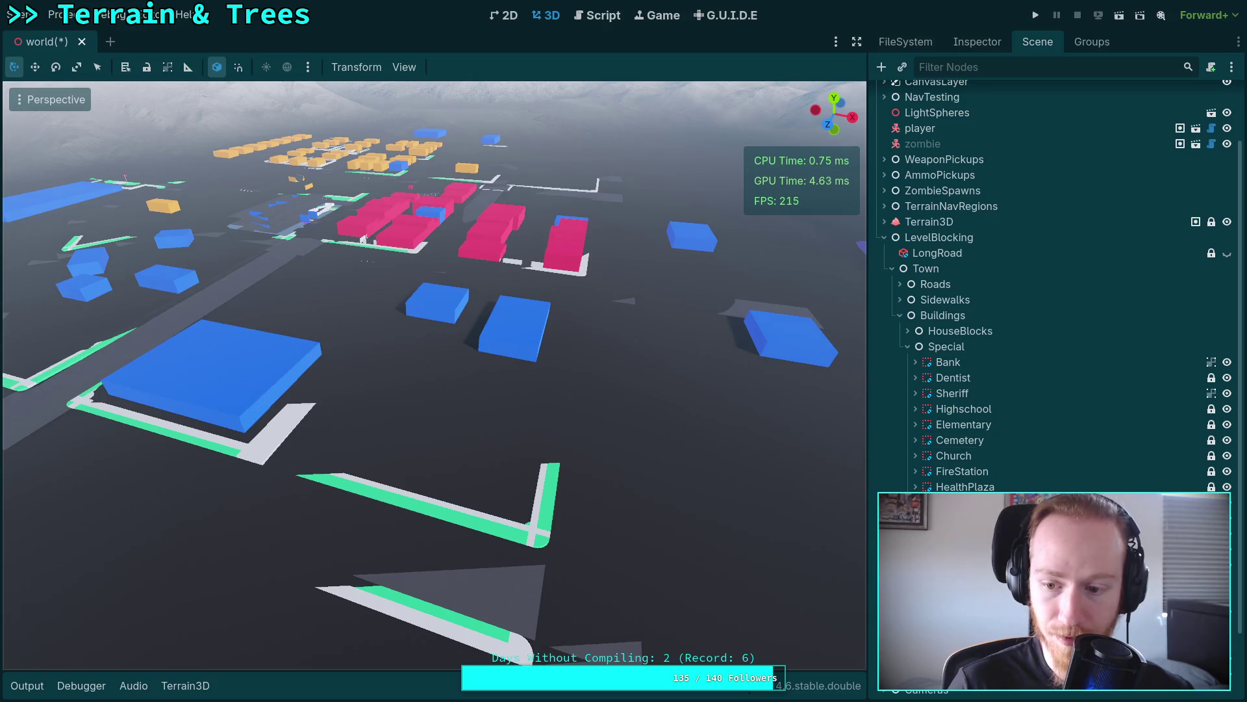
{"action": "left_click", "coordinate": [692, 237]}
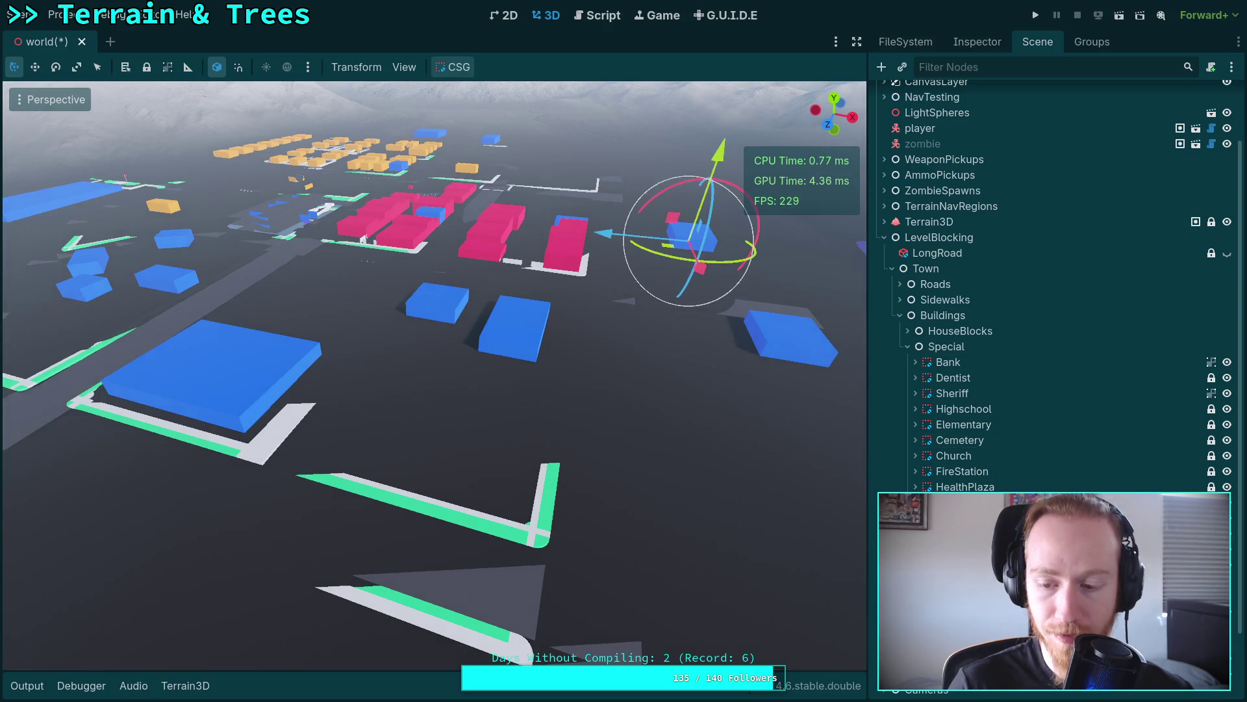
{"action": "right_click", "coordinate": [990, 333]}
{"action": "key", "text": "Escape"}
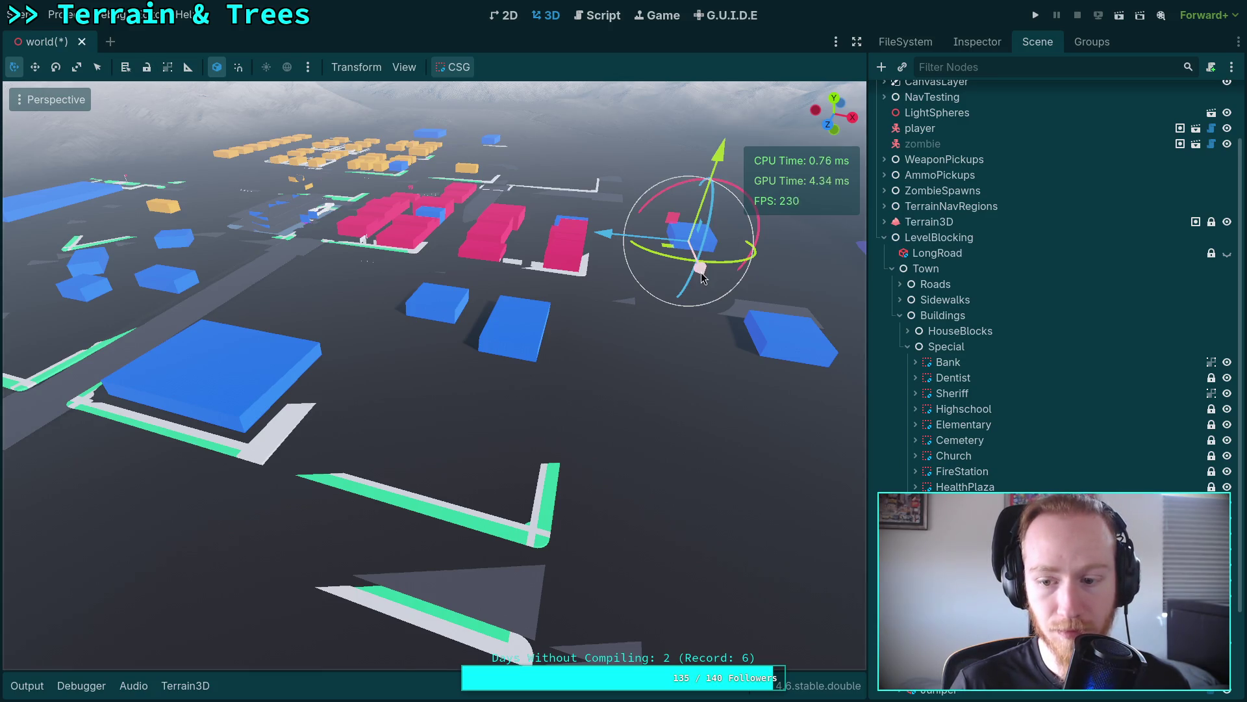
{"action": "mouse_move", "coordinate": [601, 235]}
{"action": "left_mouse_down"}
{"action": "mouse_move", "coordinate": [649, 398]}
{"action": "mouse_move", "coordinate": [663, 382]}
{"action": "mouse_move", "coordinate": [448, 354]}
{"action": "mouse_move", "coordinate": [409, 552]}
{"action": "left_mouse_up"}
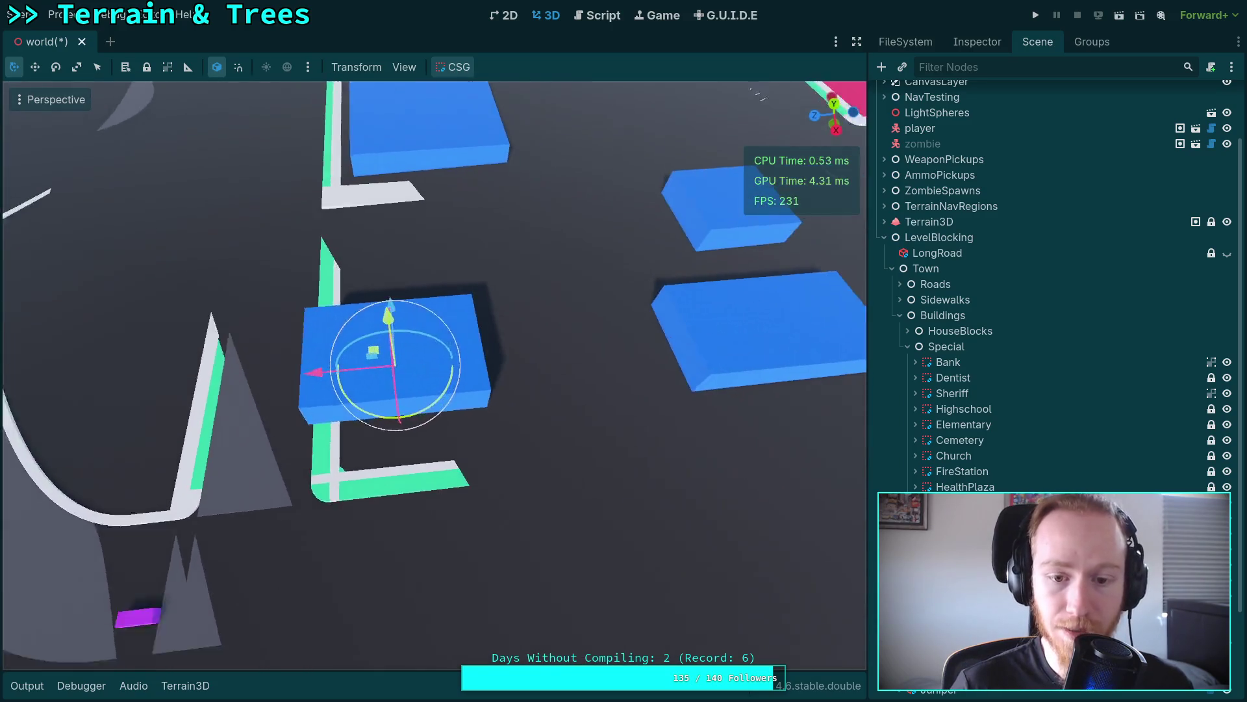
Step: Set the GasStation CSGBox3D size to 16 × 6 × 11 m in the Inspector
{"action": "left_click", "coordinate": [974, 41]}
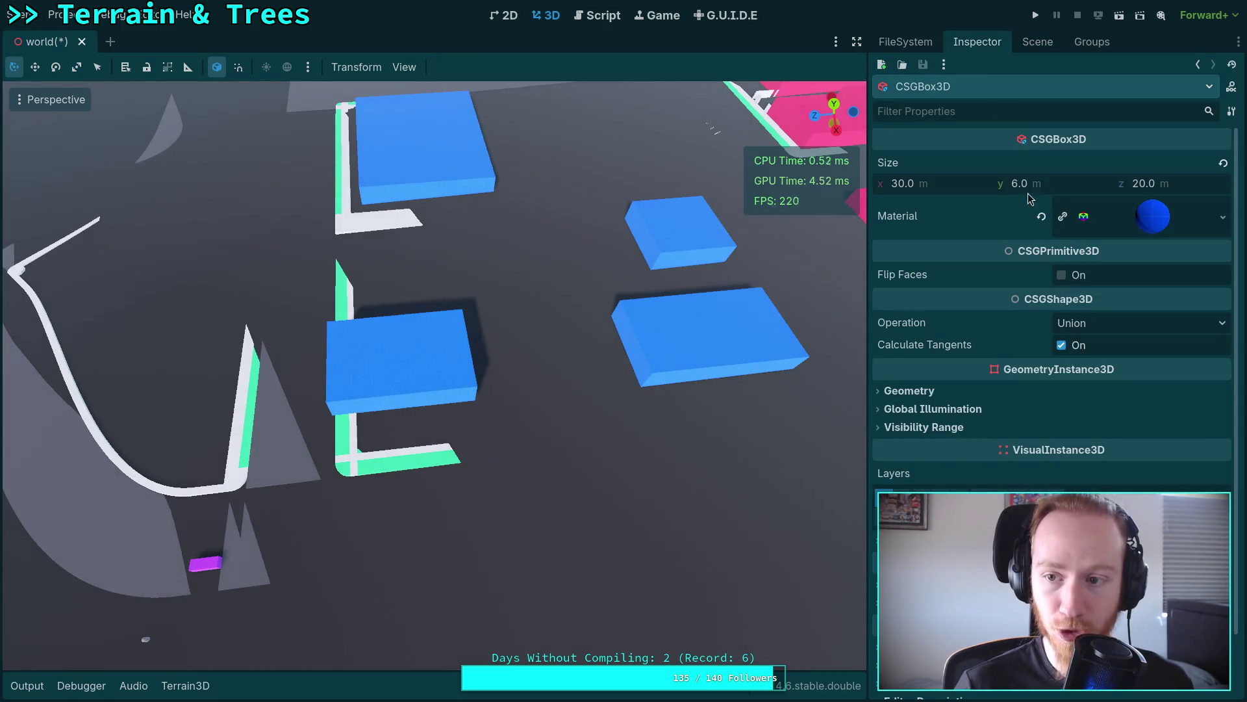
{"action": "left_click", "coordinate": [937, 186]}
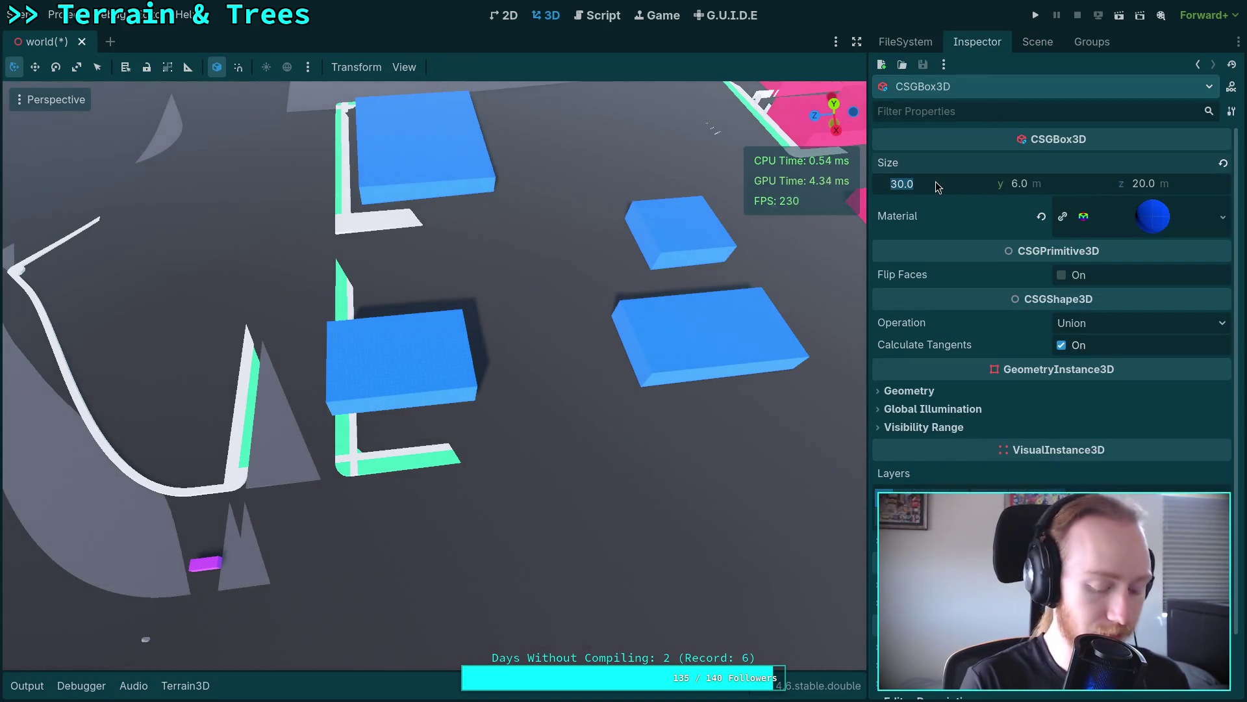
{"action": "type", "text": "29"}
{"action": "key", "text": "BackSpace"}
{"action": "type", "text": "0"}
{"action": "key", "text": "Return"}
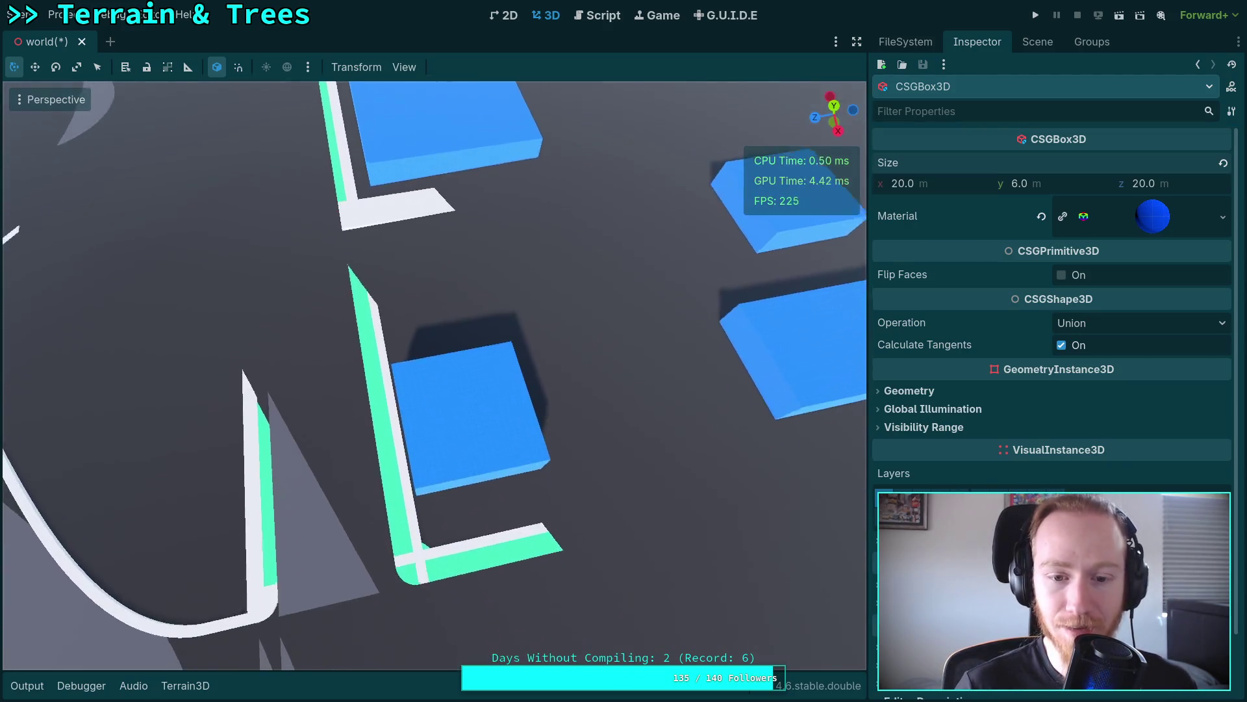
{"action": "left_click", "coordinate": [936, 186]}
{"action": "type", "text": "16"}
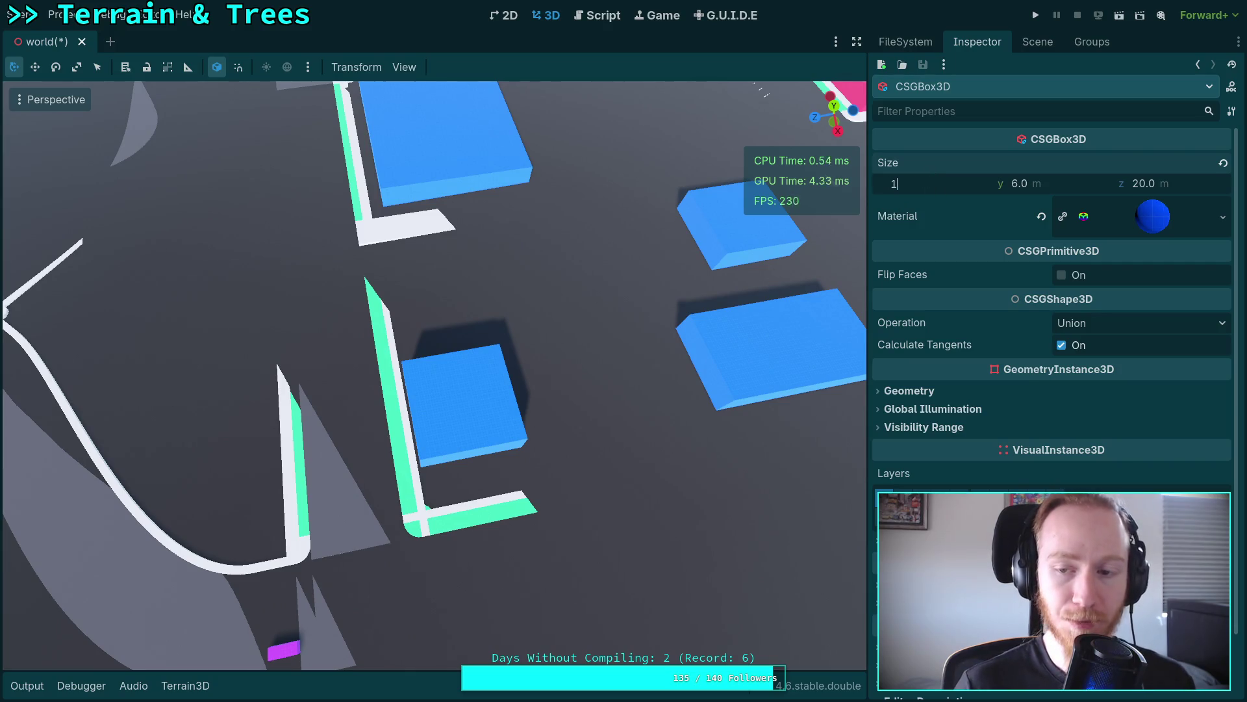
{"action": "key", "text": "Return"}
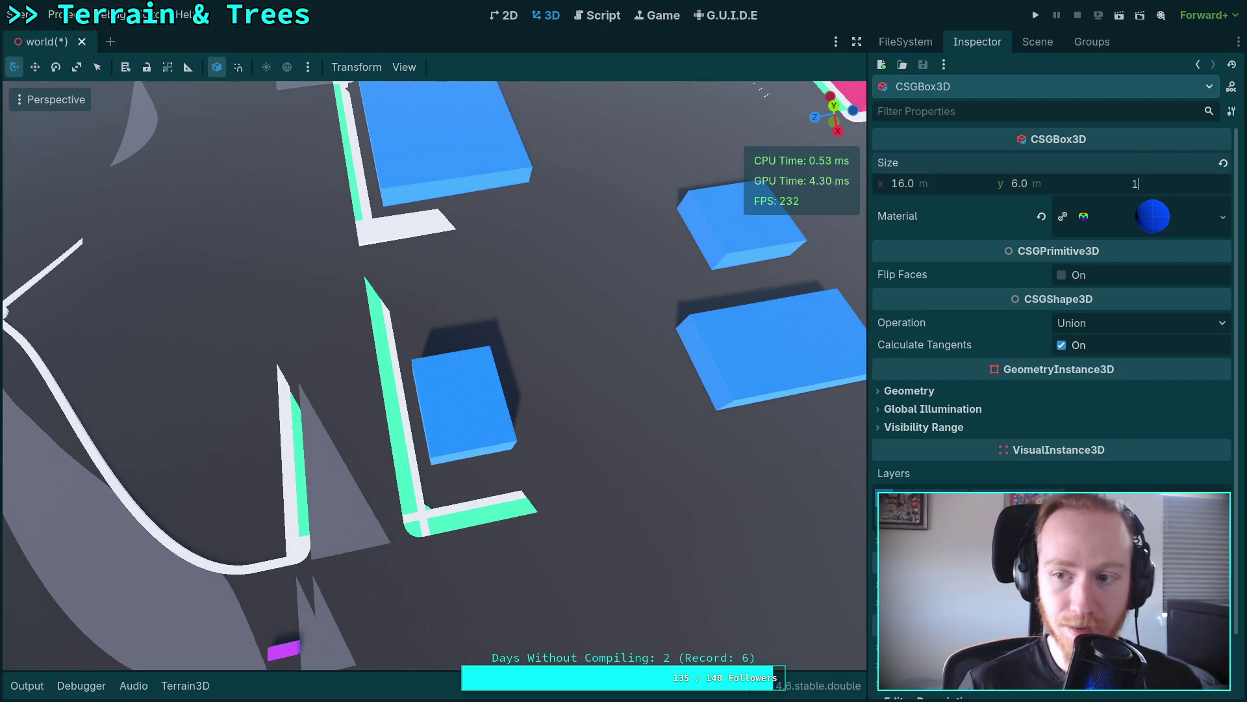
{"action": "key", "text": "Return"}
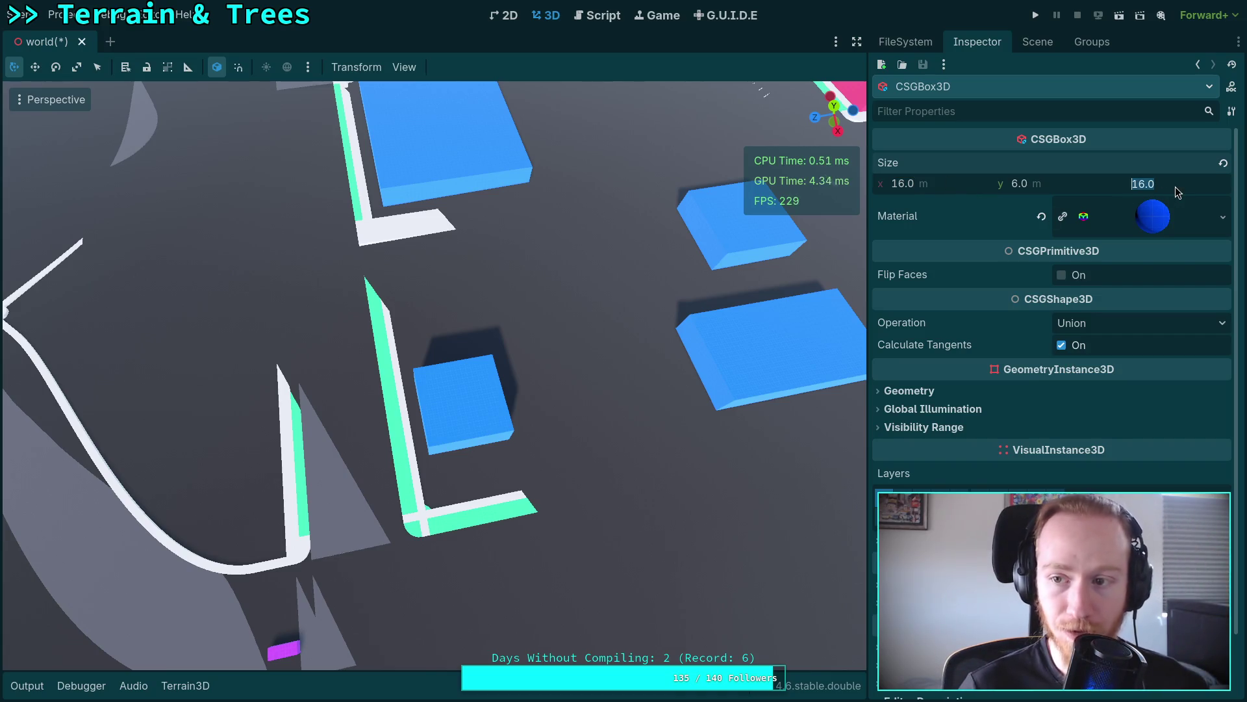
{"action": "type", "text": "12"}
{"action": "key", "text": "Return"}
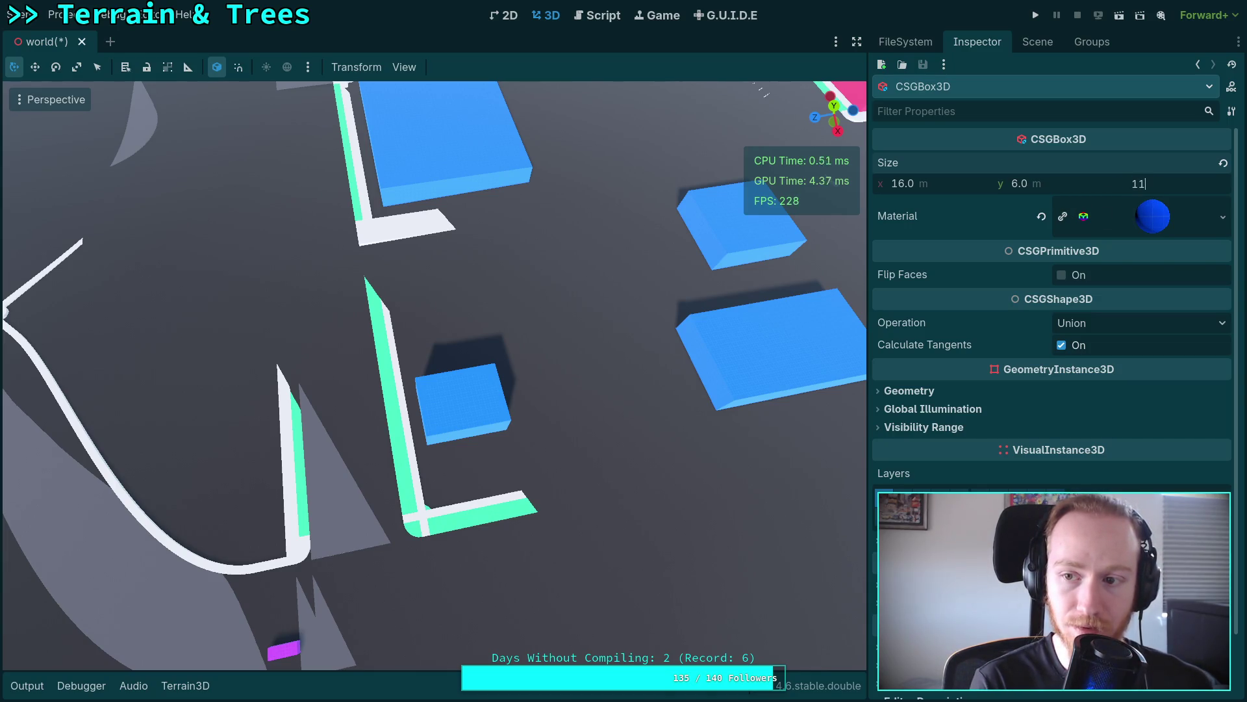
{"action": "key", "text": "Return"}
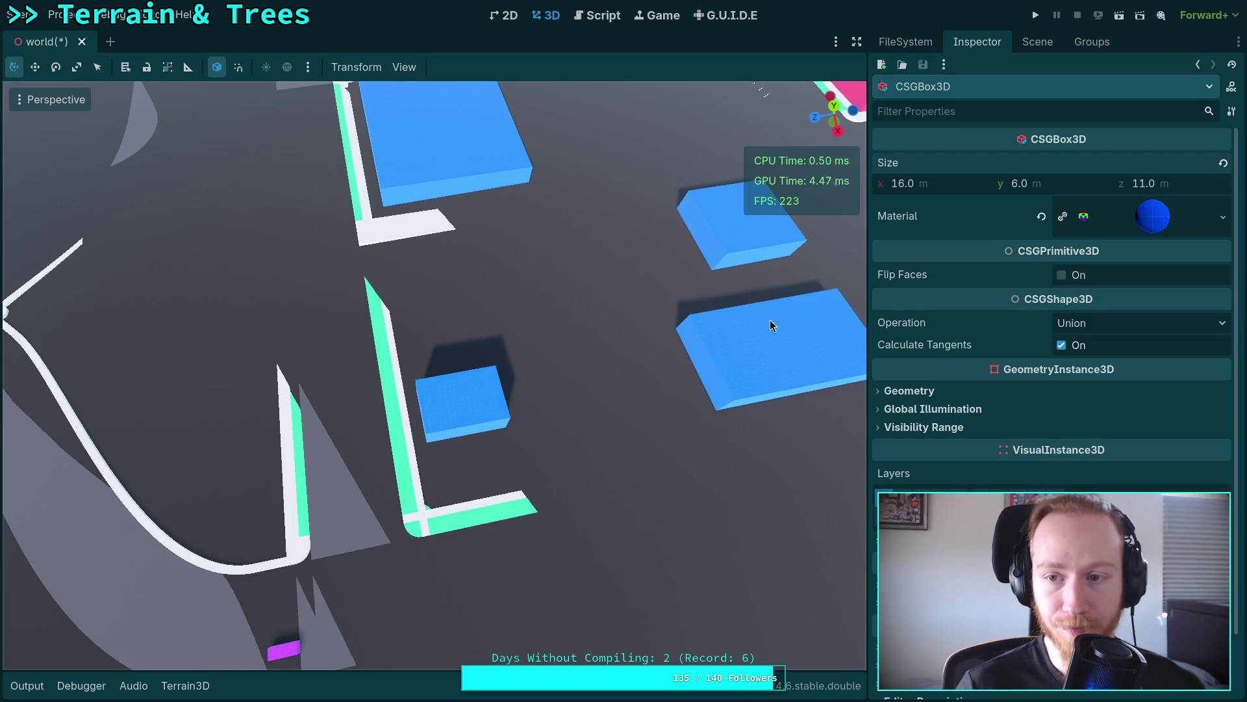
Step: Select GasStation in the Scene tree and slide it along the X axis
{"action": "left_click", "coordinate": [1037, 41]}
{"action": "left_click", "coordinate": [963, 451]}
{"action": "mouse_move", "coordinate": [392, 424]}
{"action": "left_mouse_down"}
{"action": "mouse_move", "coordinate": [448, 390]}
{"action": "mouse_move", "coordinate": [482, 343]}
{"action": "left_mouse_up"}
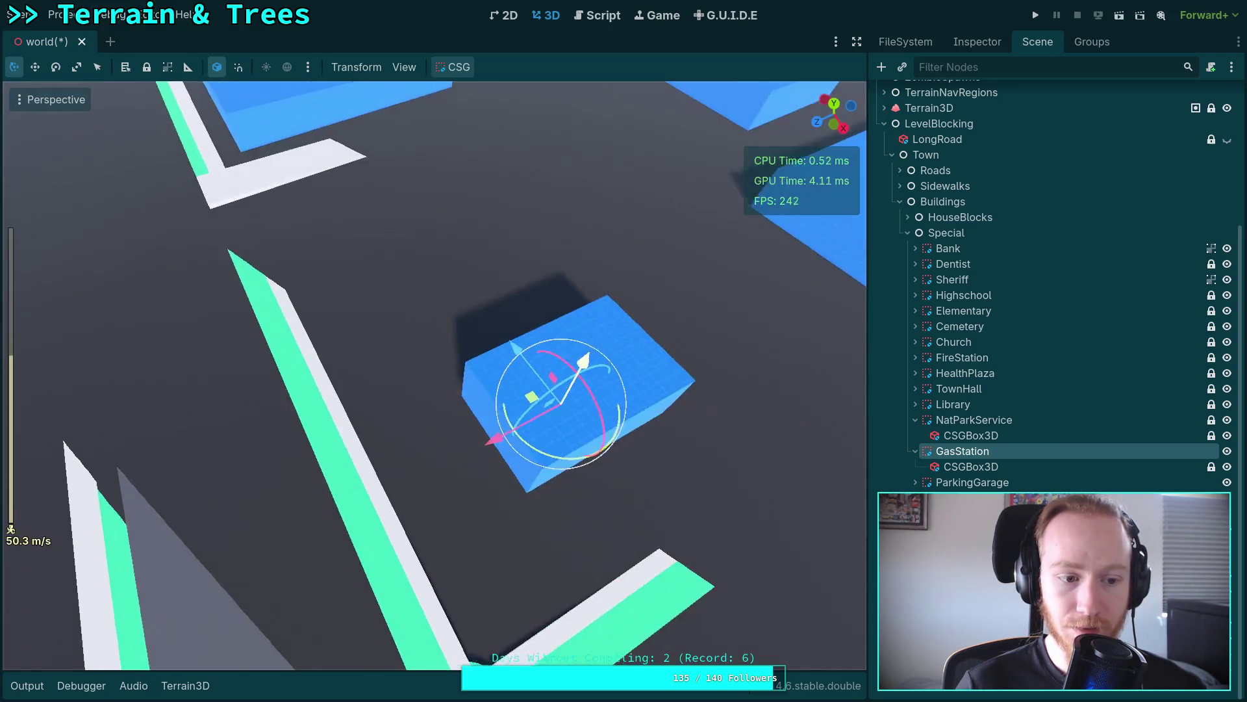
Step: Slide the GasStation box across the ground and lower it 3.5 m
{"action": "left_click_drag", "start_coordinate": [517, 412], "coordinate": [526, 399]}
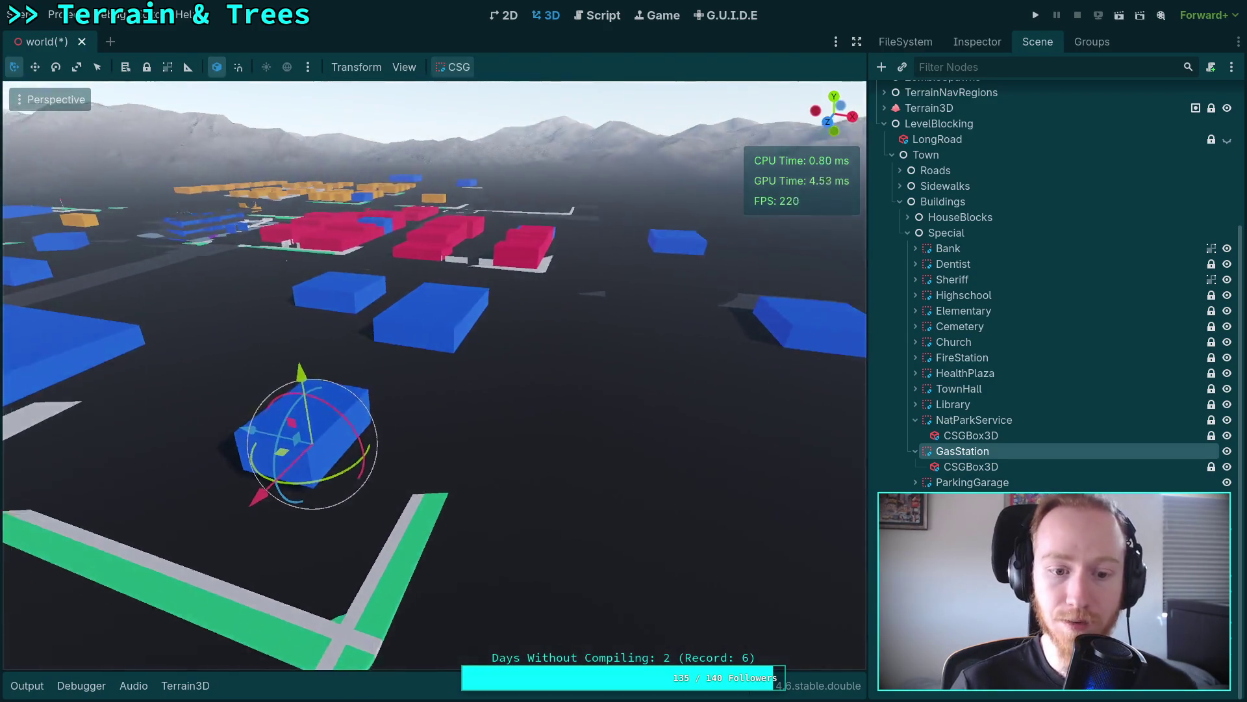
{"action": "key", "text": "w"}
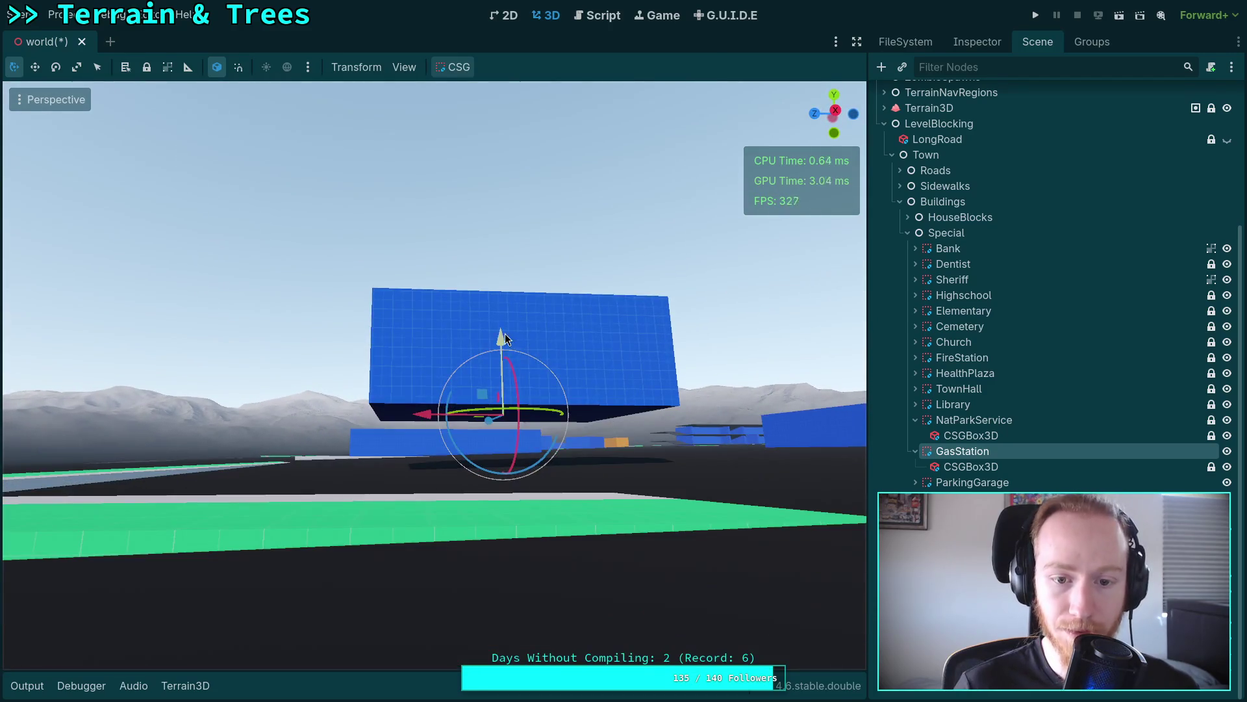
{"action": "left_click_drag", "start_coordinate": [505, 338], "coordinate": [484, 388]}
{"action": "key", "text": "s"}
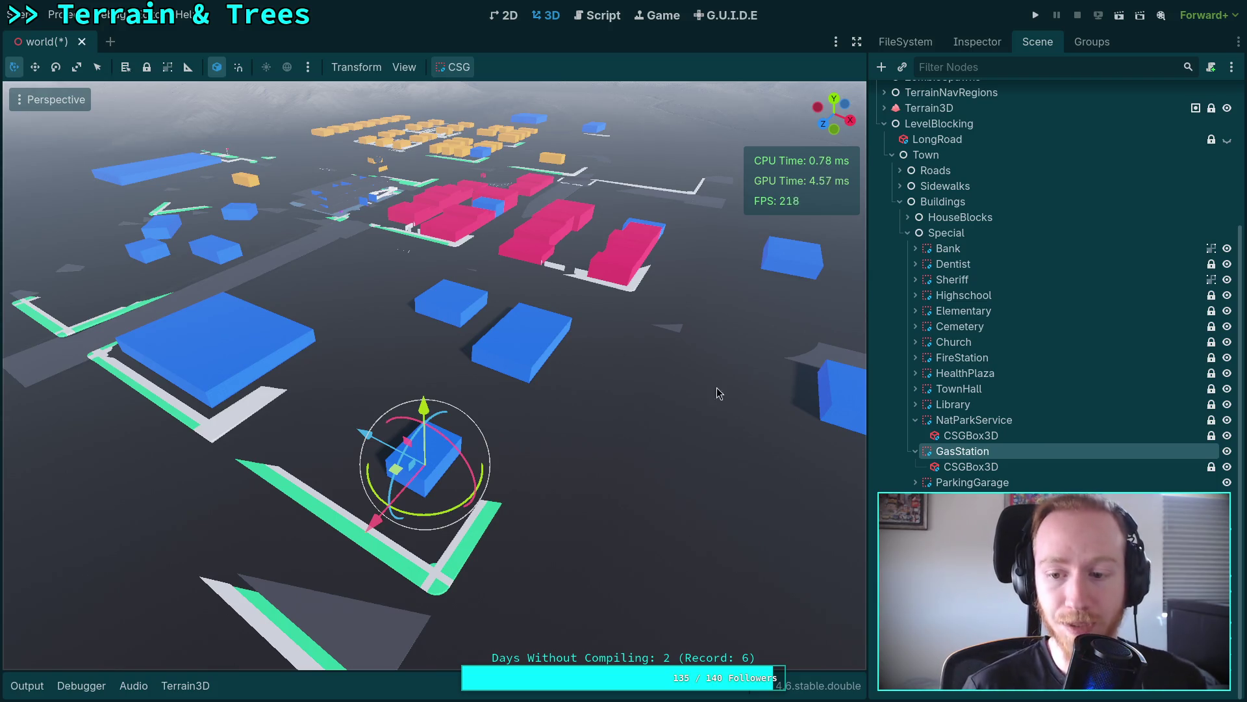
{"action": "scroll", "coordinate": [945, 445], "scroll_direction": "up", "scroll_amount": 1}
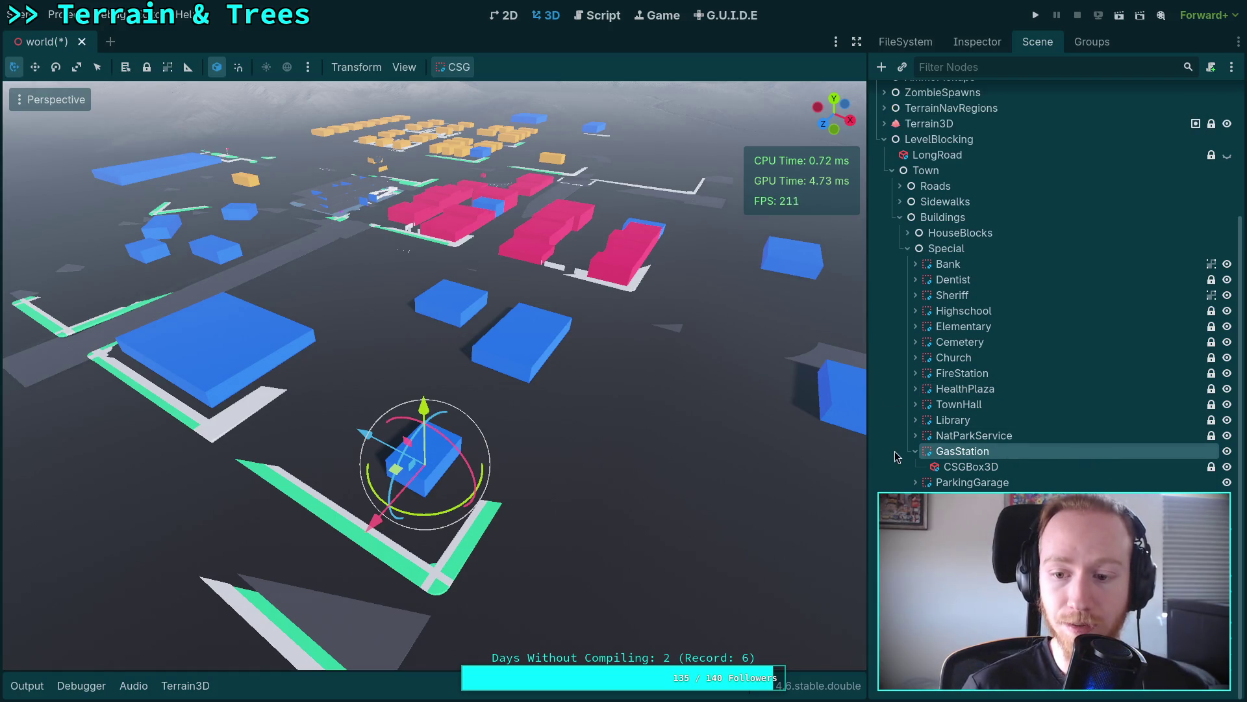
Step: Toggle edit locks on ParkingGarage, Sheriff and Bank, leaving Sheriff unlocked, then save the world scene
{"action": "left_click", "coordinate": [915, 451]}
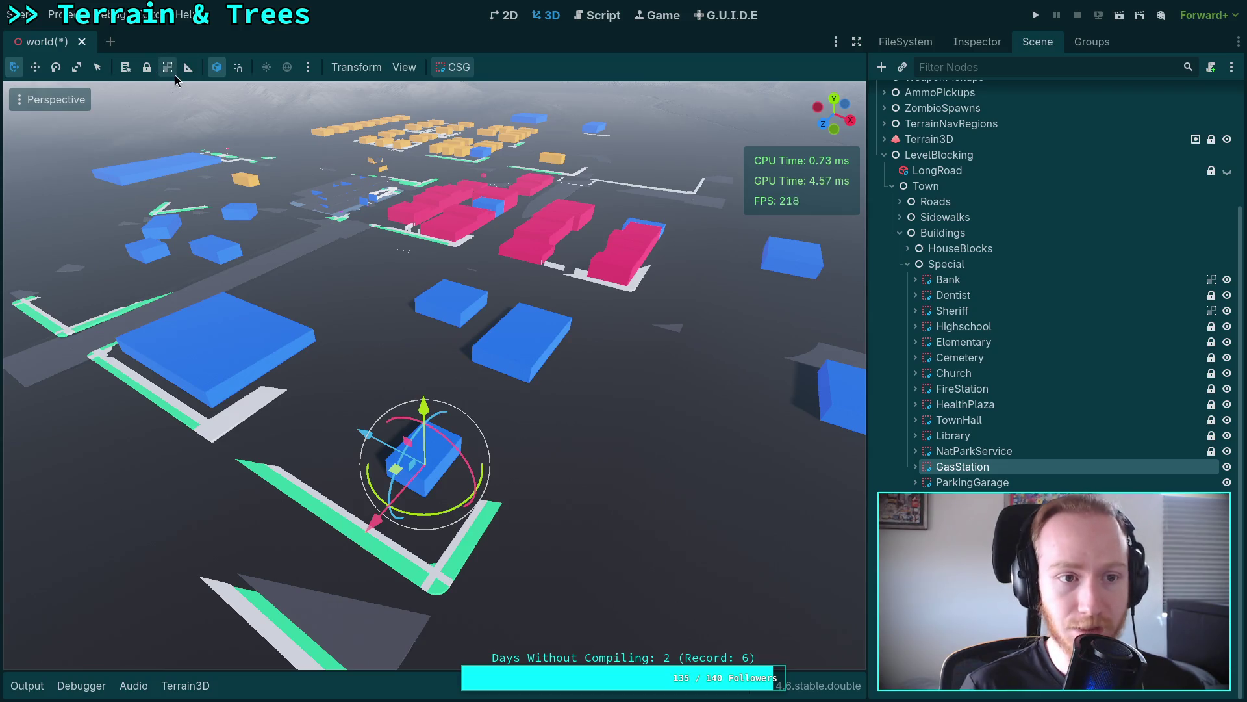
{"action": "key", "text": "Down"}
{"action": "left_click", "coordinate": [147, 67]}
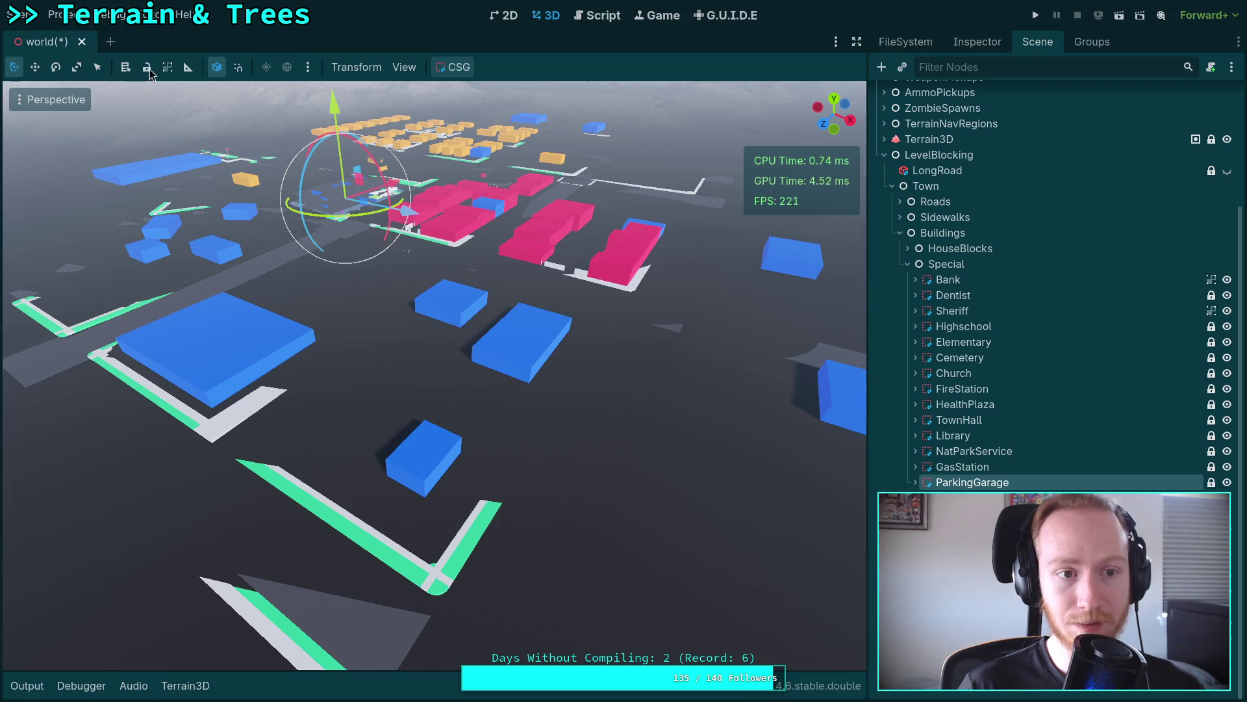
{"action": "left_click", "coordinate": [993, 313]}
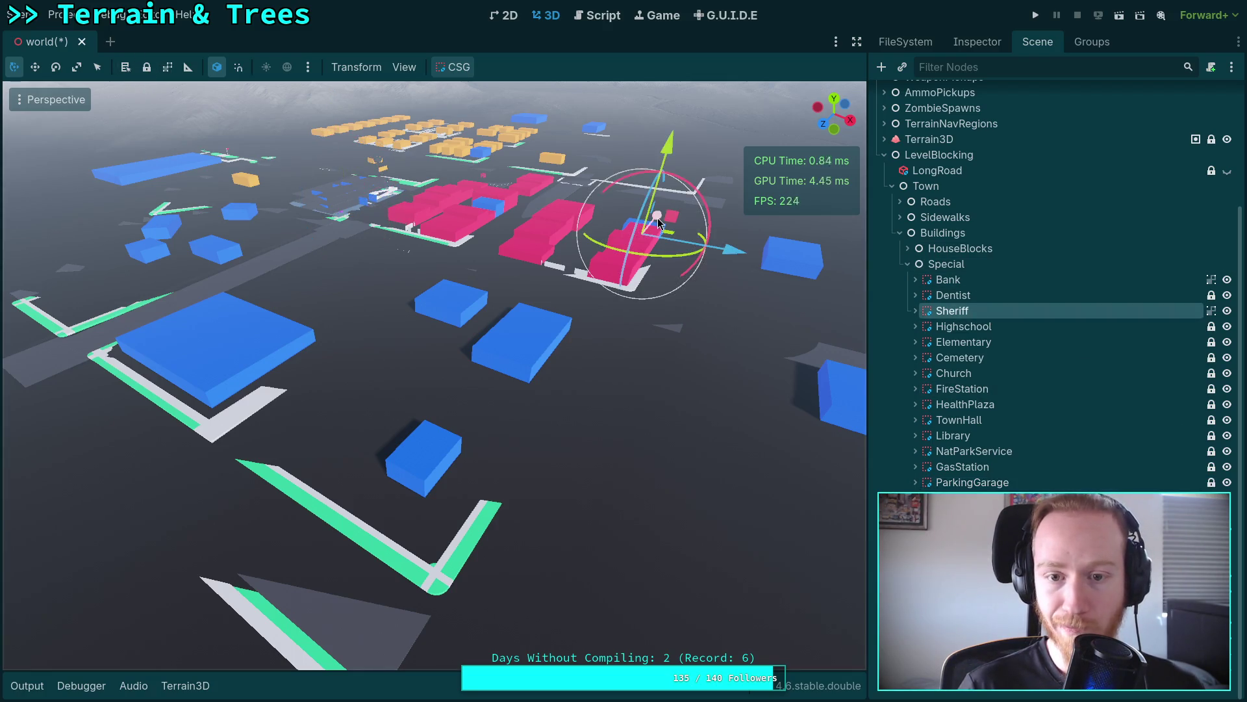
{"action": "left_click", "coordinate": [147, 67]}
{"action": "key", "text": "Up"}
{"action": "key", "text": "Up"}
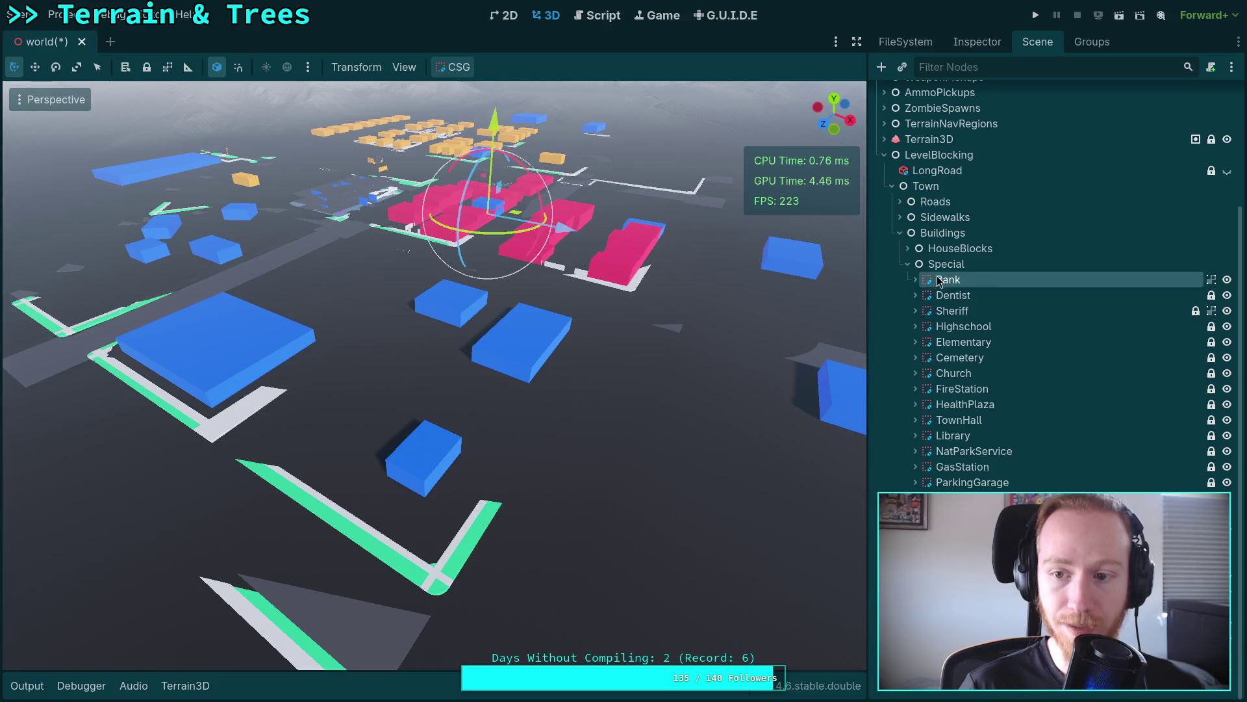
{"action": "left_click", "coordinate": [147, 67]}
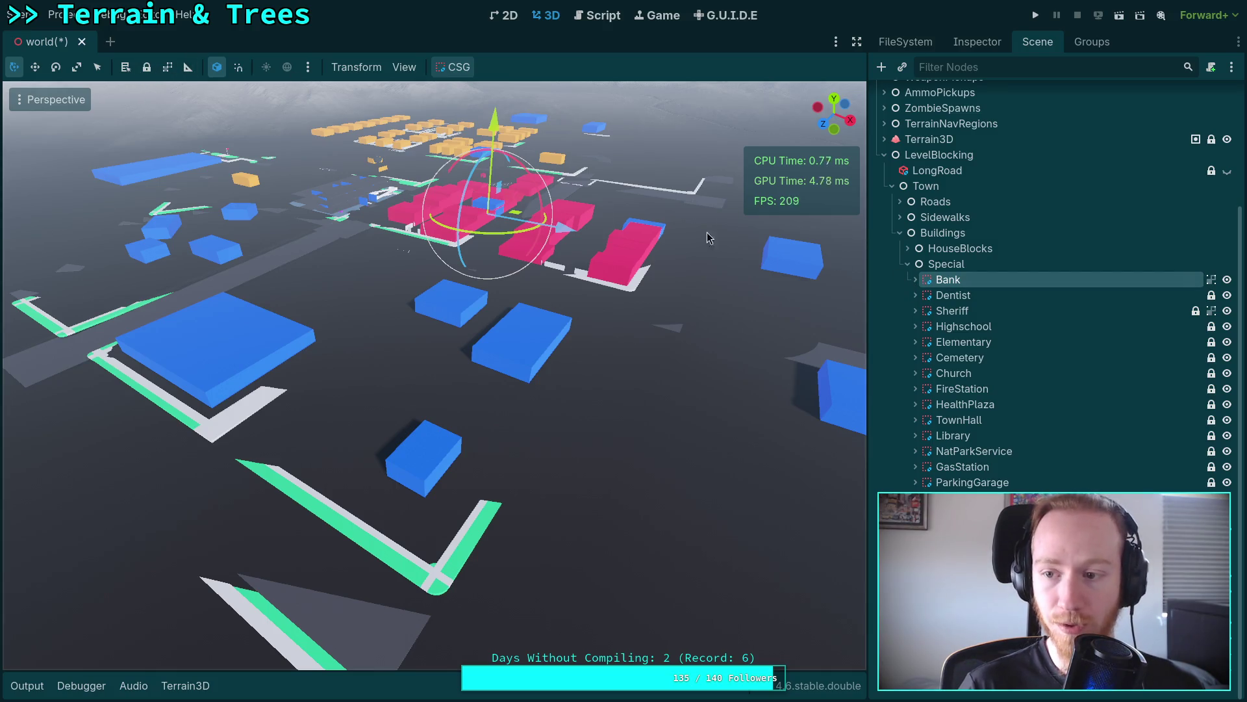
{"action": "left_click", "coordinate": [952, 311]}
{"action": "left_click", "coordinate": [147, 67]}
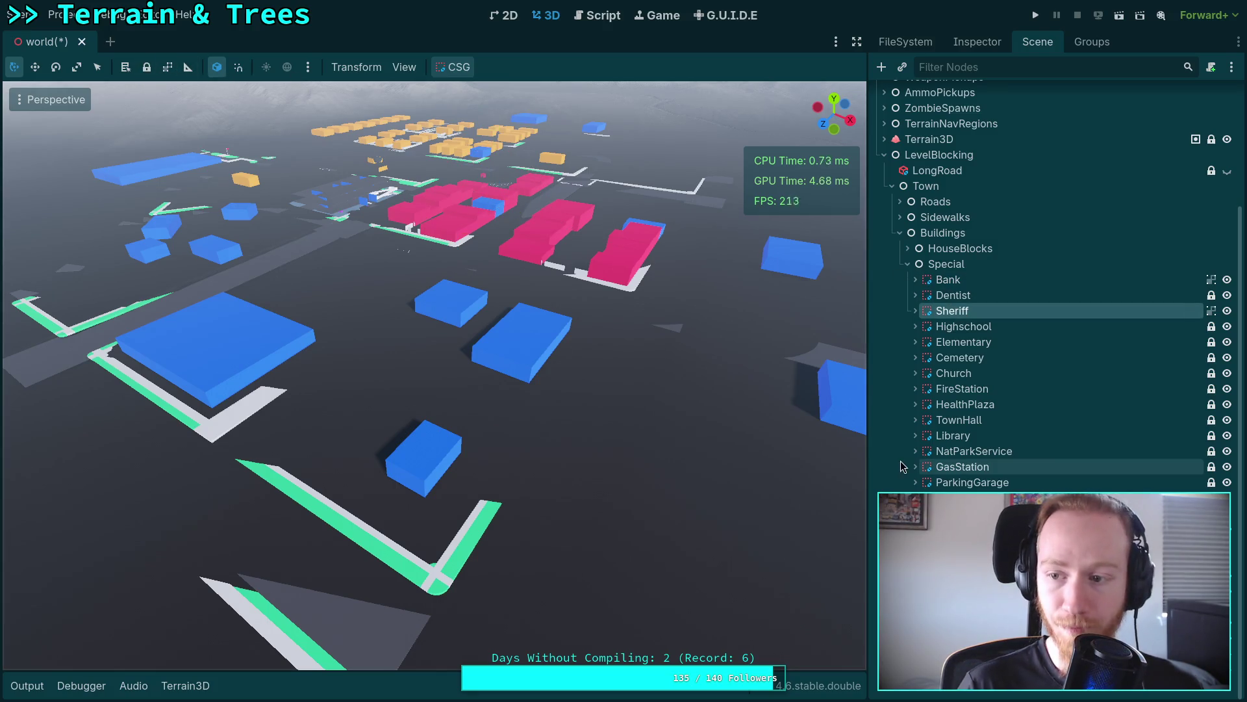
{"action": "left_click", "coordinate": [992, 434]}
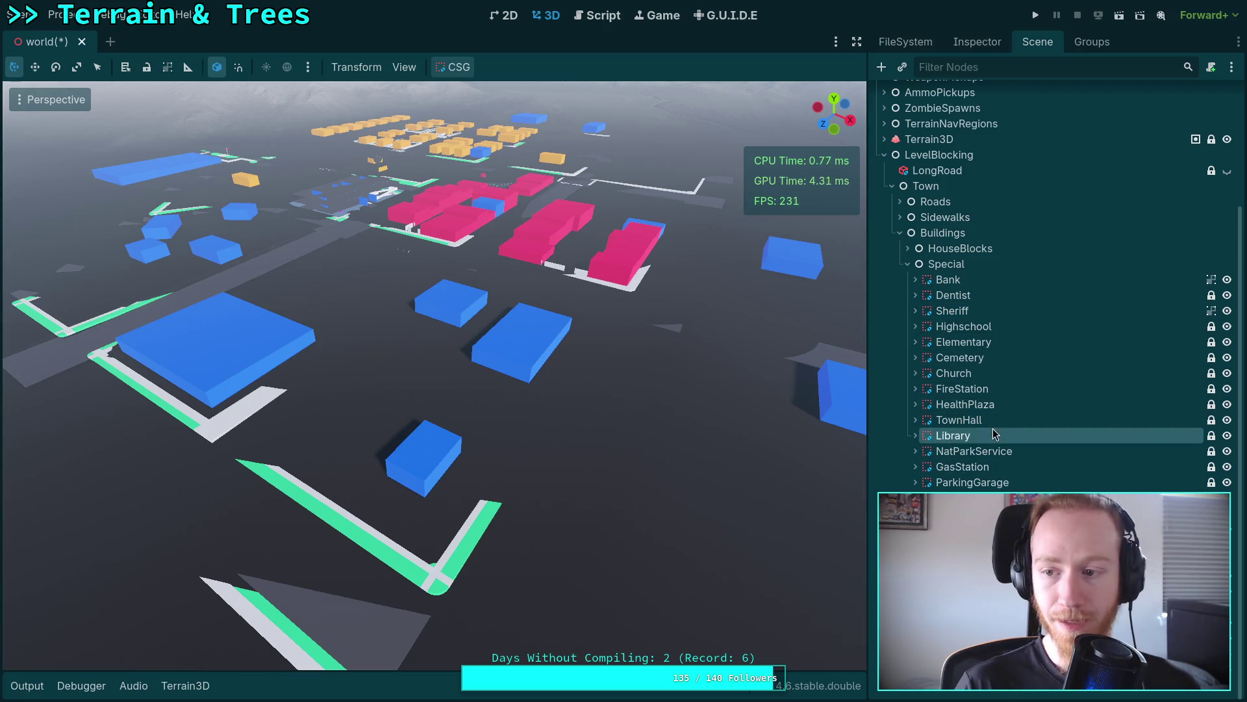
{"action": "left_click", "coordinate": [984, 310]}
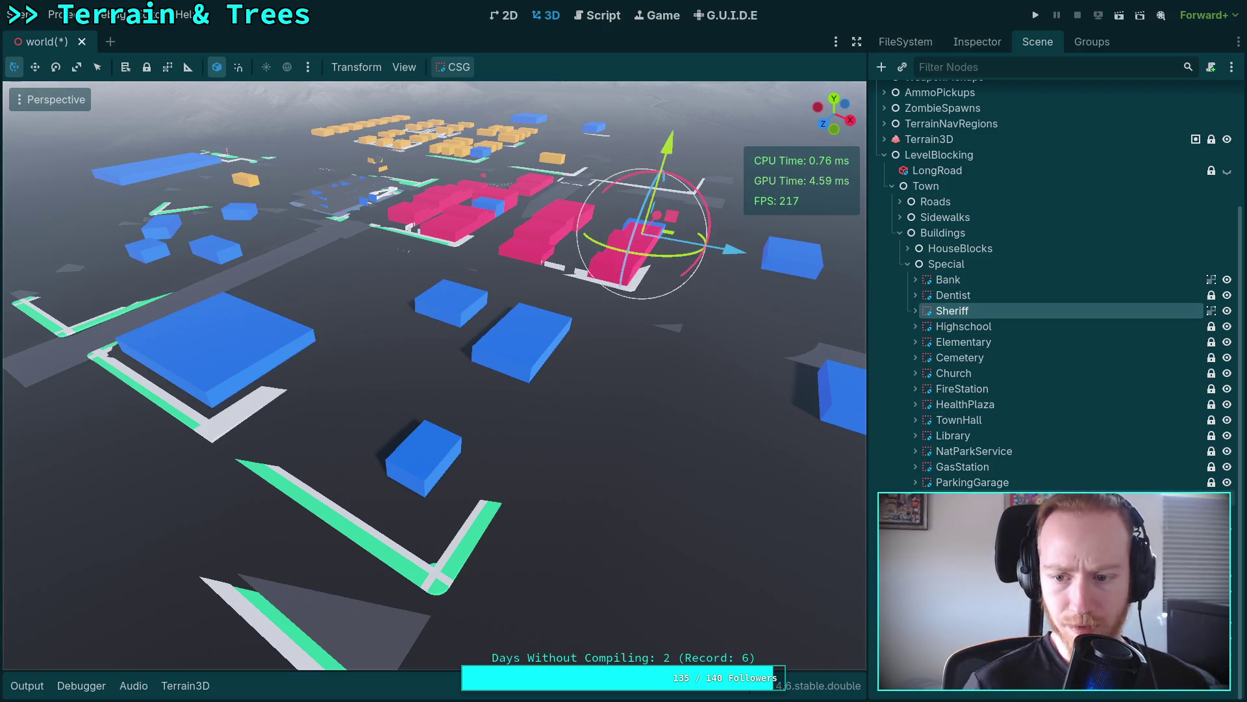
{"action": "key", "text": "Escape"}
{"action": "key", "text": "ctrl+s"}
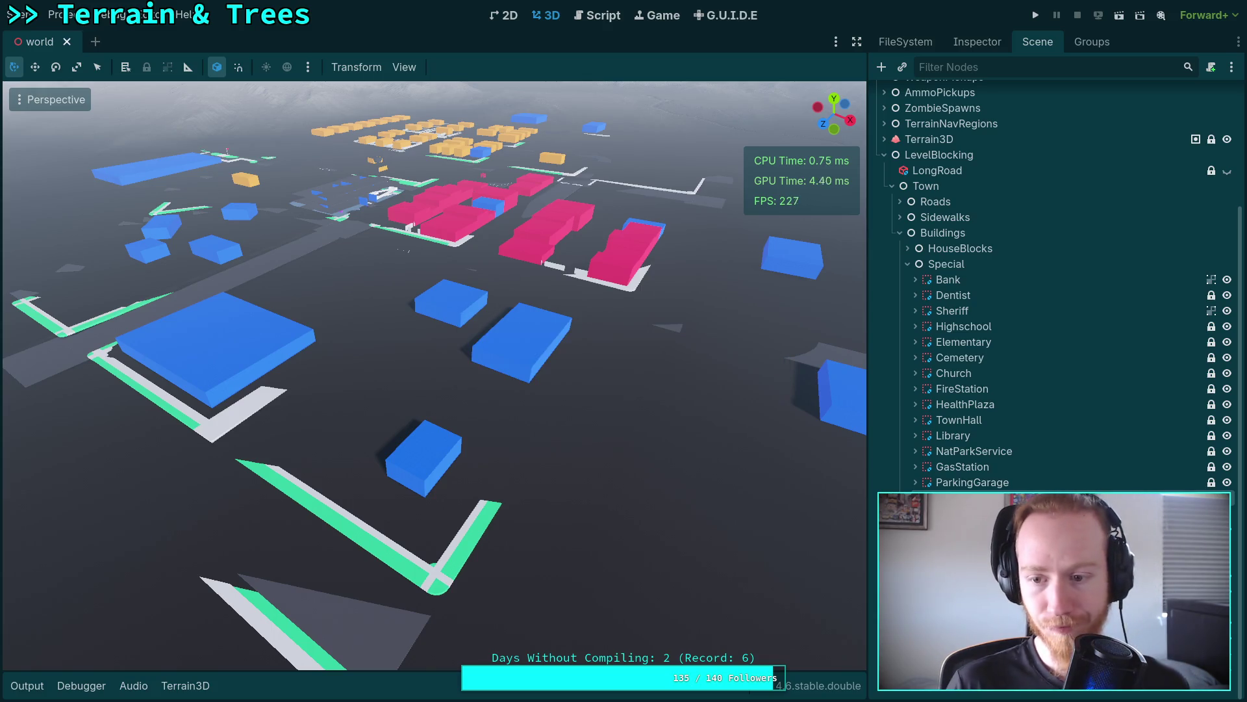
Step: Select Terrain3D, narrow the side panel, and show its properties with the 3D view maximized
{"action": "right_click", "coordinate": [340, 435]}
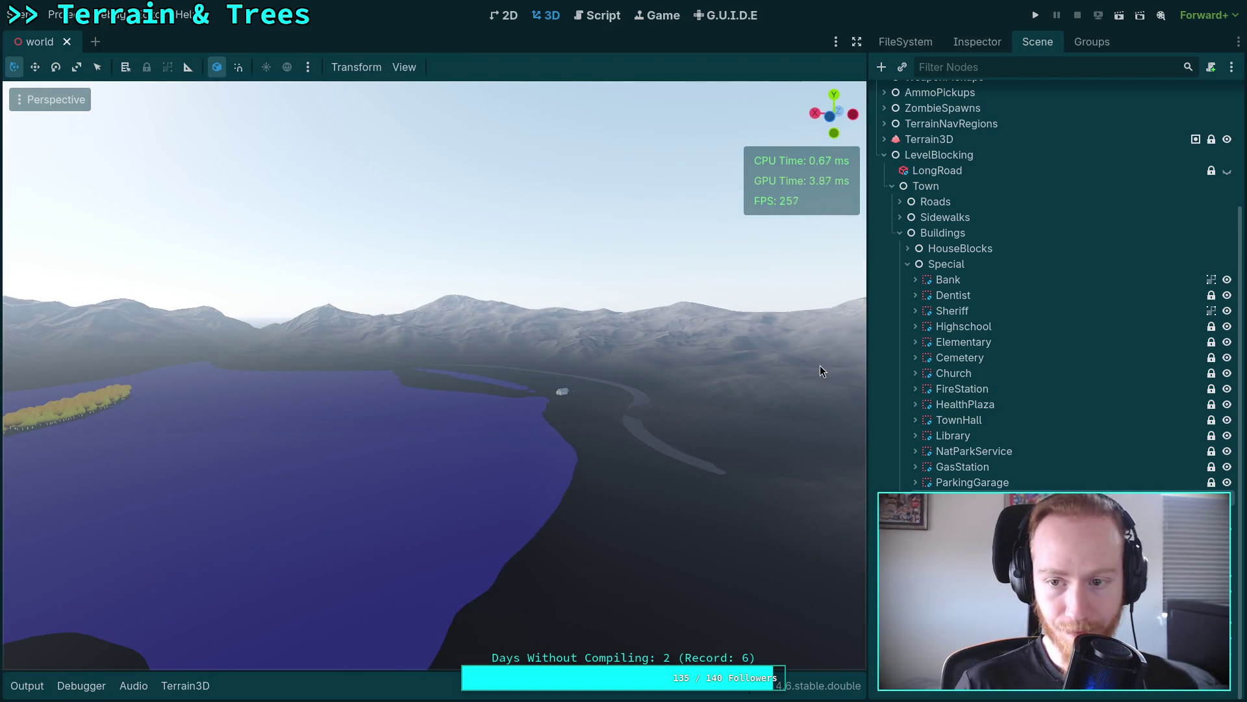
{"action": "left_click", "coordinate": [923, 139]}
{"action": "left_click", "coordinate": [884, 155]}
{"action": "mouse_move", "coordinate": [866, 196]}
{"action": "left_mouse_down"}
{"action": "mouse_move", "coordinate": [927, 188]}
{"action": "mouse_move", "coordinate": [895, 183]}
{"action": "left_mouse_up"}
{"action": "left_click", "coordinate": [999, 51]}
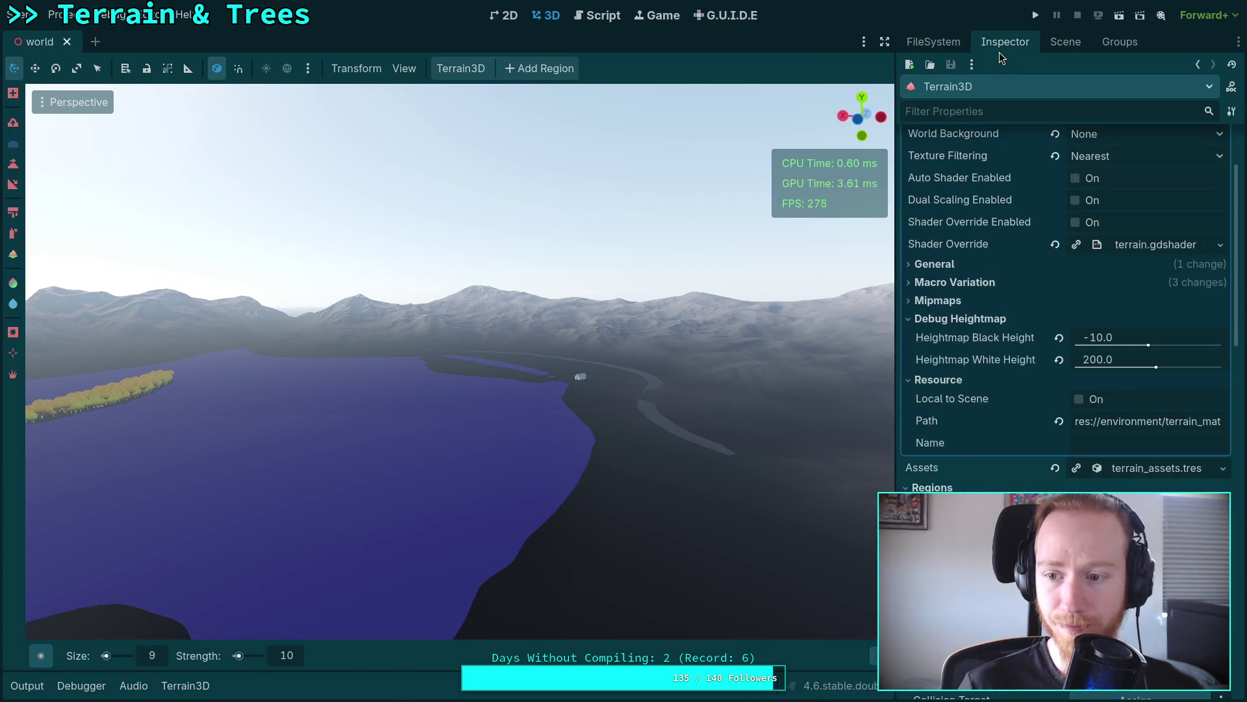
{"action": "left_click", "coordinate": [884, 41]}
Step: Save the world scene while flying the camera over the lake toward the snowy terrain
{"action": "key", "text": "w"}
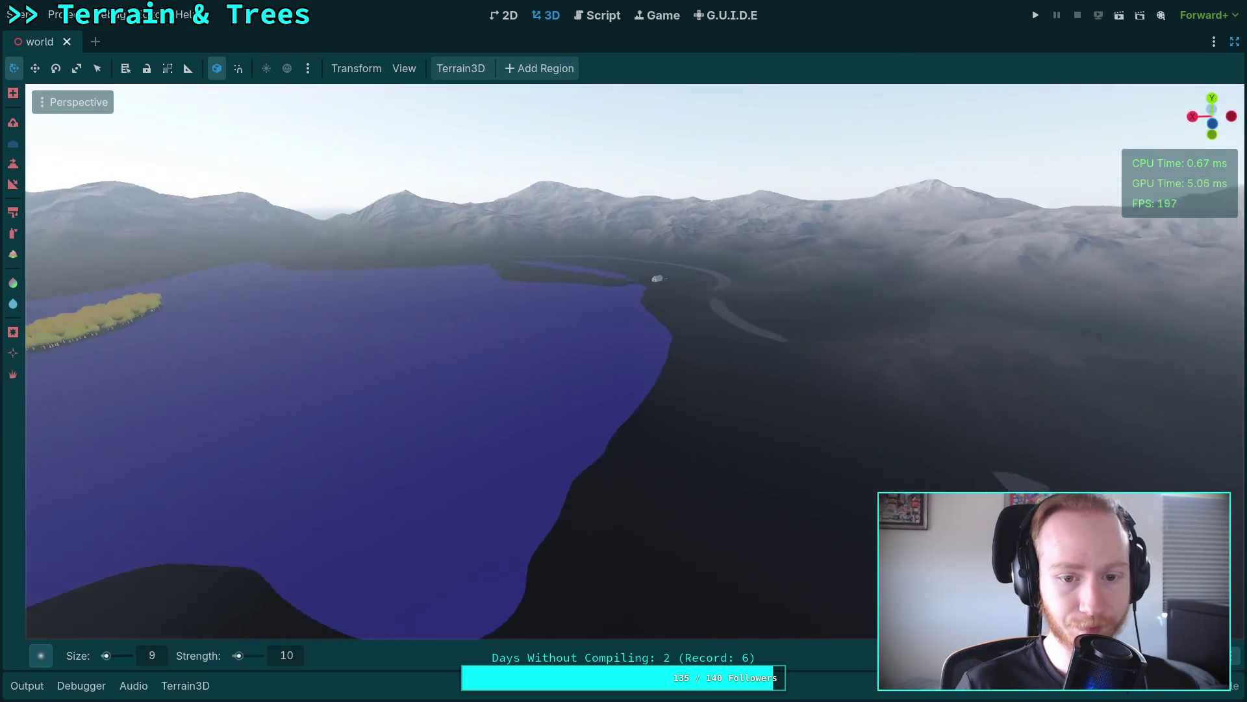
{"action": "scroll", "coordinate": [115, 338], "scroll_direction": "up", "scroll_amount": 3}
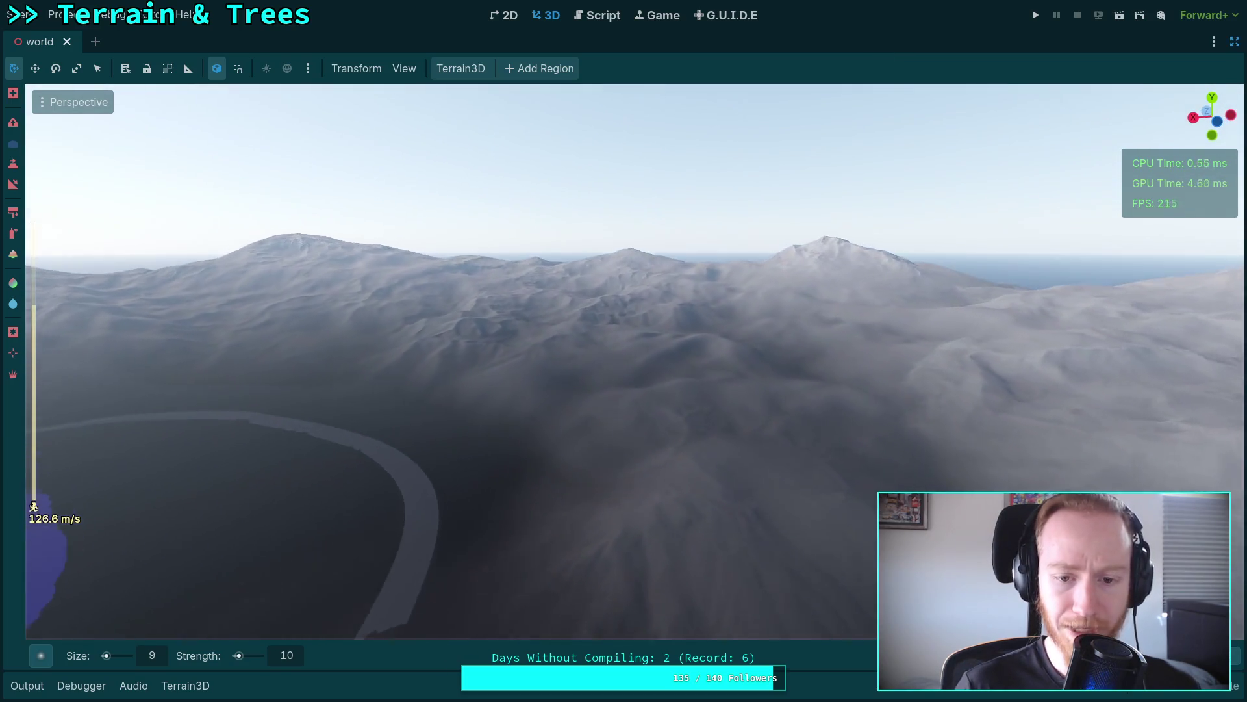
{"action": "key", "text": "ctrl+s"}
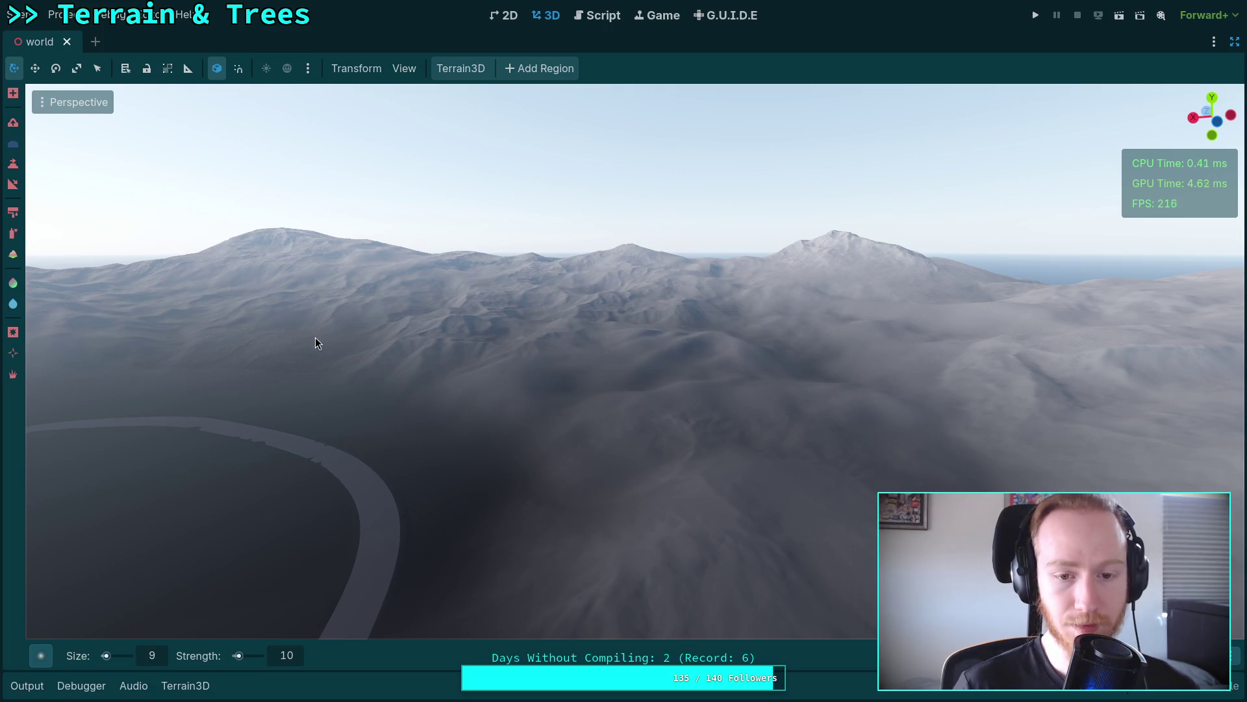
{"action": "key", "text": "w"}
{"action": "key", "text": "w"}
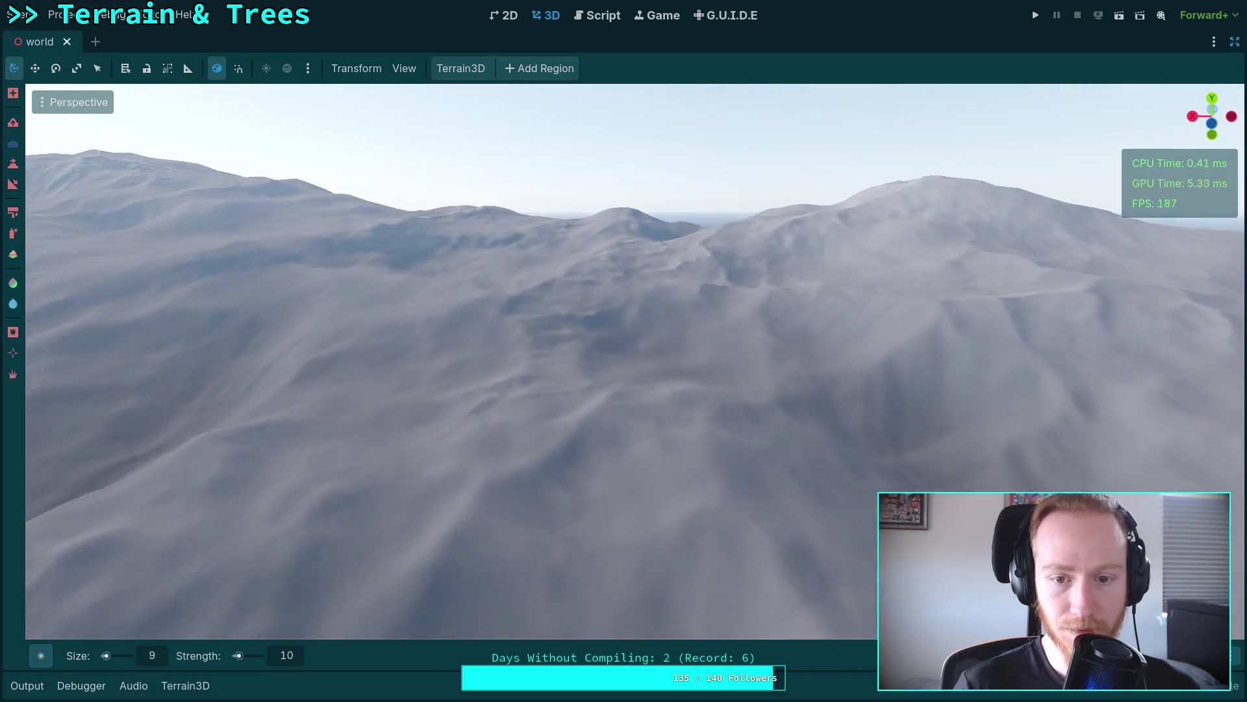
{"action": "key", "text": "w"}
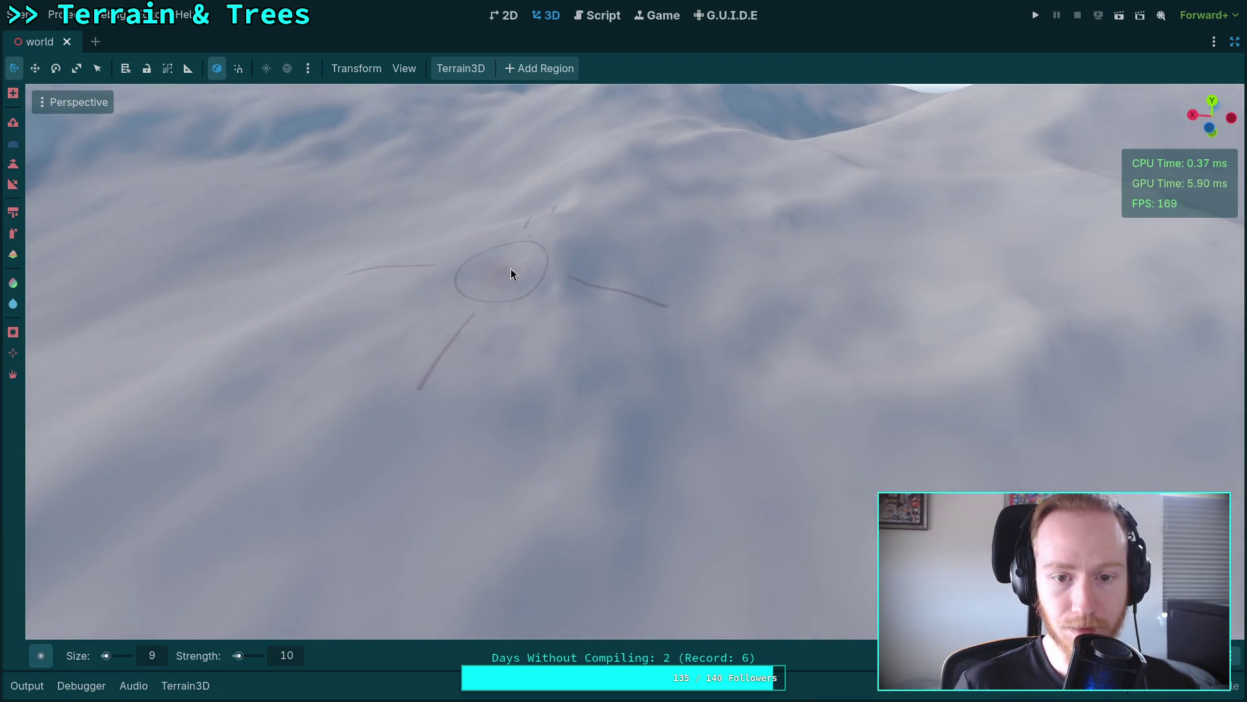
{"action": "left_click", "coordinate": [650, 303]}
{"action": "key", "text": "w"}
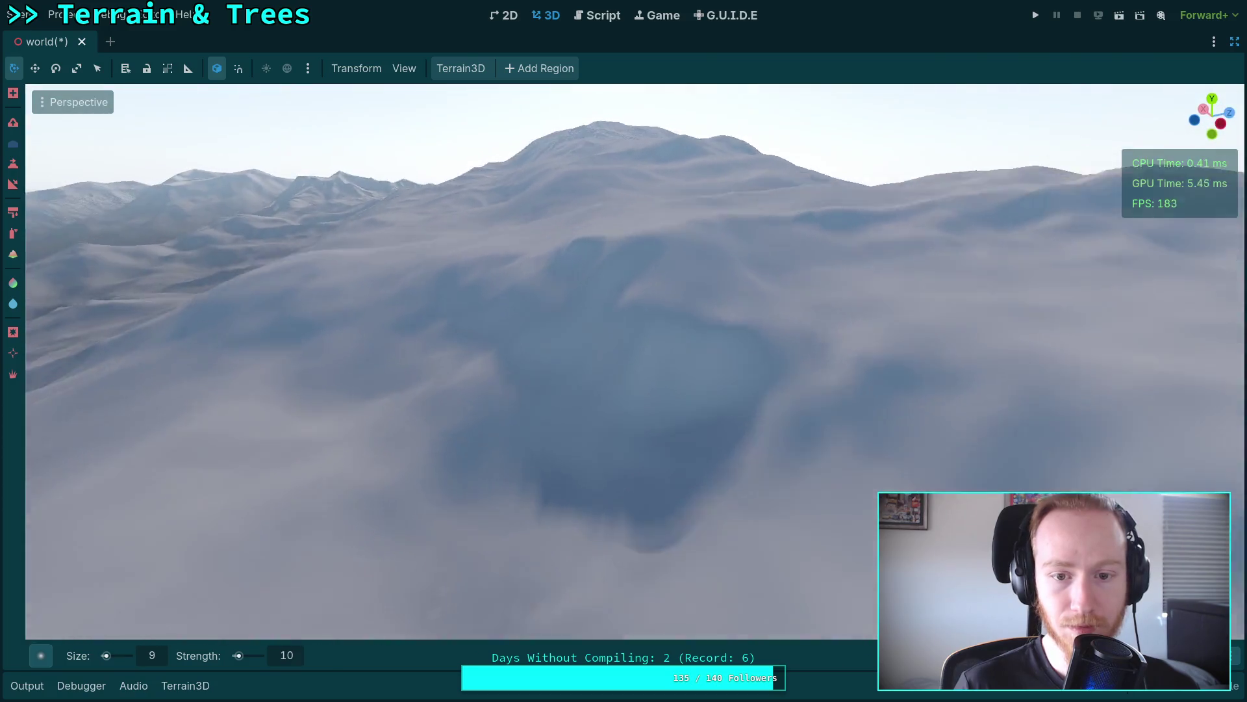
{"action": "key", "text": "w"}
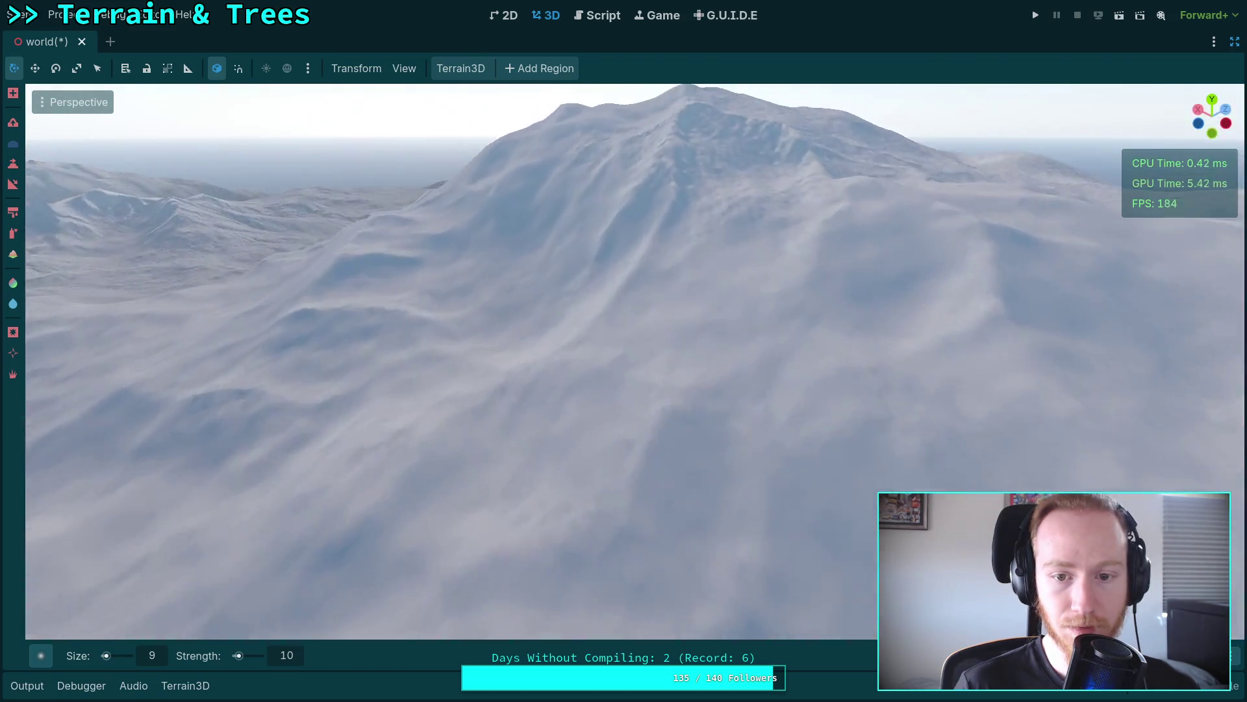
{"action": "key", "text": "w"}
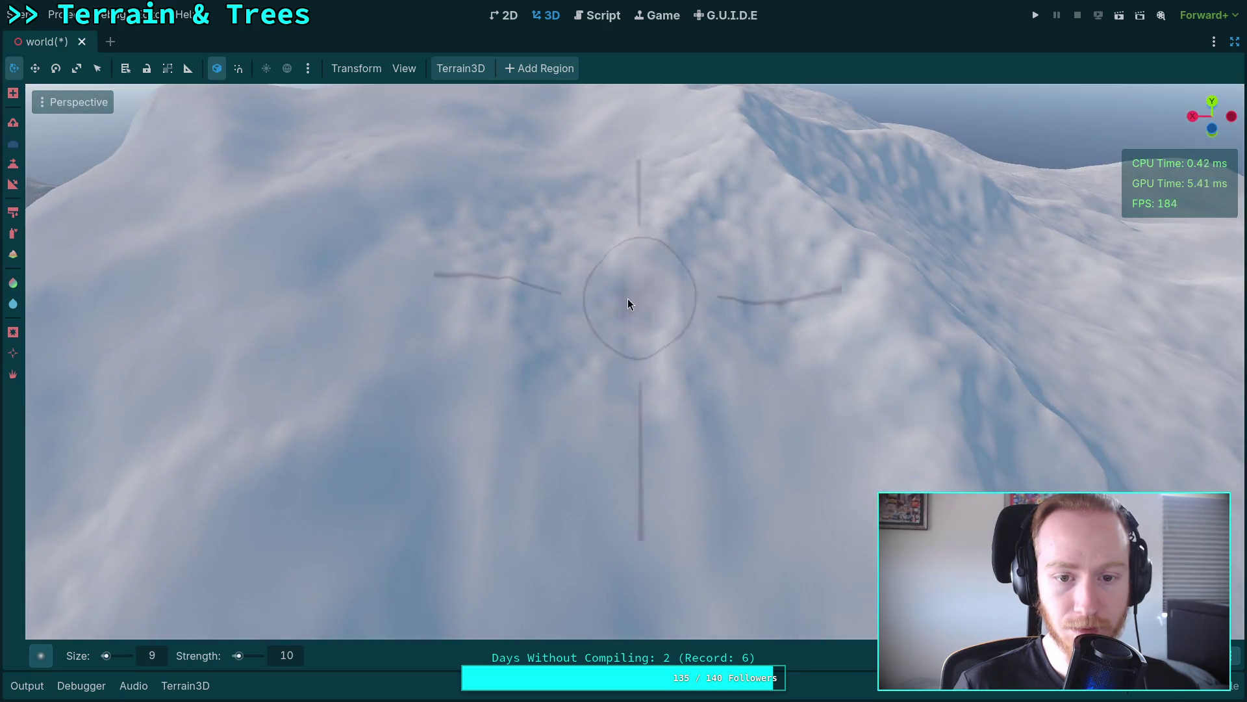
{"action": "scroll", "coordinate": [585, 292], "scroll_direction": "up", "scroll_amount": 2}
{"action": "key", "text": "w"}
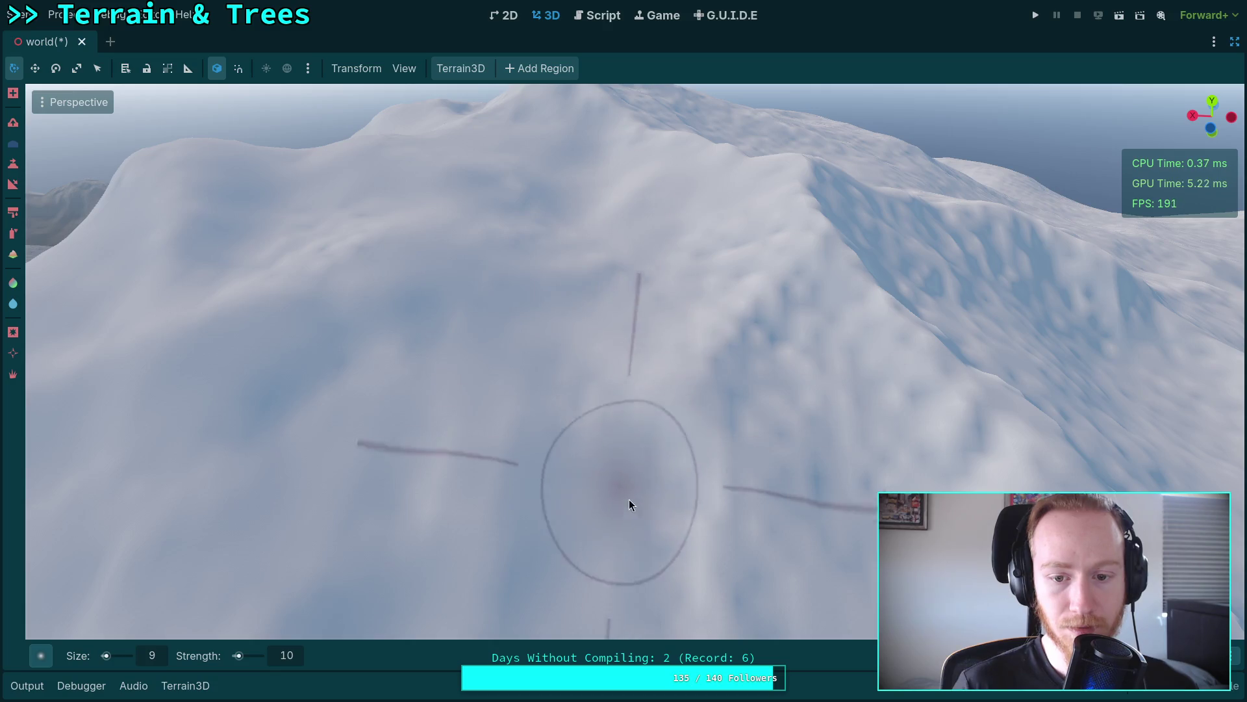
{"action": "right_click", "coordinate": [852, 496]}
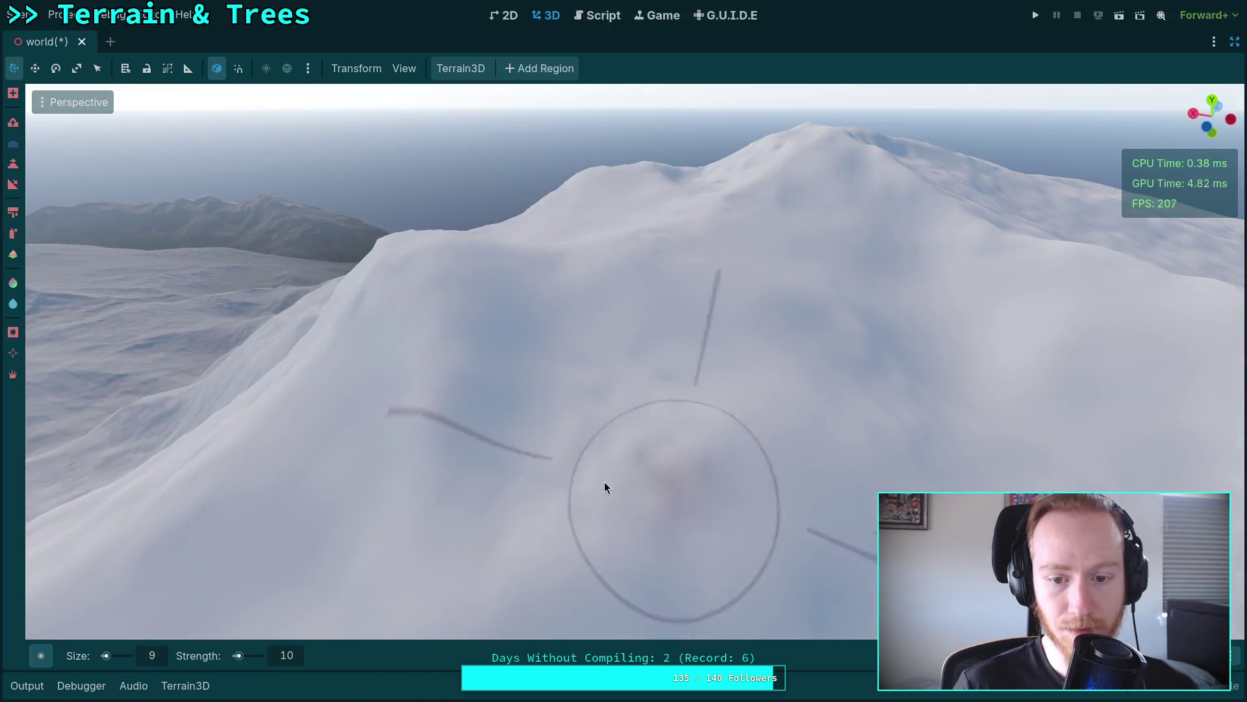
{"action": "right_click", "coordinate": [636, 371]}
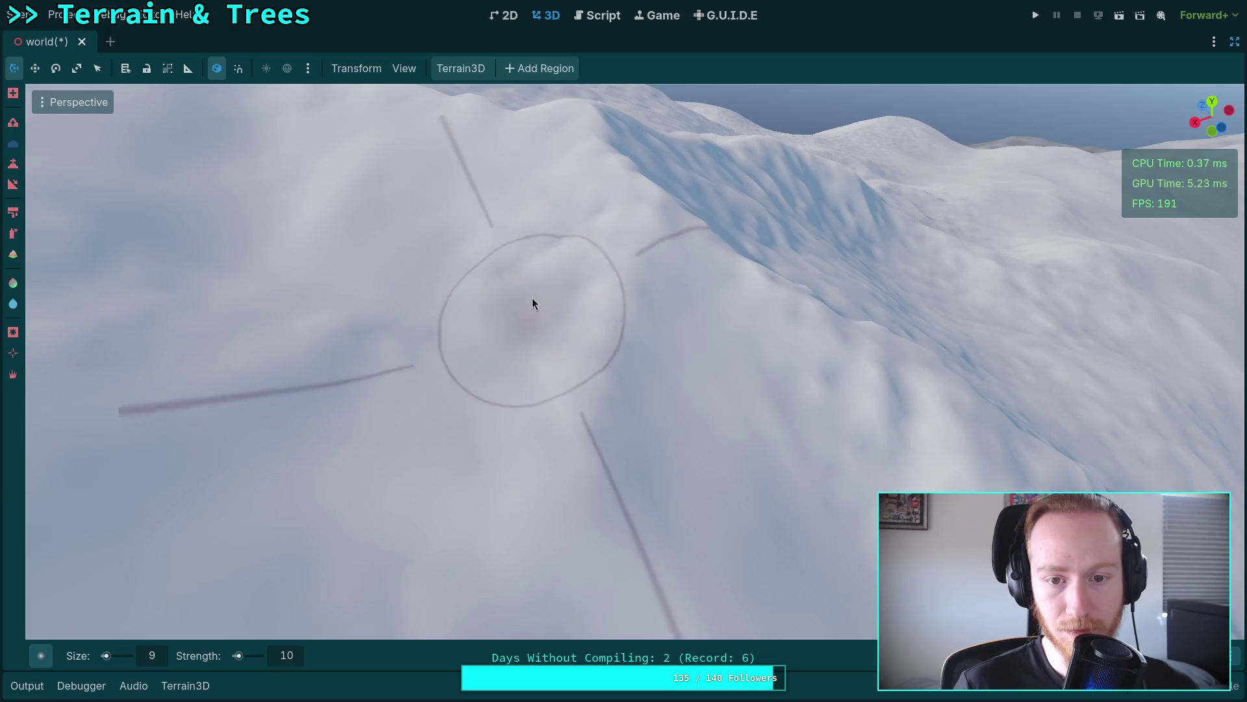
{"action": "right_click", "coordinate": [649, 410]}
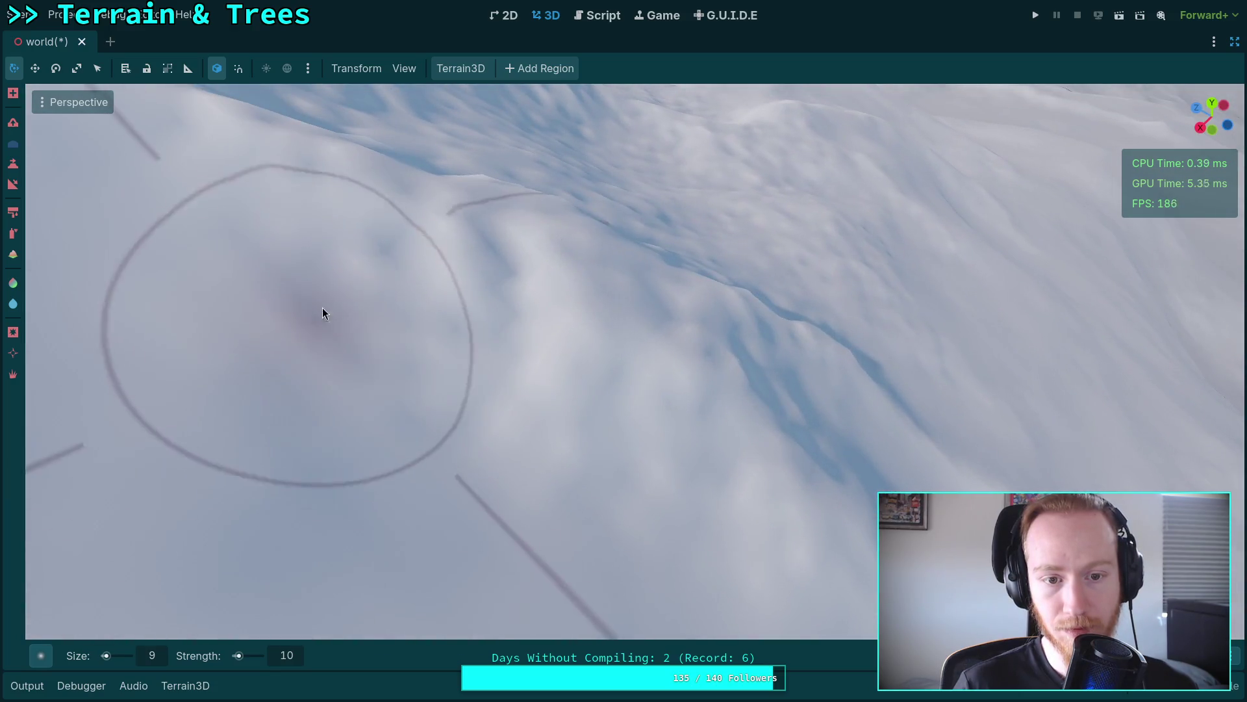
{"action": "right_click", "coordinate": [578, 377]}
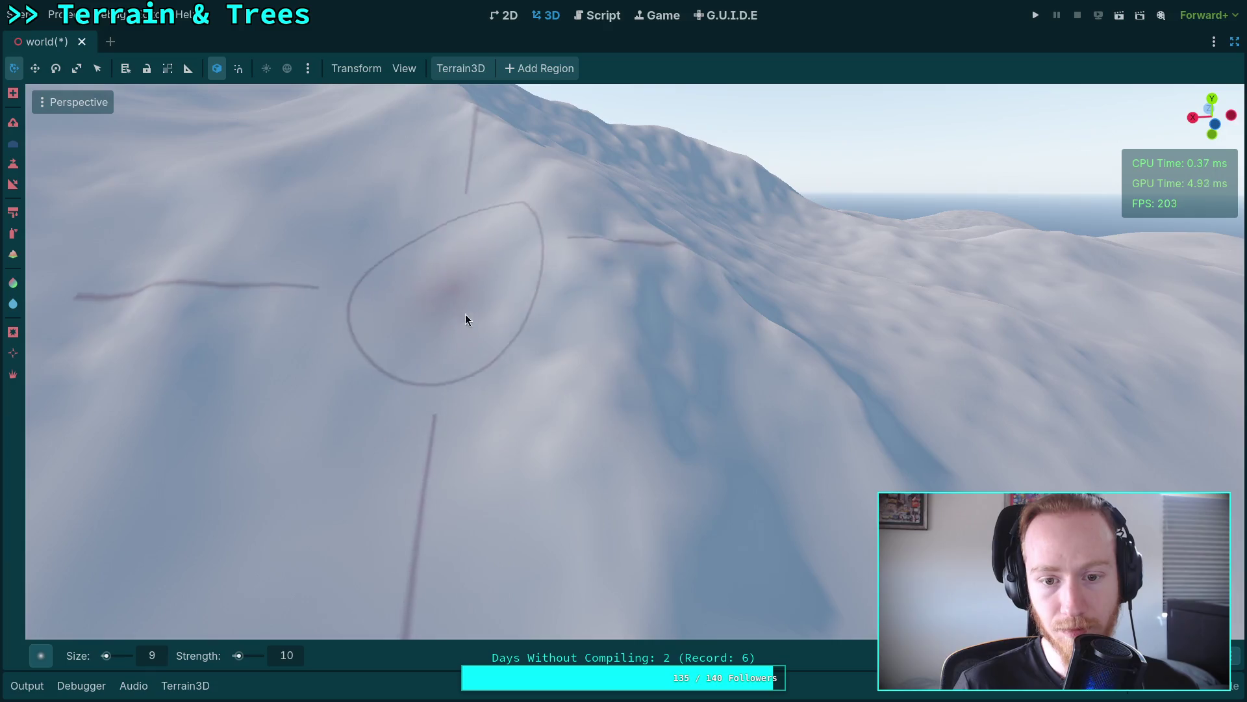
{"action": "right_click", "coordinate": [459, 301]}
{"action": "right_click", "coordinate": [580, 368]}
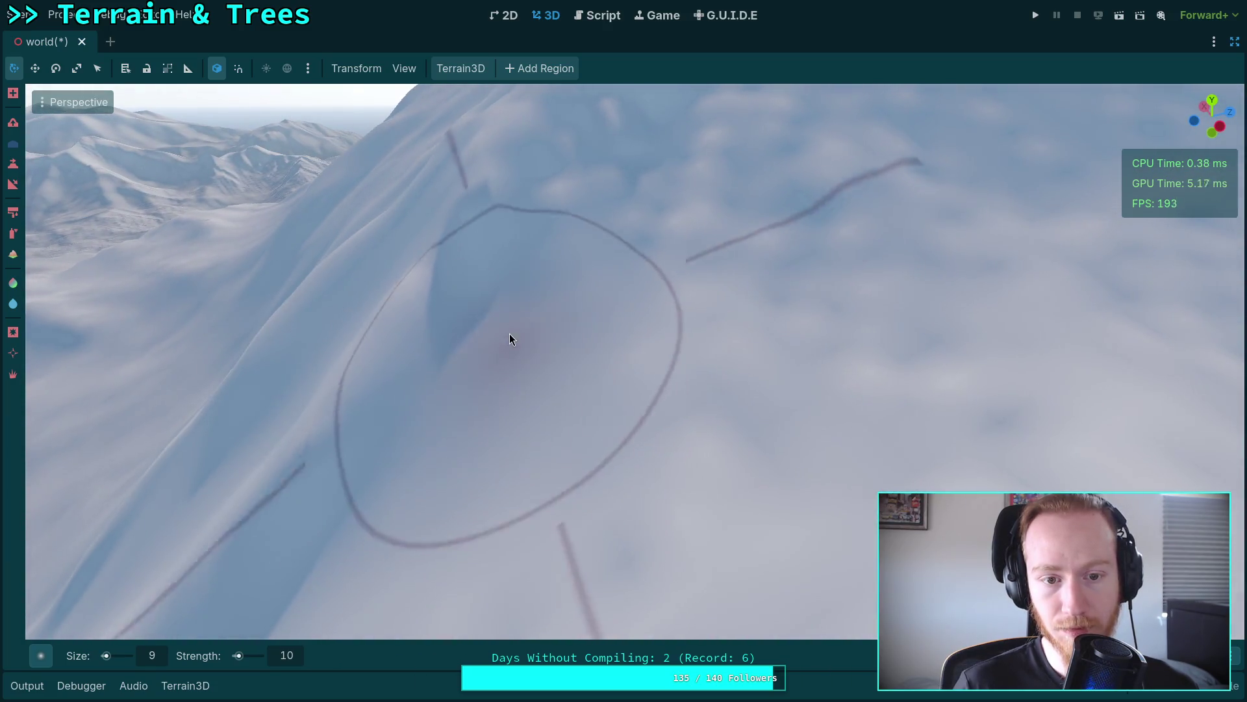
{"action": "right_click", "coordinate": [509, 338]}
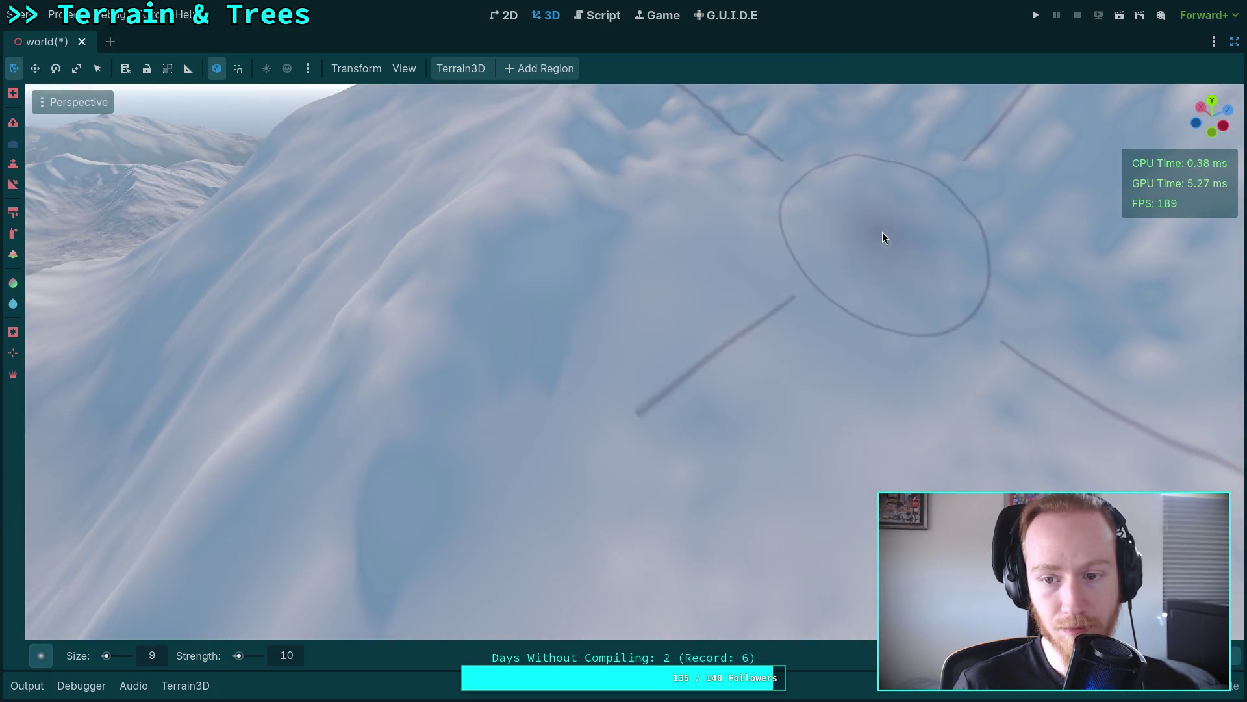
{"action": "right_click", "coordinate": [766, 384]}
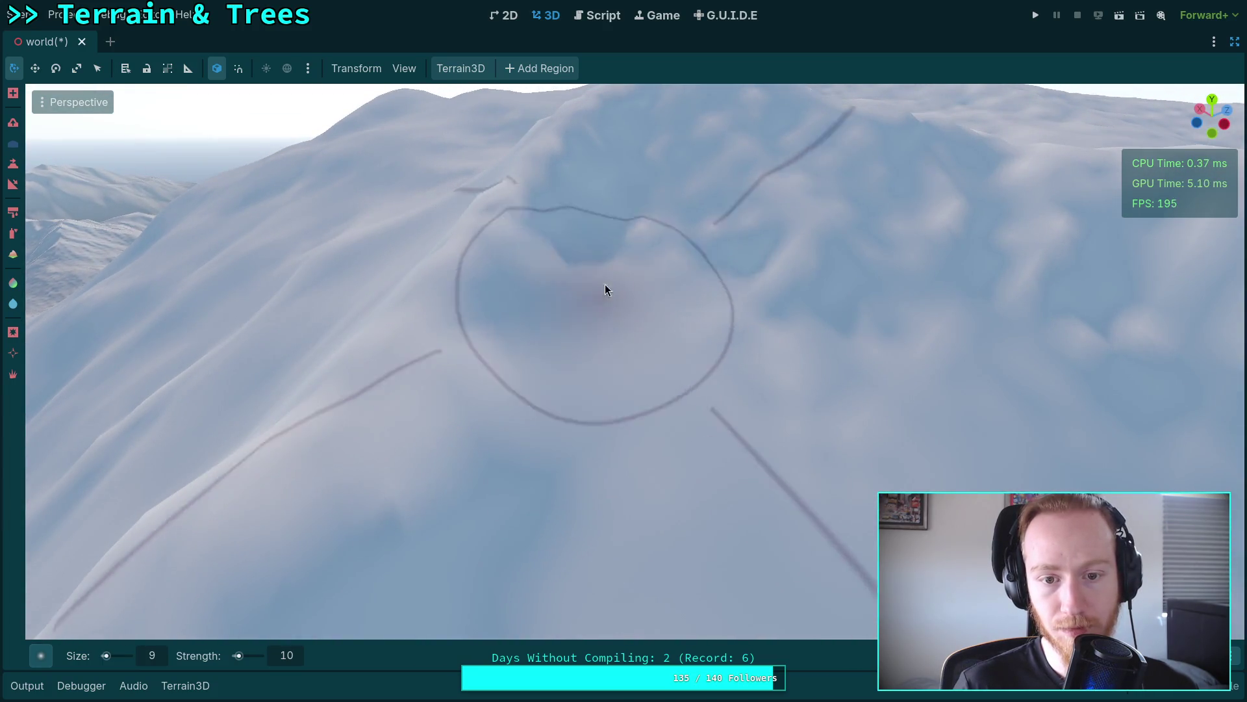
{"action": "right_click", "coordinate": [677, 268]}
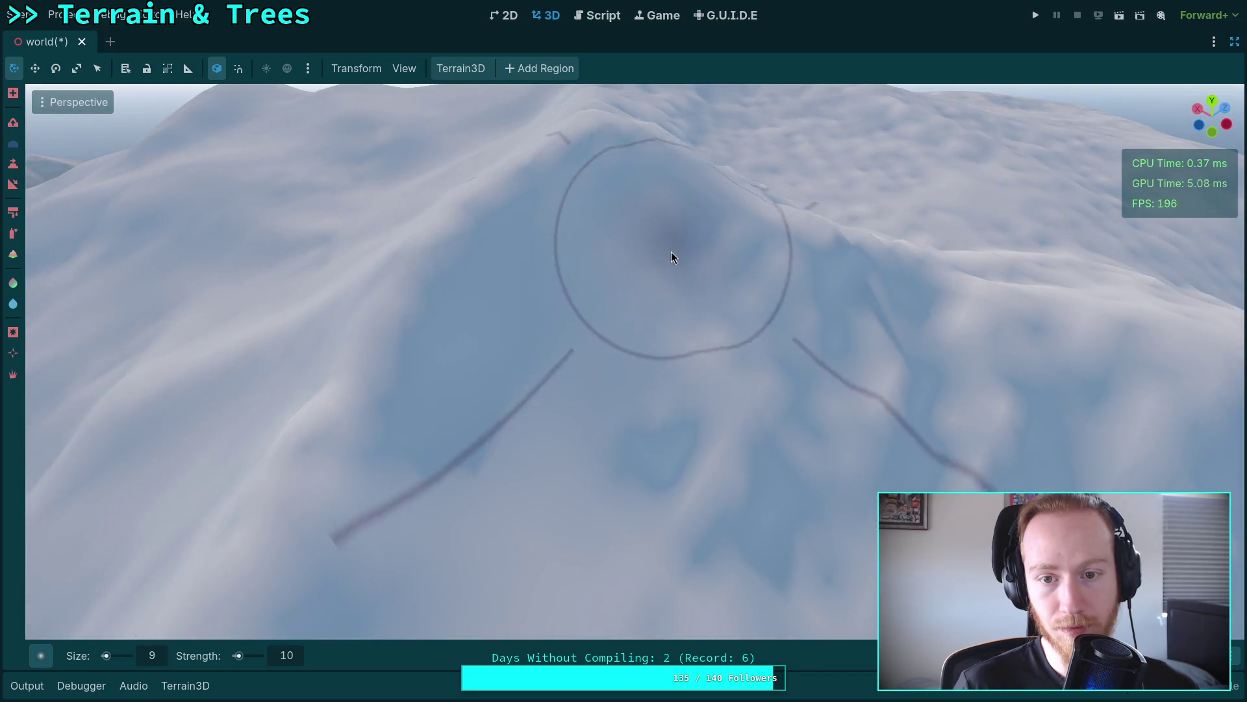
{"action": "right_click", "coordinate": [680, 461]}
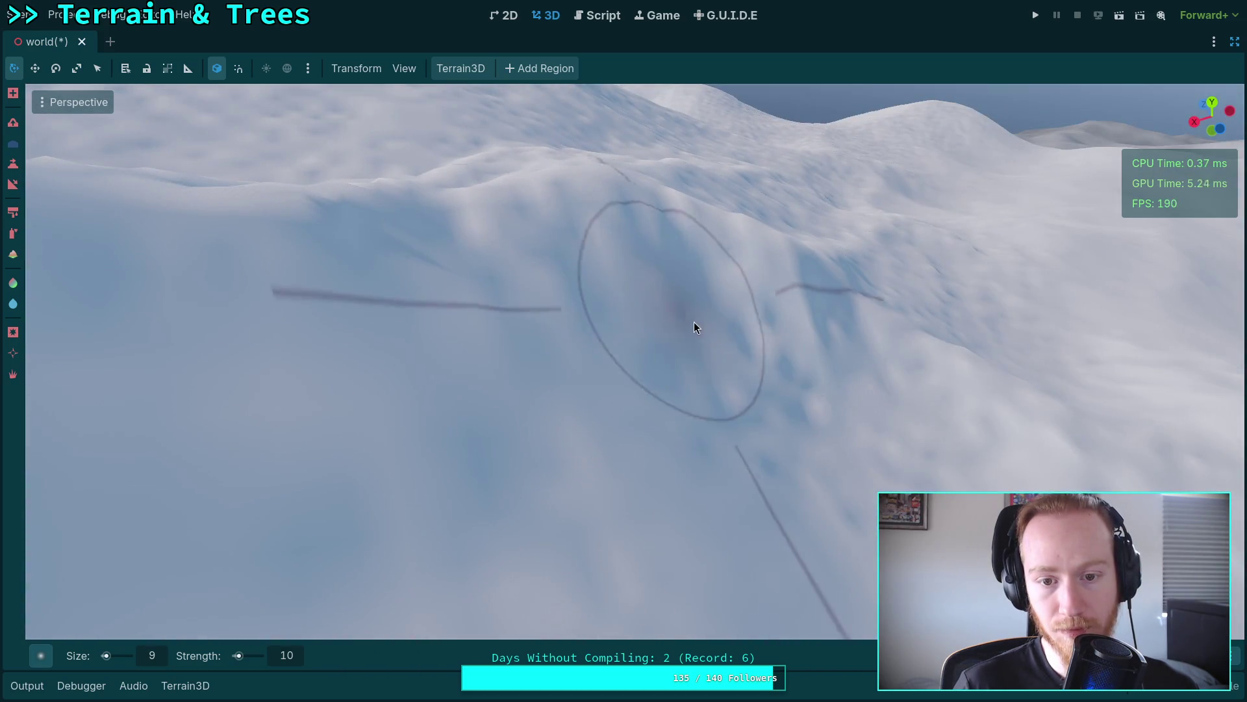
{"action": "right_click", "coordinate": [591, 365]}
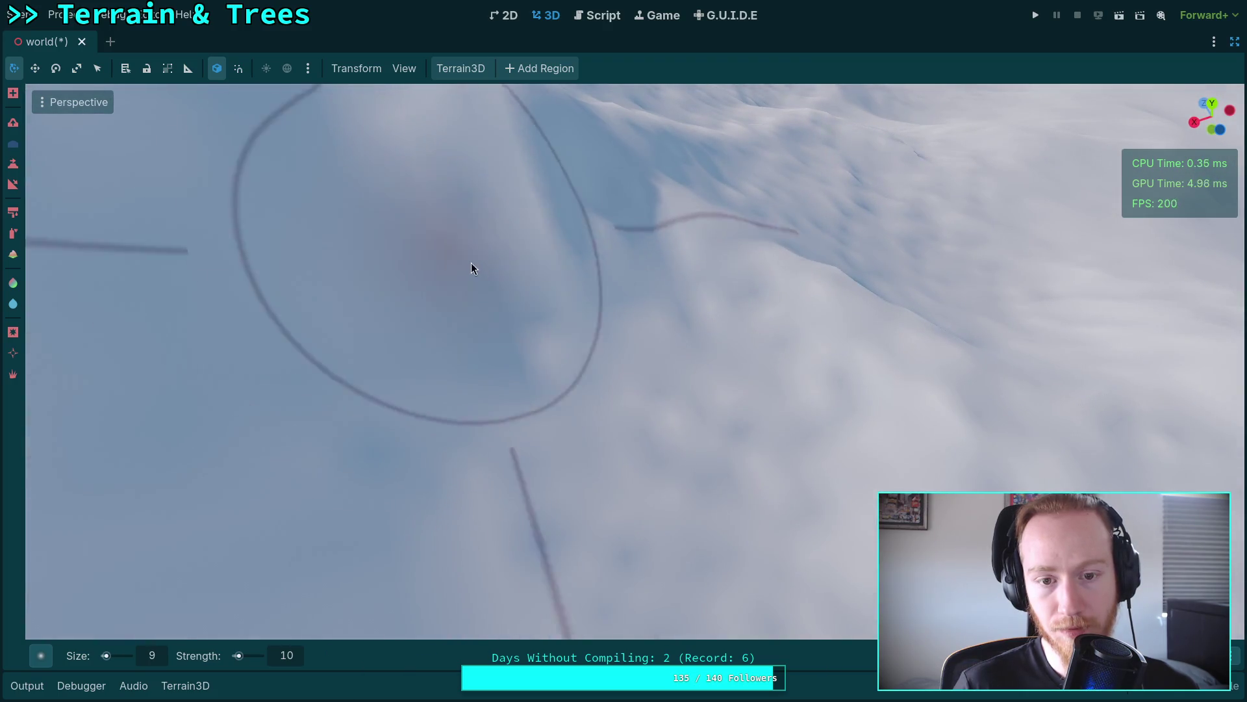
{"action": "right_click", "coordinate": [564, 528]}
{"action": "right_click", "coordinate": [608, 462]}
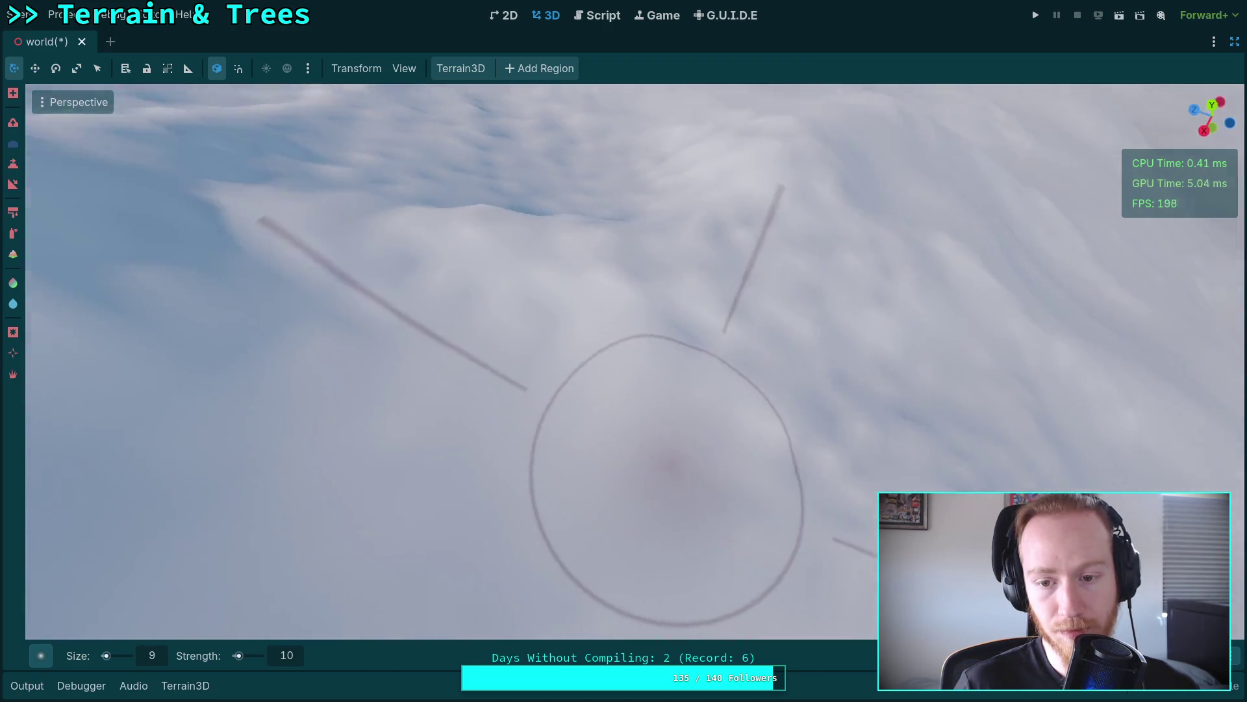
{"action": "right_click", "coordinate": [733, 377]}
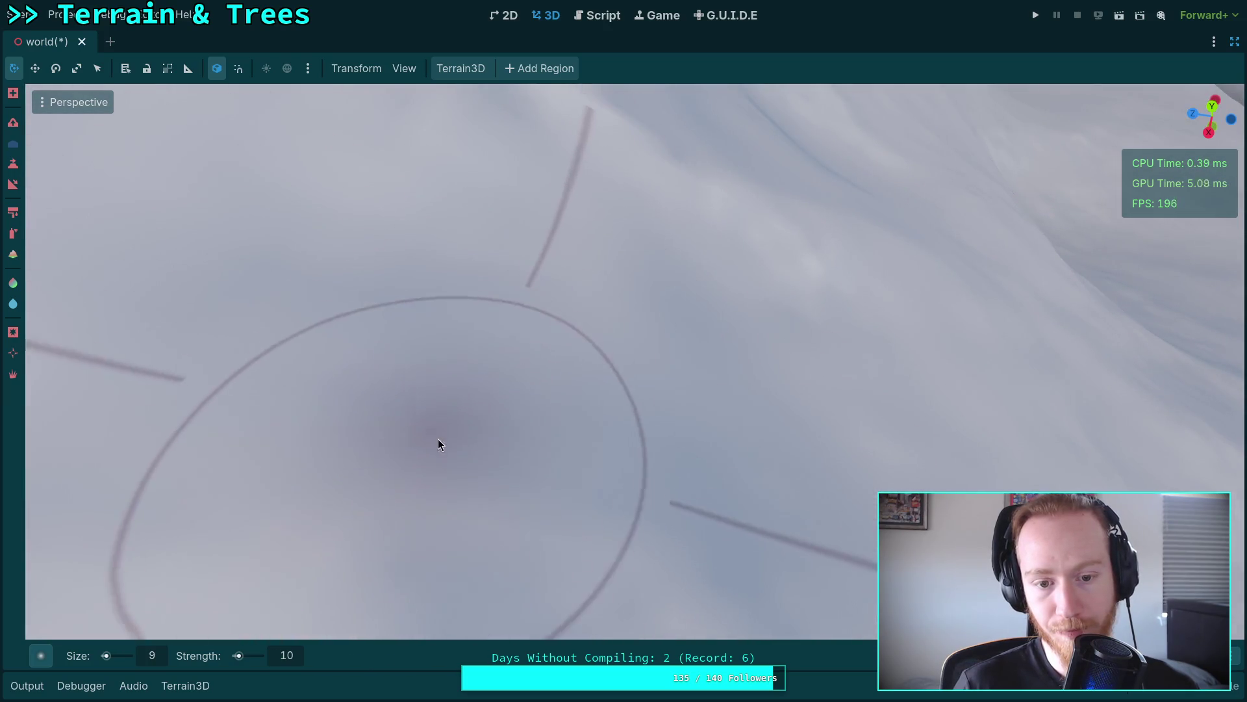
{"action": "right_click", "coordinate": [431, 437]}
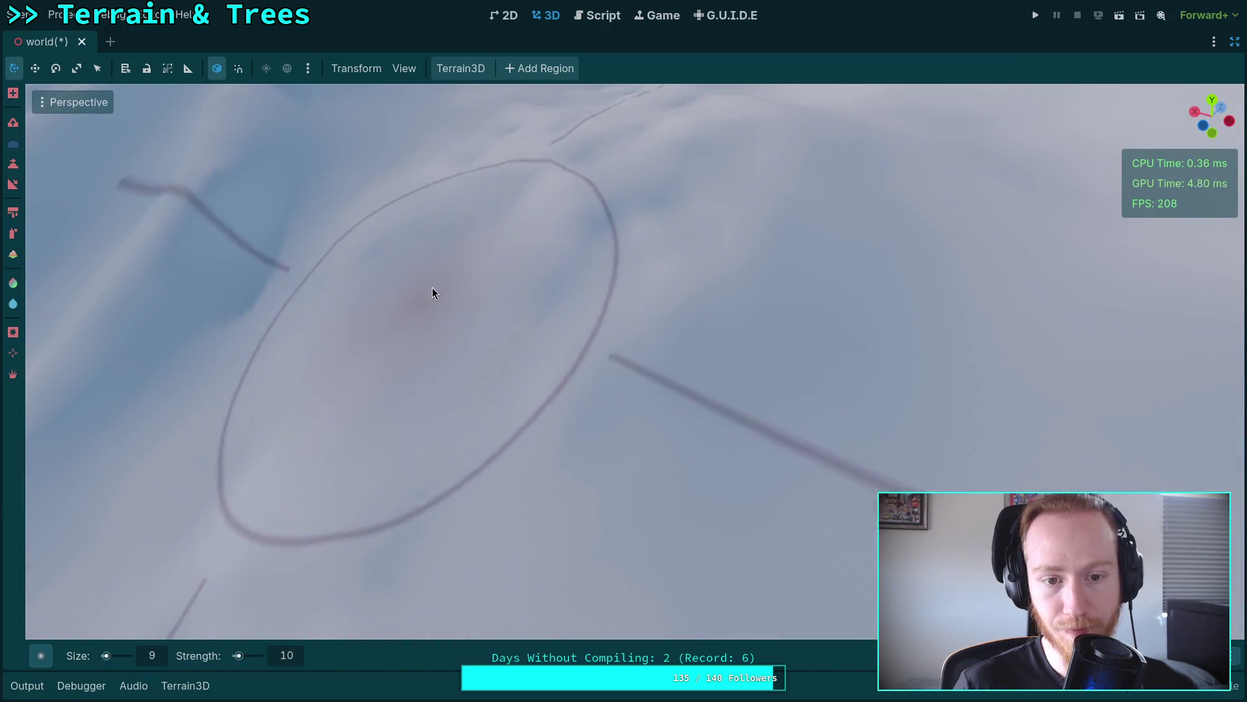
{"action": "right_click", "coordinate": [422, 298]}
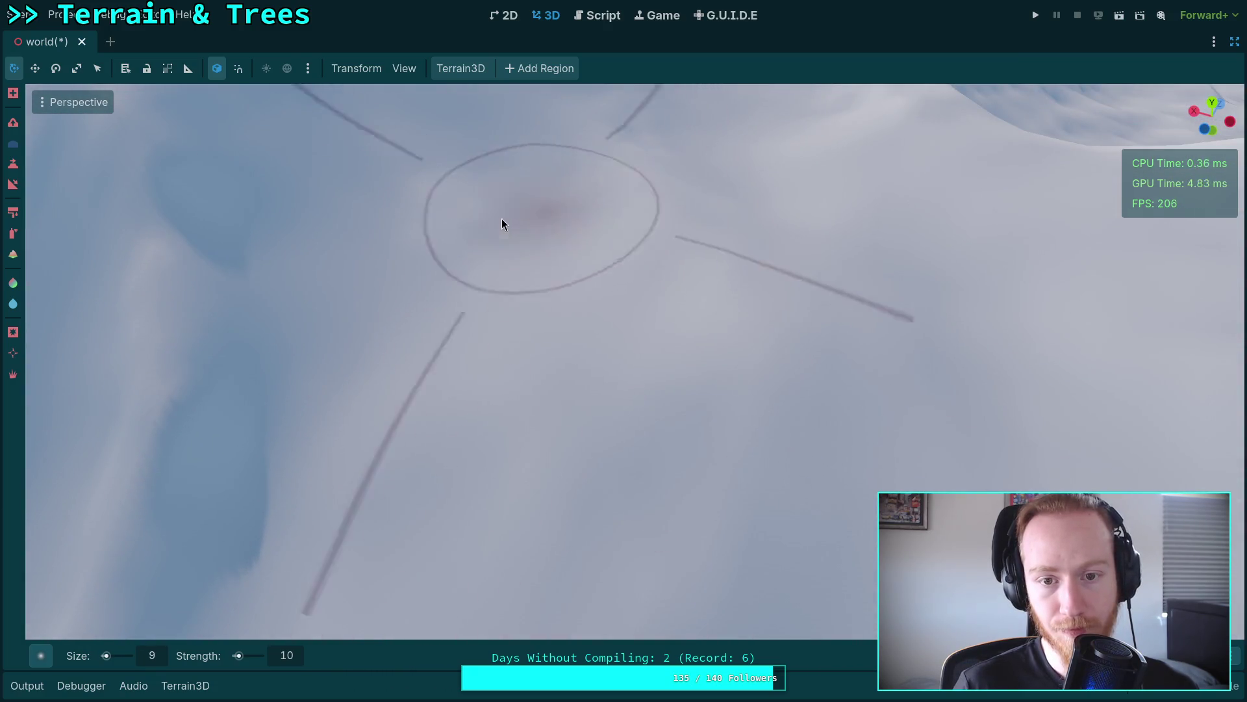
{"action": "right_click", "coordinate": [615, 156]}
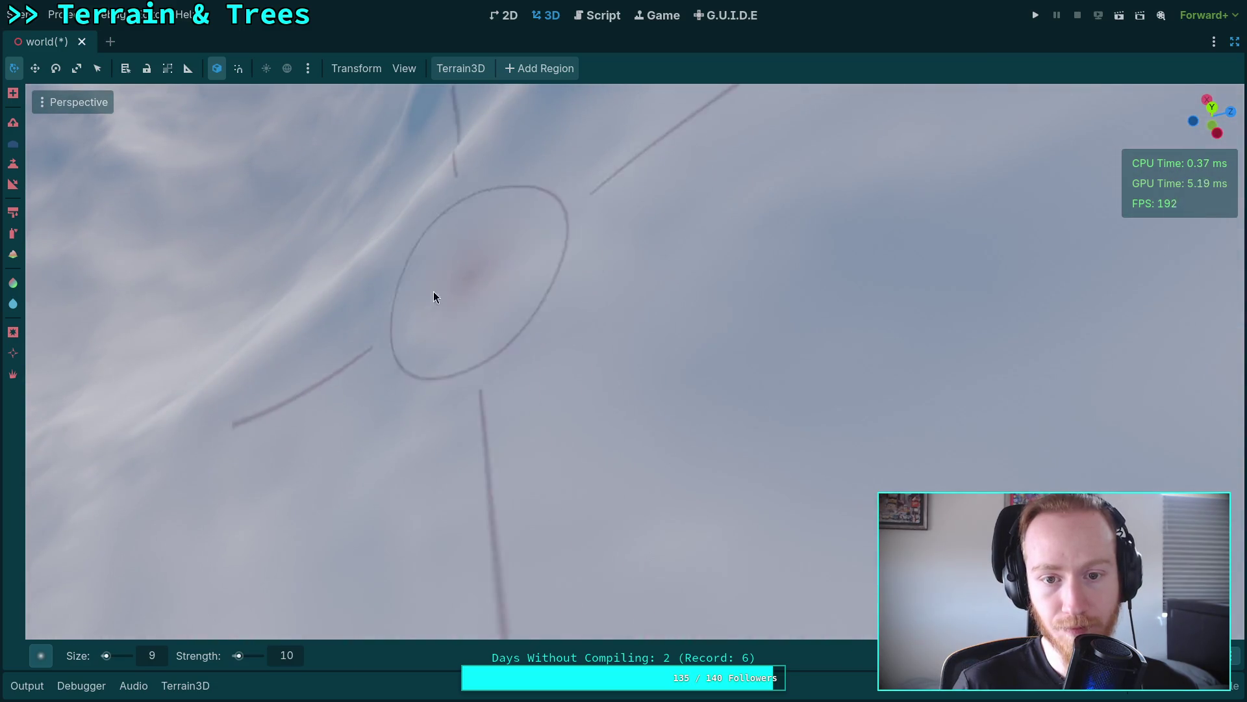
{"action": "right_click", "coordinate": [373, 409]}
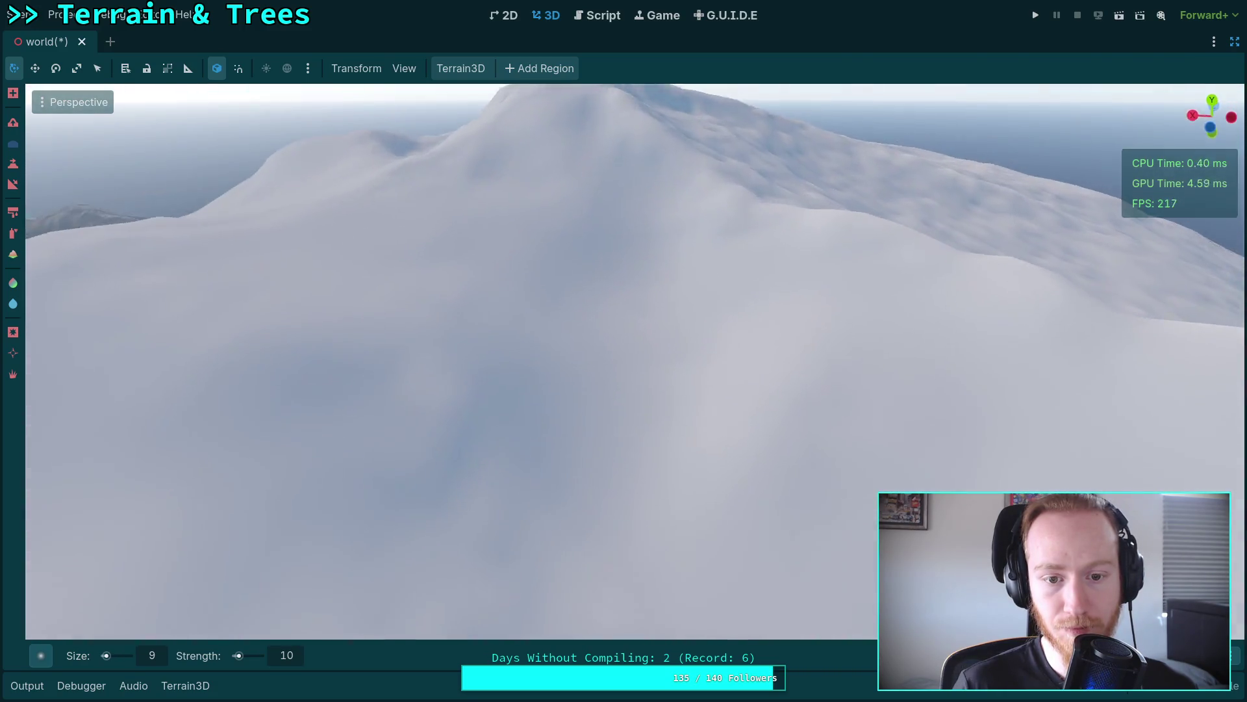
{"action": "right_click", "coordinate": [536, 380]}
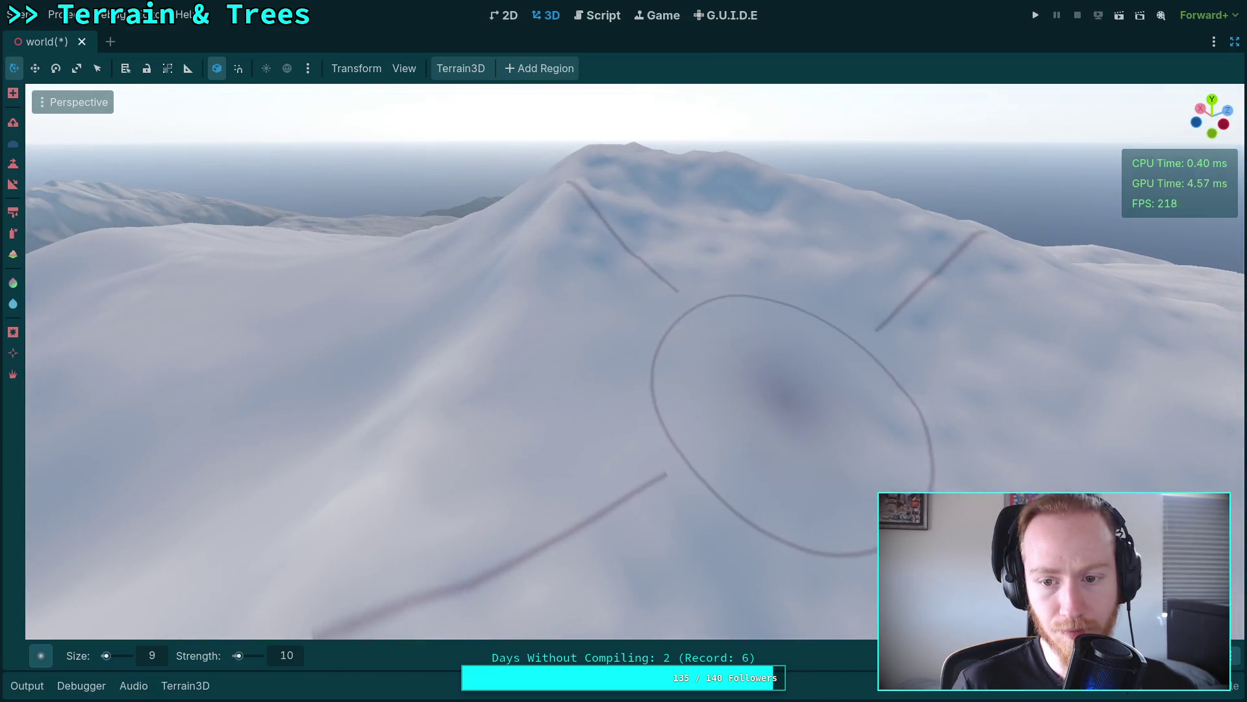
{"action": "scroll", "coordinate": [726, 383], "scroll_direction": "down", "scroll_amount": 5}
{"action": "right_click", "coordinate": [740, 352]}
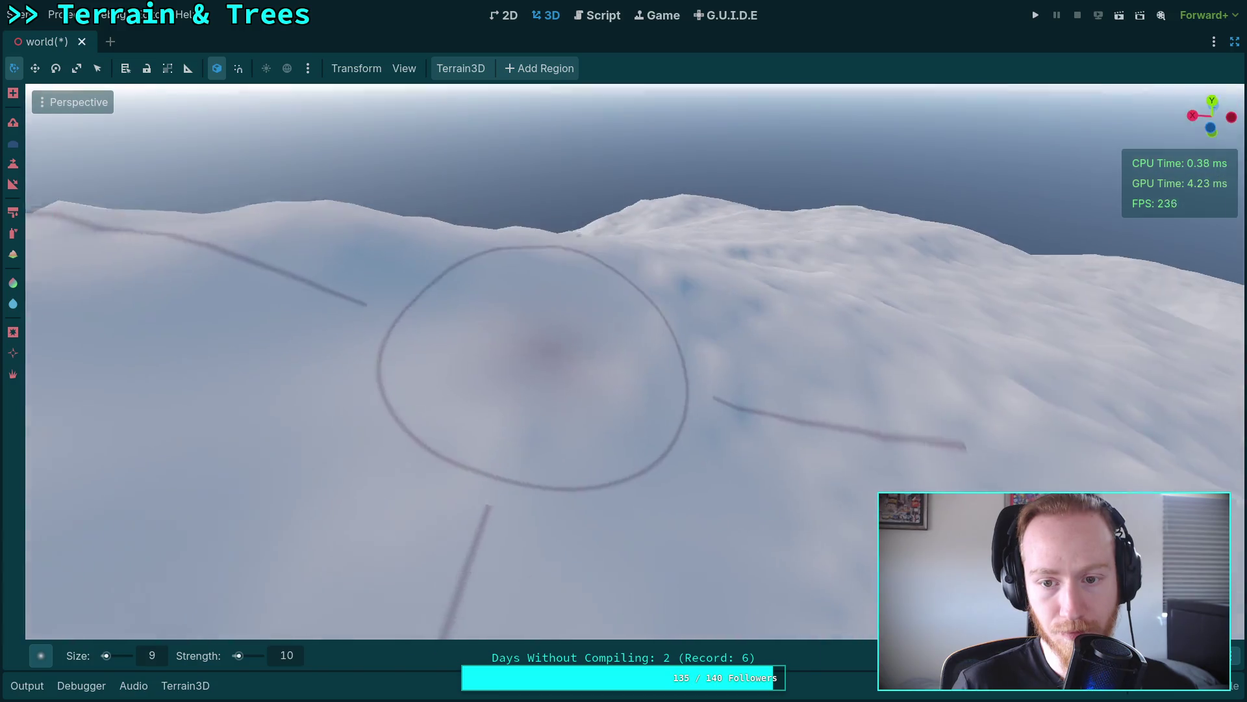
{"action": "right_click", "coordinate": [629, 328]}
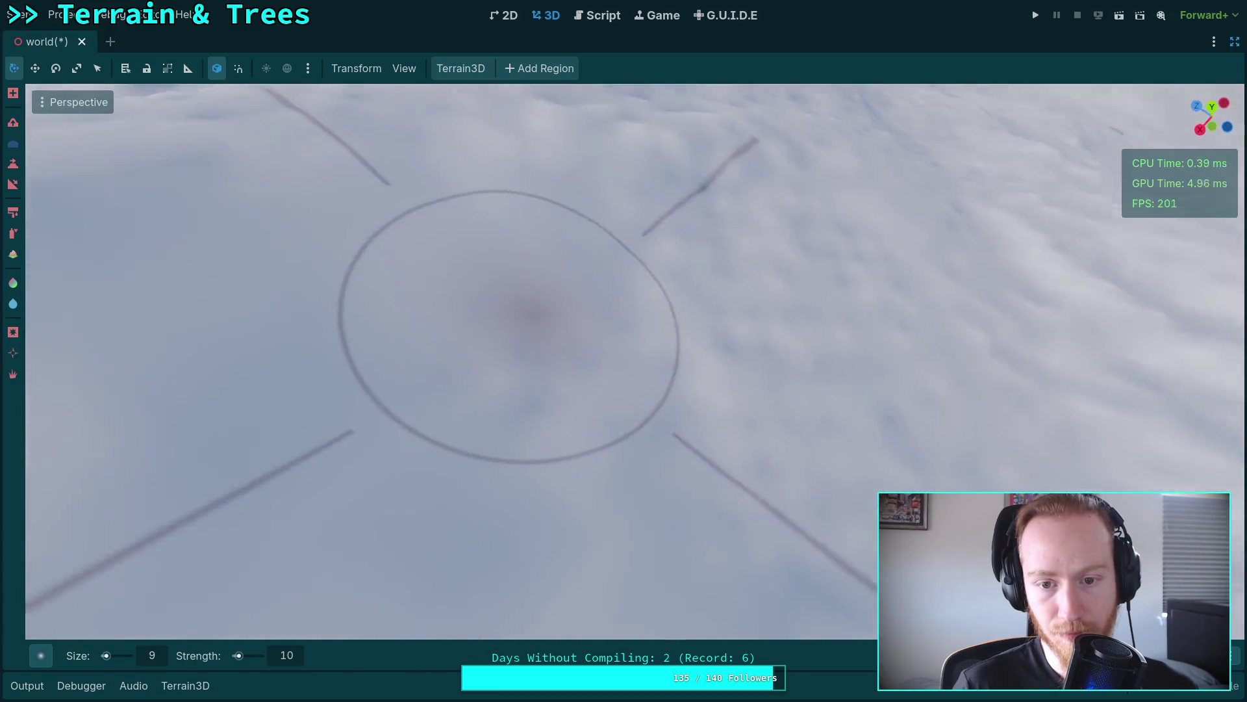
{"action": "right_click", "coordinate": [742, 367]}
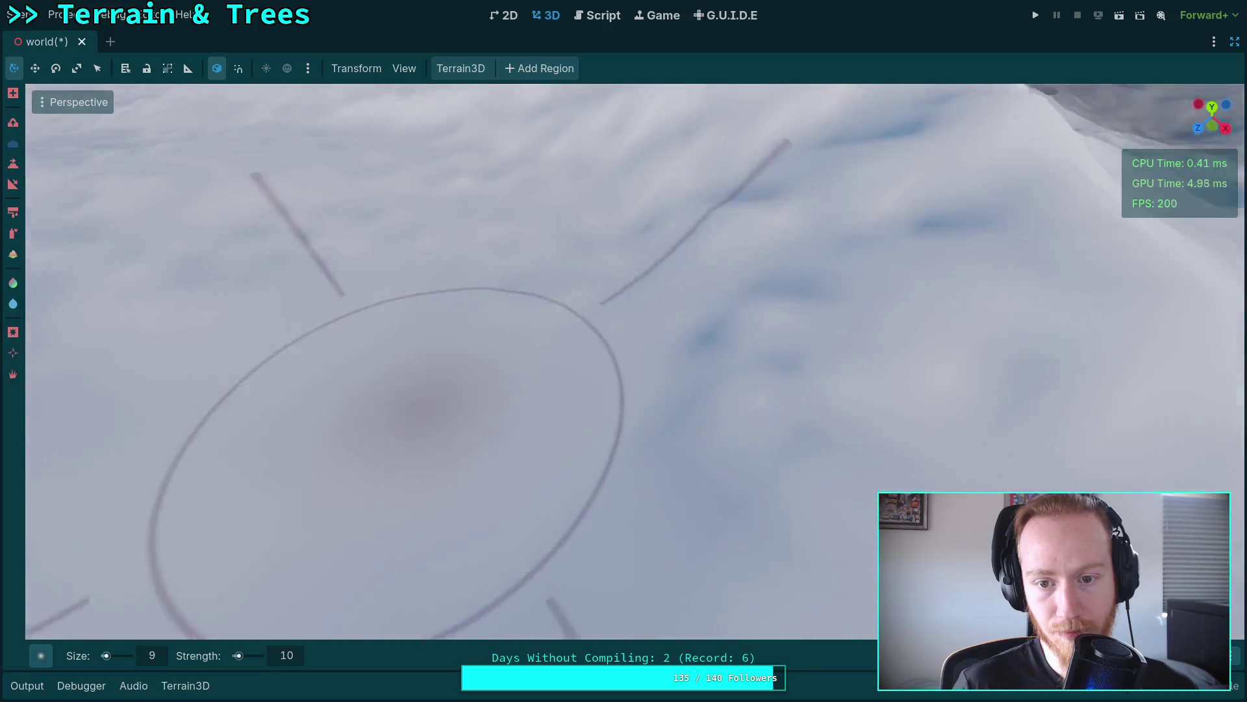
{"action": "right_click", "coordinate": [684, 259]}
{"action": "right_click", "coordinate": [537, 380]}
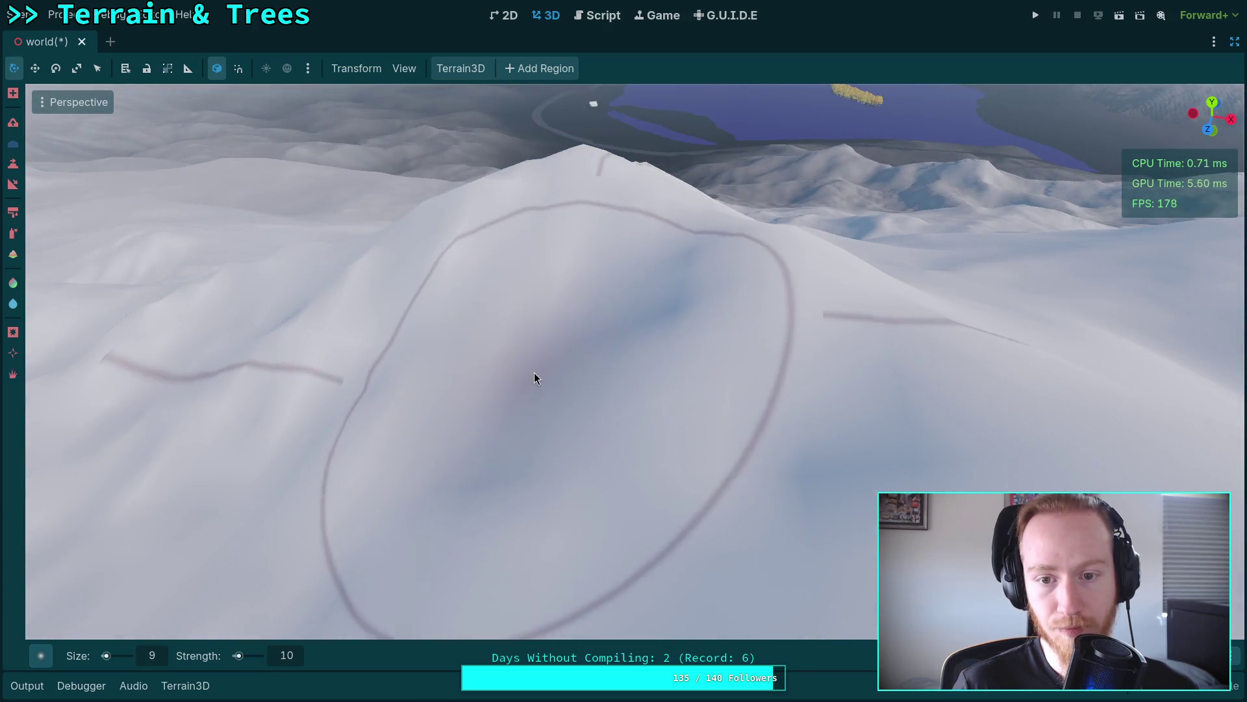
{"action": "right_click", "coordinate": [537, 380]}
{"action": "right_click", "coordinate": [642, 450]}
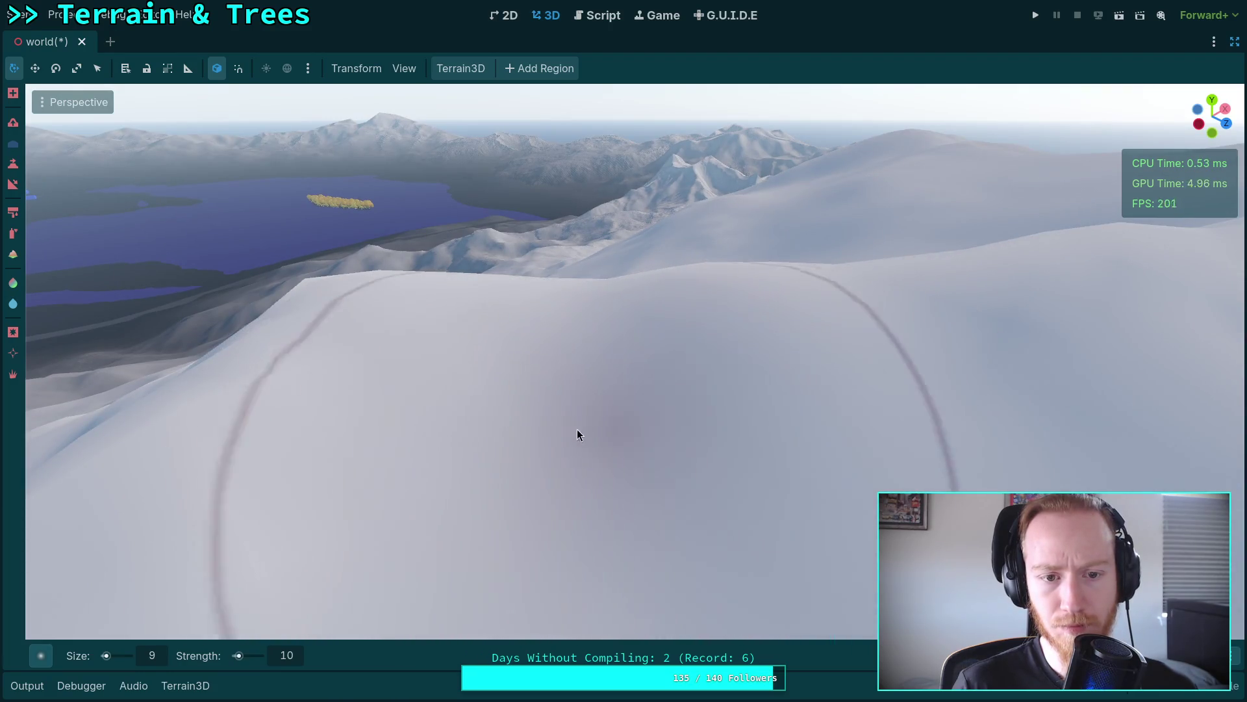
{"action": "right_click", "coordinate": [457, 439]}
{"action": "right_click", "coordinate": [556, 459]}
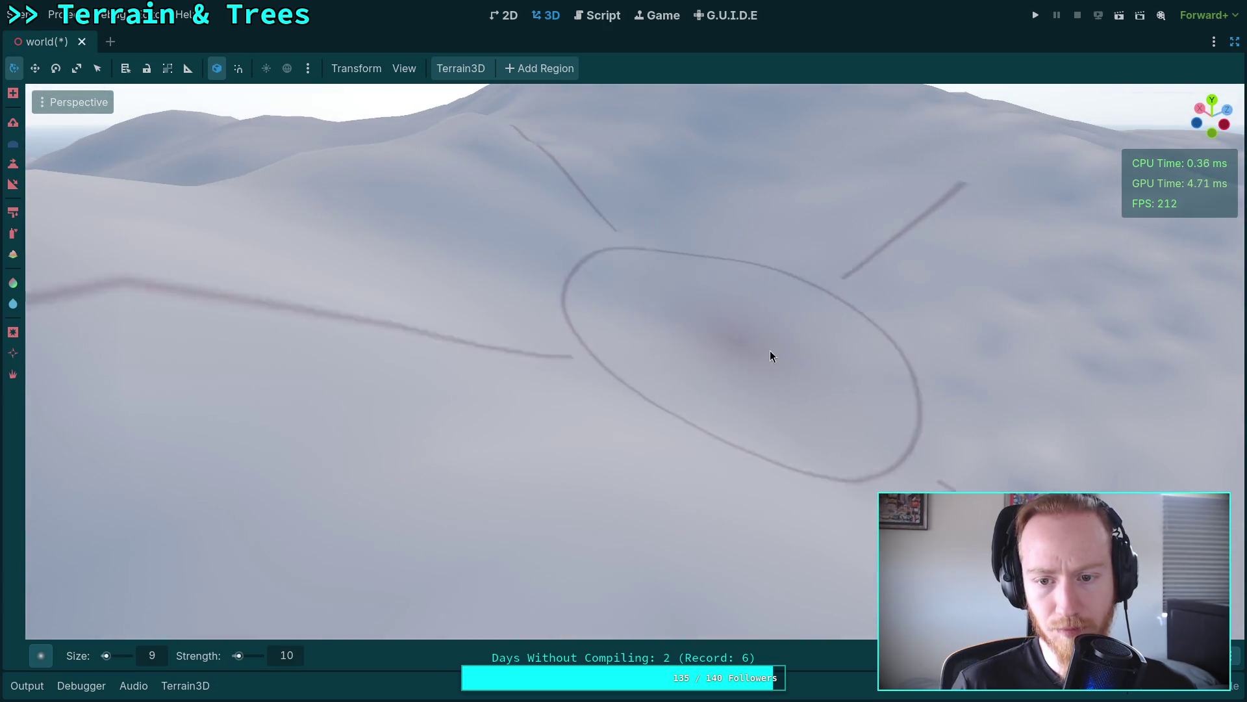
{"action": "right_click", "coordinate": [747, 345]}
{"action": "right_click", "coordinate": [617, 225]}
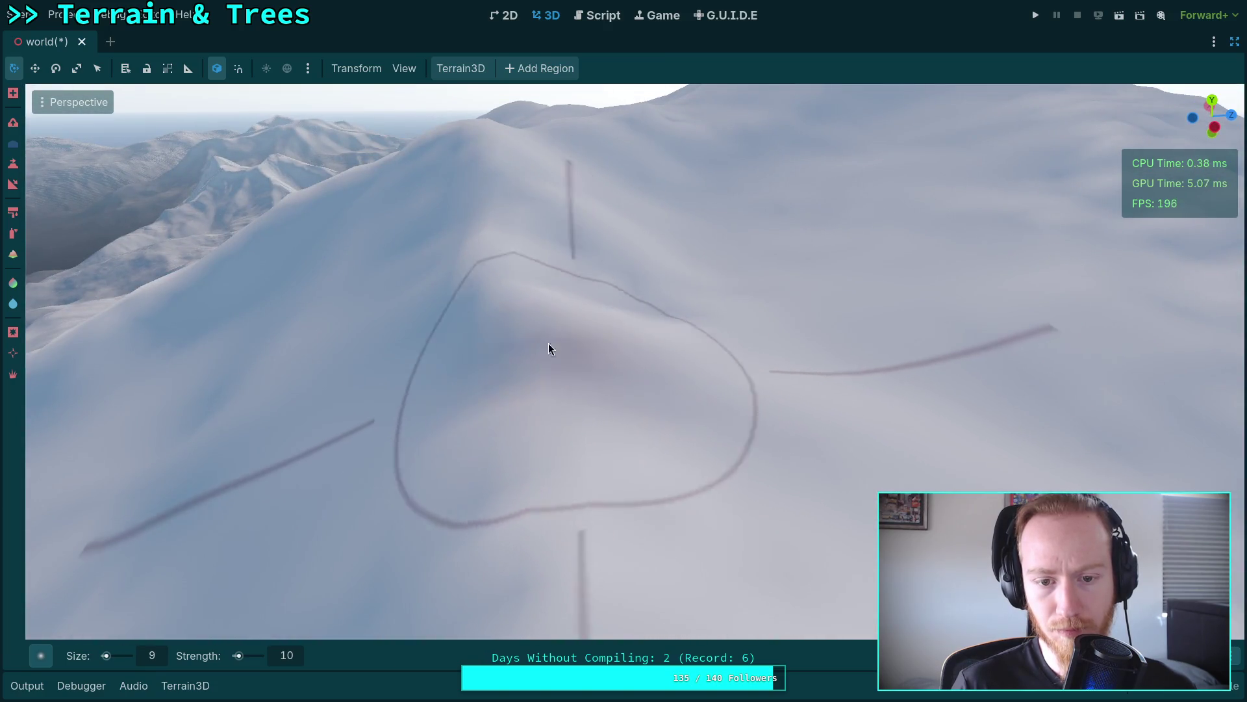
{"action": "right_click", "coordinate": [627, 333]}
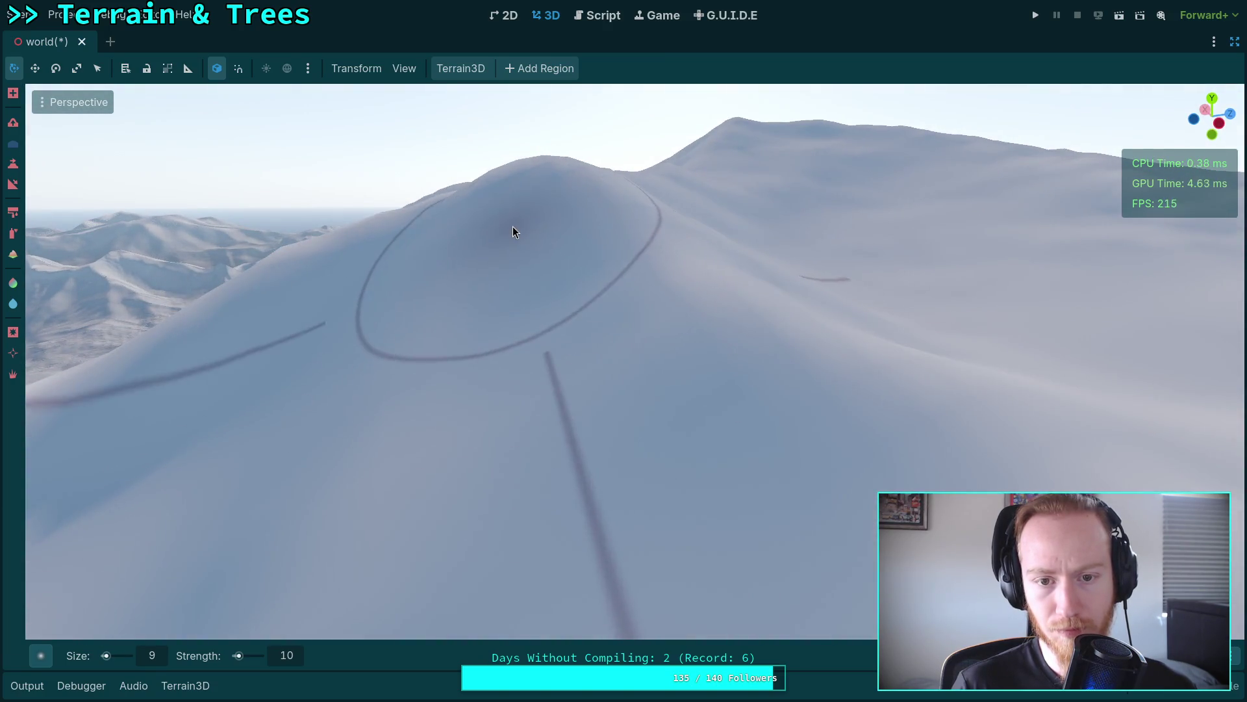
{"action": "right_click", "coordinate": [513, 226]}
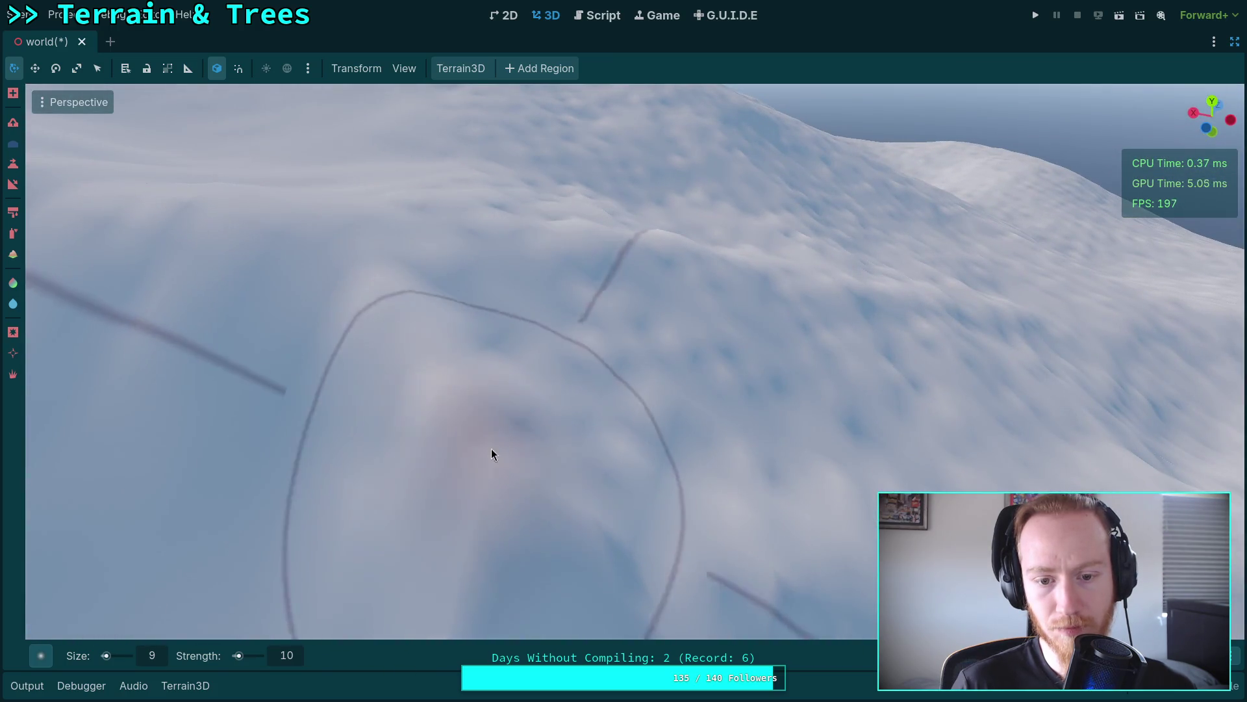
{"action": "right_click", "coordinate": [485, 446]}
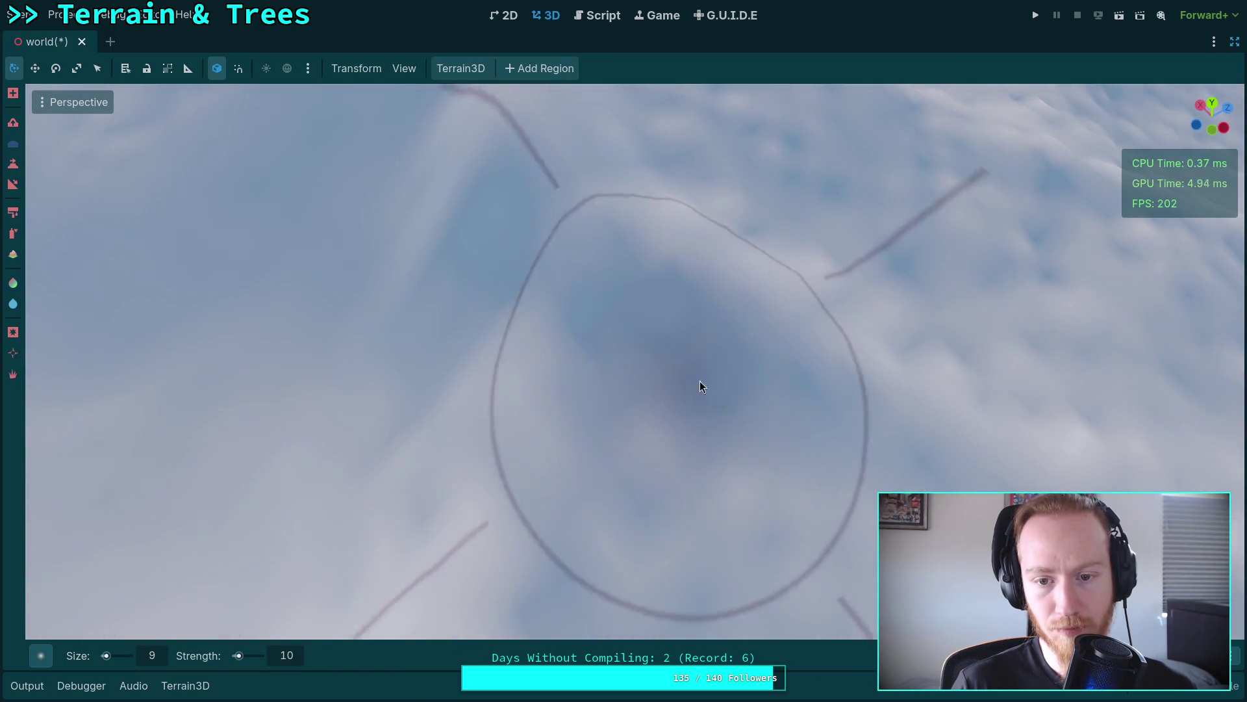
{"action": "right_click", "coordinate": [786, 412]}
{"action": "right_click", "coordinate": [673, 310]}
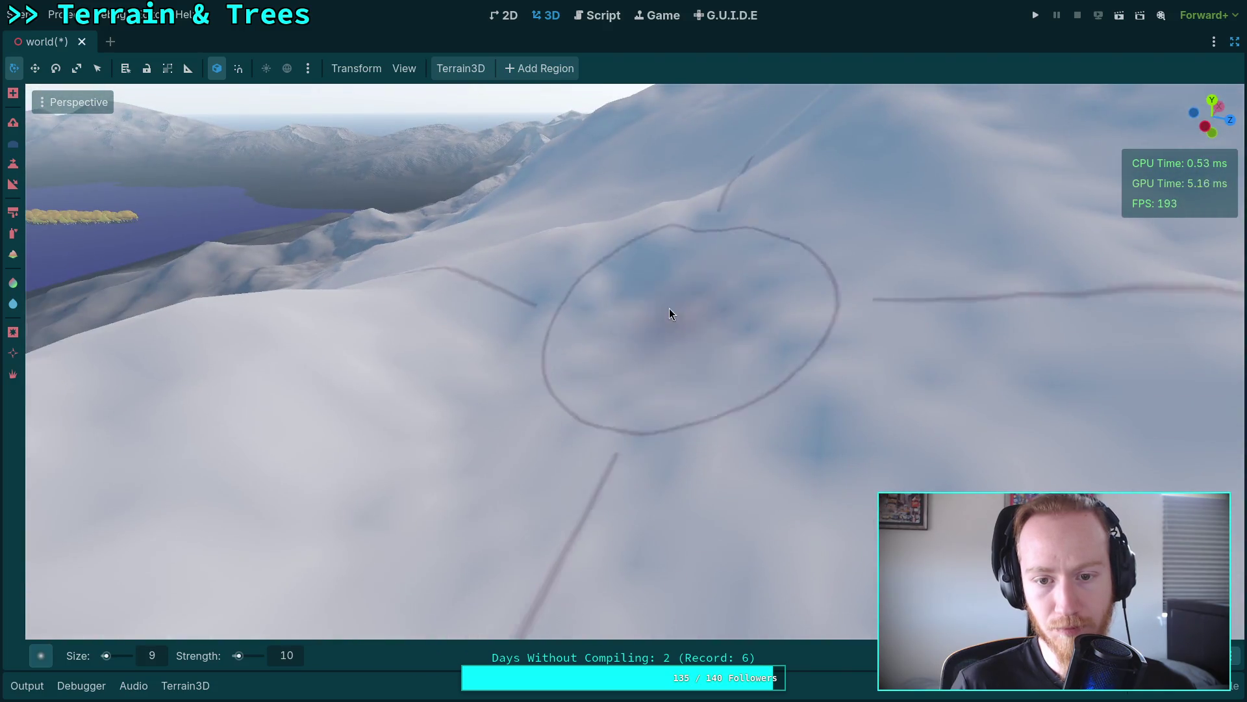
{"action": "right_click", "coordinate": [677, 273]}
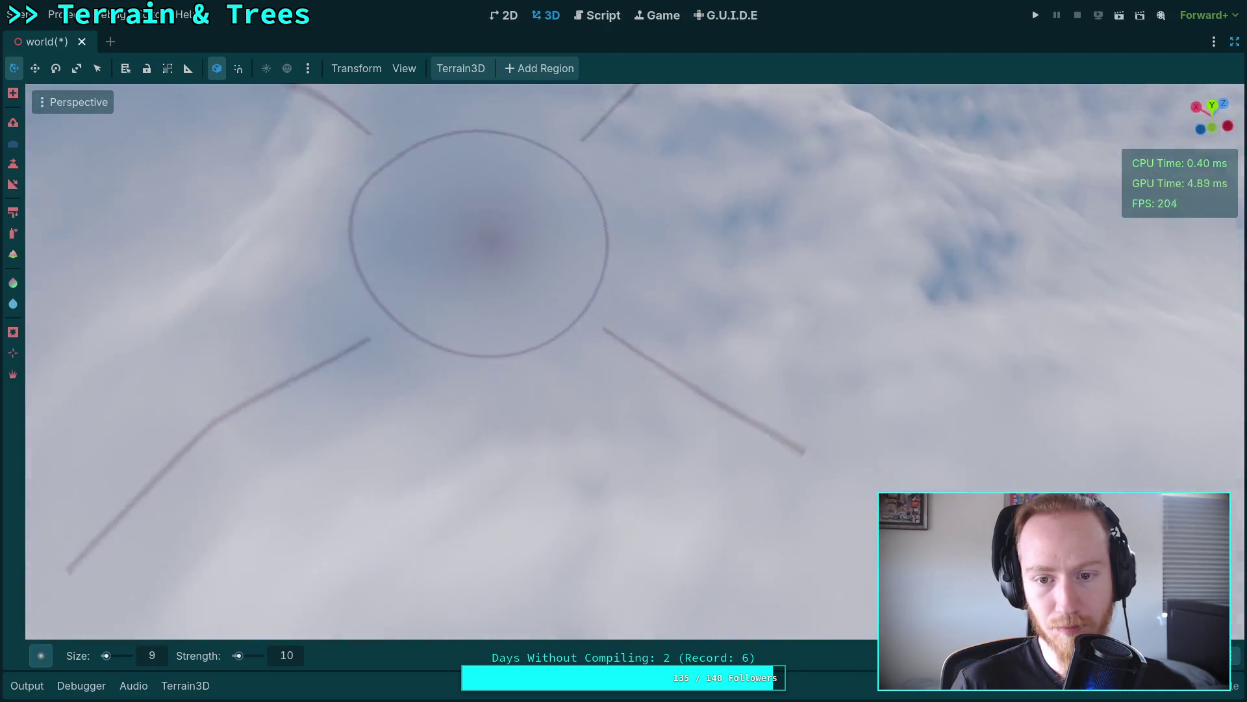
{"action": "right_click", "coordinate": [435, 432]}
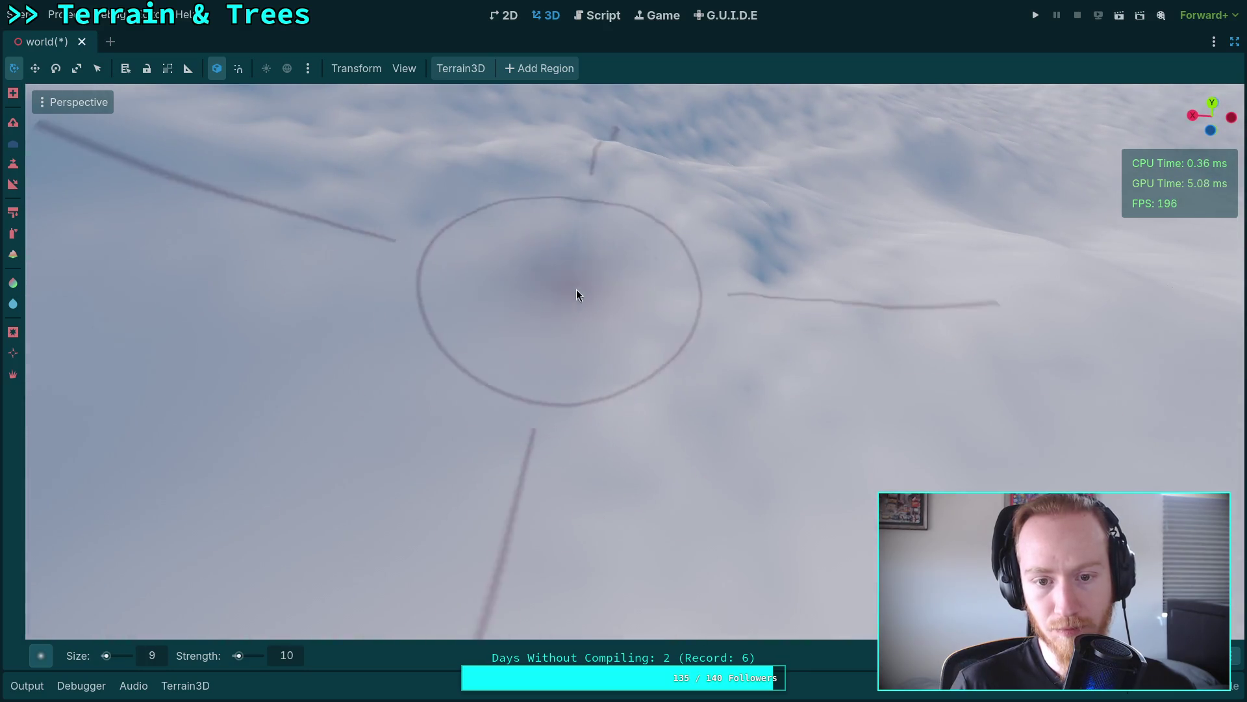
{"action": "right_click", "coordinate": [757, 388]}
{"action": "right_click", "coordinate": [651, 451]}
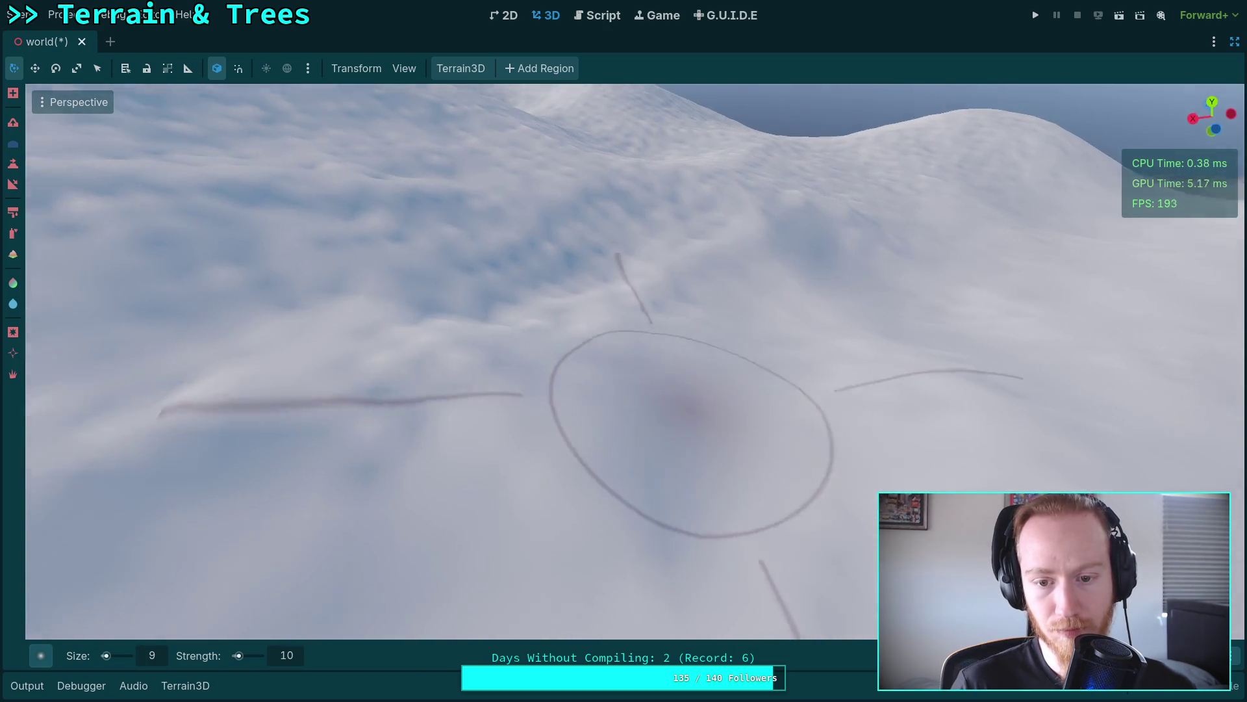
{"action": "right_click", "coordinate": [645, 367]}
{"action": "right_click", "coordinate": [348, 356]}
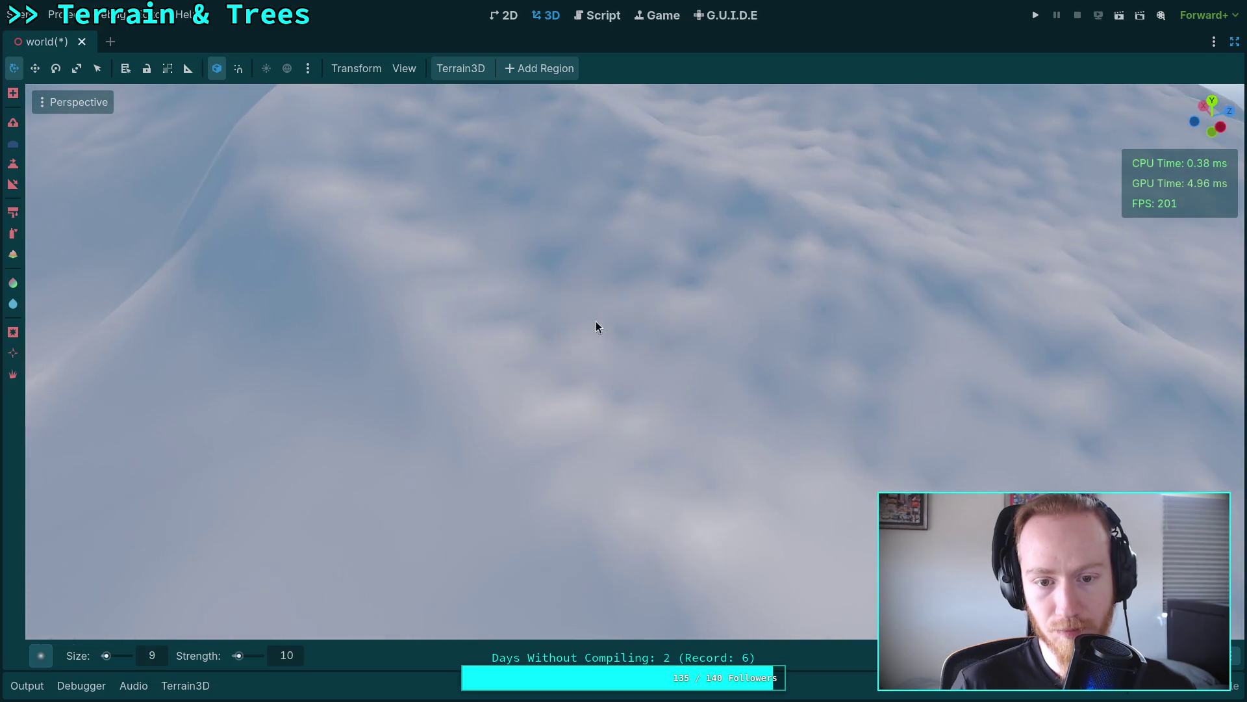
{"action": "right_click", "coordinate": [607, 318]}
{"action": "right_click", "coordinate": [688, 404]}
{"action": "right_click", "coordinate": [419, 163]}
{"action": "right_click", "coordinate": [423, 313]}
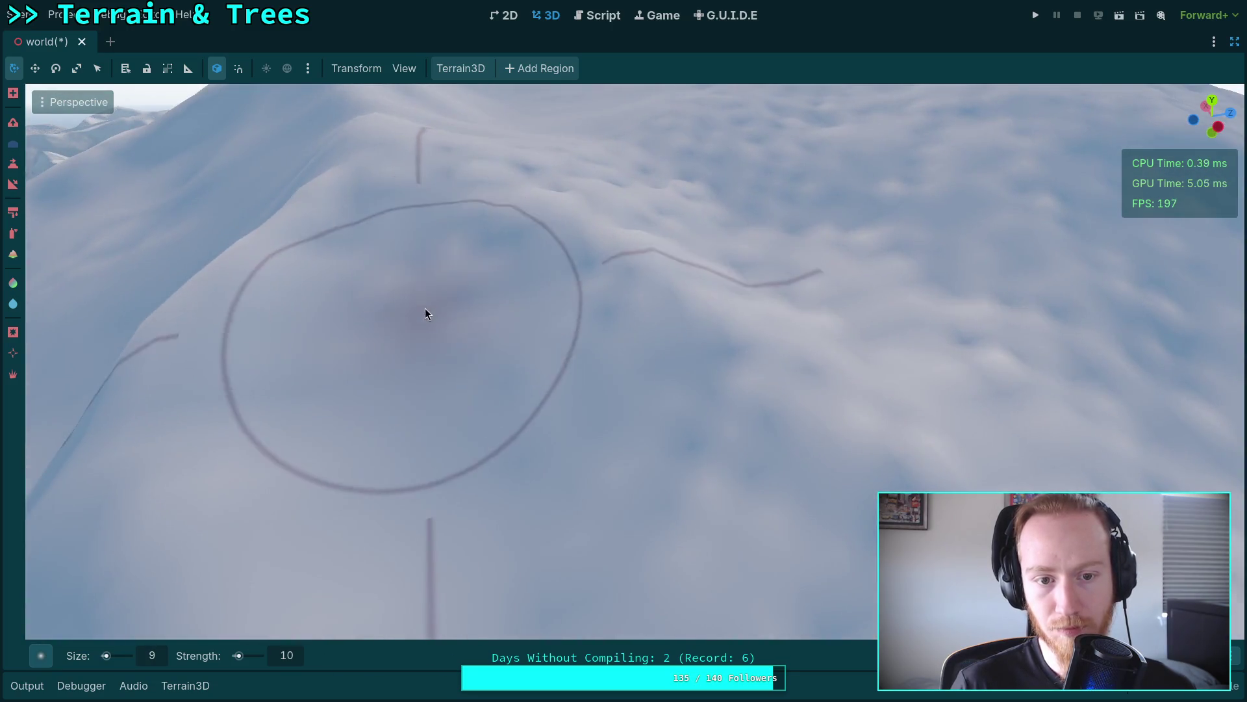
{"action": "right_click", "coordinate": [442, 276]}
{"action": "right_click", "coordinate": [396, 301]}
{"action": "right_click", "coordinate": [829, 423]}
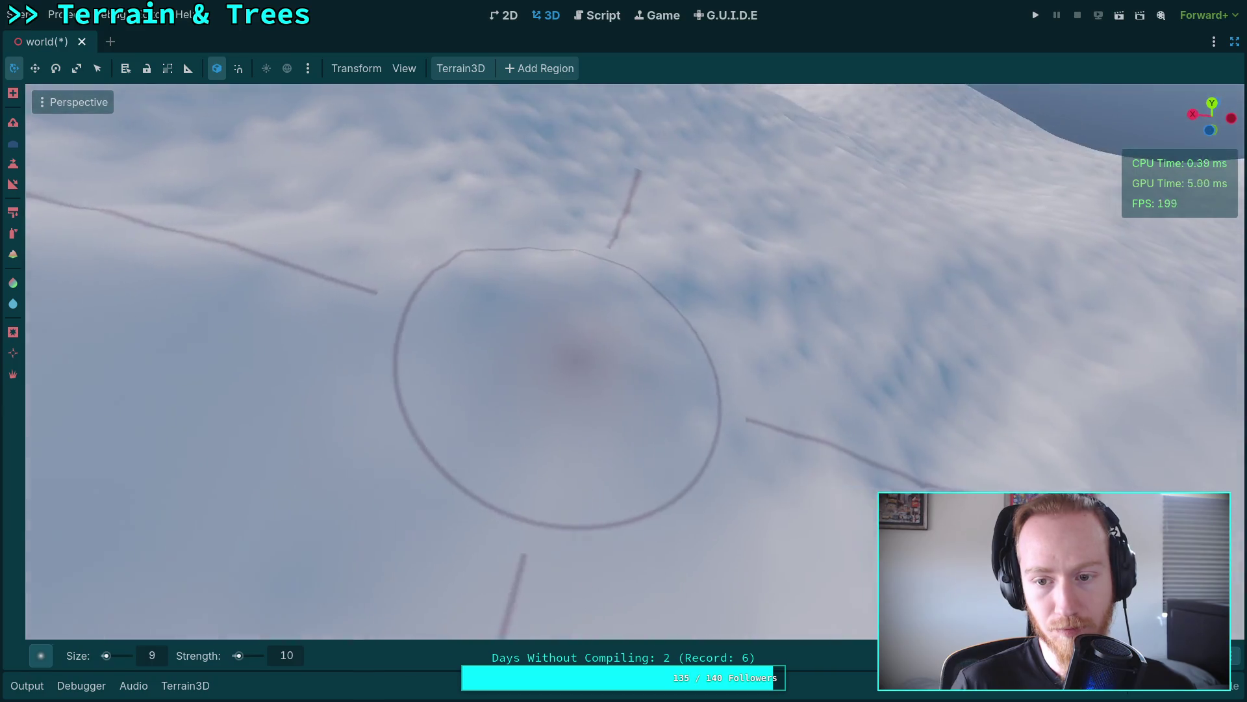
{"action": "right_click", "coordinate": [590, 343]}
{"action": "right_click", "coordinate": [560, 400]}
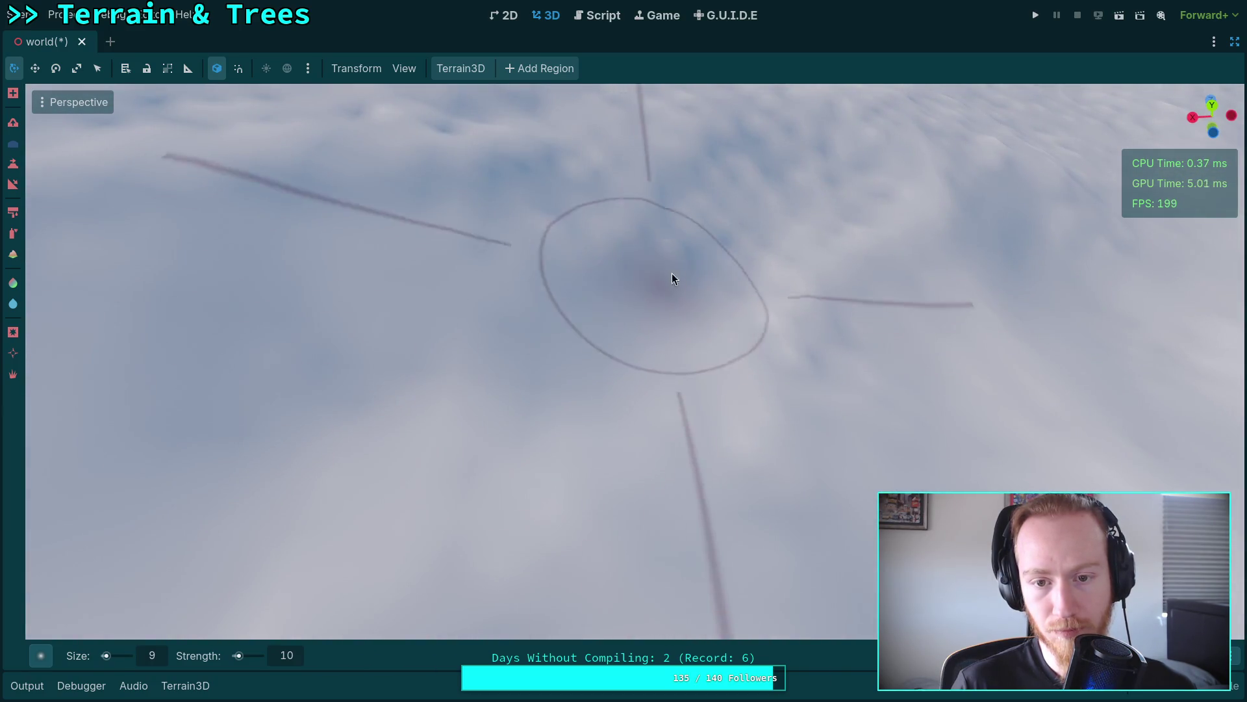
{"action": "right_click", "coordinate": [668, 278]}
{"action": "right_click", "coordinate": [409, 403]}
{"action": "right_click", "coordinate": [579, 189]}
{"action": "right_click", "coordinate": [423, 299]}
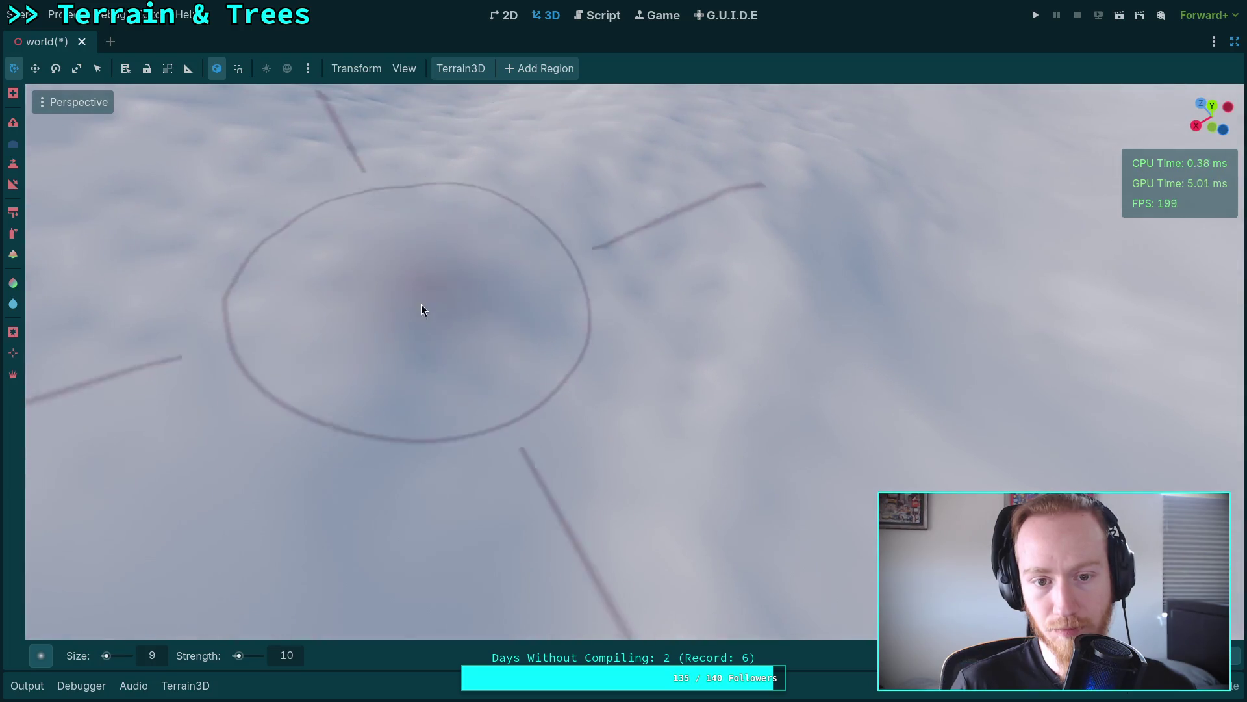
{"action": "right_click", "coordinate": [676, 278]}
{"action": "right_click", "coordinate": [676, 278]}
{"action": "right_click", "coordinate": [594, 405]}
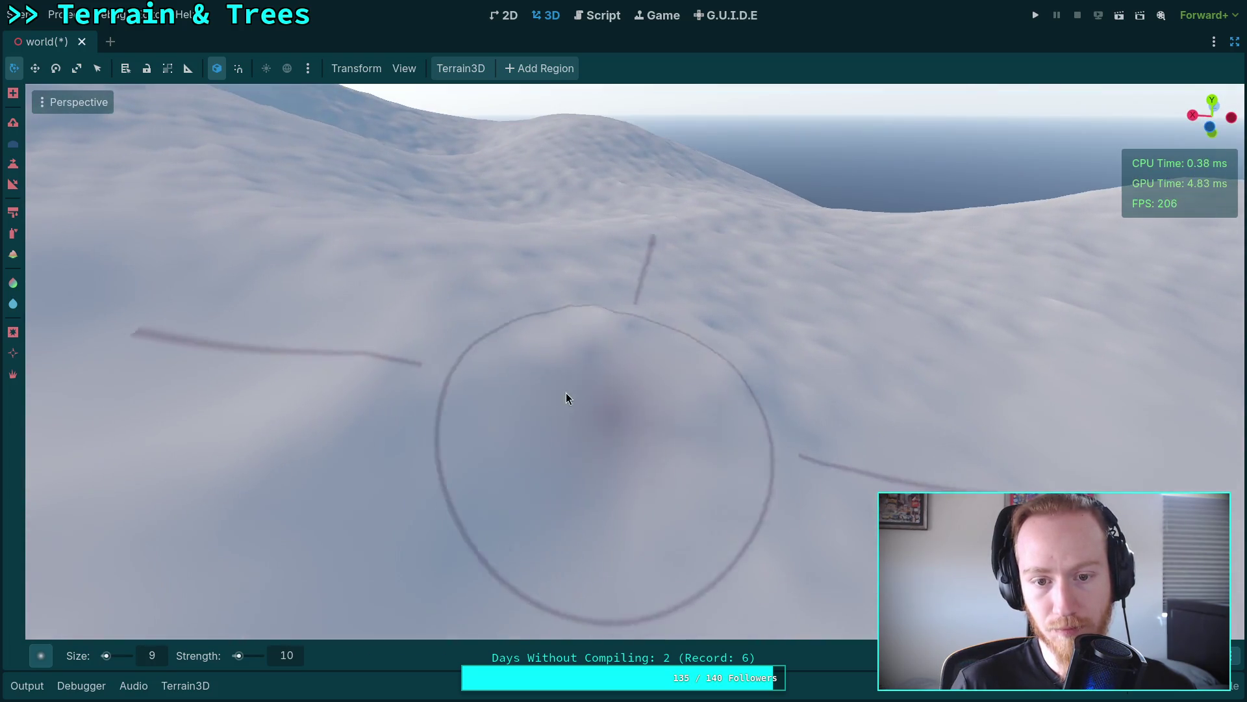
{"action": "right_click", "coordinate": [785, 374]}
{"action": "right_click", "coordinate": [713, 411]}
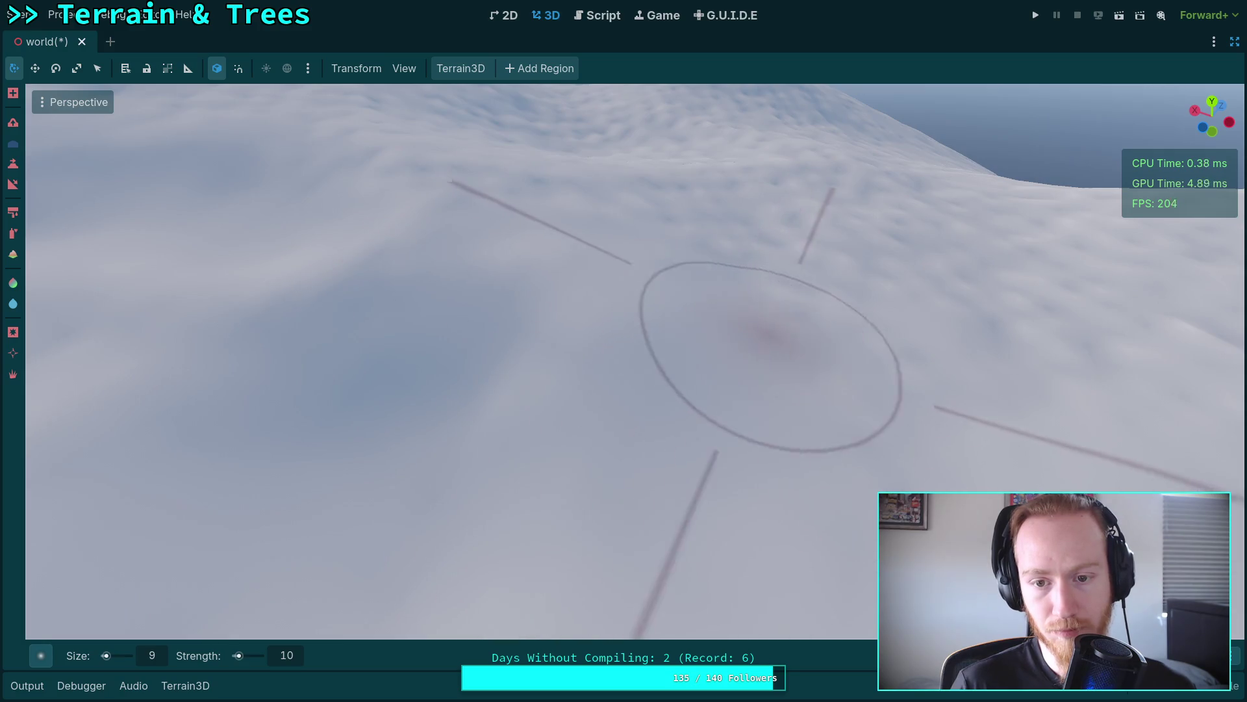
{"action": "right_click", "coordinate": [773, 340]}
{"action": "right_click", "coordinate": [549, 321]}
{"action": "right_click", "coordinate": [610, 337]}
{"action": "right_click", "coordinate": [563, 356]}
{"action": "right_click", "coordinate": [612, 314]}
{"action": "right_click", "coordinate": [690, 298]}
{"action": "right_click", "coordinate": [693, 356]}
{"action": "right_click", "coordinate": [610, 189]}
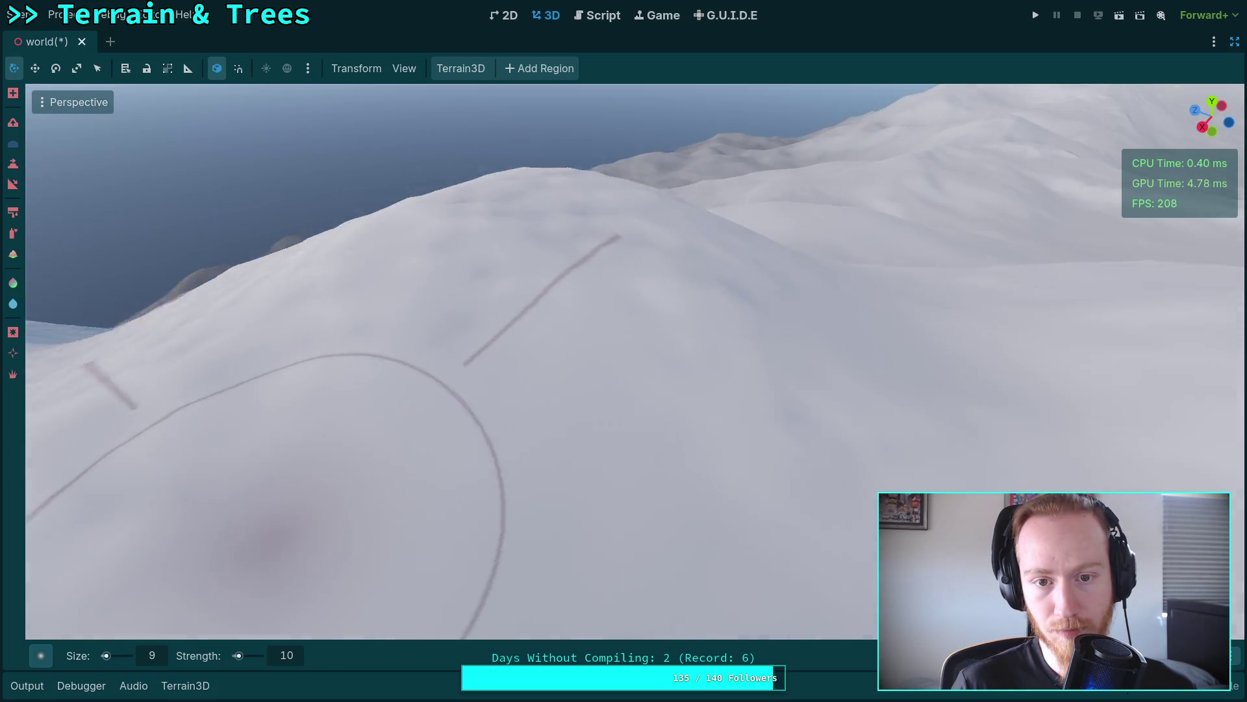
{"action": "right_click", "coordinate": [438, 262]}
{"action": "right_click", "coordinate": [438, 262]}
{"action": "right_click", "coordinate": [535, 266]}
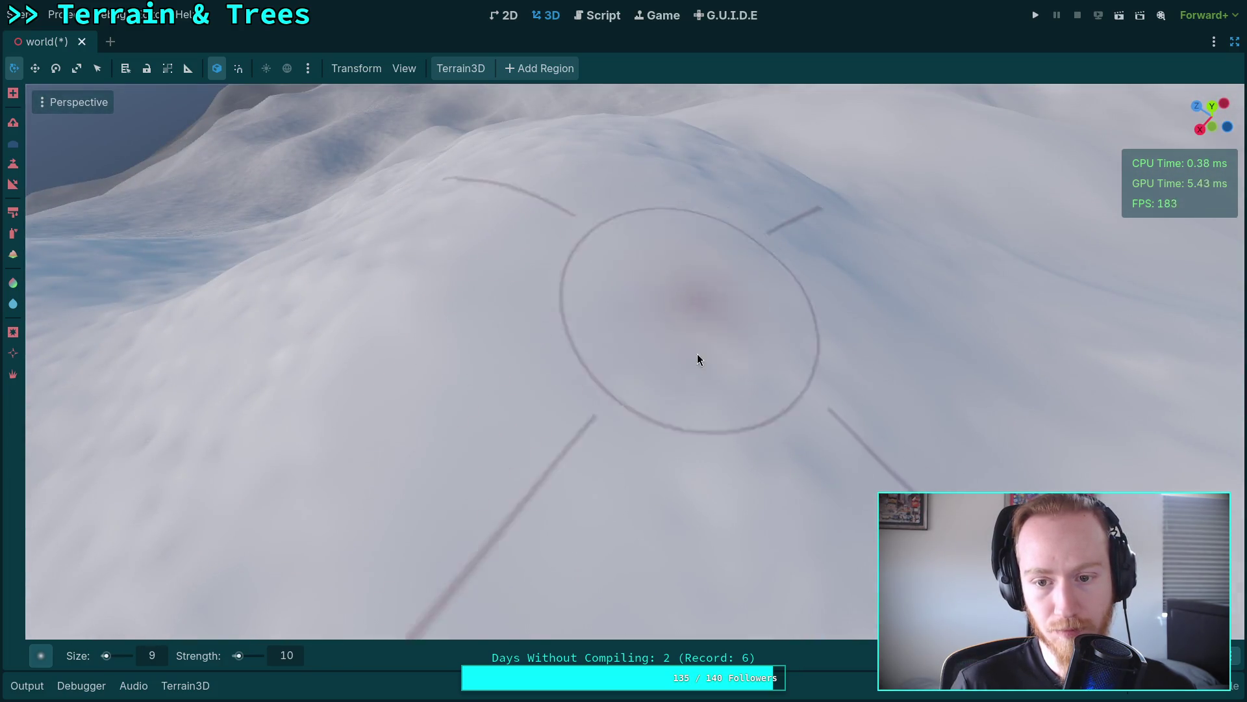
{"action": "right_click", "coordinate": [680, 330]}
{"action": "right_click", "coordinate": [680, 330]}
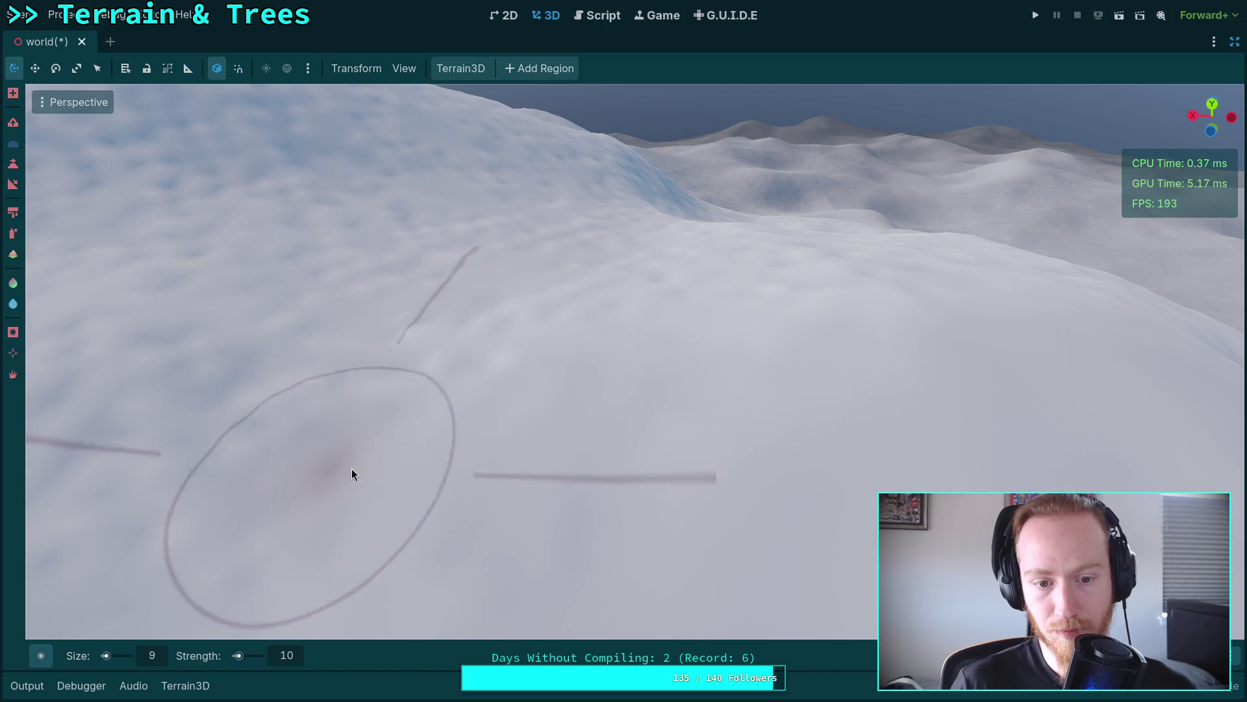
{"action": "right_click", "coordinate": [330, 470]}
{"action": "right_click", "coordinate": [534, 478]}
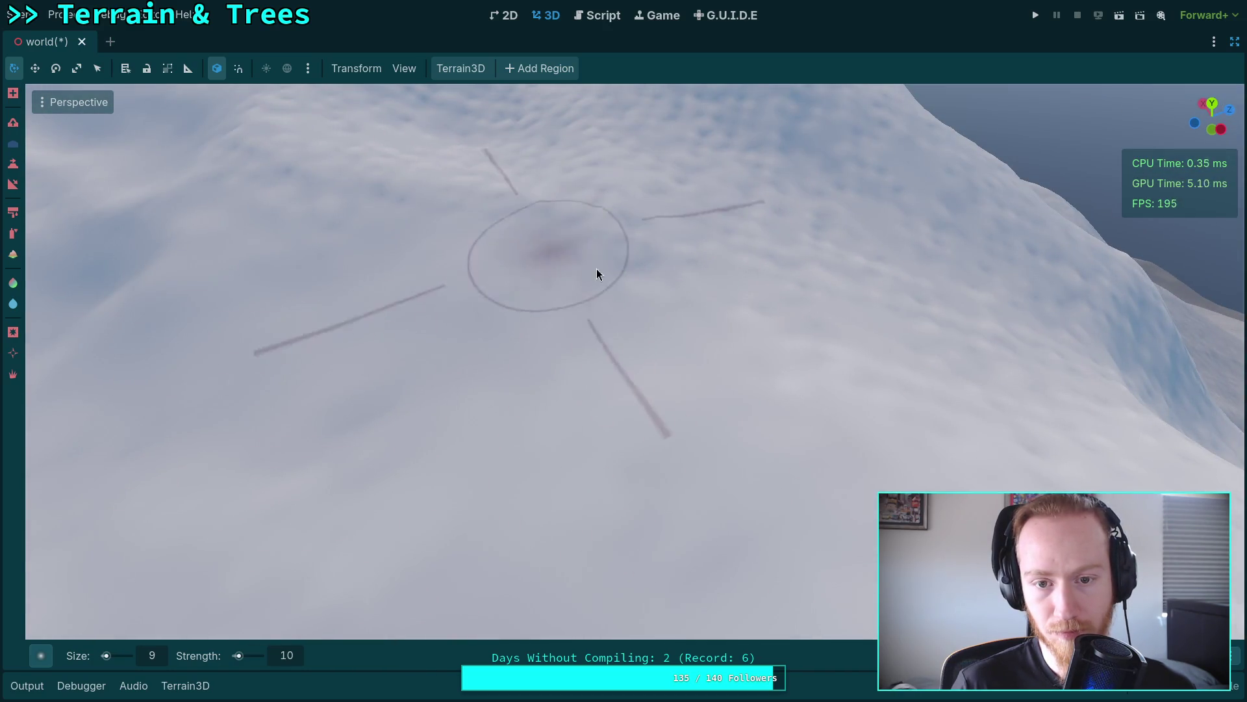
{"action": "right_click", "coordinate": [586, 269]}
{"action": "right_click", "coordinate": [742, 314]}
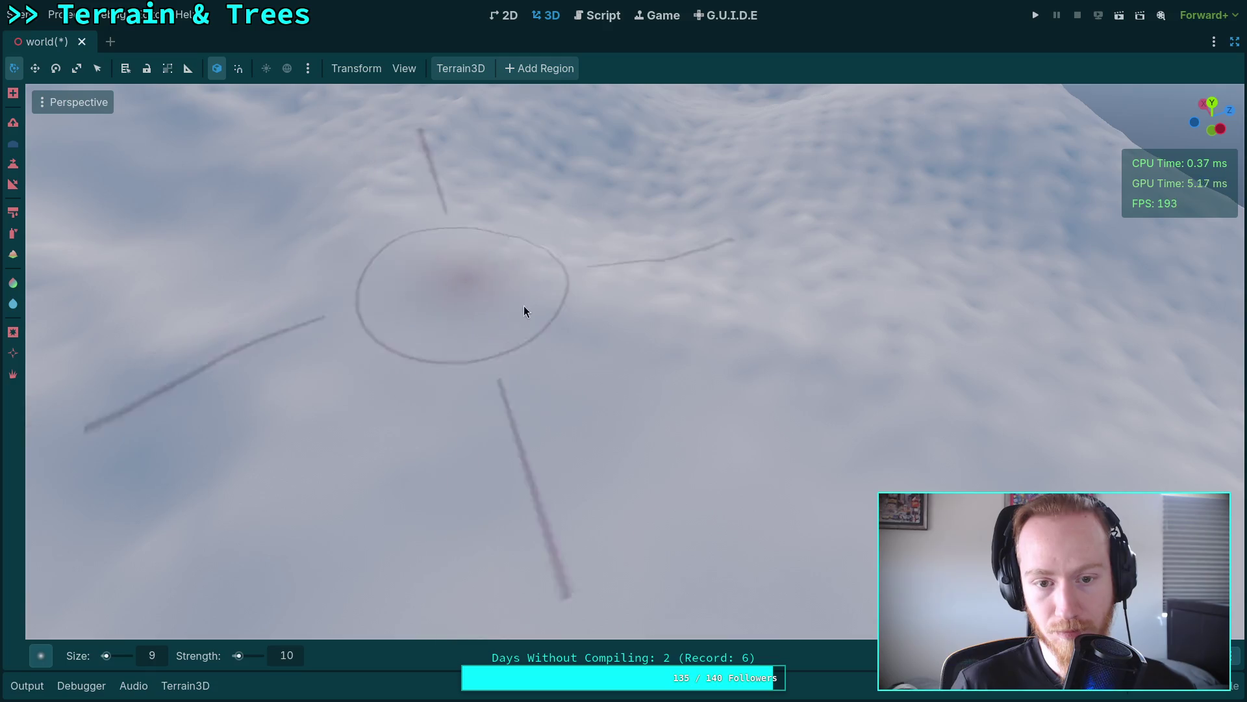
{"action": "right_click", "coordinate": [986, 374]}
{"action": "mouse_move", "coordinate": [583, 352]}
{"action": "left_mouse_down"}
{"action": "mouse_move", "coordinate": [704, 208]}
{"action": "mouse_move", "coordinate": [855, 353]}
{"action": "mouse_move", "coordinate": [891, 248]}
{"action": "mouse_move", "coordinate": [1035, 290]}
{"action": "mouse_move", "coordinate": [864, 455]}
{"action": "mouse_move", "coordinate": [644, 408]}
{"action": "mouse_move", "coordinate": [705, 299]}
{"action": "mouse_move", "coordinate": [664, 317]}
{"action": "mouse_move", "coordinate": [526, 299]}
{"action": "mouse_move", "coordinate": [578, 395]}
{"action": "mouse_move", "coordinate": [465, 297]}
{"action": "left_mouse_up"}
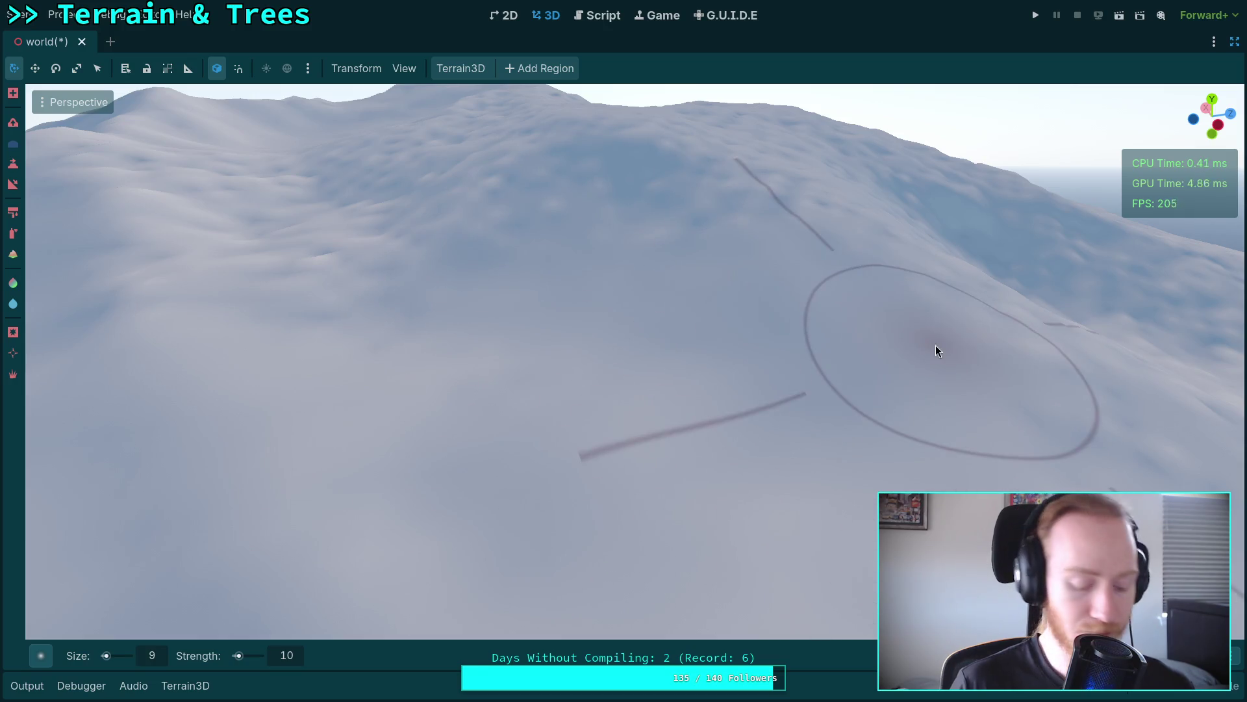
Step: Save the world scene with Ctrl+S
{"action": "key", "text": "ctrl+s"}
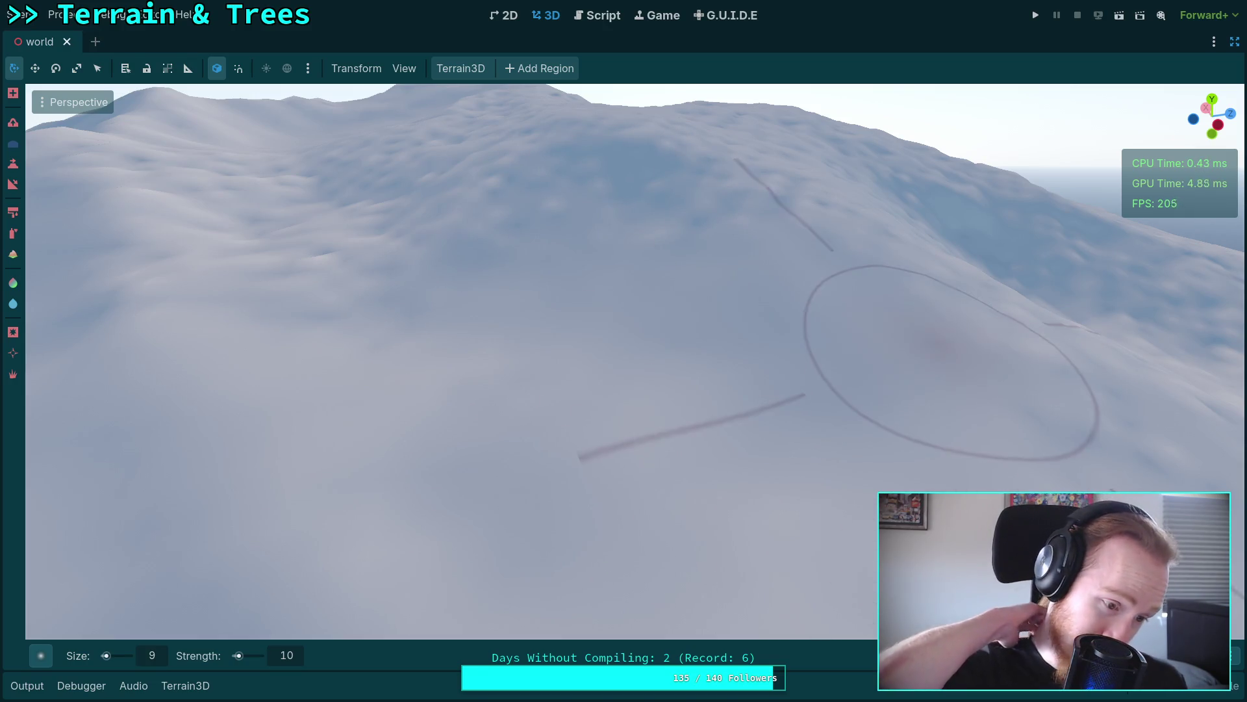